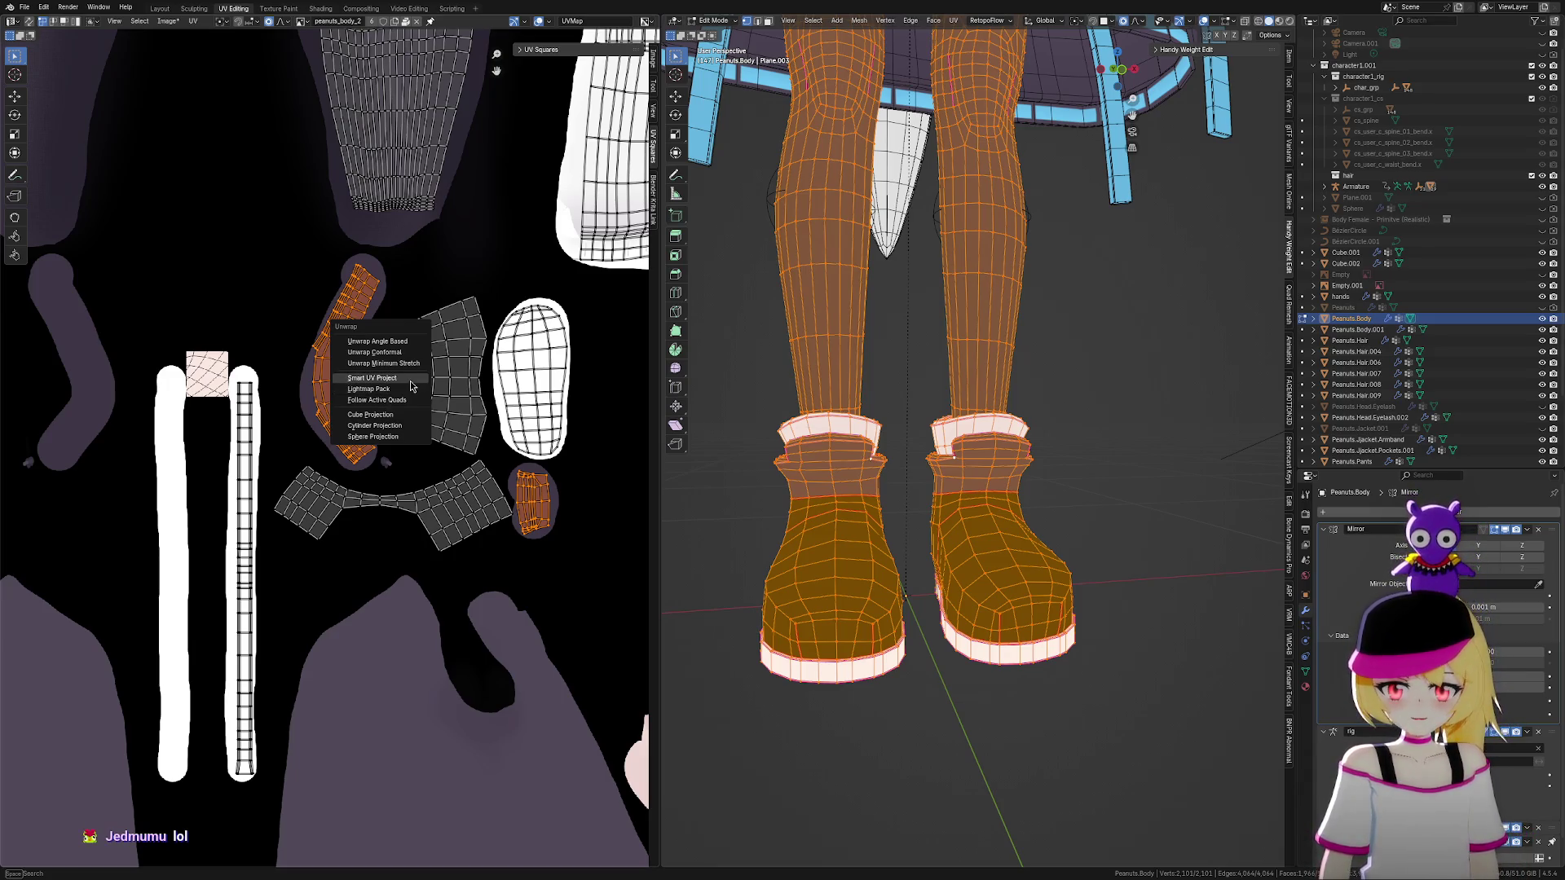
Re-unwrap the rim band with Smart UV Project, then shrink its island and move it near the painted strip
{"action": "left_click", "coordinate": [408, 342]}
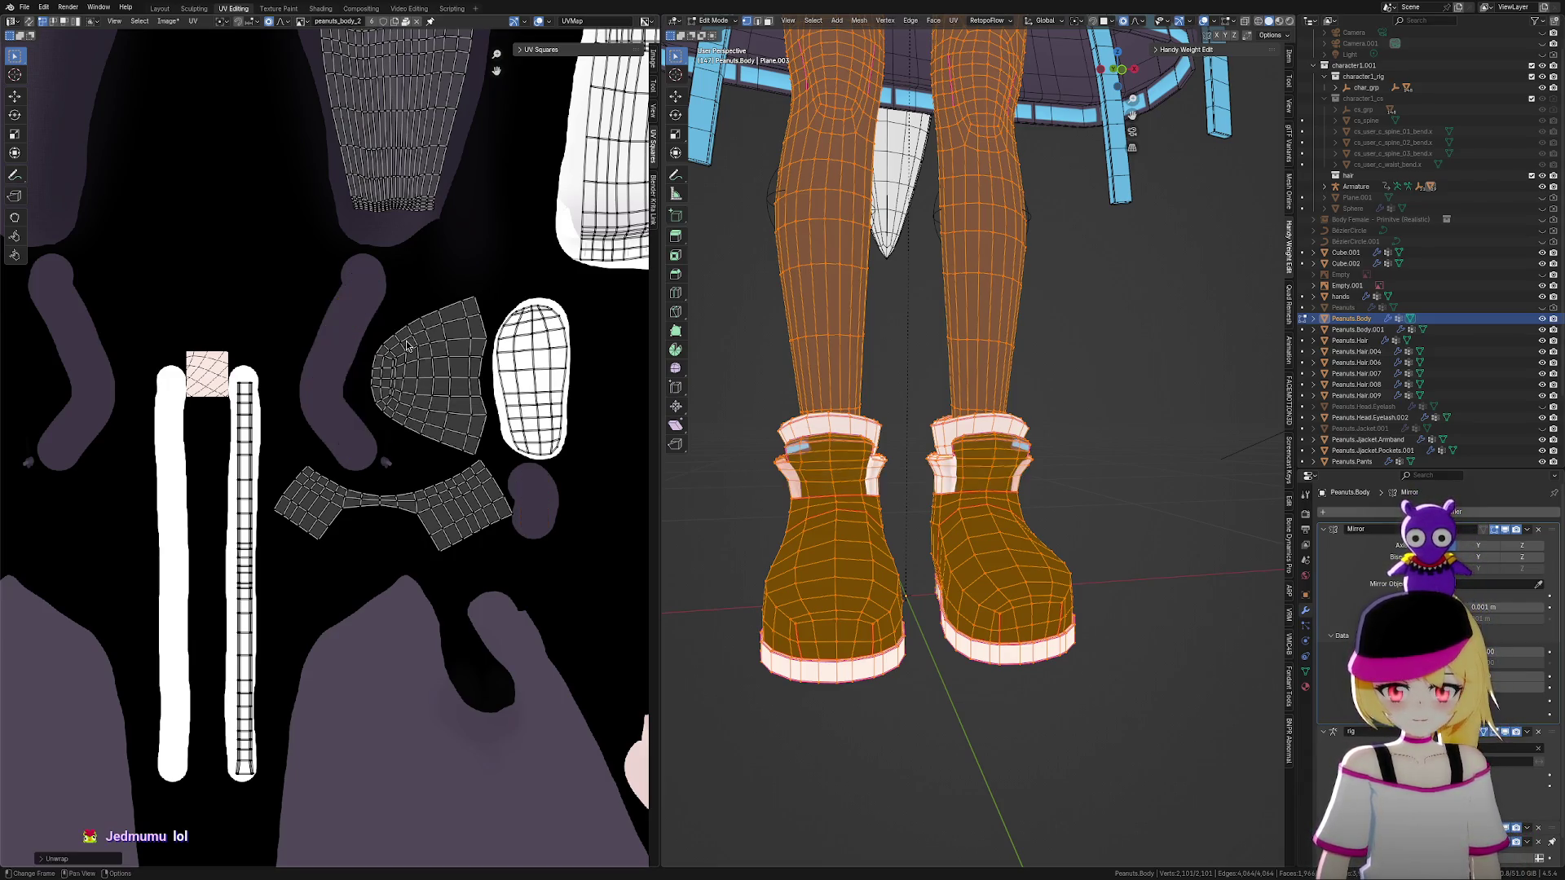
{"action": "key", "text": "Home"}
{"action": "scroll", "coordinate": [500, 378], "scroll_direction": "up", "scroll_amount": 2}
{"action": "key", "text": "s"}
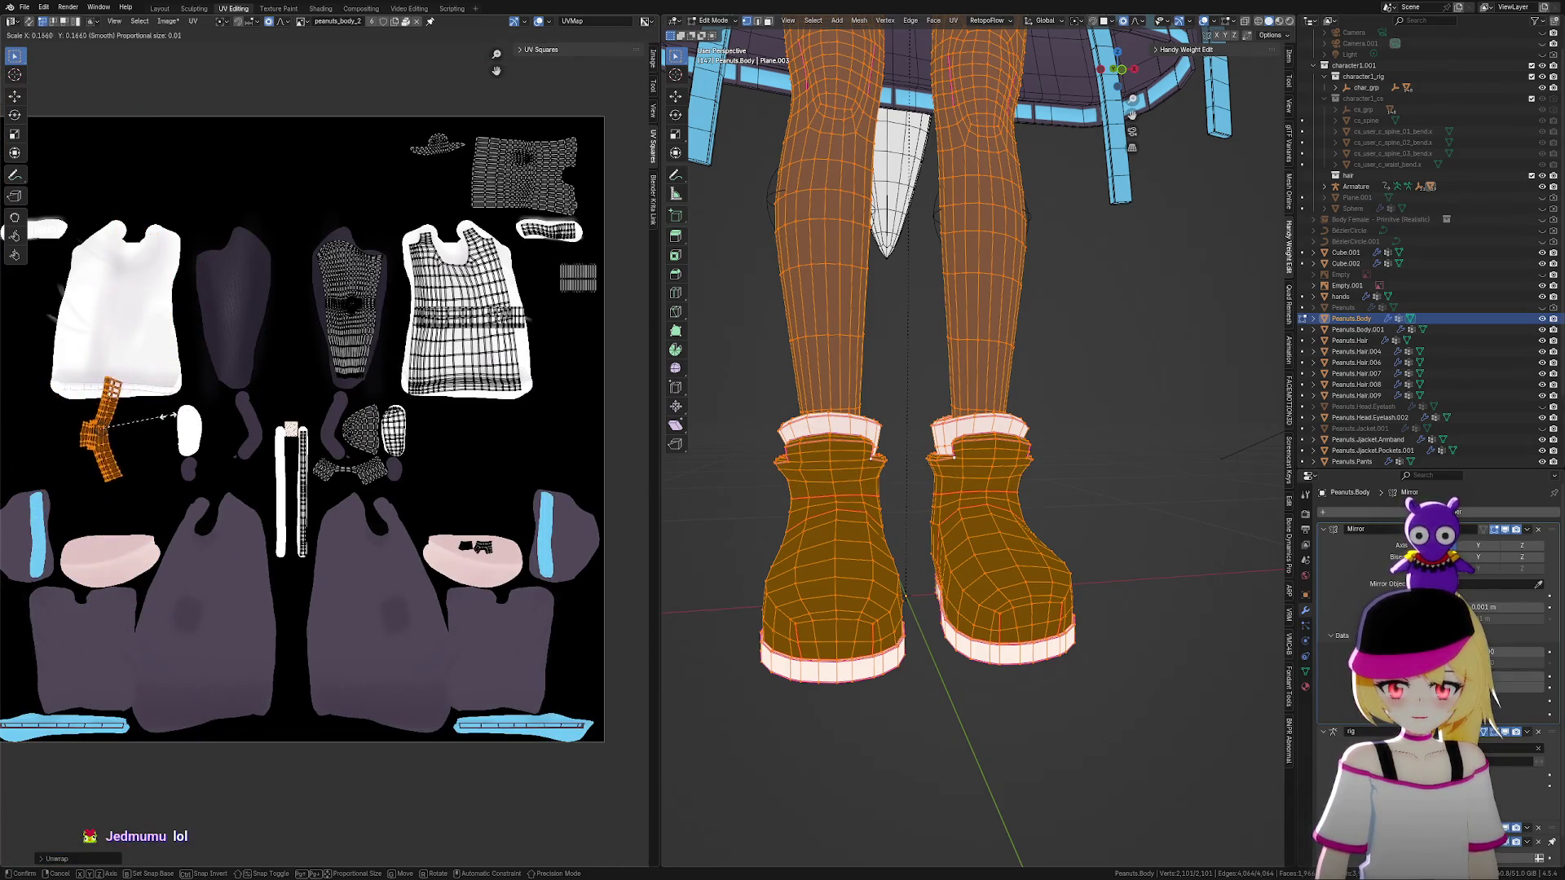
{"action": "left_click", "coordinate": [189, 414]}
{"action": "key", "text": "g"}
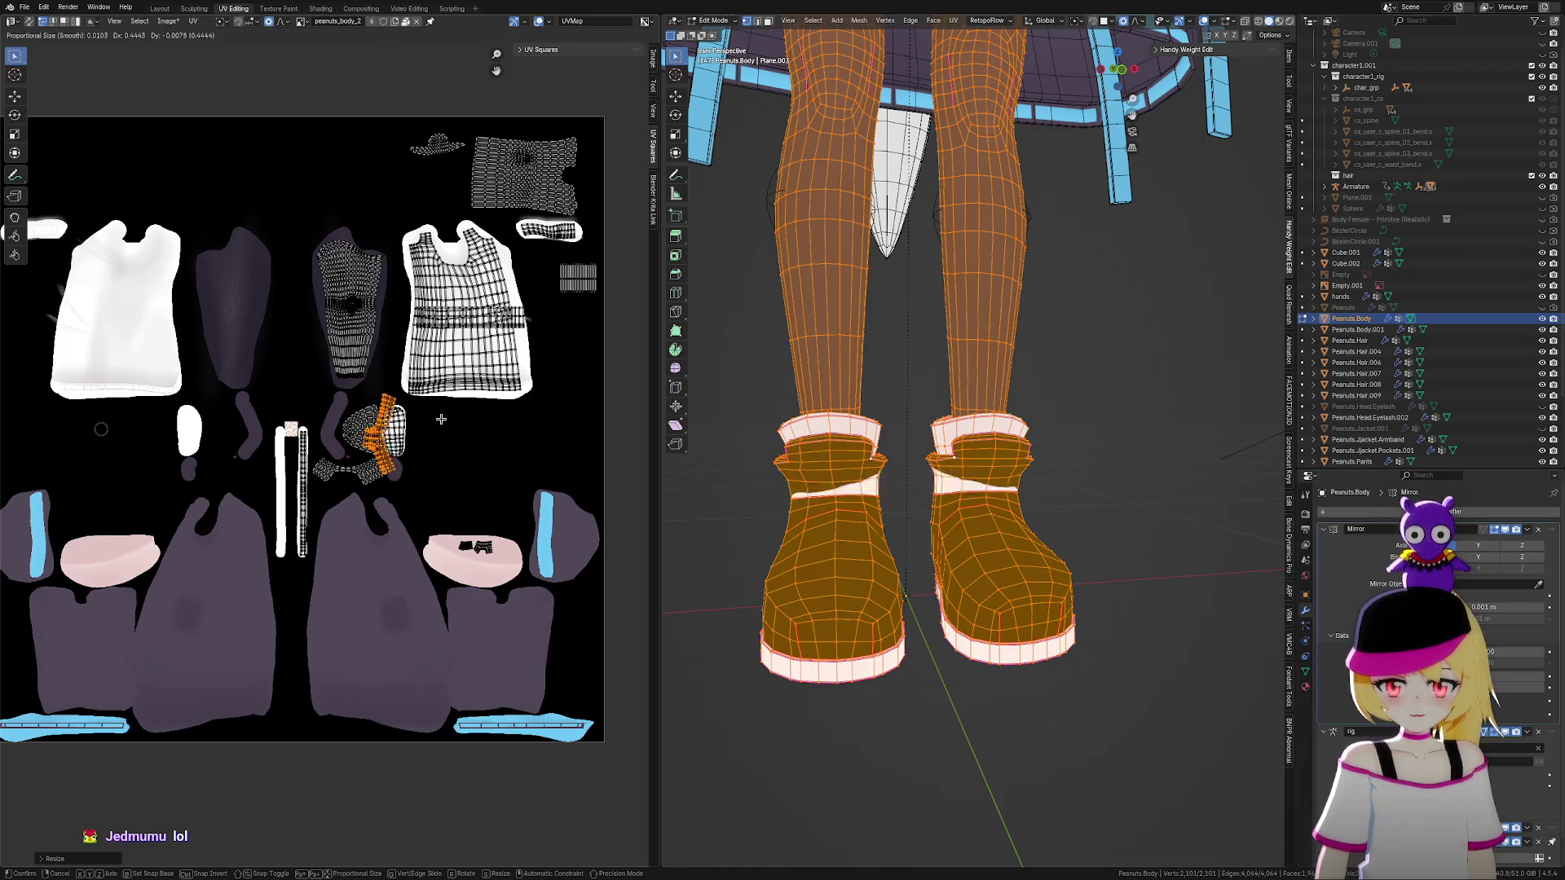
{"action": "left_click", "coordinate": [387, 400]}
Resize the band island and bend it along the painted strip using proportional falloff
{"action": "scroll", "coordinate": [387, 399], "scroll_direction": "up", "scroll_amount": 2}
{"action": "scroll", "coordinate": [387, 399], "scroll_direction": "up", "scroll_amount": 5}
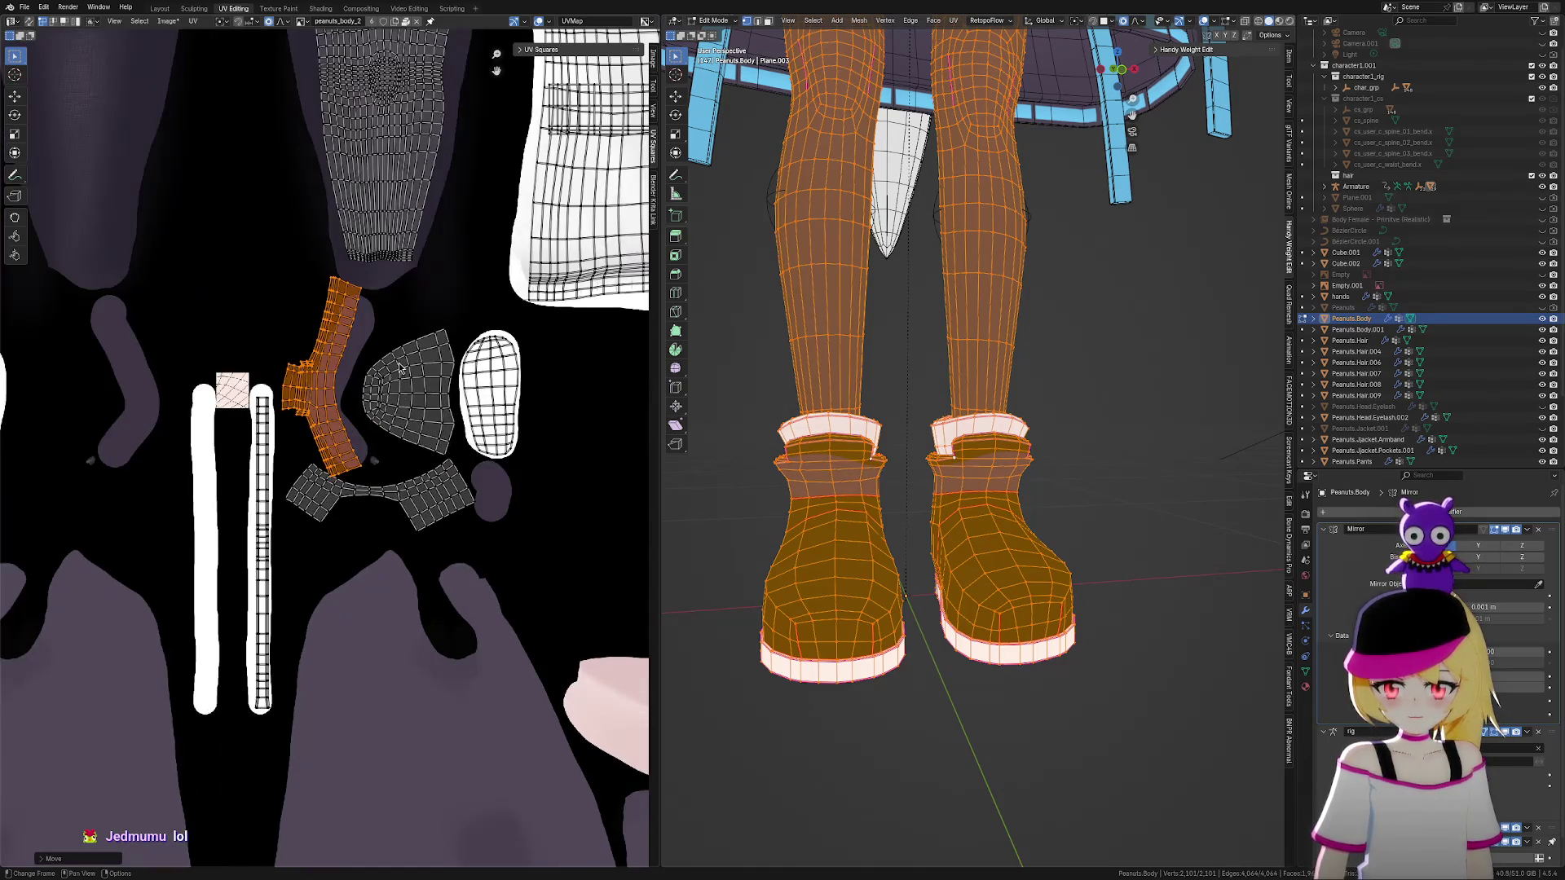
{"action": "key", "text": "s"}
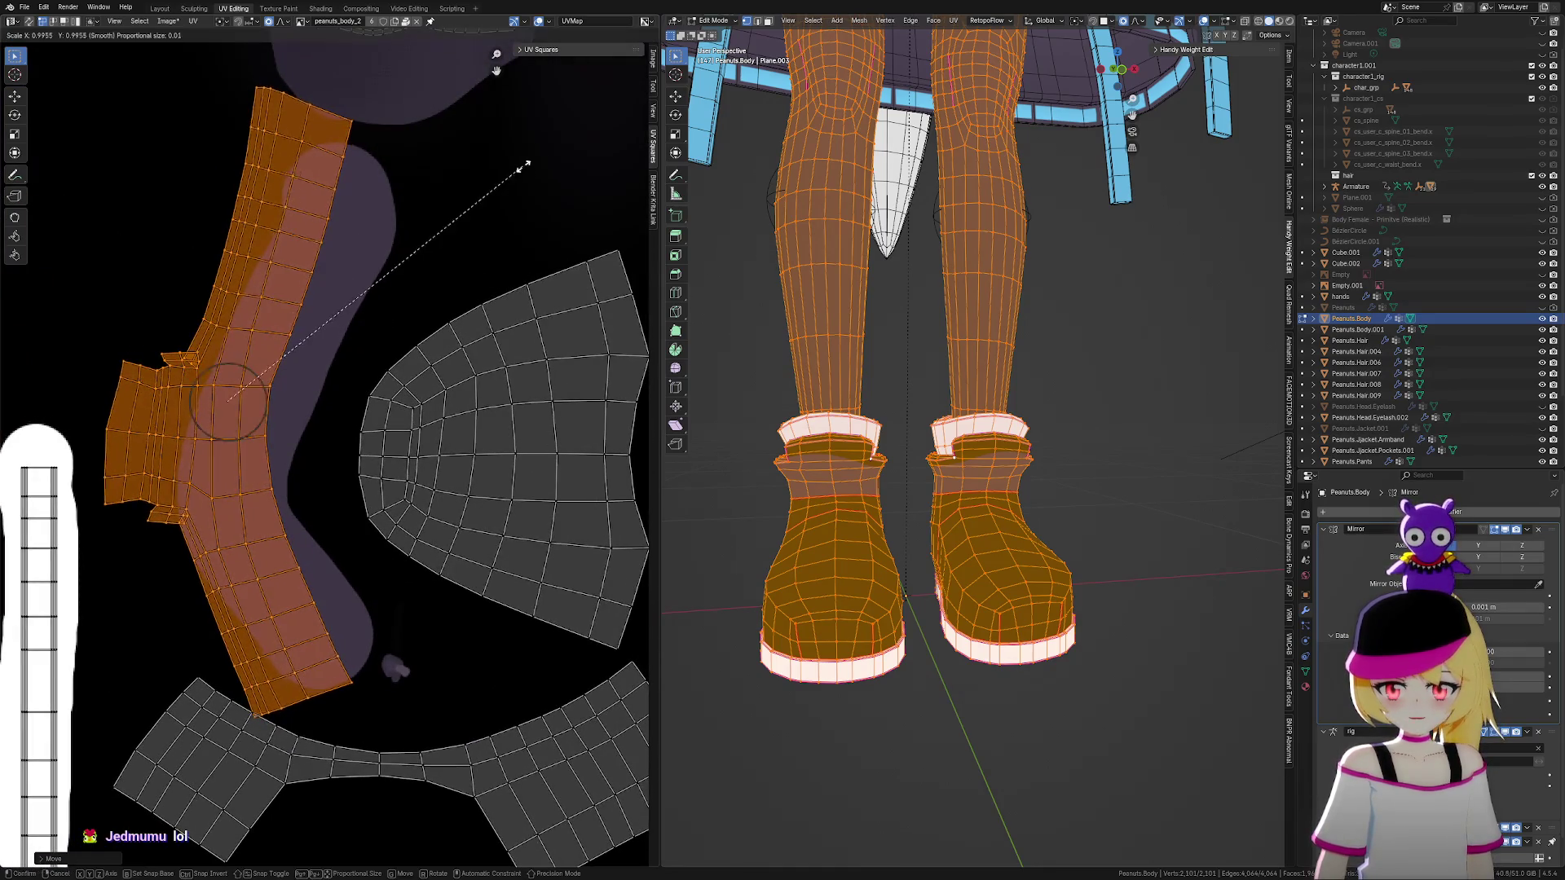
{"action": "left_click", "coordinate": [514, 214]}
{"action": "key", "text": "g"}
{"action": "scroll", "coordinate": [525, 225], "scroll_direction": "down", "scroll_amount": 3}
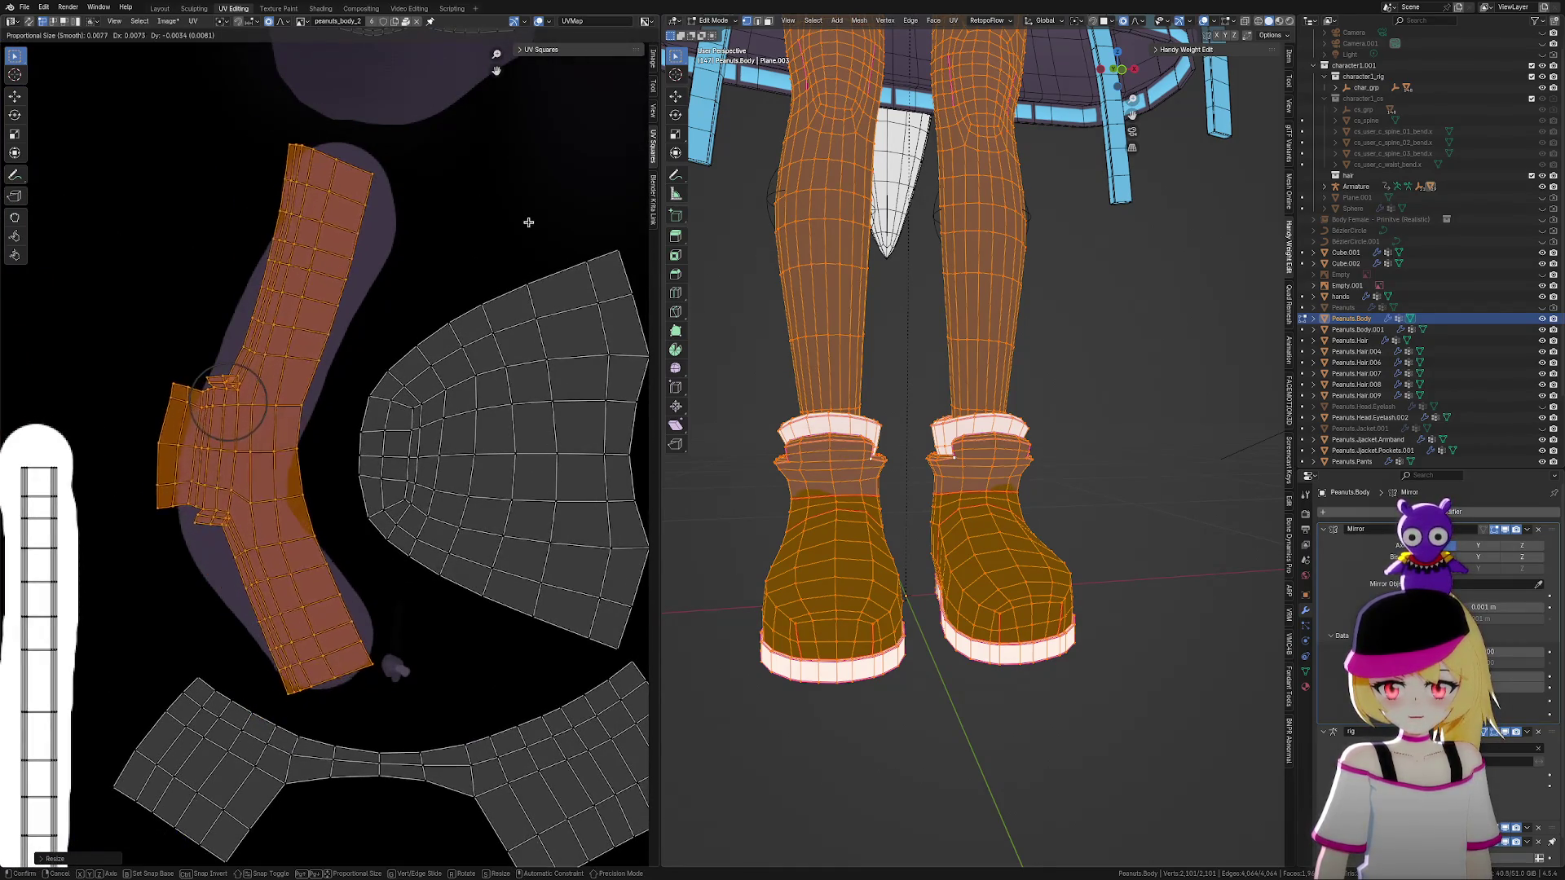
{"action": "left_click", "coordinate": [526, 227]}
{"action": "scroll", "coordinate": [526, 226], "scroll_direction": "down", "scroll_amount": 4}
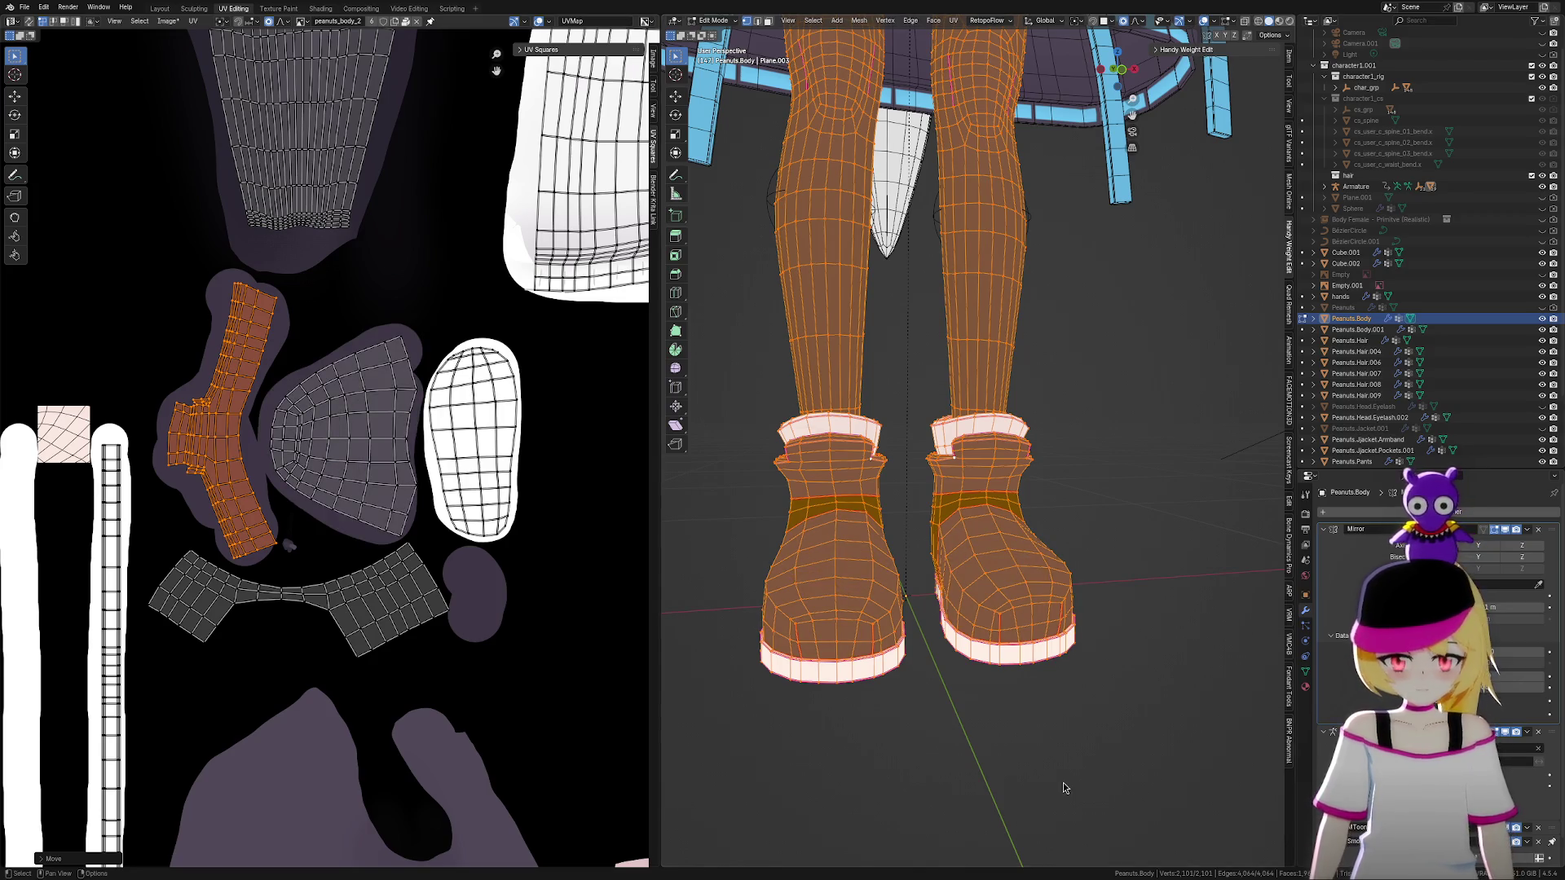
Orbit to view the left boot from the side and select the entire mesh
{"action": "scroll", "coordinate": [881, 617], "scroll_direction": "up", "scroll_amount": 5}
{"action": "scroll", "coordinate": [881, 617], "scroll_direction": "down", "scroll_amount": 3}
{"action": "middle_click_drag", "start_coordinate": [881, 617], "coordinate": [972, 628]}
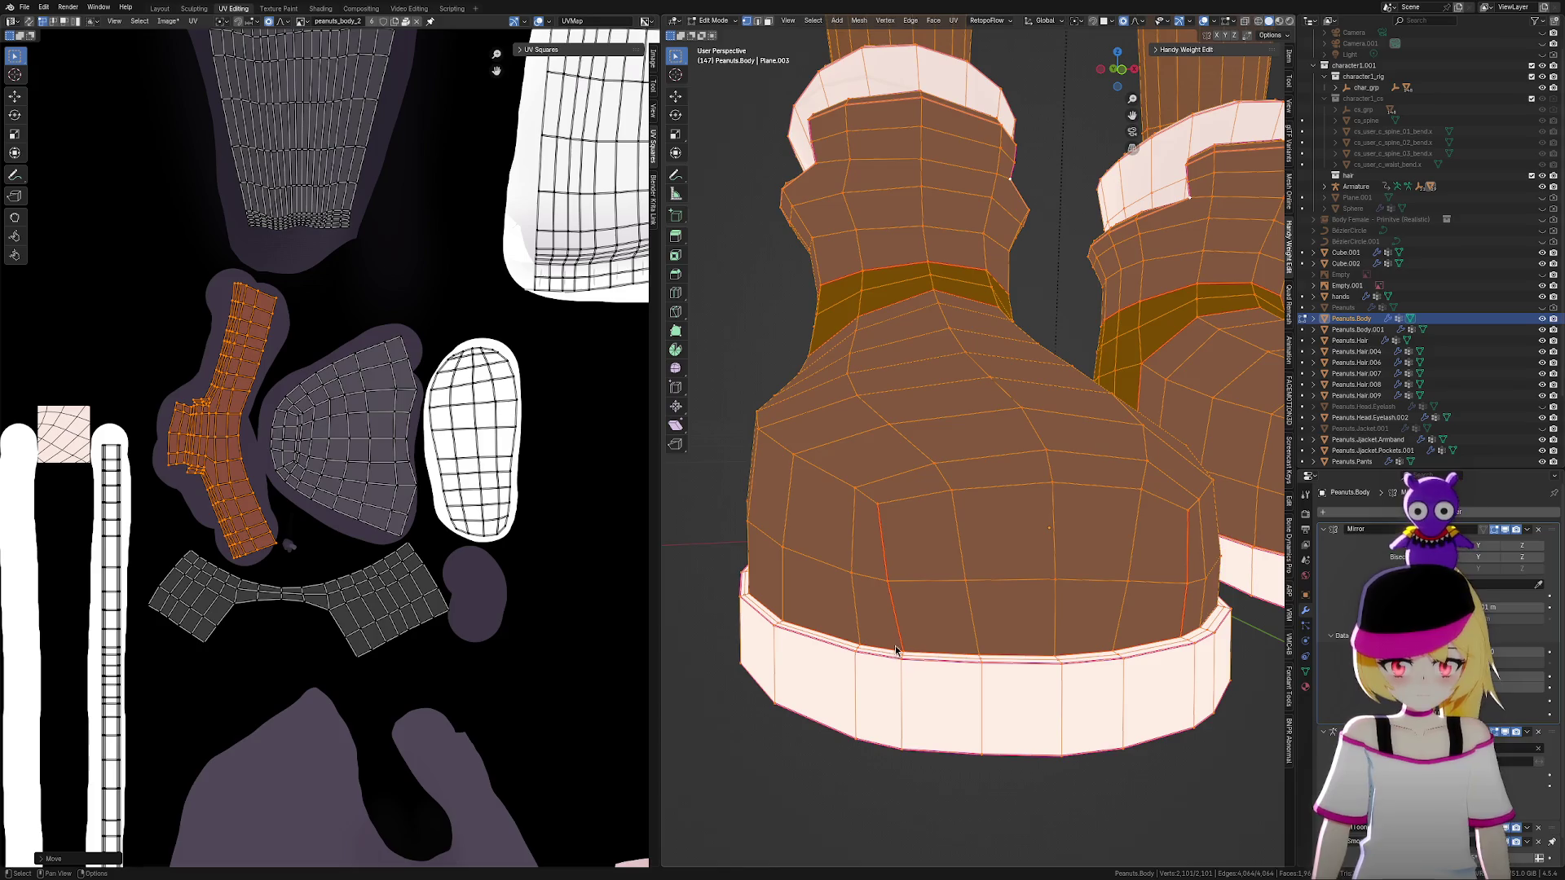
{"action": "left_click", "coordinate": [920, 654]}
{"action": "mouse_move", "coordinate": [939, 643]}
{"action": "middle_mouse_down"}
{"action": "mouse_move", "coordinate": [950, 734]}
{"action": "mouse_move", "coordinate": [950, 719]}
{"action": "middle_mouse_up"}
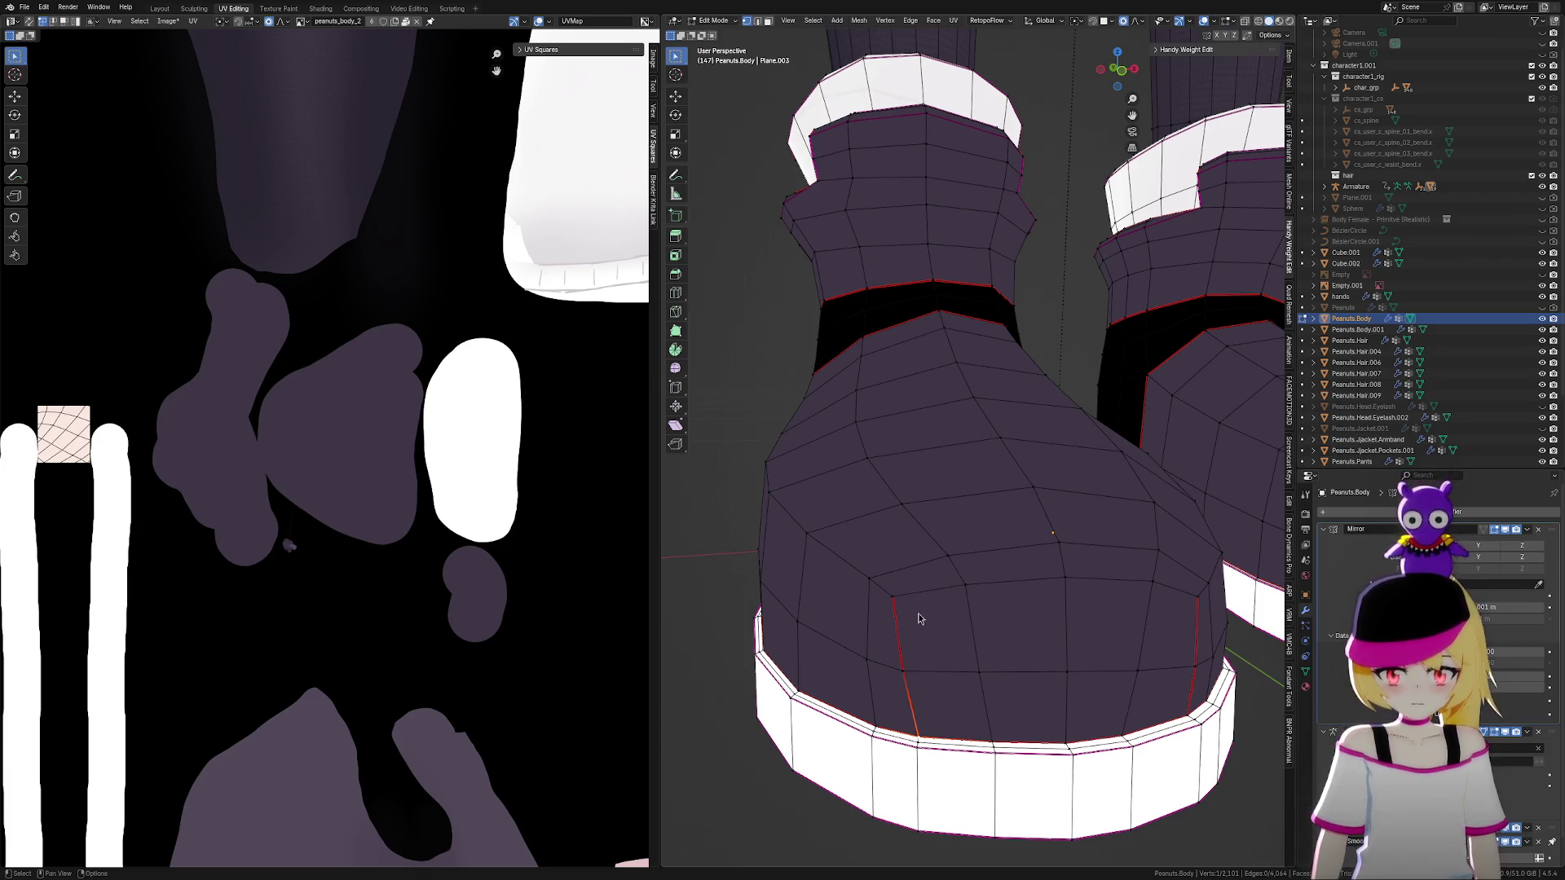
{"action": "key", "text": "a"}
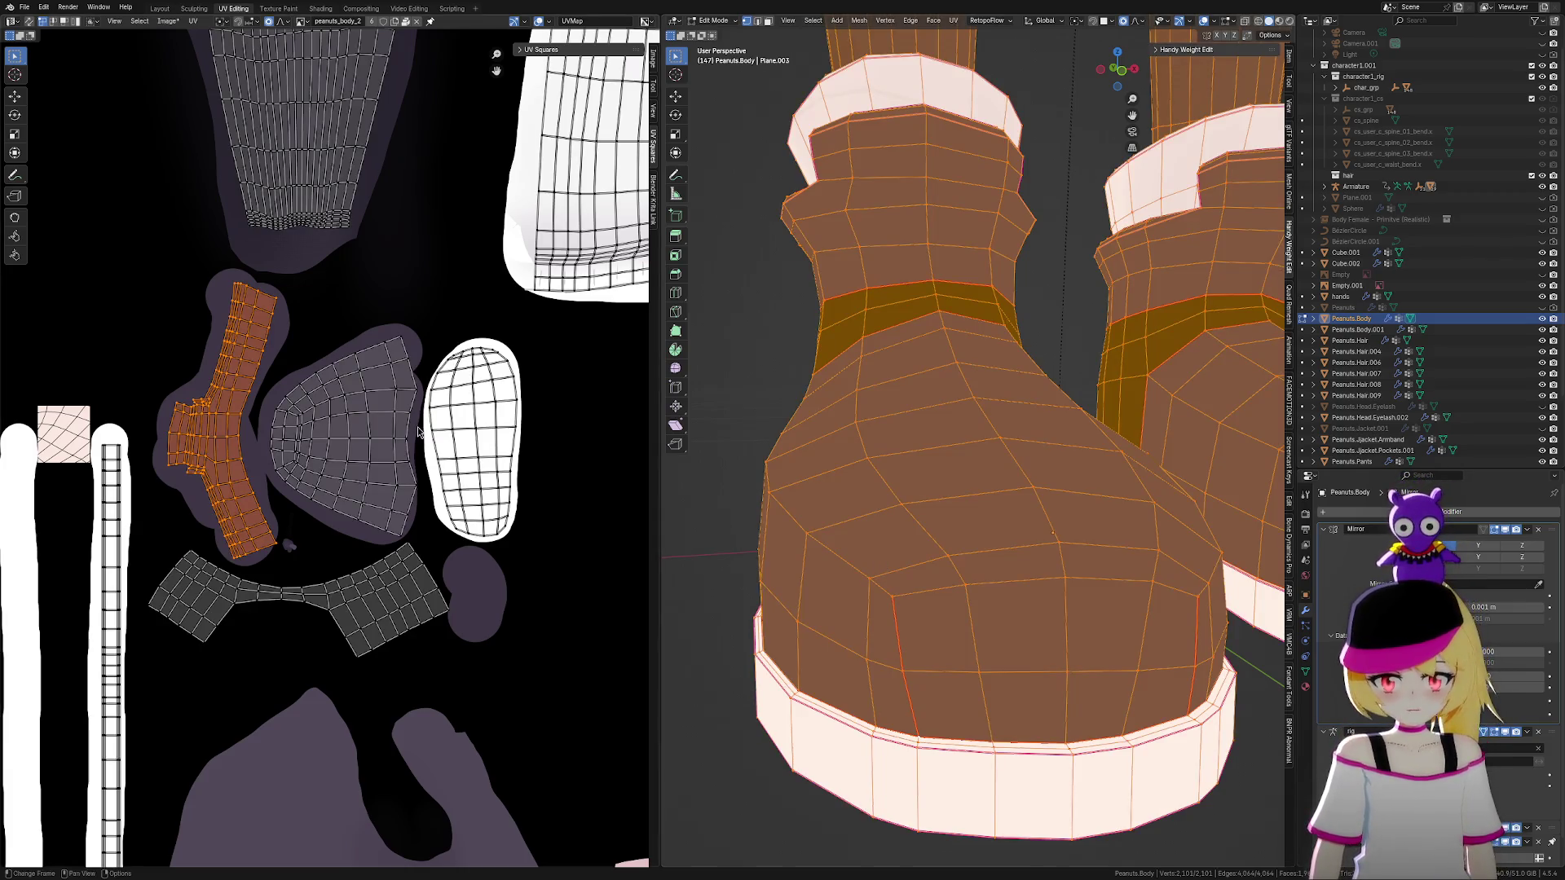
Adjust an edge vertex of the middle UV island with proportional falloff
{"action": "left_click_drag", "start_coordinate": [312, 334], "coordinate": [387, 444]}
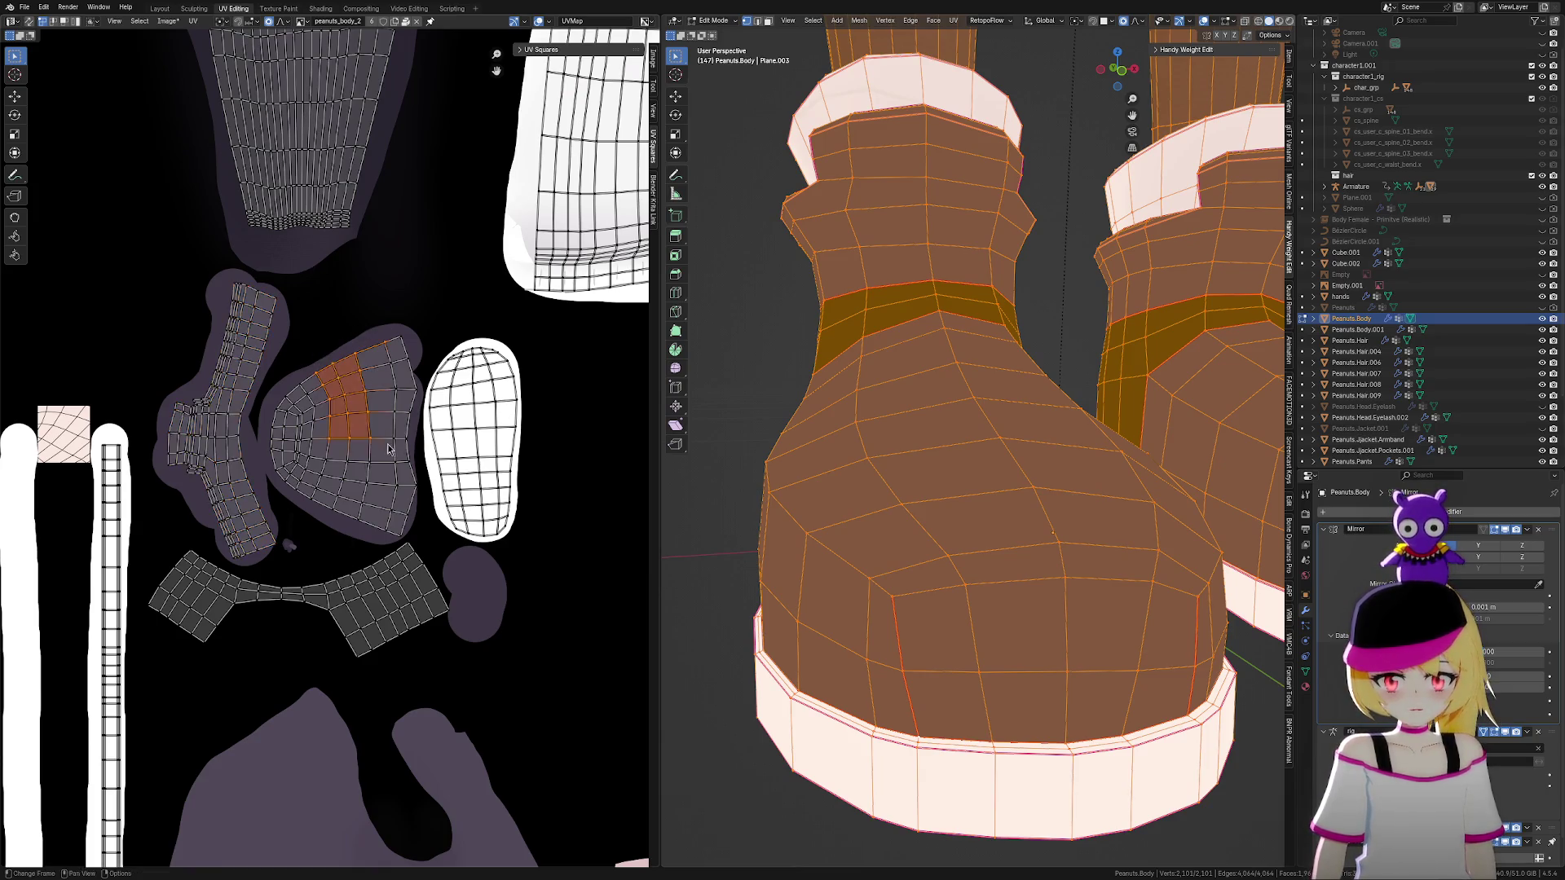
{"action": "scroll", "coordinate": [301, 445], "scroll_direction": "up", "scroll_amount": 3}
{"action": "scroll", "coordinate": [226, 399], "scroll_direction": "up", "scroll_amount": 6}
{"action": "left_click", "coordinate": [243, 328]}
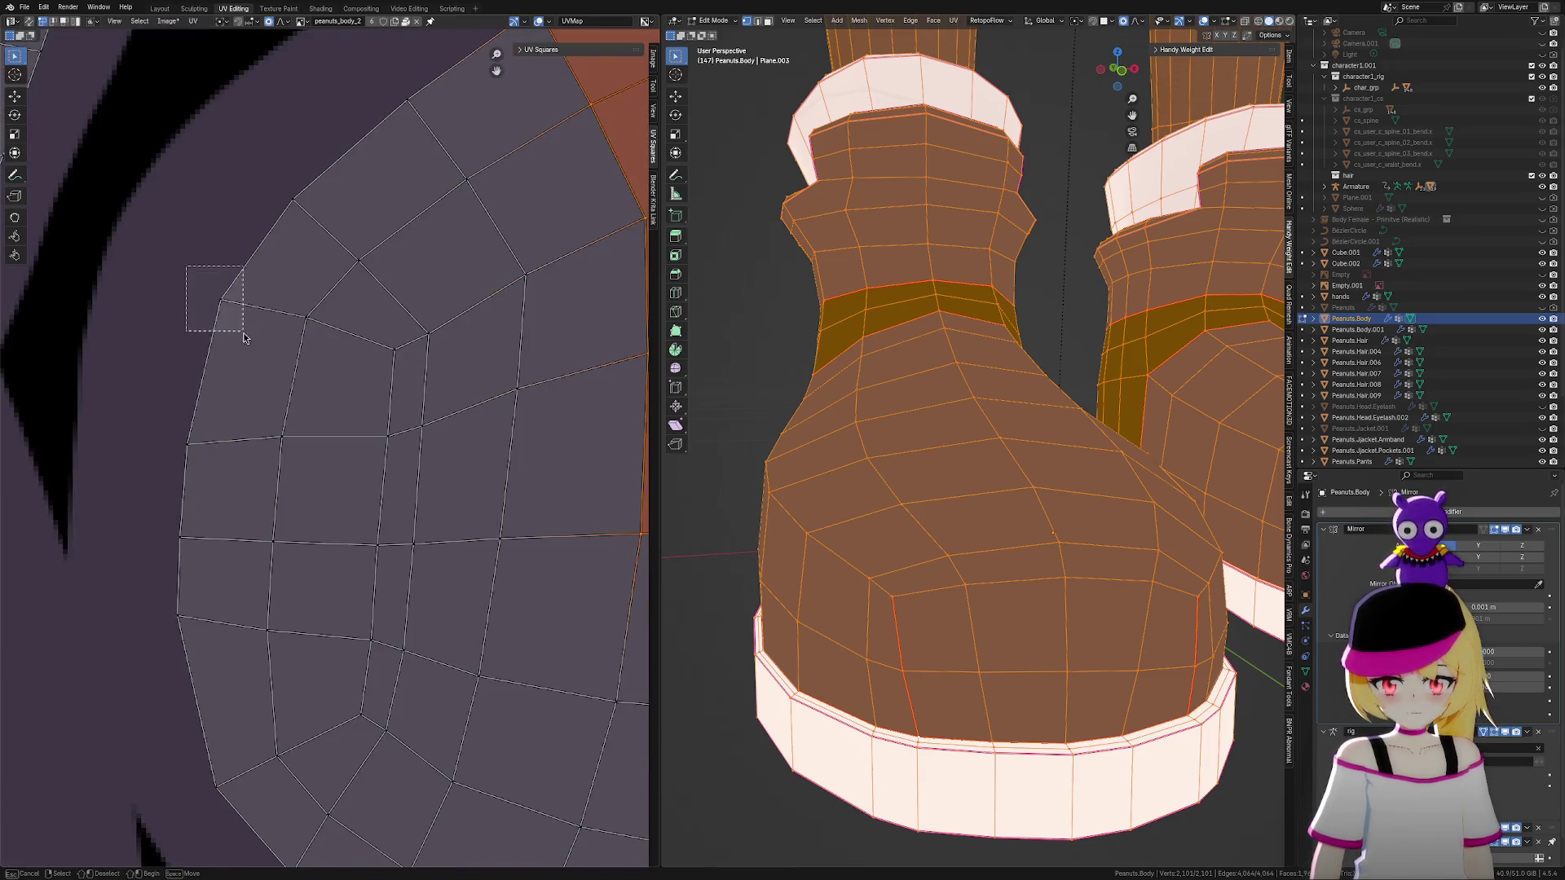
{"action": "key", "text": "g"}
{"action": "left_click", "coordinate": [266, 377]}
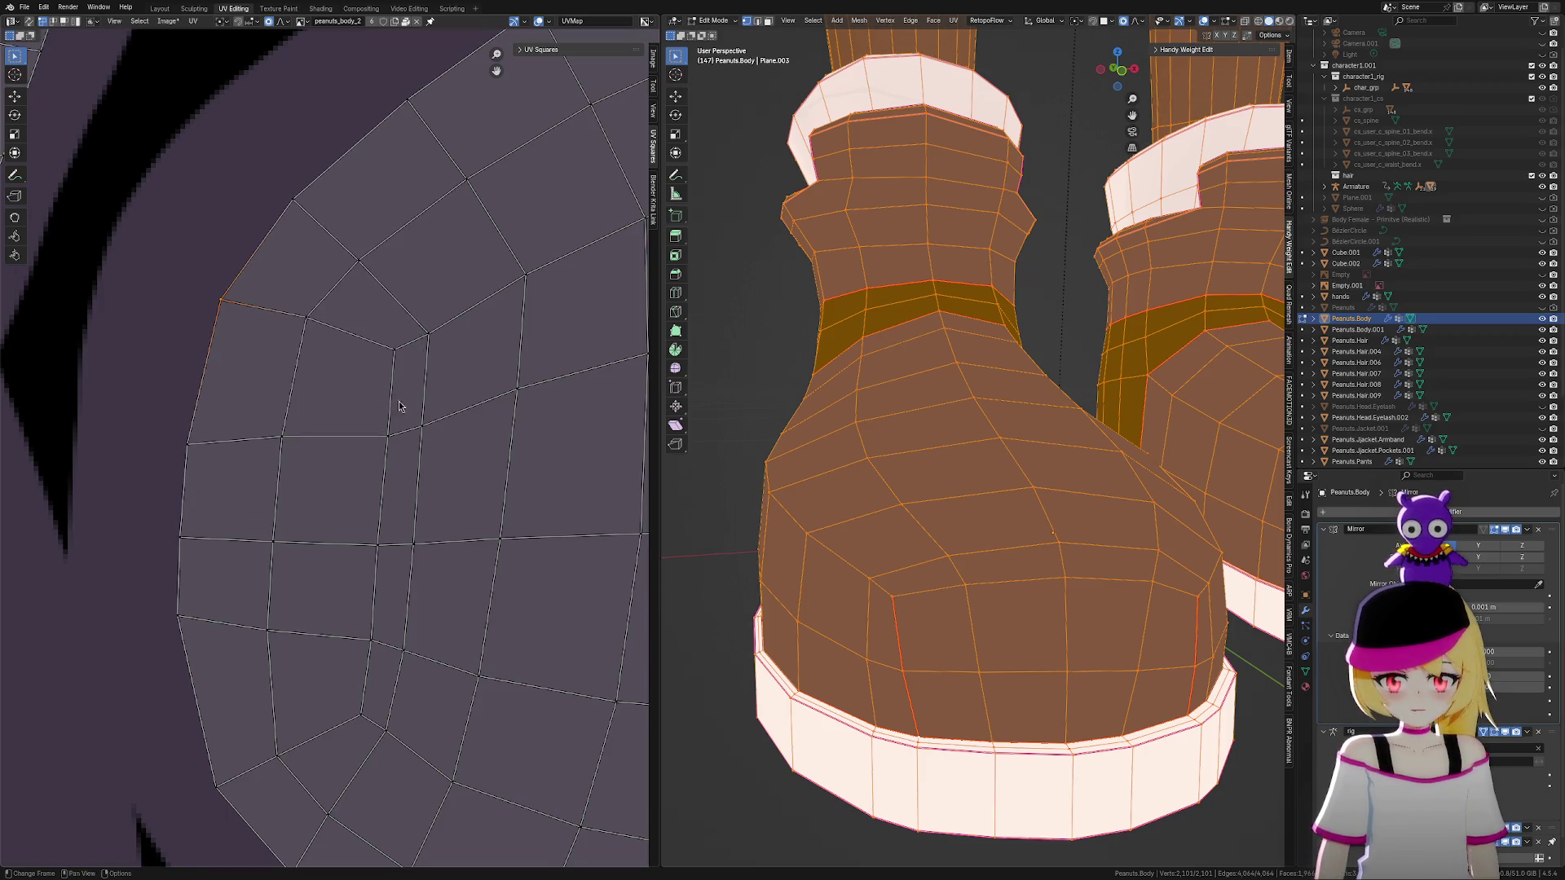
{"action": "scroll", "coordinate": [396, 404], "scroll_direction": "down", "scroll_amount": 5}
{"action": "scroll", "coordinate": [527, 423], "scroll_direction": "down", "scroll_amount": 4}
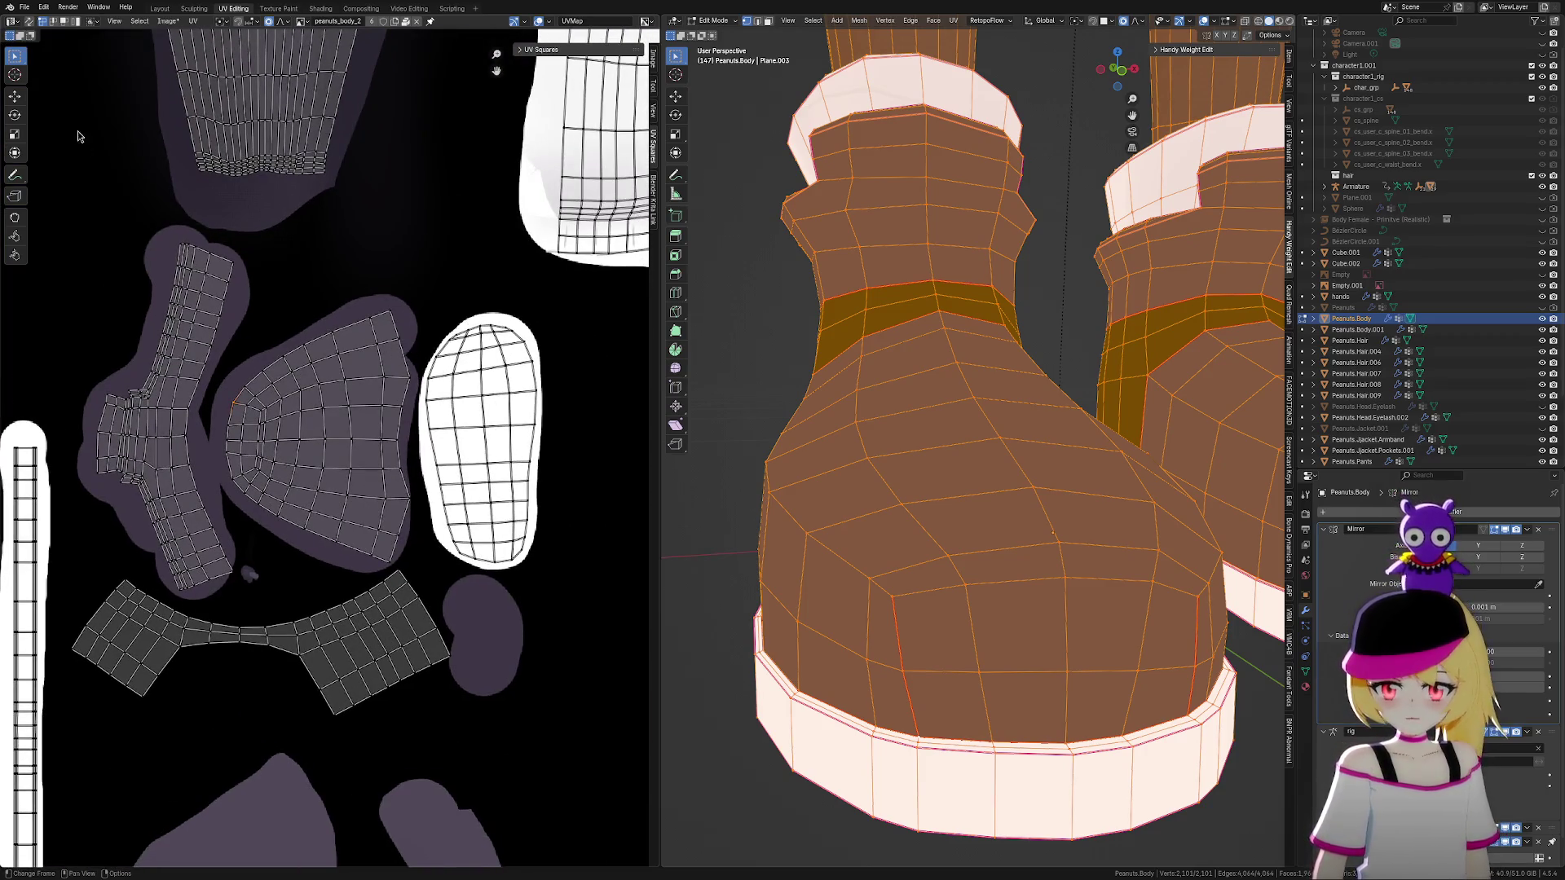
With UV Sync Selection on, select the whole connected boot upper island using Ctrl+L
{"action": "left_click", "coordinate": [31, 36]}
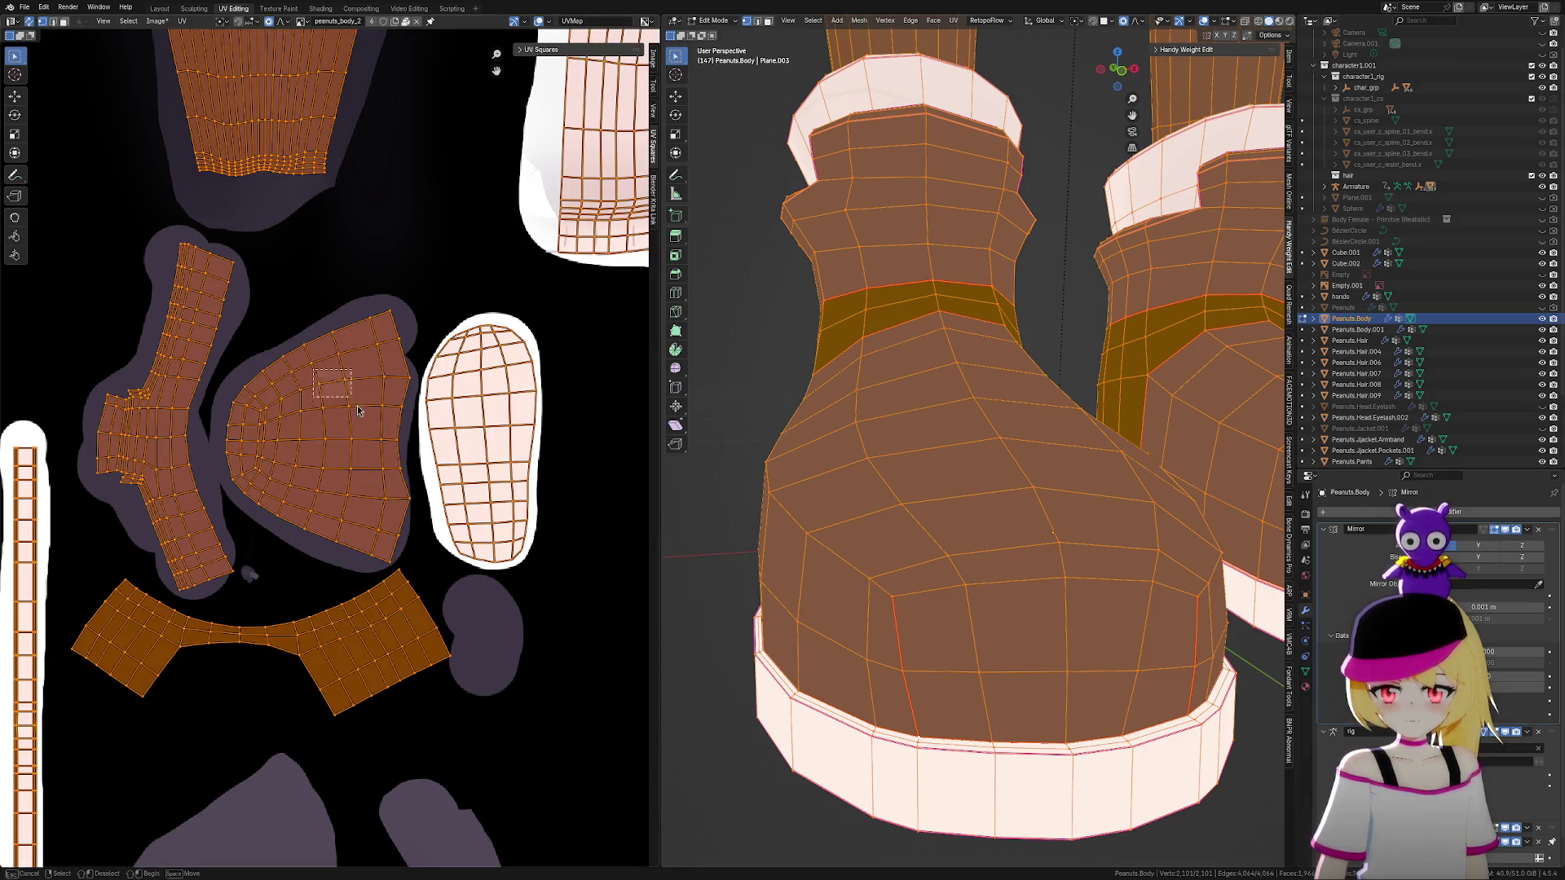
{"action": "left_click", "coordinate": [333, 395]}
{"action": "key", "text": "ctrl+l"}
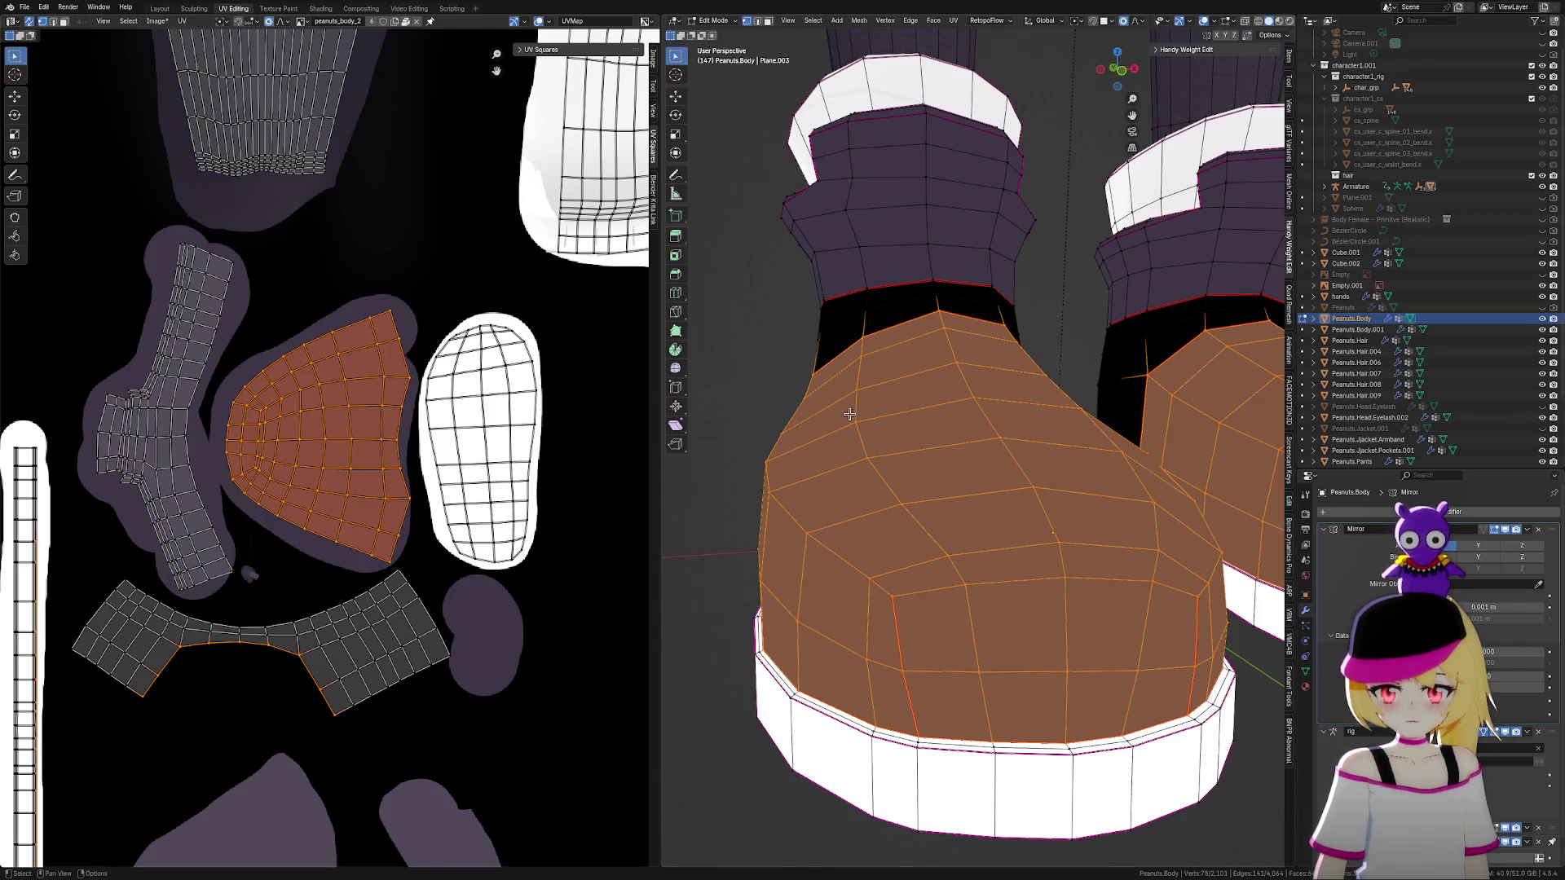
{"action": "scroll", "coordinate": [857, 426], "scroll_direction": "down", "scroll_amount": 5}
Unwrap the boot upper with the Angle Based method and shrink the new island
{"action": "key", "text": "u"}
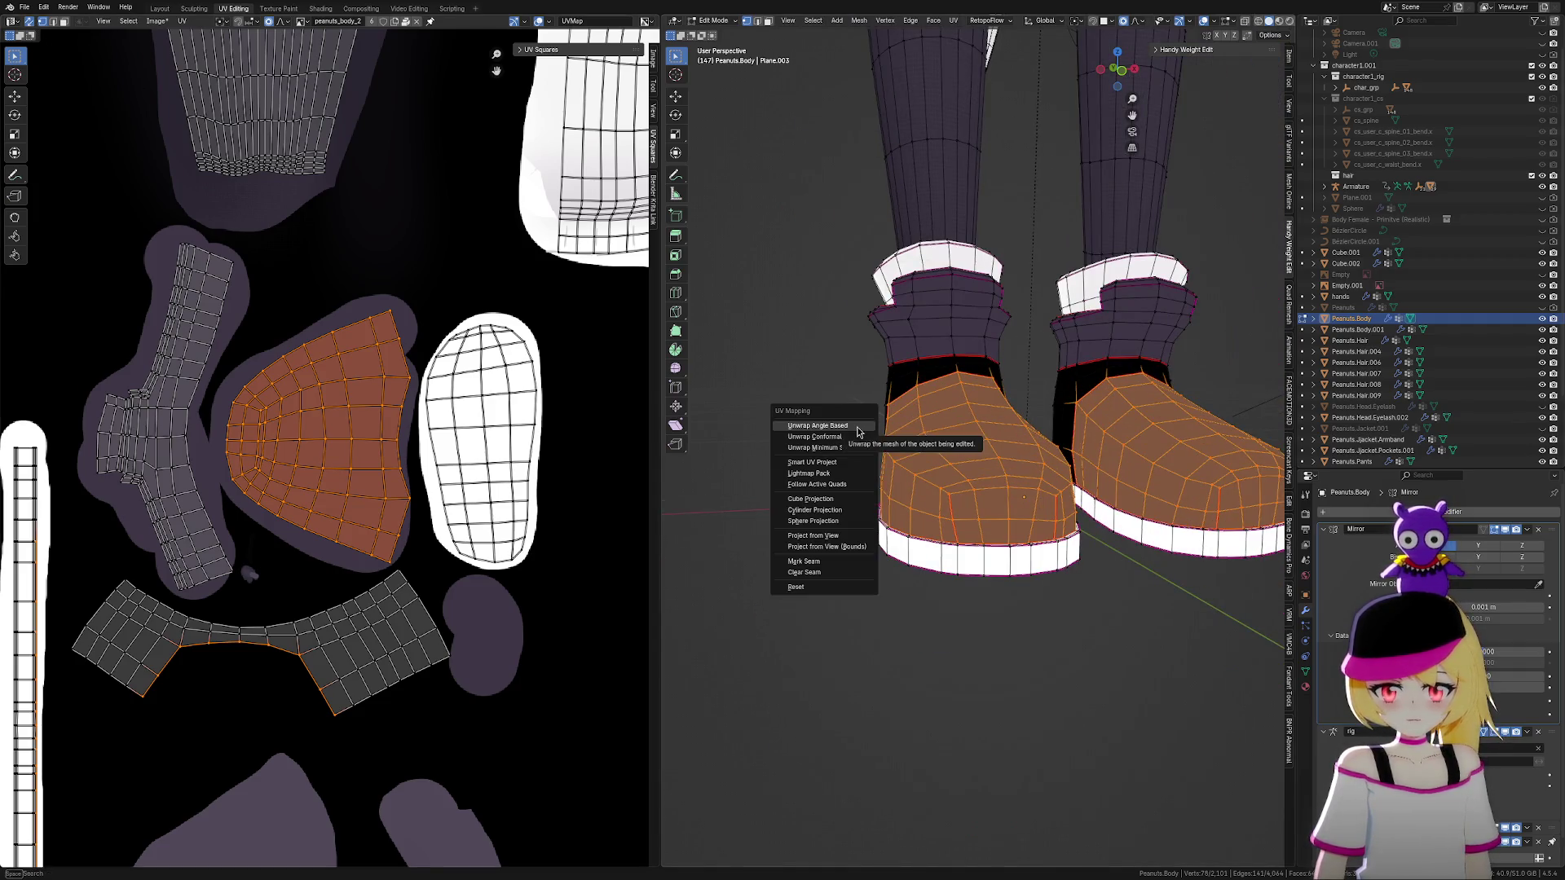
{"action": "left_click", "coordinate": [855, 430]}
{"action": "scroll", "coordinate": [423, 367], "scroll_direction": "down", "scroll_amount": 5}
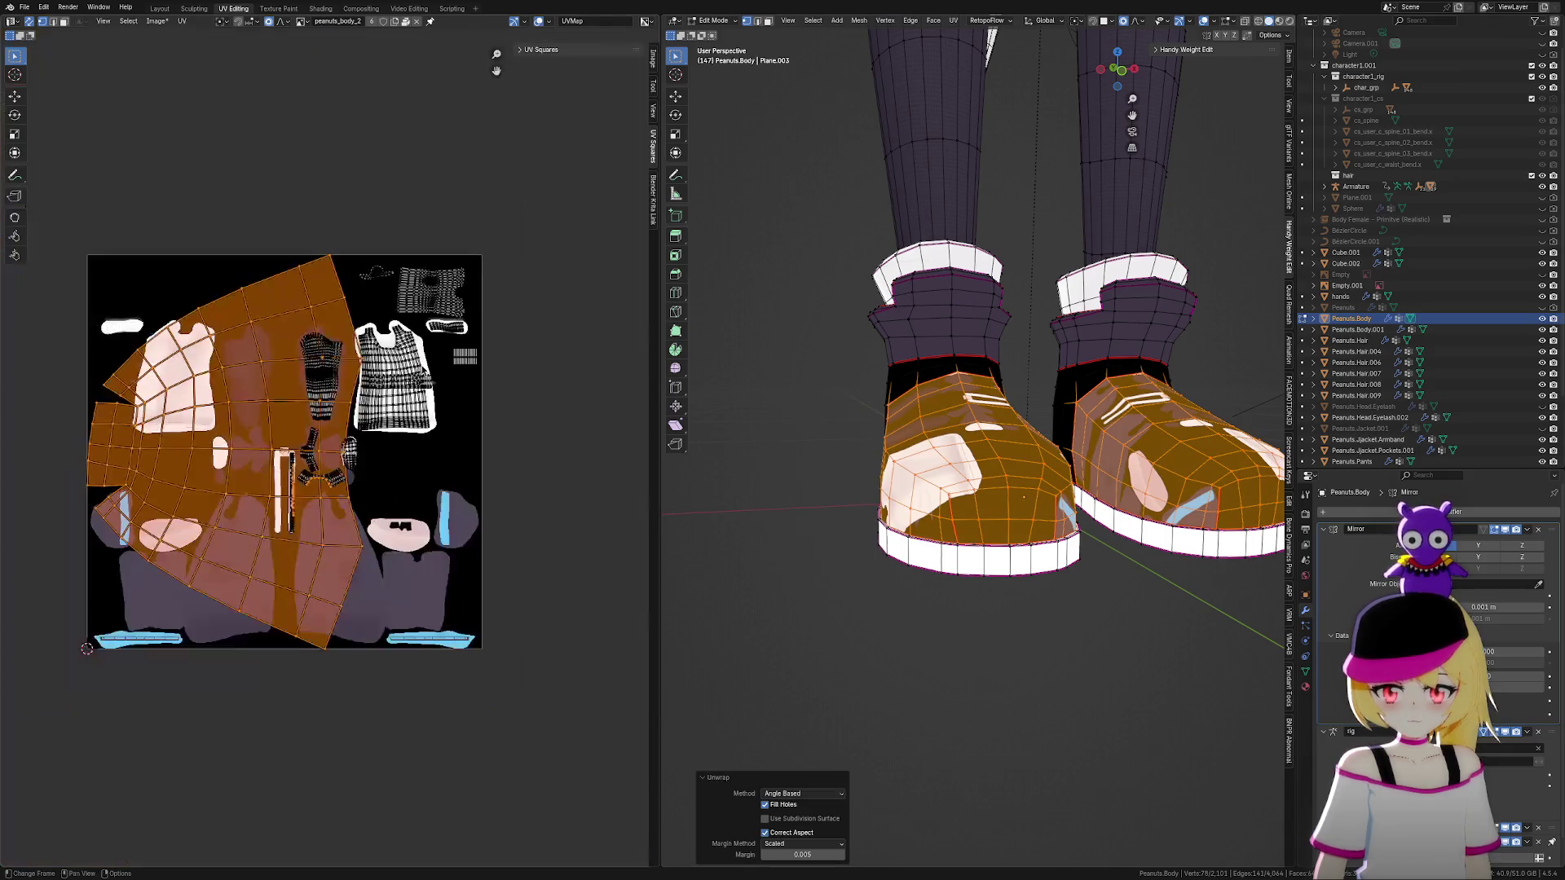
{"action": "key", "text": "s"}
{"action": "left_click", "coordinate": [386, 397]}
{"action": "scroll", "coordinate": [377, 362], "scroll_direction": "up", "scroll_amount": 6}
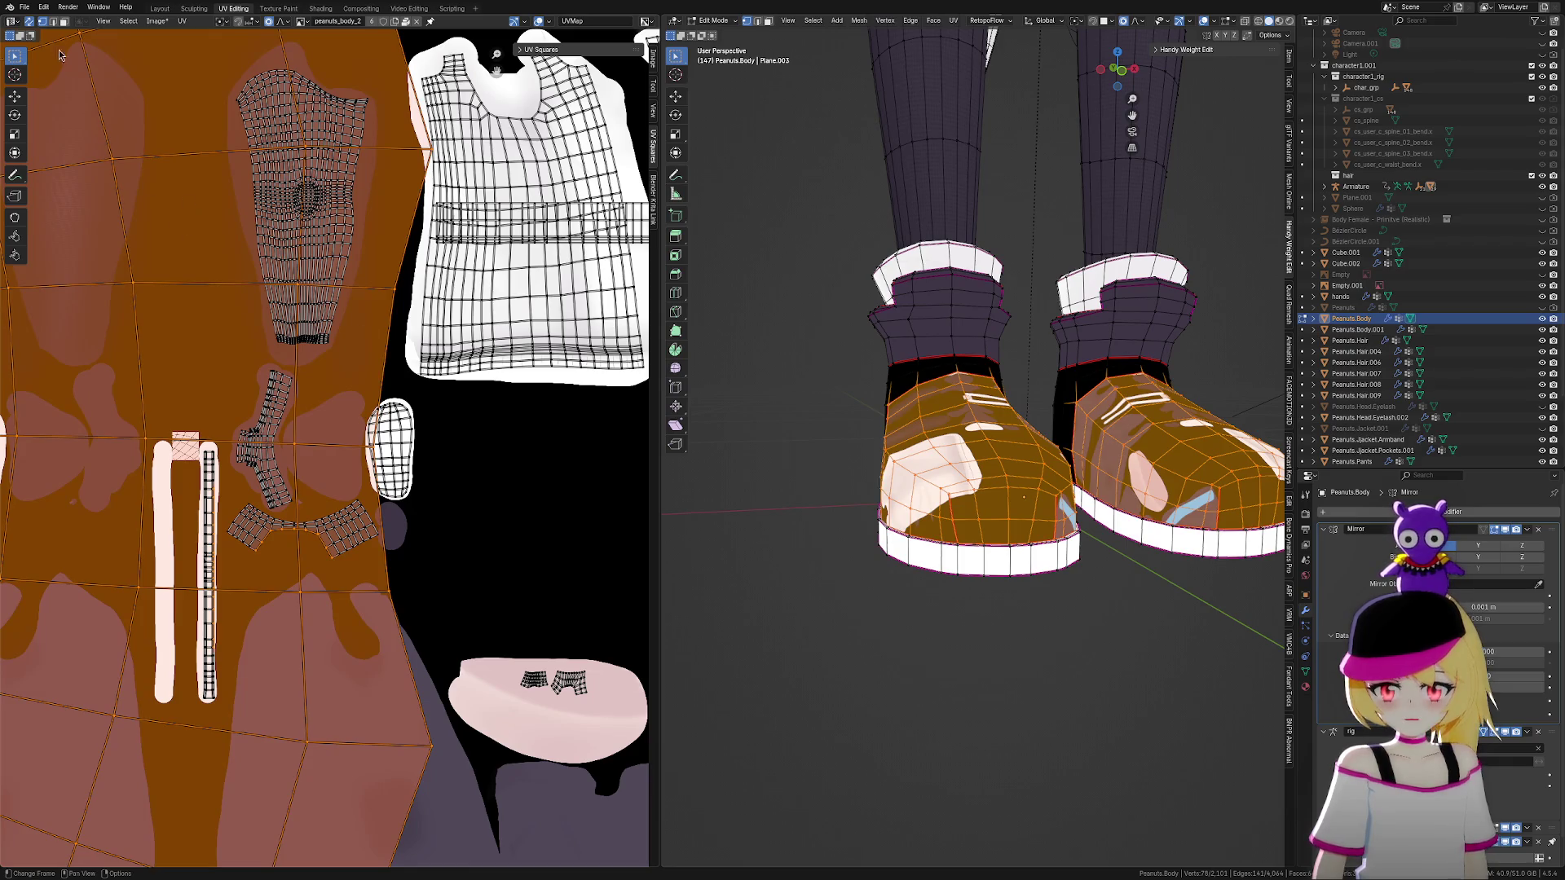
With sync selection off, scale the whole upper island down and place it over the painted shoe shape
{"action": "left_click", "coordinate": [29, 22]}
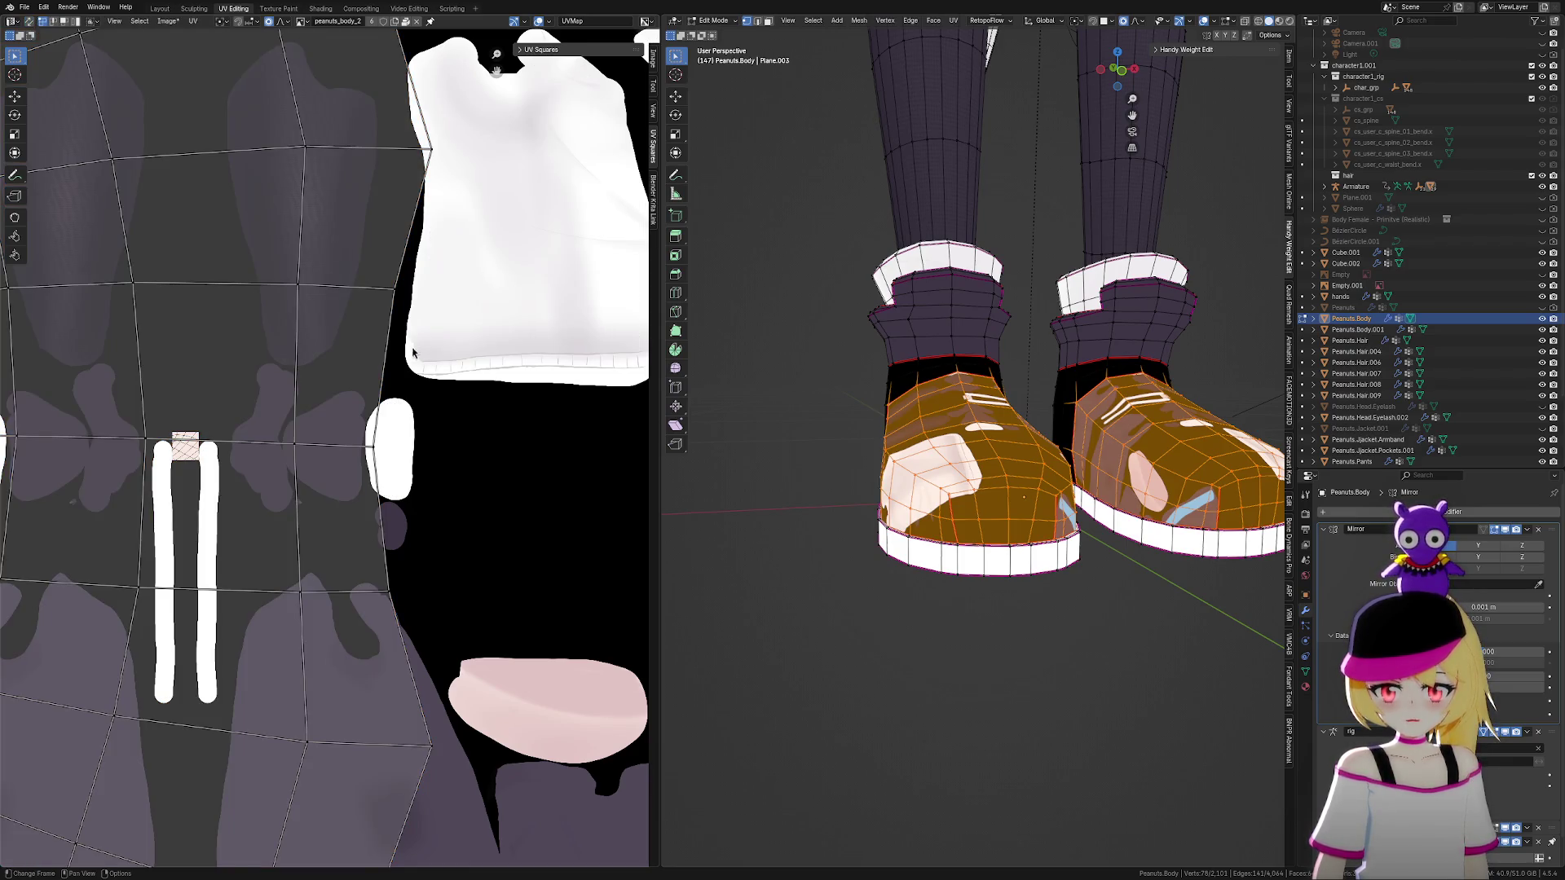
{"action": "key", "text": "a"}
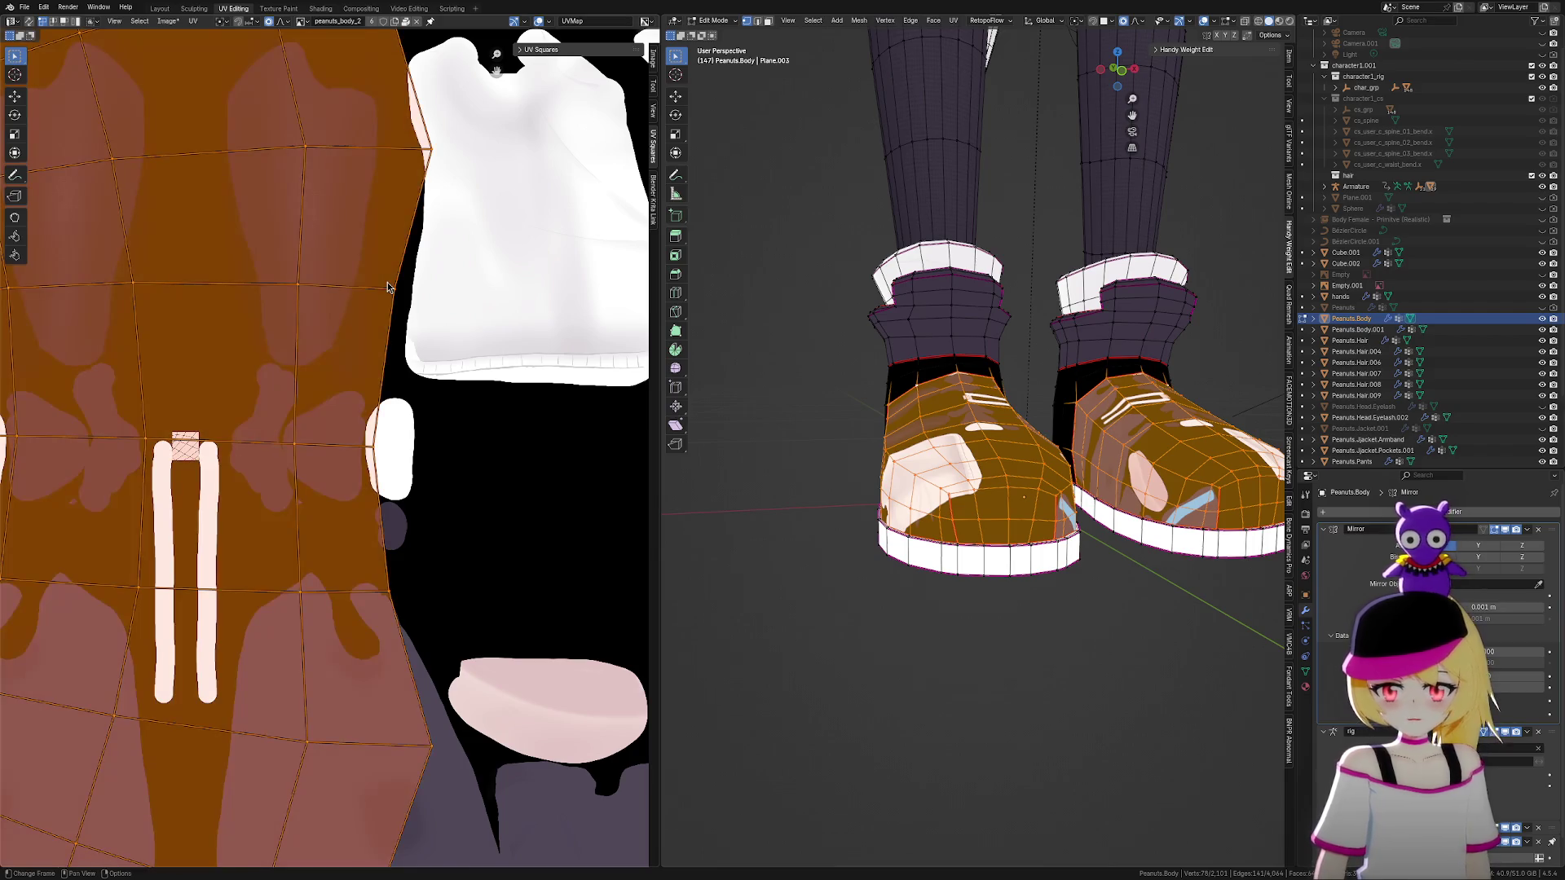
{"action": "key", "text": "s"}
{"action": "left_click", "coordinate": [67, 400]}
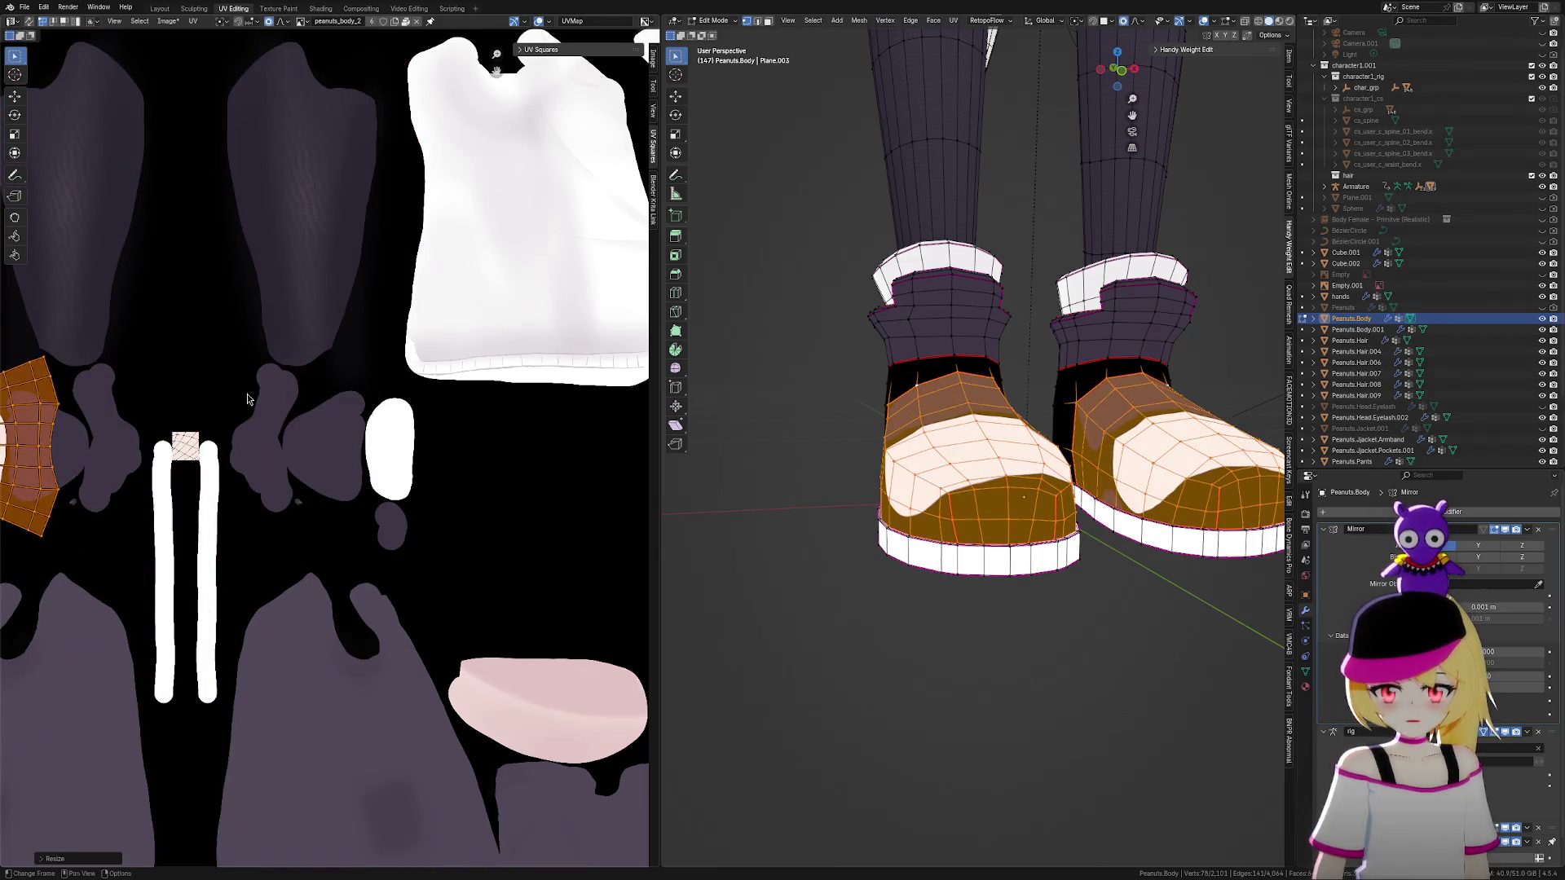
{"action": "key", "text": "g"}
{"action": "left_click", "coordinate": [438, 416]}
{"action": "scroll", "coordinate": [526, 395], "scroll_direction": "up", "scroll_amount": 3}
Rescale the island and stretch it with falloff to cover the painted area, then check the boots
{"action": "key", "text": "s"}
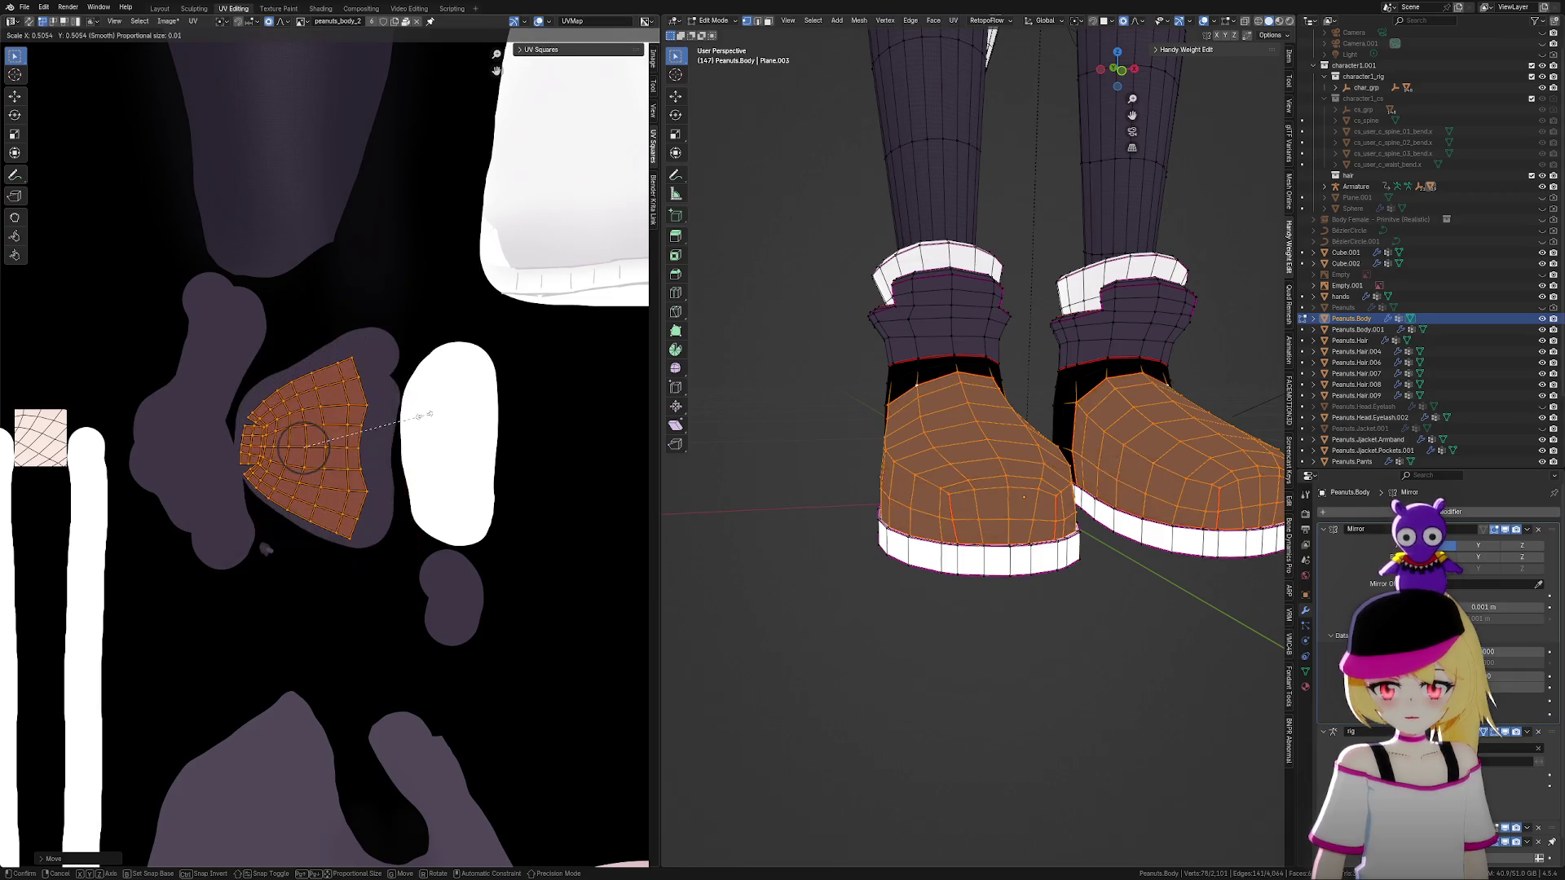
{"action": "left_click", "coordinate": [440, 412]}
{"action": "scroll", "coordinate": [444, 408], "scroll_direction": "up", "scroll_amount": 3}
{"action": "key", "text": "g"}
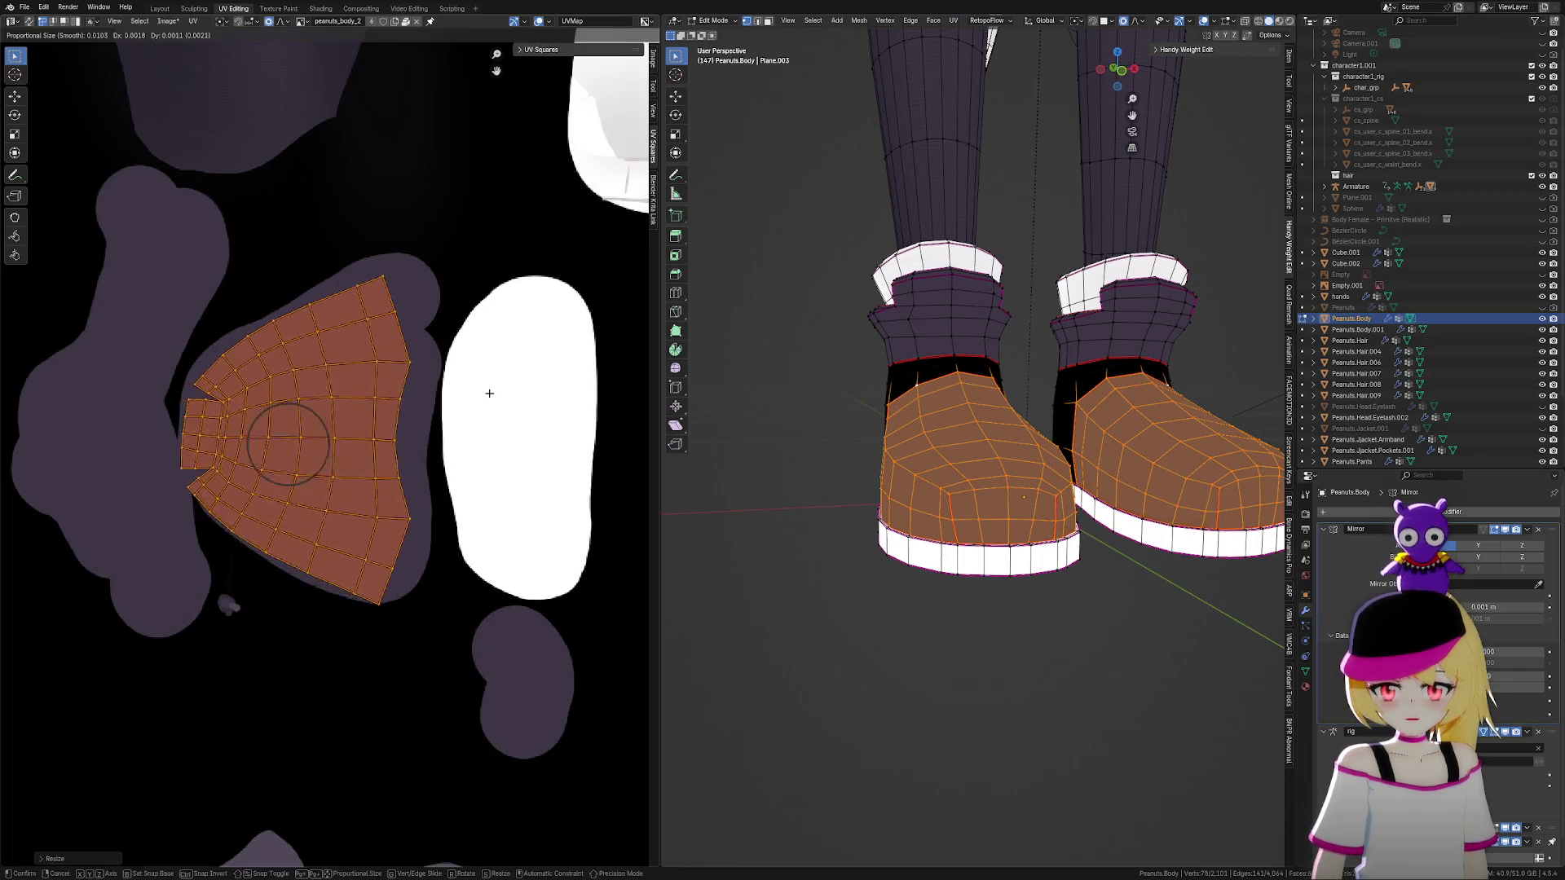
{"action": "left_click", "coordinate": [516, 400]}
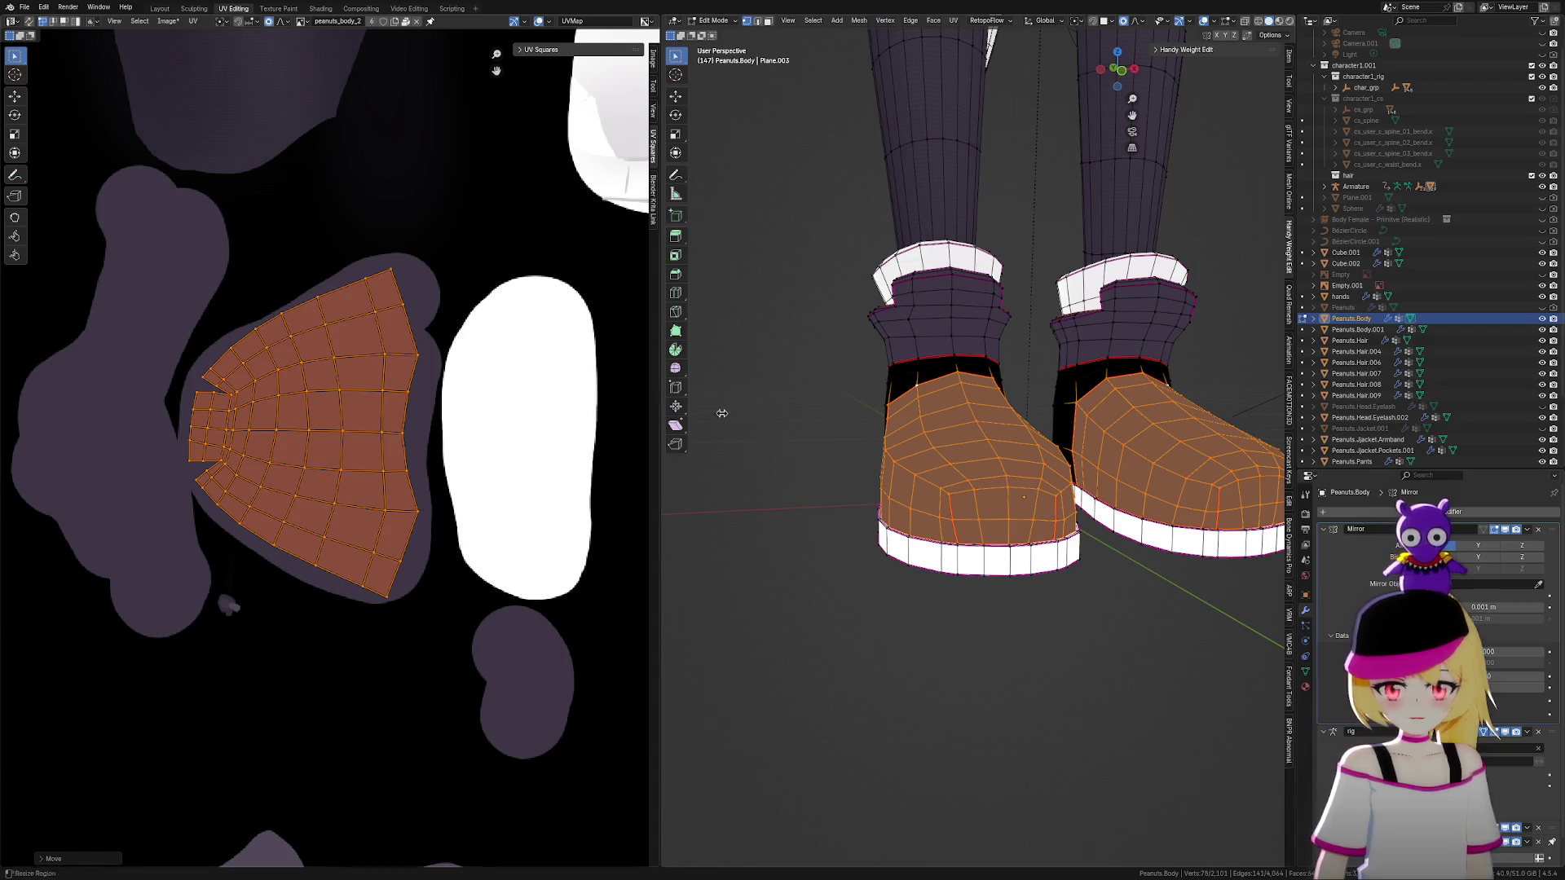
{"action": "scroll", "coordinate": [547, 623], "scroll_direction": "up", "scroll_amount": 2}
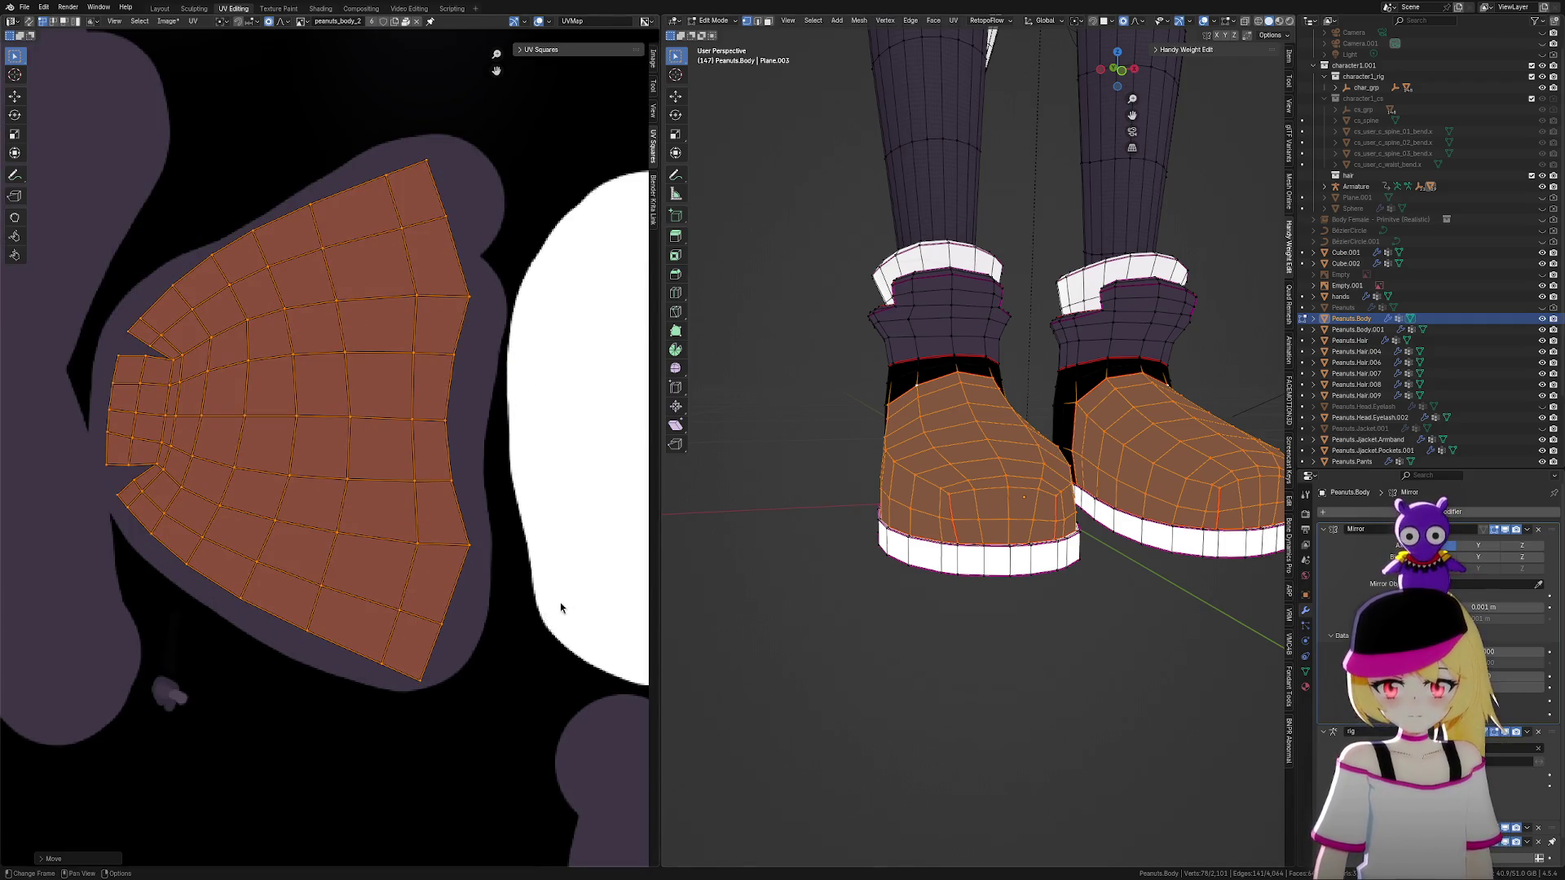
{"action": "scroll", "coordinate": [1051, 644], "scroll_direction": "down", "scroll_amount": 4}
{"action": "mouse_move", "coordinate": [1252, 692]}
{"action": "middle_mouse_down"}
{"action": "mouse_move", "coordinate": [1157, 612]}
{"action": "mouse_move", "coordinate": [1084, 599]}
{"action": "middle_mouse_up"}
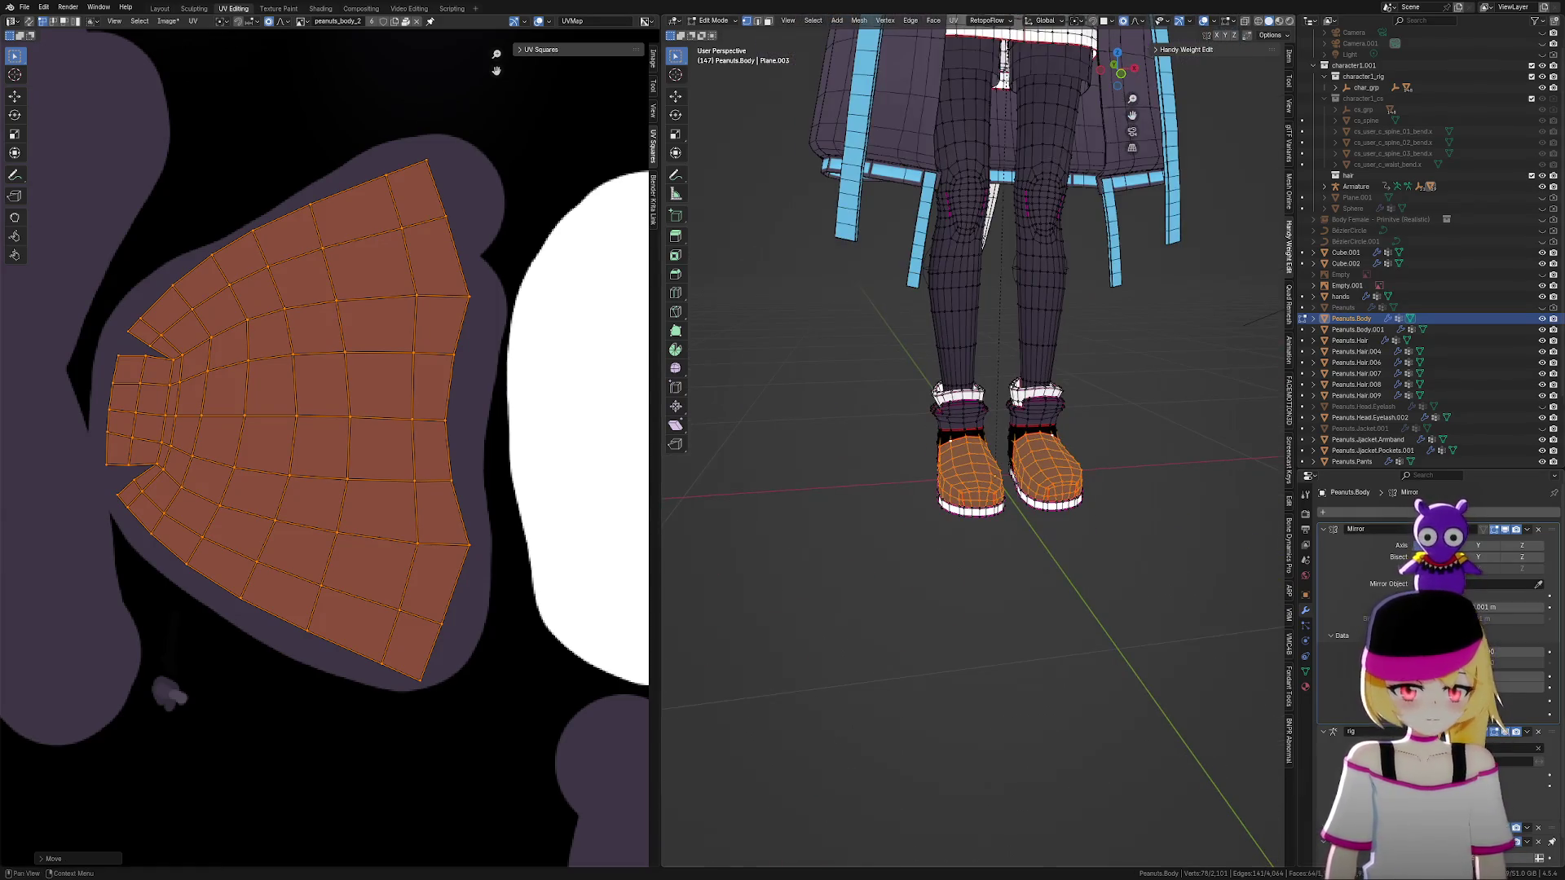
Select the whole mesh to show every UV island, hide viewport overlays, and zoom in on the boots
{"action": "key", "text": "a"}
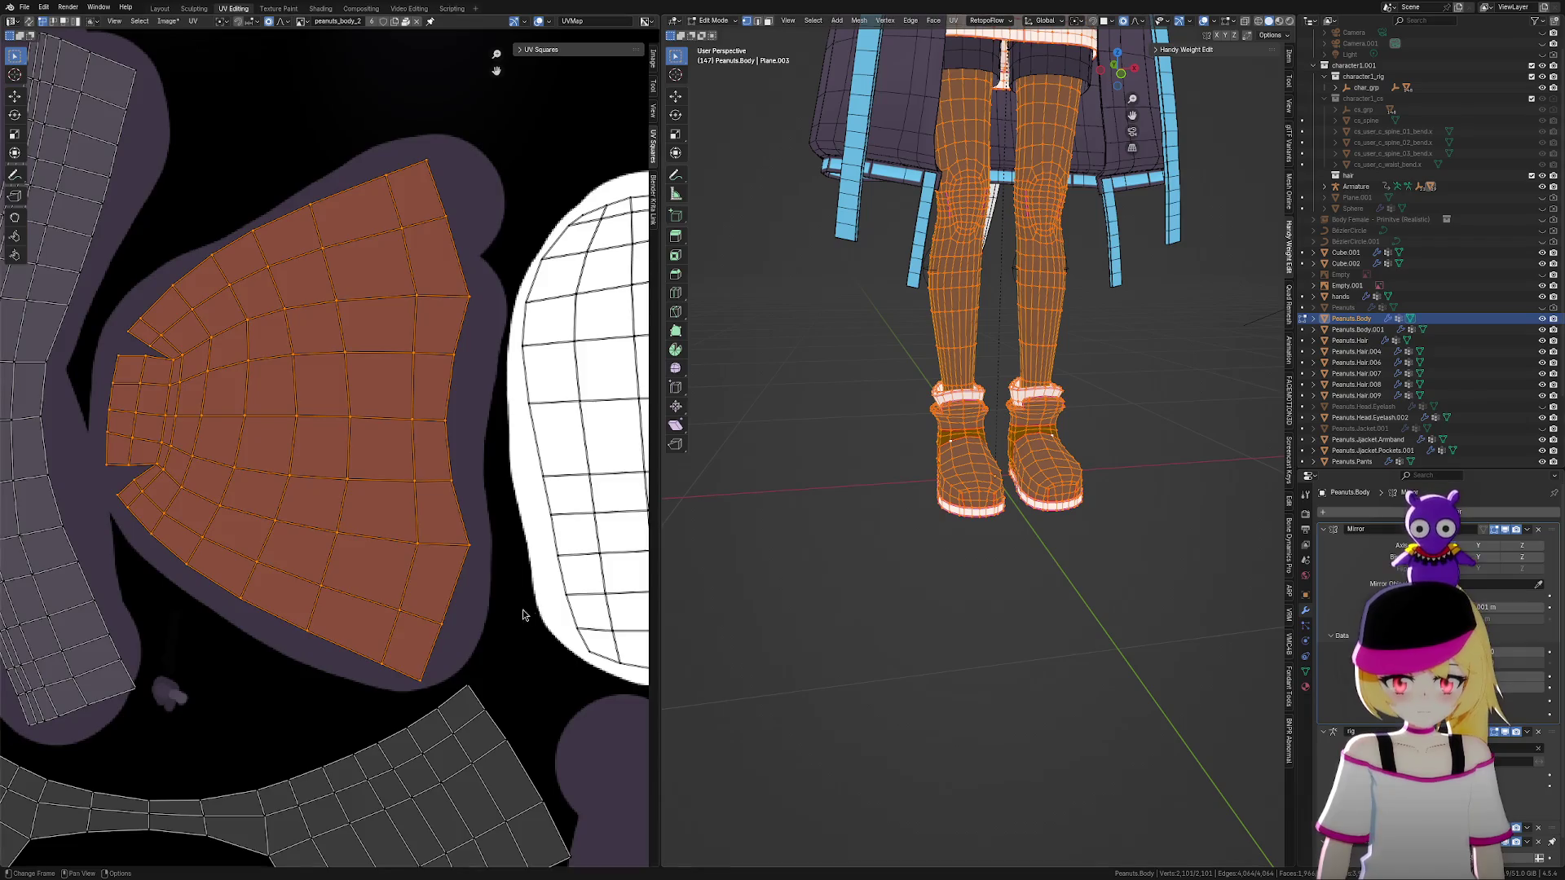
{"action": "scroll", "coordinate": [521, 609], "scroll_direction": "down", "scroll_amount": 3}
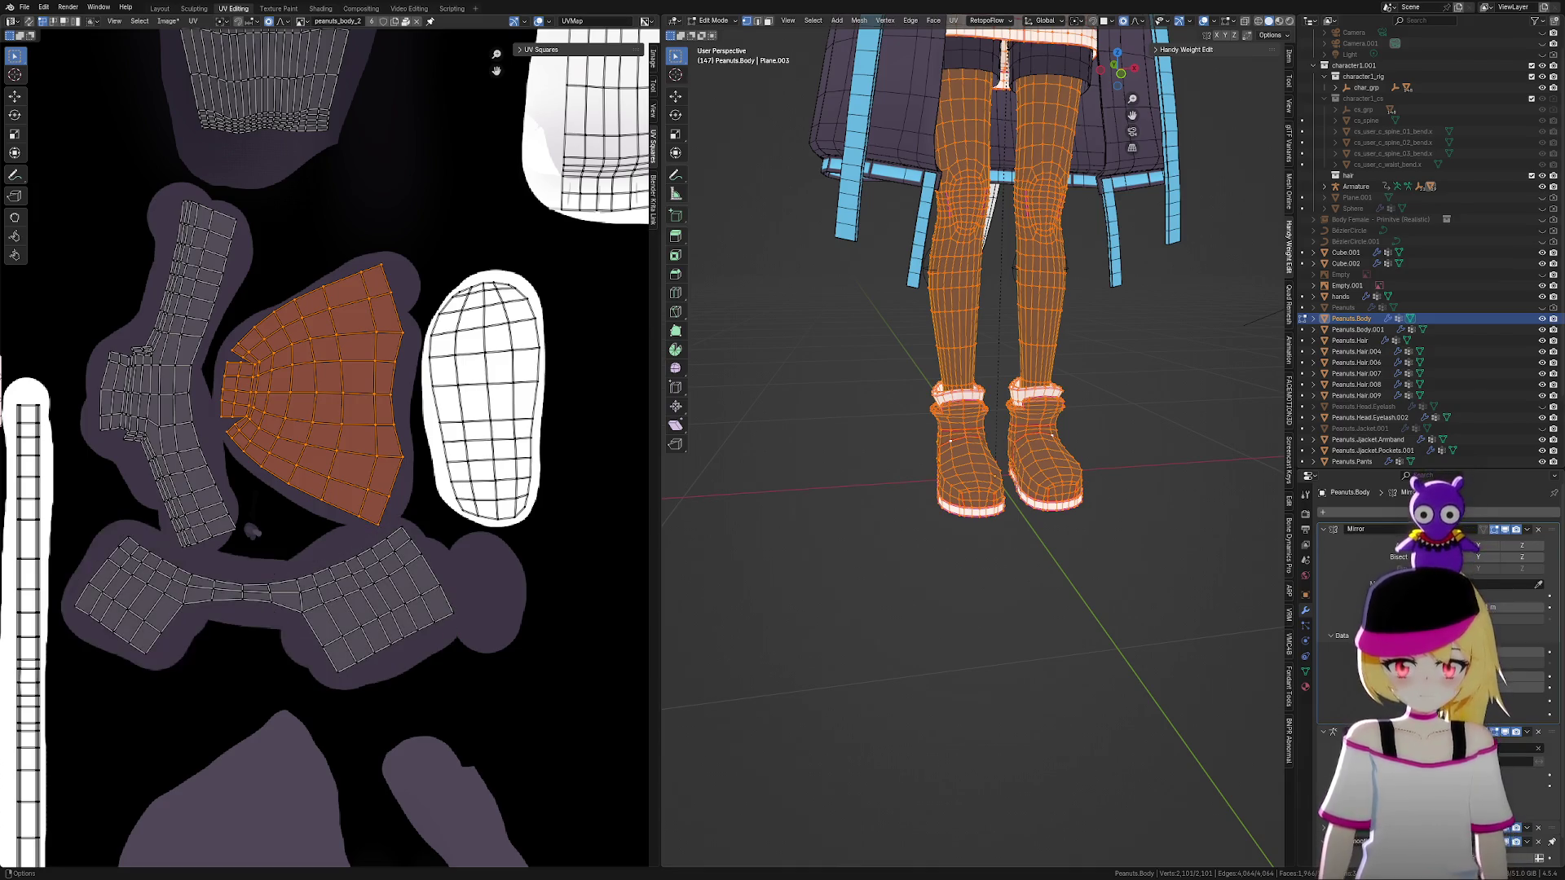
{"action": "left_click", "coordinate": [1203, 20]}
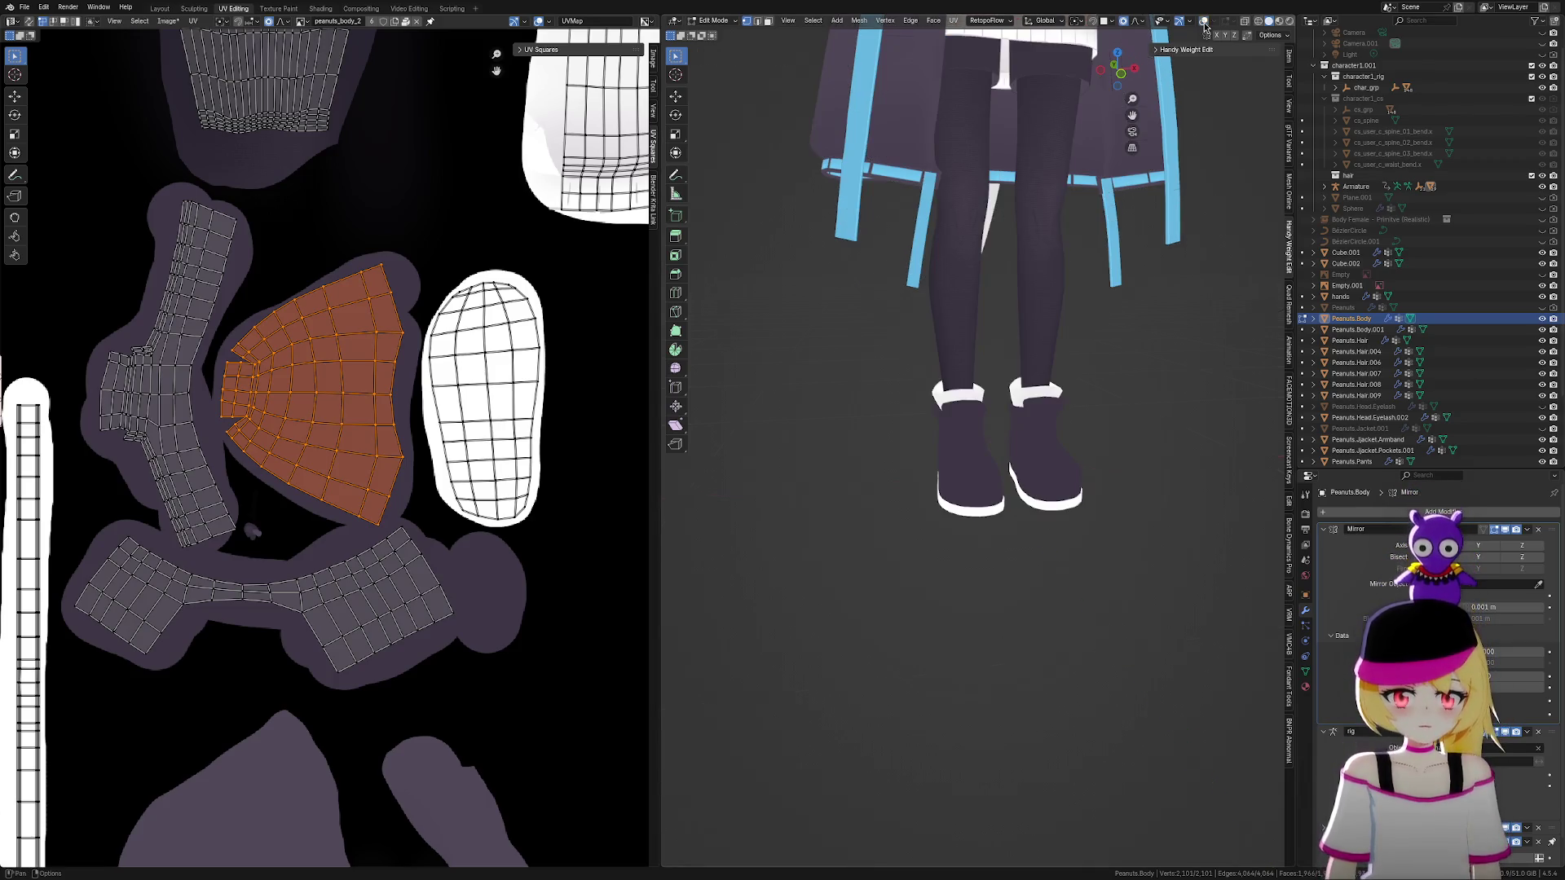
{"action": "scroll", "coordinate": [1100, 395], "scroll_direction": "down", "scroll_amount": 5}
{"action": "mouse_move", "coordinate": [1087, 464]}
{"action": "middle_mouse_down"}
{"action": "mouse_move", "coordinate": [1019, 492]}
{"action": "mouse_move", "coordinate": [1013, 458]}
{"action": "mouse_move", "coordinate": [1093, 493]}
{"action": "mouse_move", "coordinate": [1182, 489]}
{"action": "mouse_move", "coordinate": [674, 464]}
{"action": "mouse_move", "coordinate": [1092, 501]}
{"action": "mouse_move", "coordinate": [1181, 481]}
{"action": "middle_mouse_up"}
{"action": "scroll", "coordinate": [1108, 501], "scroll_direction": "up", "scroll_amount": 3}
{"action": "scroll", "coordinate": [1101, 479], "scroll_direction": "up", "scroll_amount": 1}
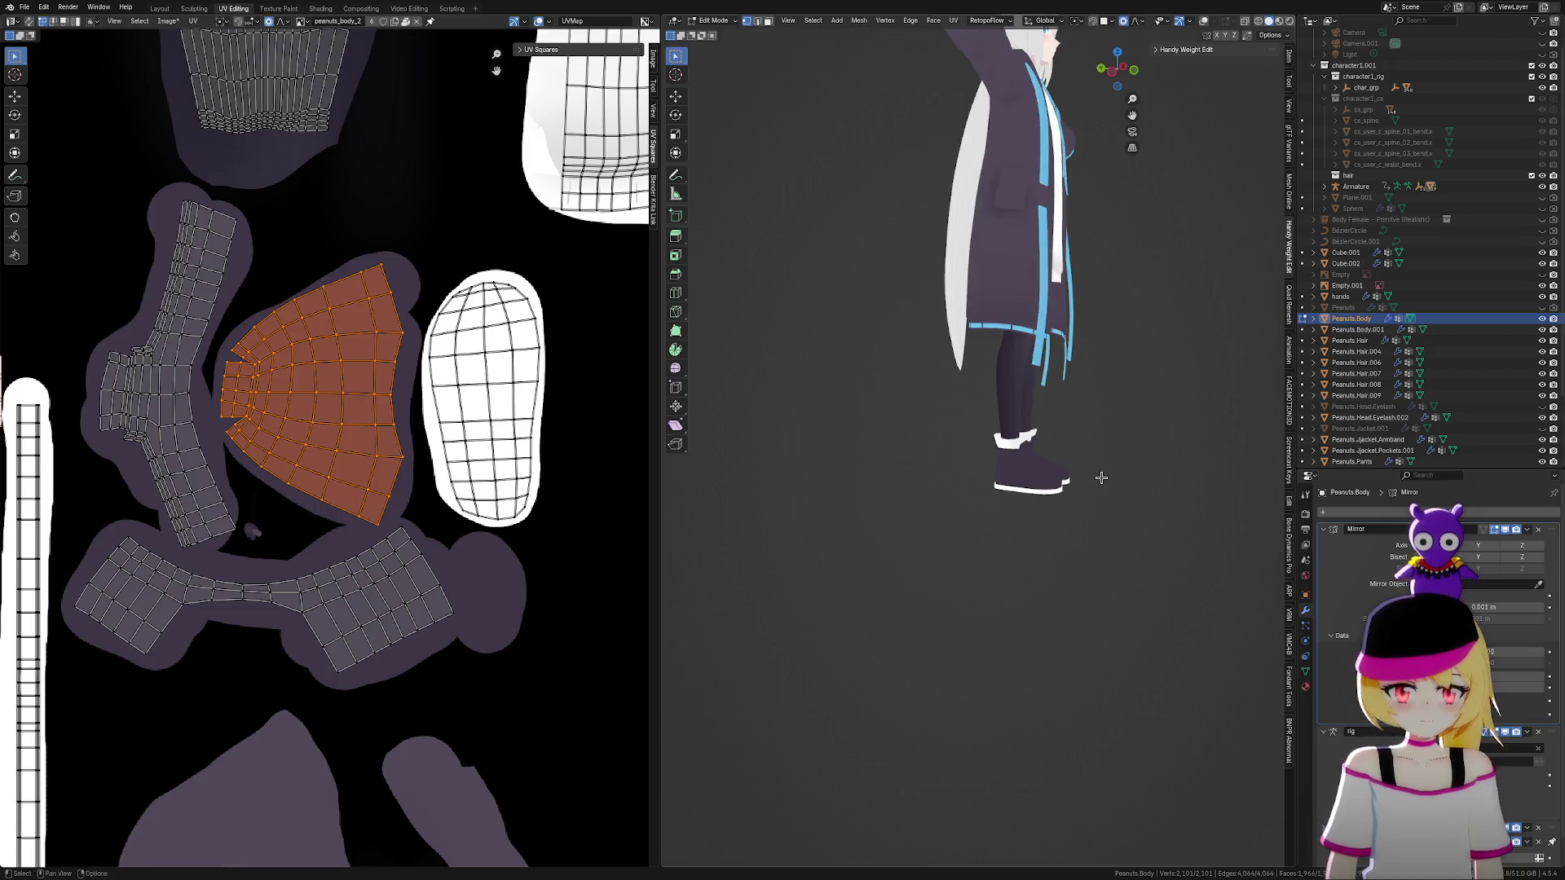
{"action": "scroll", "coordinate": [1100, 476], "scroll_direction": "up", "scroll_amount": 1}
{"action": "scroll", "coordinate": [1100, 476], "scroll_direction": "up", "scroll_amount": 2}
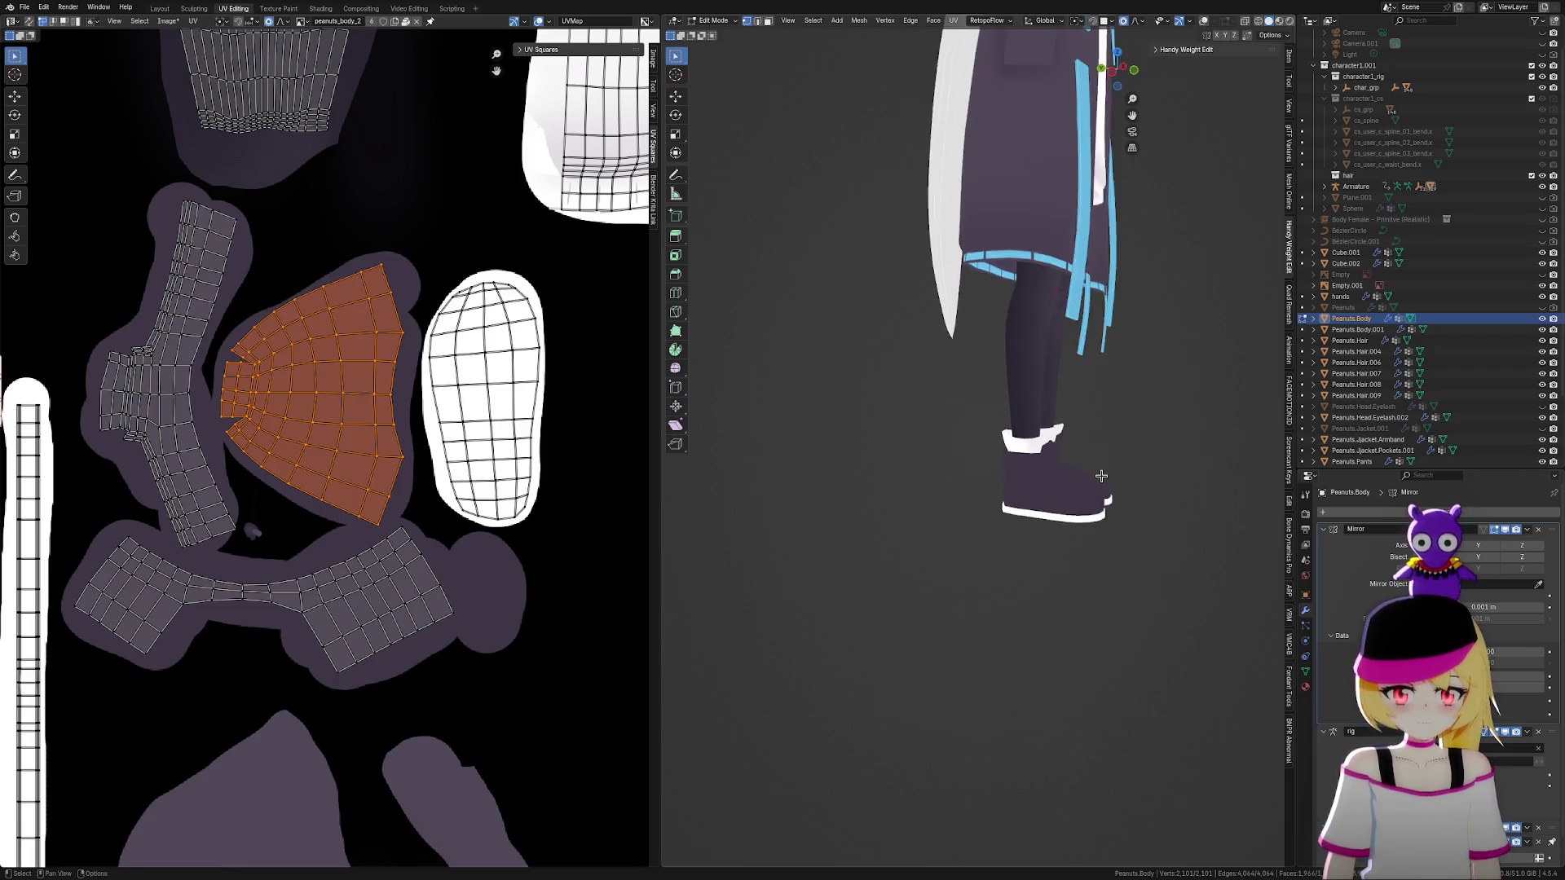
{"action": "scroll", "coordinate": [514, 500], "scroll_direction": "up", "scroll_amount": 1}
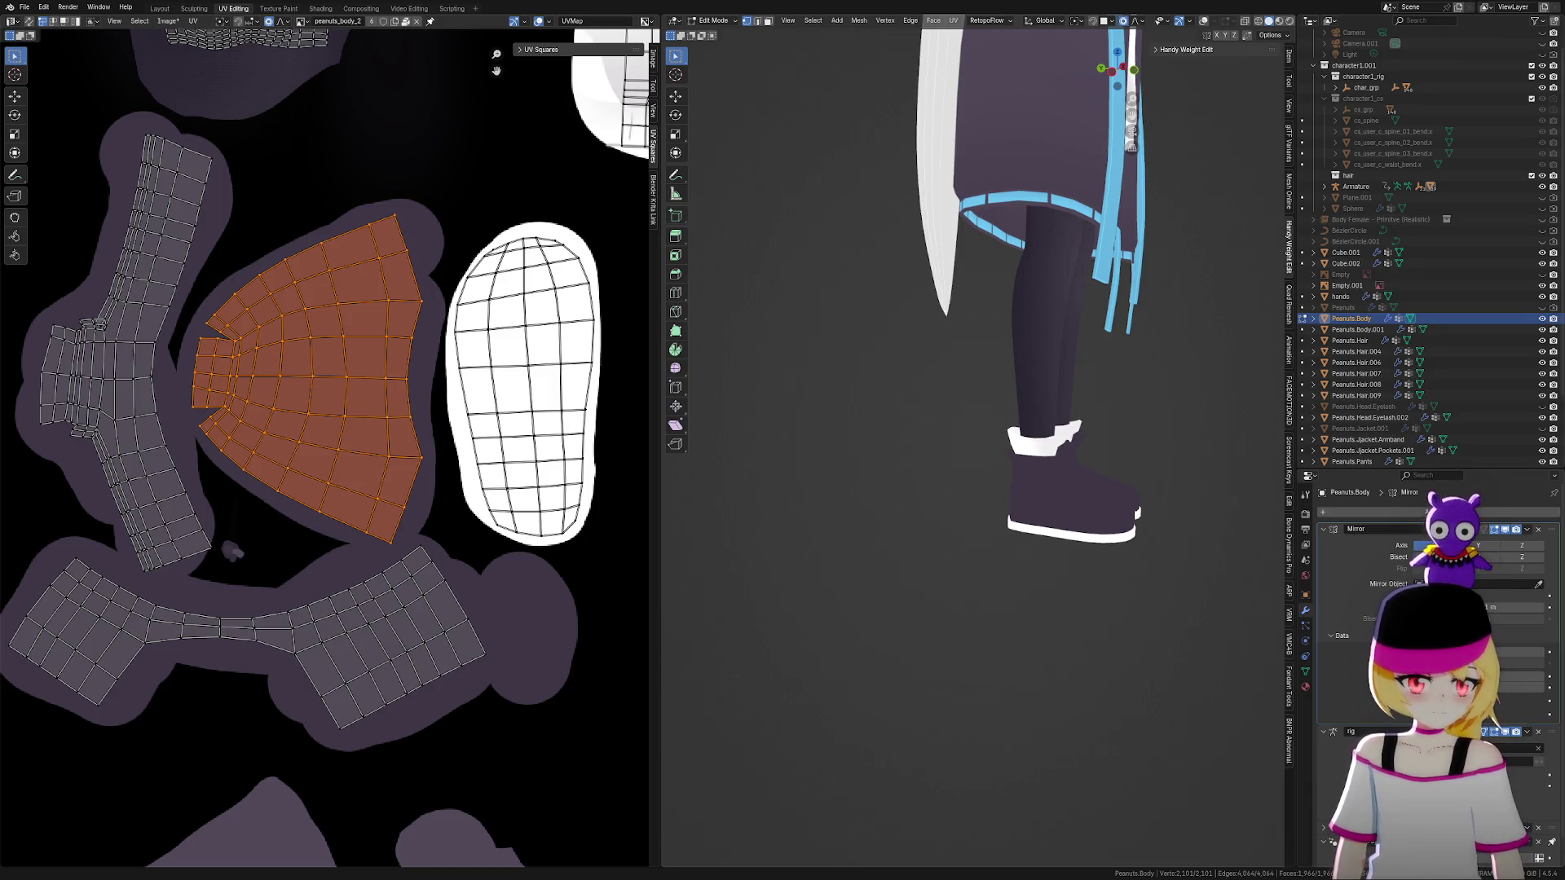
Pan to the lower UV islands, deselect the island, and recentre the boot in the viewport
{"action": "middle_click_drag", "start_coordinate": [506, 419], "coordinate": [502, 458]}
{"action": "left_click", "coordinate": [413, 300]}
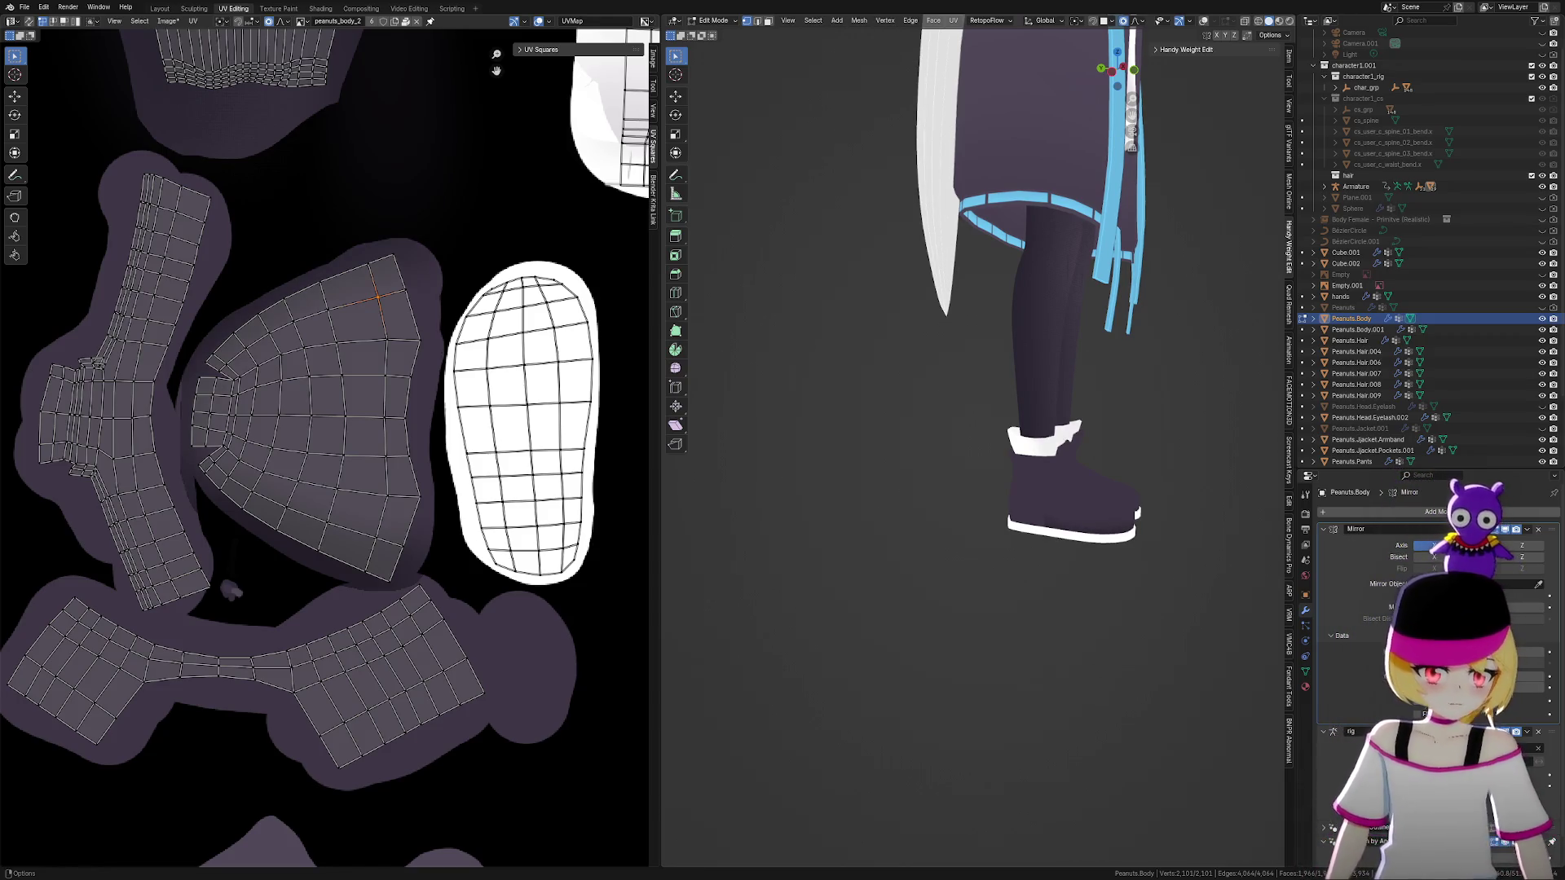
{"action": "middle_click_drag", "start_coordinate": [1113, 632], "coordinate": [1080, 588], "text": "shift"}
Zoom in and orbit beneath the boots, then clear the mesh selection with Alt+A
{"action": "scroll", "coordinate": [1081, 588], "scroll_direction": "up", "scroll_amount": 3}
{"action": "scroll", "coordinate": [1060, 530], "scroll_direction": "up", "scroll_amount": 2}
{"action": "mouse_move", "coordinate": [1119, 518]}
{"action": "middle_mouse_down"}
{"action": "mouse_move", "coordinate": [1207, 500]}
{"action": "mouse_move", "coordinate": [1104, 531]}
{"action": "mouse_move", "coordinate": [1082, 569]}
{"action": "mouse_move", "coordinate": [1059, 559]}
{"action": "mouse_move", "coordinate": [1191, 531]}
{"action": "mouse_move", "coordinate": [1155, 613]}
{"action": "mouse_move", "coordinate": [1083, 601]}
{"action": "middle_mouse_up"}
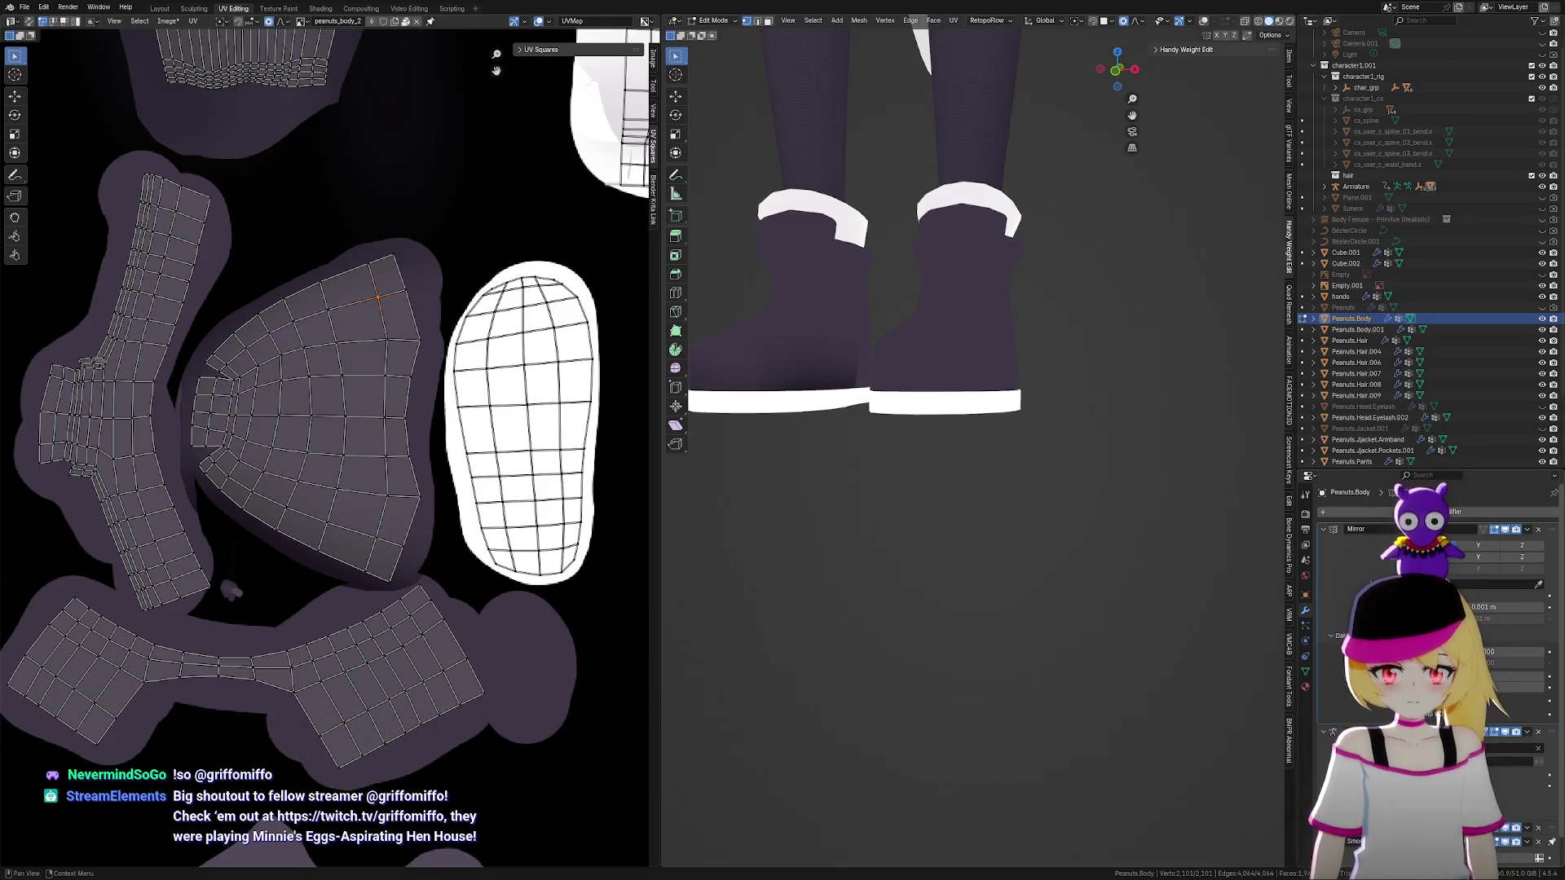
{"action": "key", "text": "alt+a"}
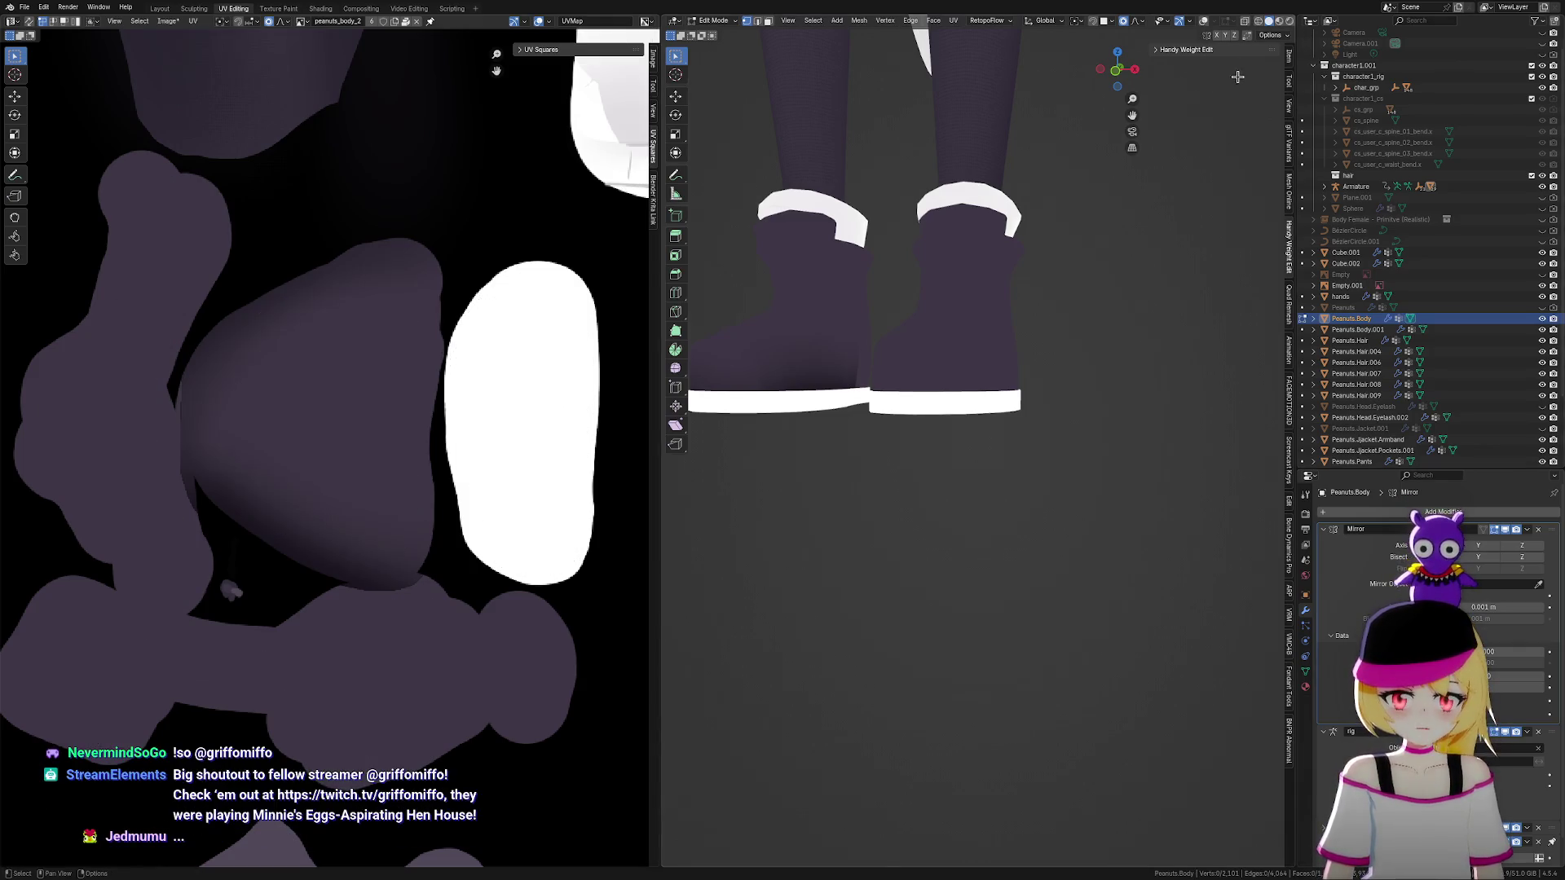
With overlays back on, clear the seam from the edge loop around the boot upper
{"action": "left_click", "coordinate": [1204, 23]}
{"action": "mouse_move", "coordinate": [896, 456]}
{"action": "middle_mouse_down"}
{"action": "mouse_move", "coordinate": [849, 437]}
{"action": "mouse_move", "coordinate": [916, 446]}
{"action": "mouse_move", "coordinate": [842, 423]}
{"action": "mouse_move", "coordinate": [834, 478]}
{"action": "mouse_move", "coordinate": [1197, 491]}
{"action": "mouse_move", "coordinate": [964, 465]}
{"action": "mouse_move", "coordinate": [1016, 454]}
{"action": "mouse_move", "coordinate": [1013, 426]}
{"action": "mouse_move", "coordinate": [1187, 444]}
{"action": "mouse_move", "coordinate": [833, 451]}
{"action": "mouse_move", "coordinate": [887, 448]}
{"action": "mouse_move", "coordinate": [689, 481]}
{"action": "mouse_move", "coordinate": [873, 468]}
{"action": "mouse_move", "coordinate": [713, 481]}
{"action": "mouse_move", "coordinate": [725, 476]}
{"action": "middle_mouse_up"}
{"action": "left_click", "coordinate": [992, 366], "text": "alt"}
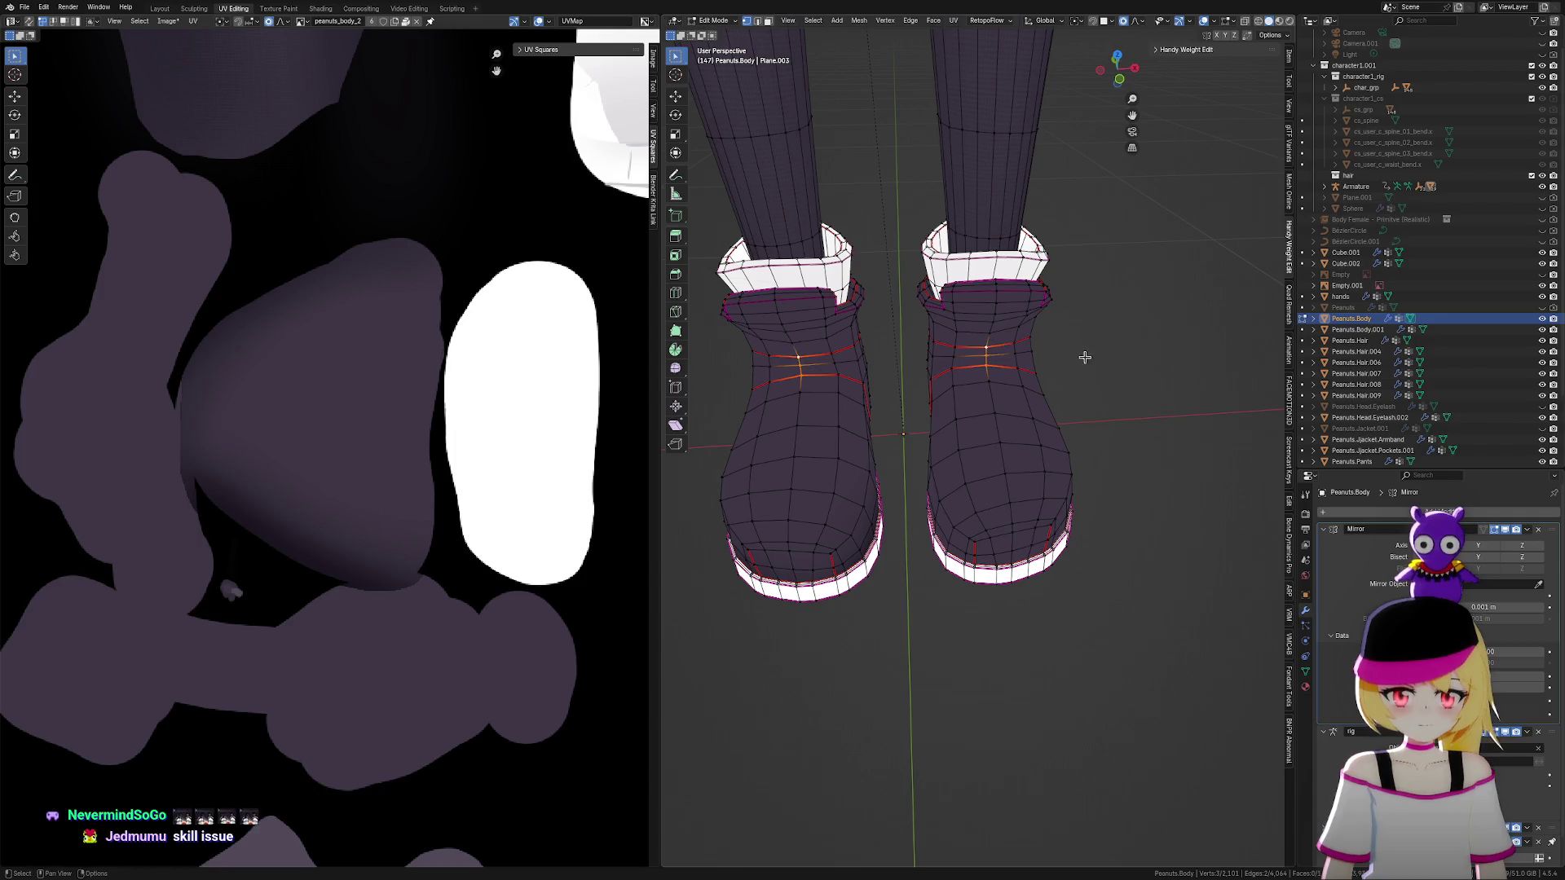
{"action": "key", "text": "ctrl+e"}
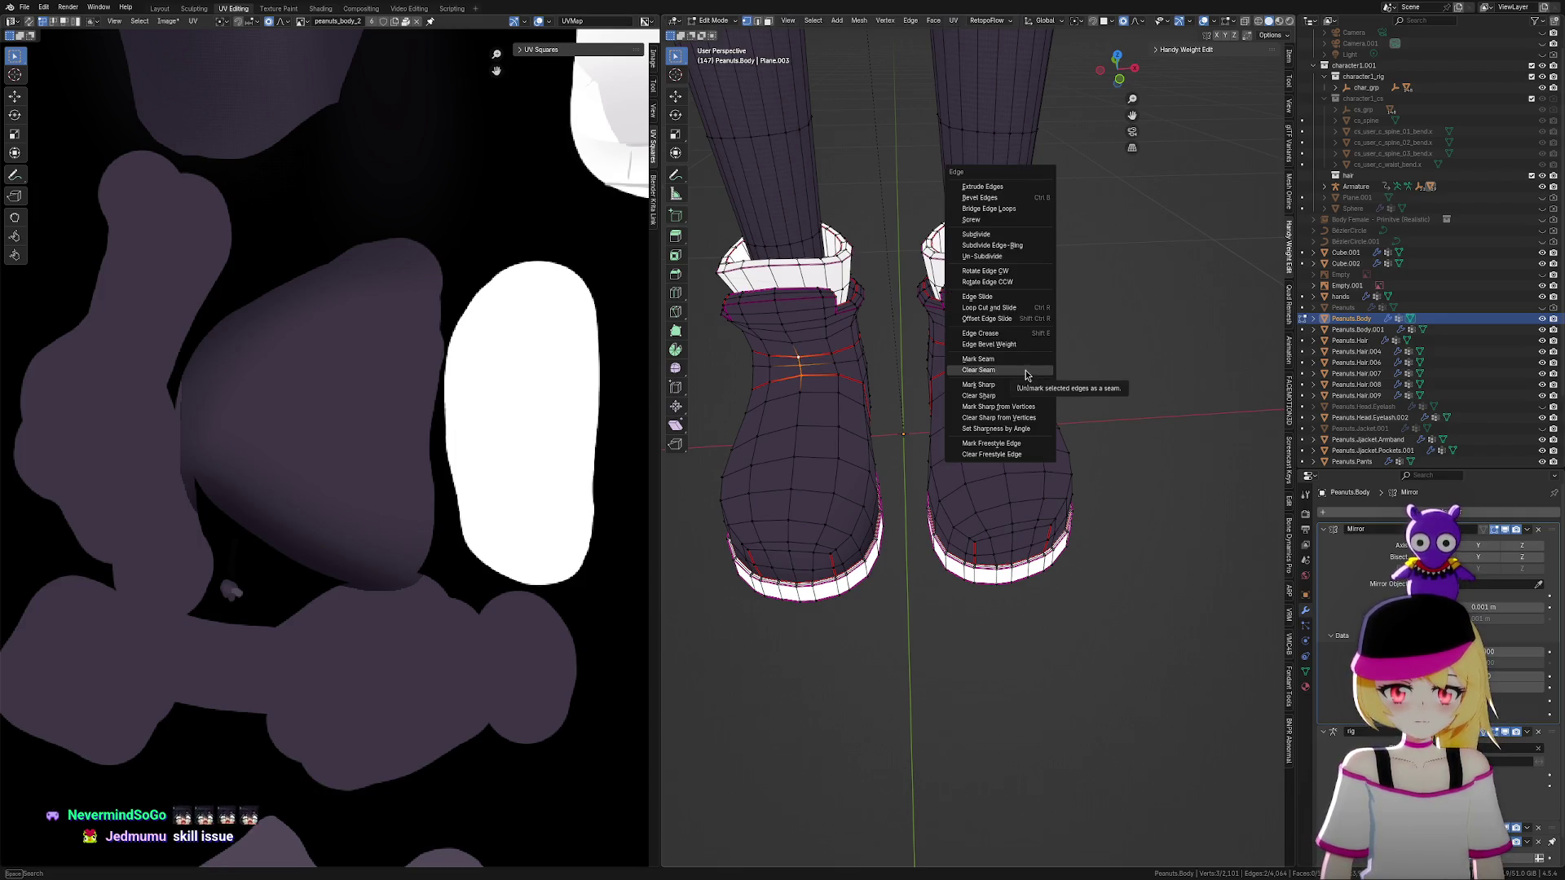
{"action": "left_click", "coordinate": [1026, 372]}
Deselect the loop and orbit the boots through three-quarter, front and low views
{"action": "left_click", "coordinate": [1096, 427]}
{"action": "middle_click_drag", "start_coordinate": [1096, 427], "coordinate": [1022, 332]}
{"action": "mouse_move", "coordinate": [1048, 391]}
{"action": "middle_mouse_down"}
{"action": "mouse_move", "coordinate": [1072, 384]}
{"action": "mouse_move", "coordinate": [1002, 271]}
{"action": "middle_mouse_up"}
{"action": "mouse_move", "coordinate": [1002, 380]}
{"action": "middle_mouse_down"}
{"action": "mouse_move", "coordinate": [1017, 482]}
{"action": "mouse_move", "coordinate": [986, 448]}
{"action": "mouse_move", "coordinate": [1028, 460]}
{"action": "mouse_move", "coordinate": [716, 454]}
{"action": "mouse_move", "coordinate": [970, 456]}
{"action": "mouse_move", "coordinate": [1030, 487]}
{"action": "mouse_move", "coordinate": [1119, 441]}
{"action": "middle_mouse_up"}
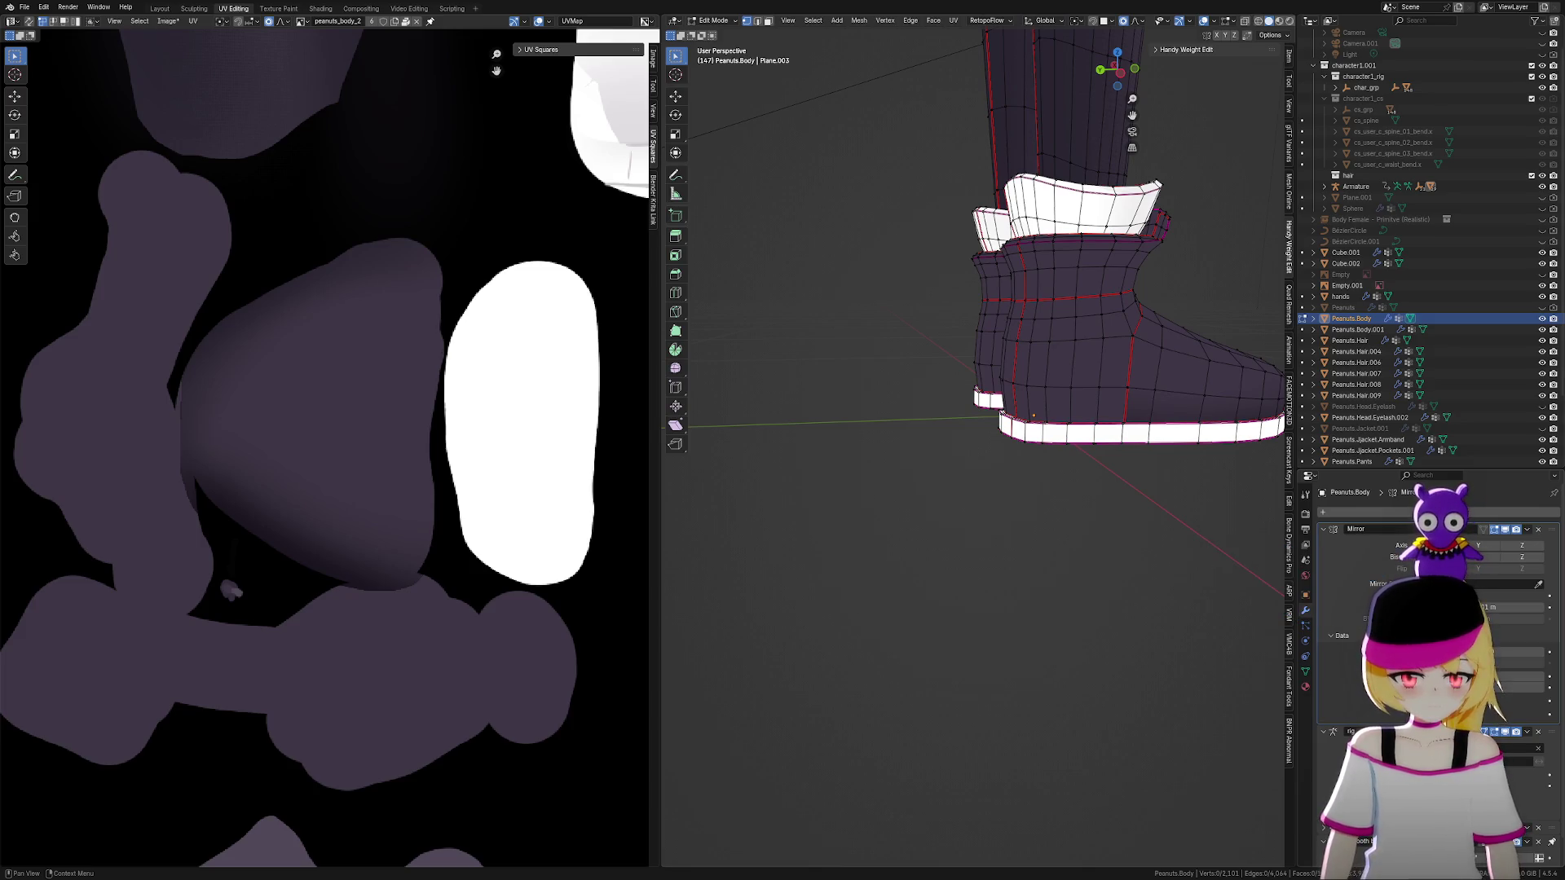
{"action": "middle_click_drag", "start_coordinate": [1064, 467], "coordinate": [1017, 498], "text": "shift"}
Select the whole mesh to display all the UV islands
{"action": "key", "text": "a"}
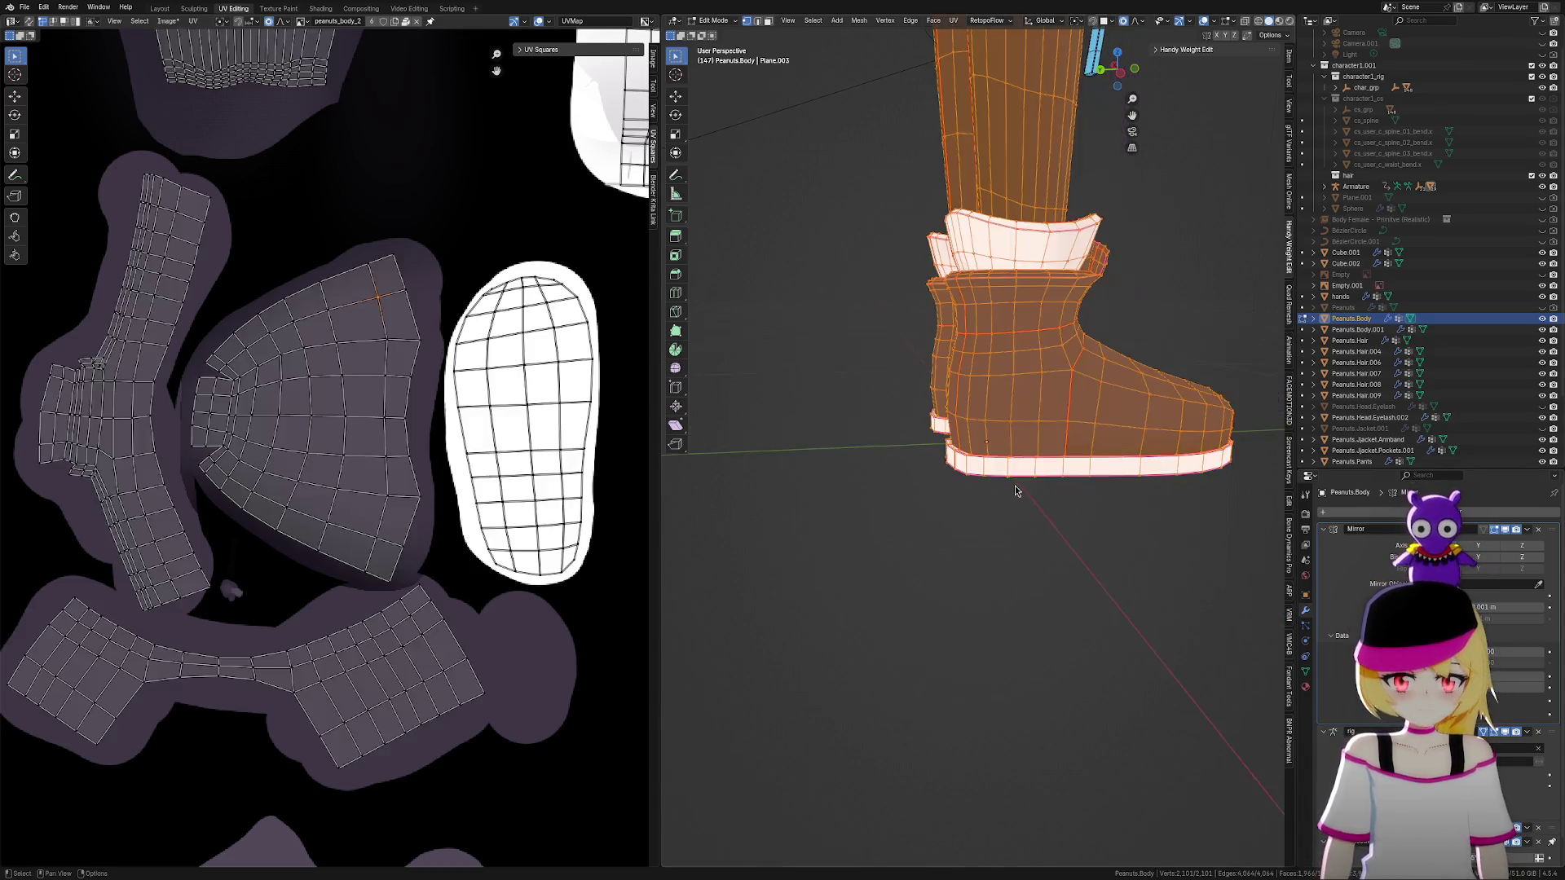
{"action": "scroll", "coordinate": [498, 708], "scroll_direction": "down", "scroll_amount": 1}
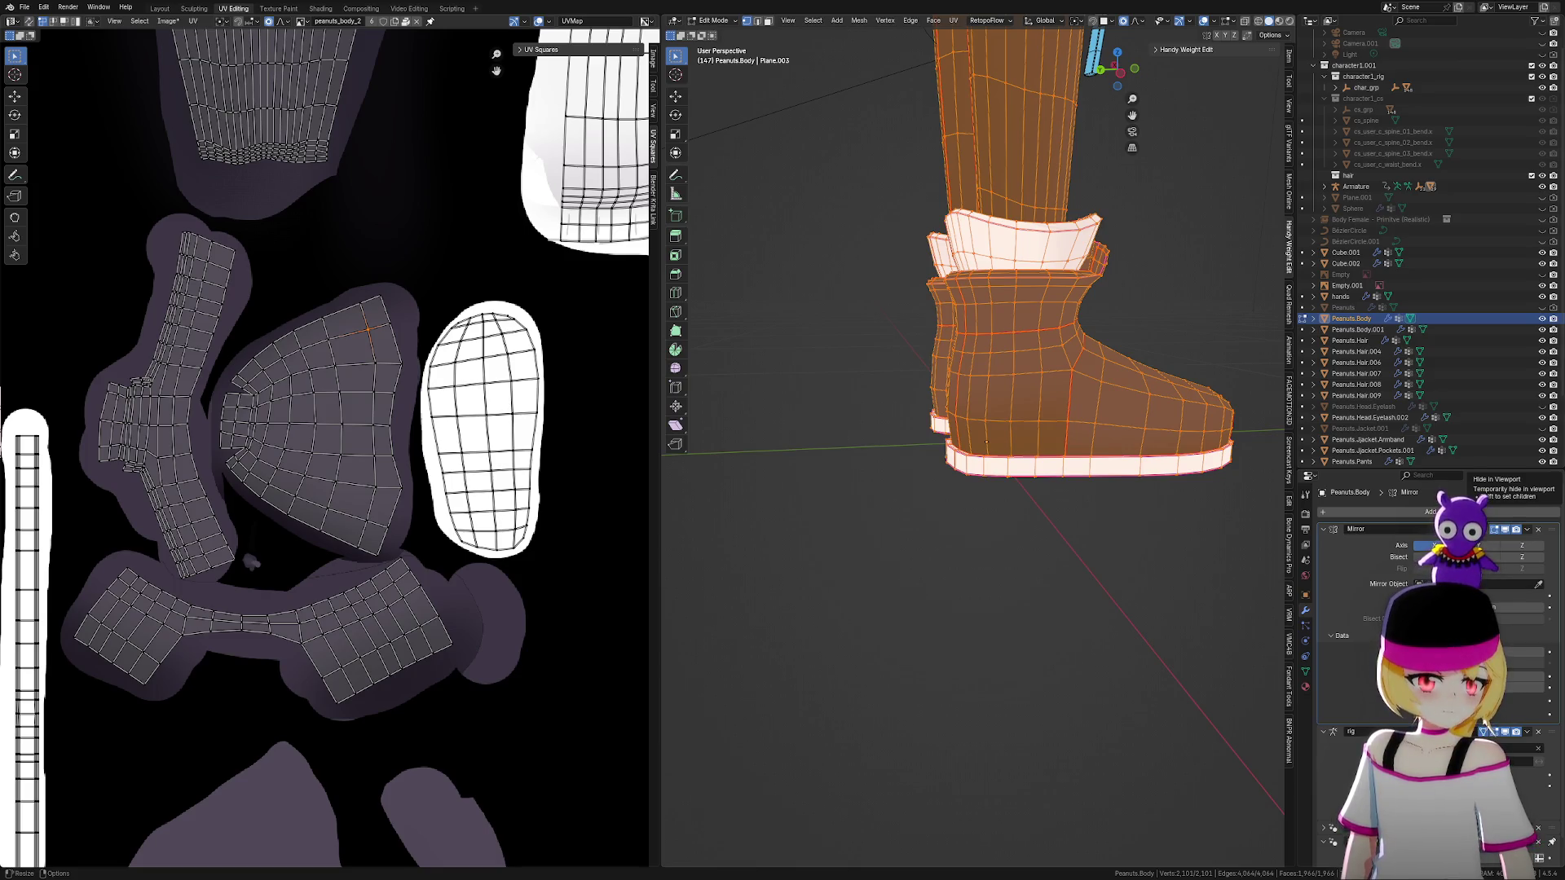
Hide viewport overlays and orbit to a side view showing the boot's white sole and rim
{"action": "scroll", "coordinate": [1024, 600], "scroll_direction": "up", "scroll_amount": 4}
{"action": "mouse_move", "coordinate": [992, 545]}
{"action": "middle_mouse_down"}
{"action": "mouse_move", "coordinate": [898, 542]}
{"action": "mouse_move", "coordinate": [954, 535]}
{"action": "middle_mouse_up"}
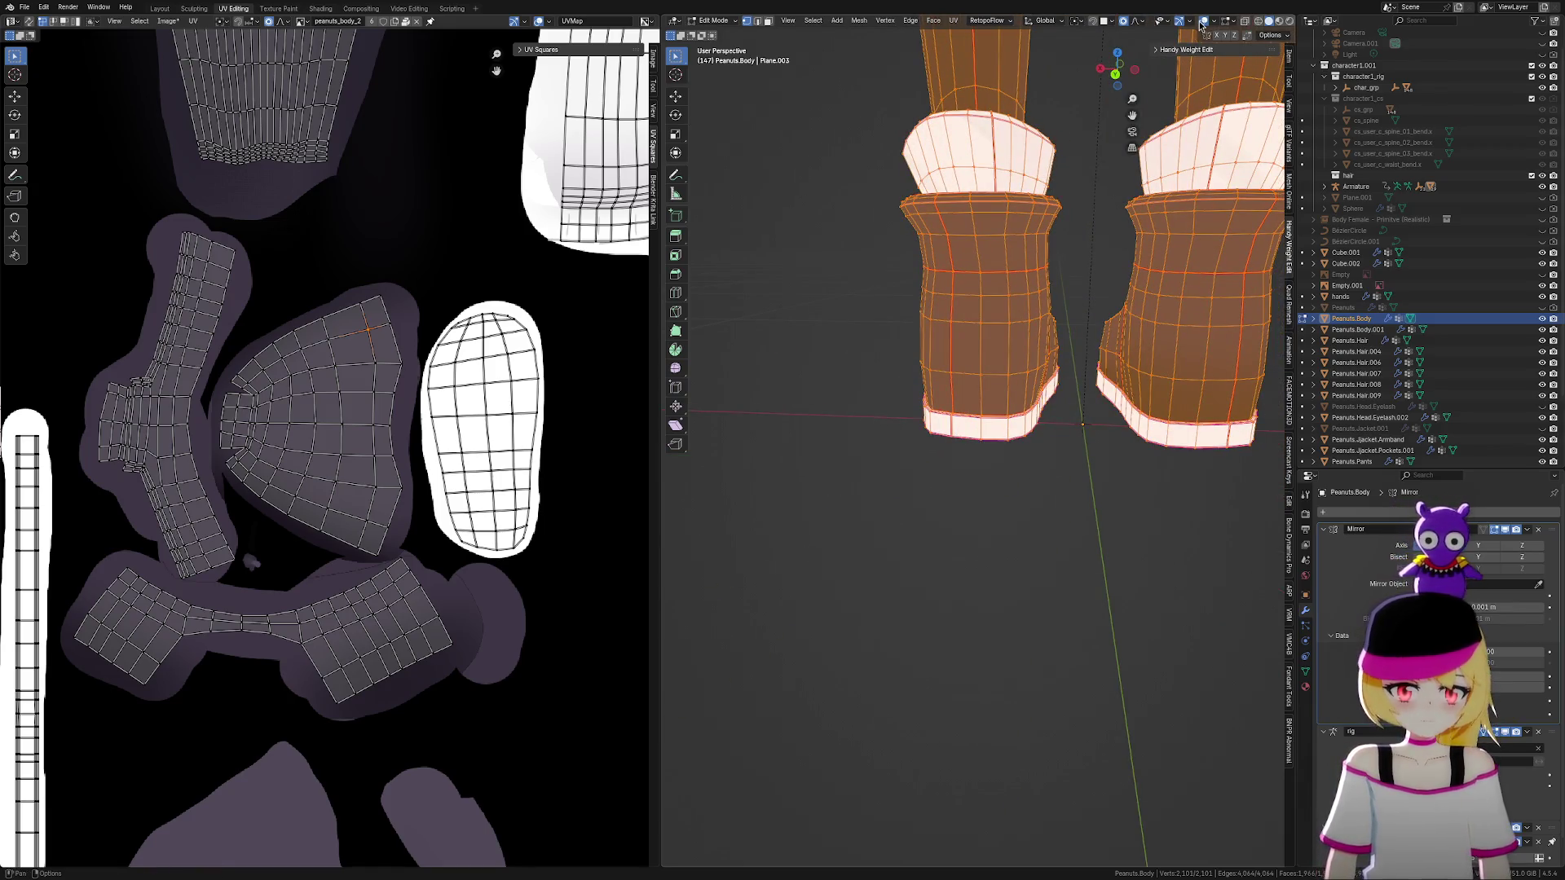
{"action": "left_click", "coordinate": [1201, 25]}
{"action": "mouse_move", "coordinate": [1190, 481]}
{"action": "middle_mouse_down"}
{"action": "mouse_move", "coordinate": [1065, 486]}
{"action": "mouse_move", "coordinate": [1066, 465]}
{"action": "middle_mouse_up"}
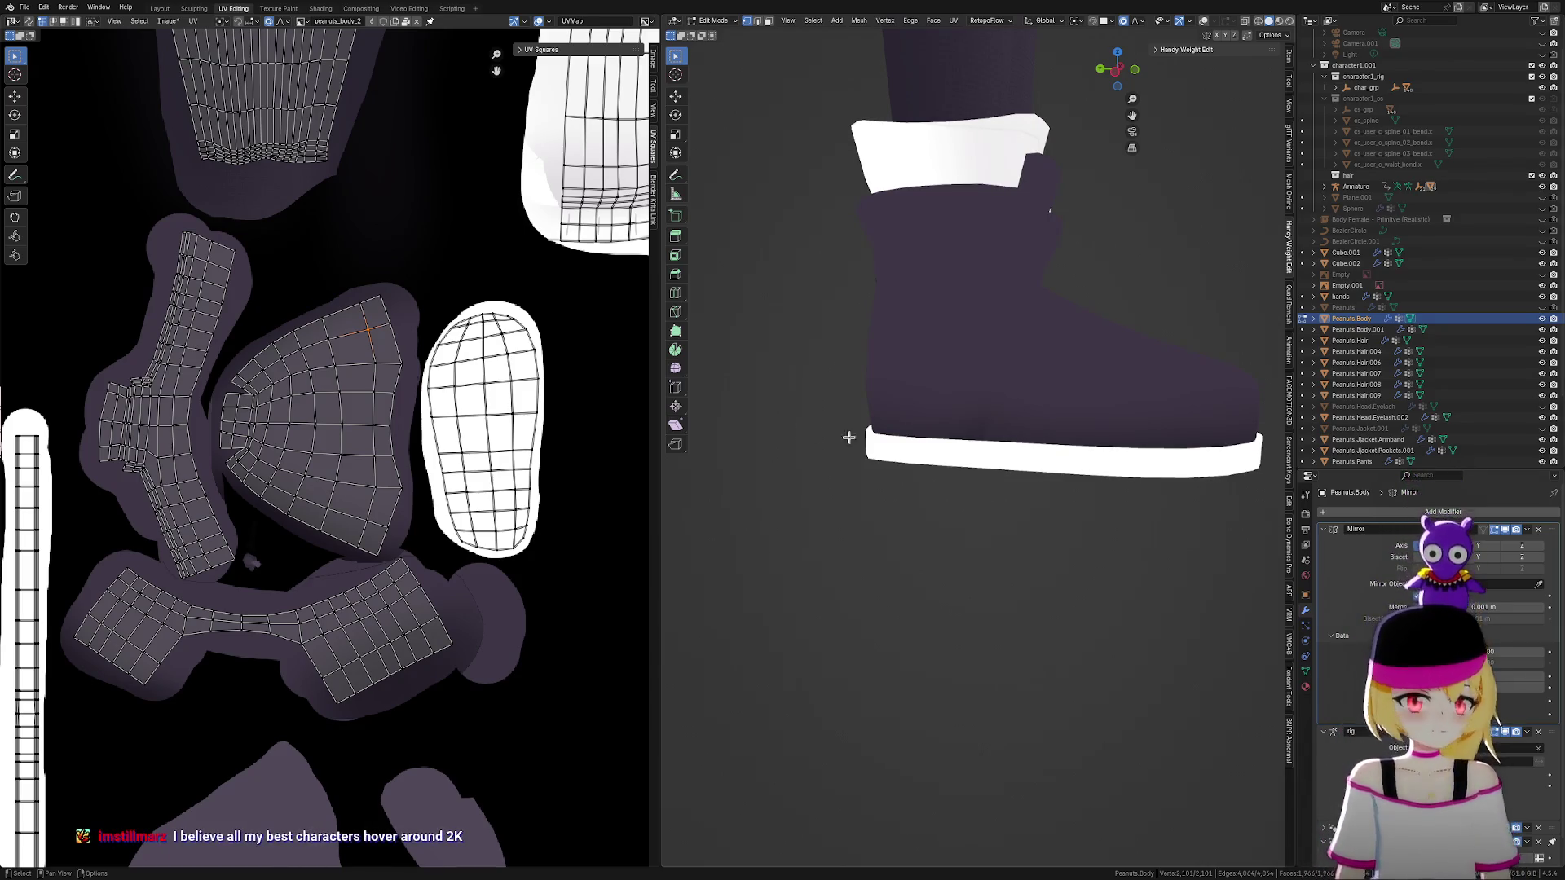
{"action": "scroll", "coordinate": [937, 392], "scroll_direction": "down", "scroll_amount": 3}
{"action": "mouse_move", "coordinate": [964, 412]}
{"action": "middle_mouse_down"}
{"action": "mouse_move", "coordinate": [929, 478]}
{"action": "mouse_move", "coordinate": [962, 486]}
{"action": "mouse_move", "coordinate": [948, 492]}
{"action": "middle_mouse_up"}
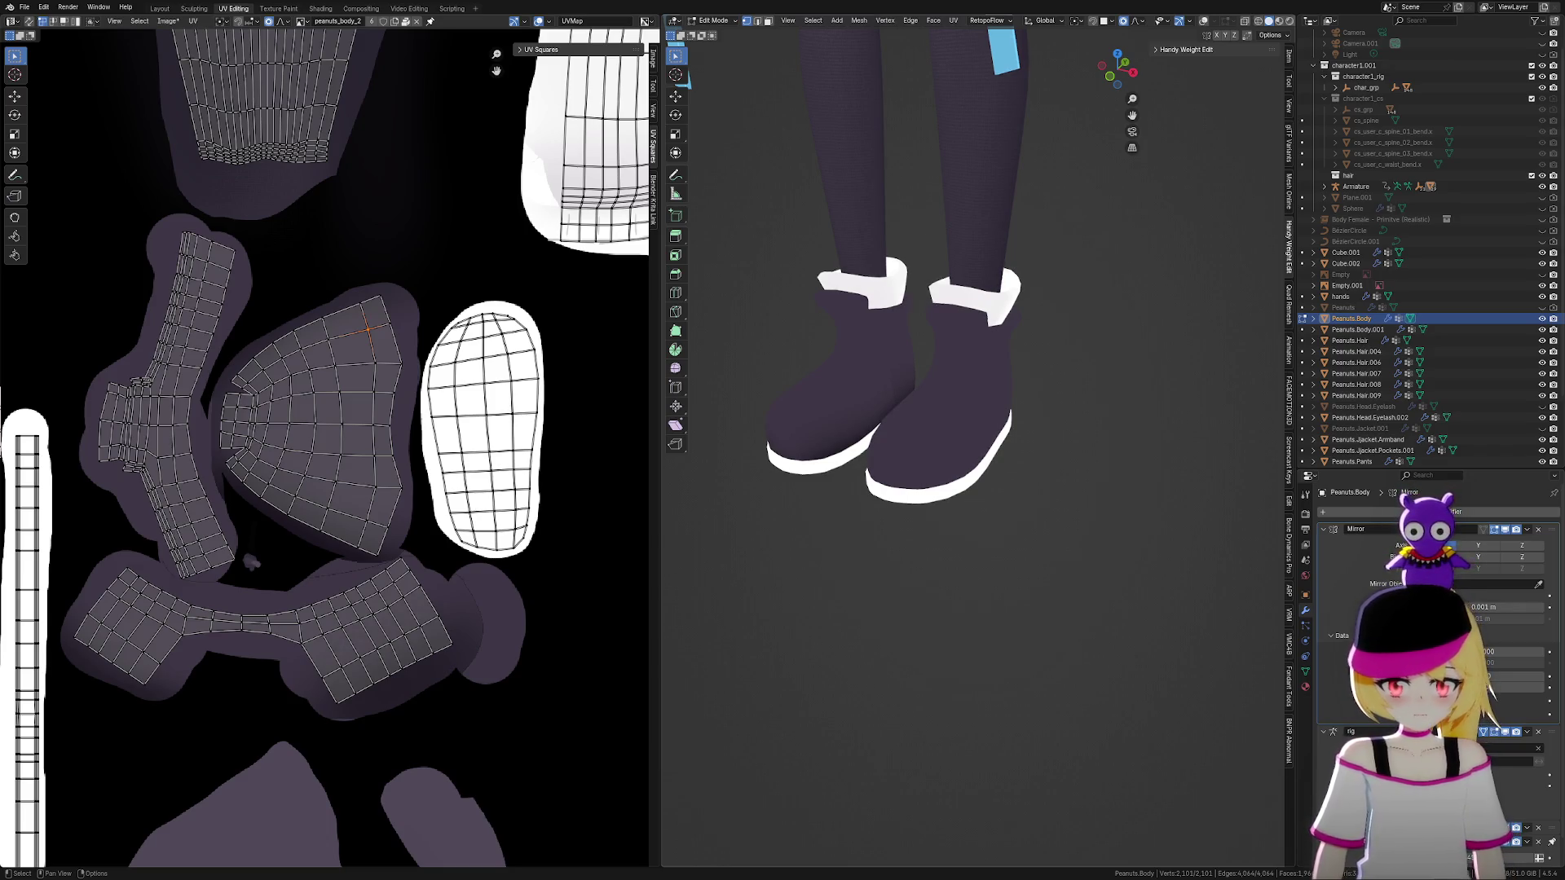
{"action": "scroll", "coordinate": [853, 457], "scroll_direction": "up", "scroll_amount": 8}
{"action": "mouse_move", "coordinate": [1097, 562]}
{"action": "middle_mouse_down"}
{"action": "mouse_move", "coordinate": [1103, 587]}
{"action": "mouse_move", "coordinate": [1089, 580]}
{"action": "middle_mouse_up"}
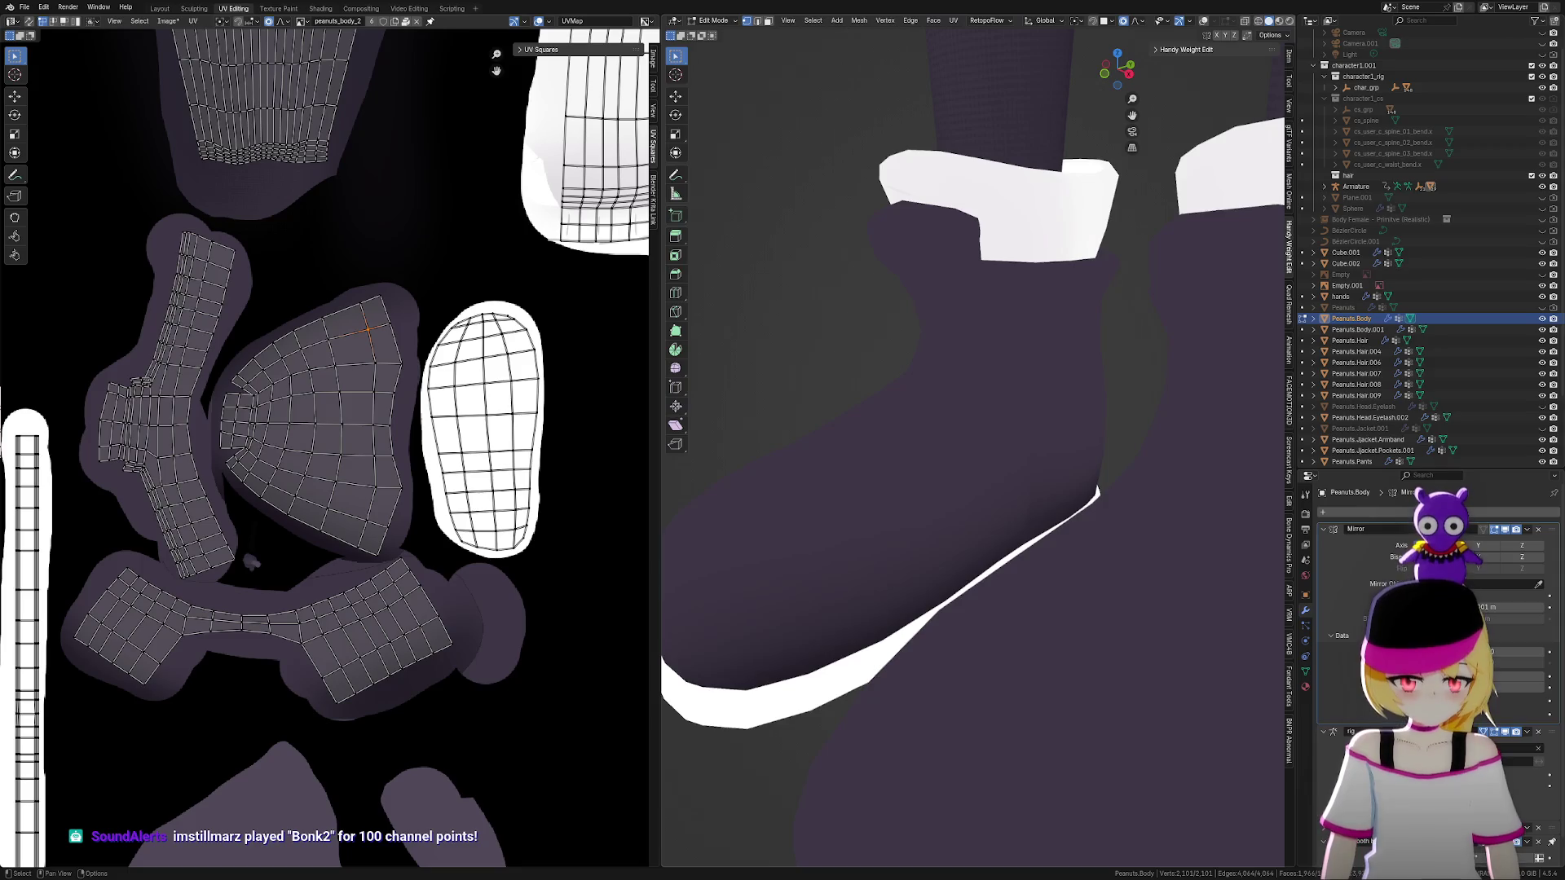
{"action": "scroll", "coordinate": [937, 432], "scroll_direction": "down", "scroll_amount": 5}
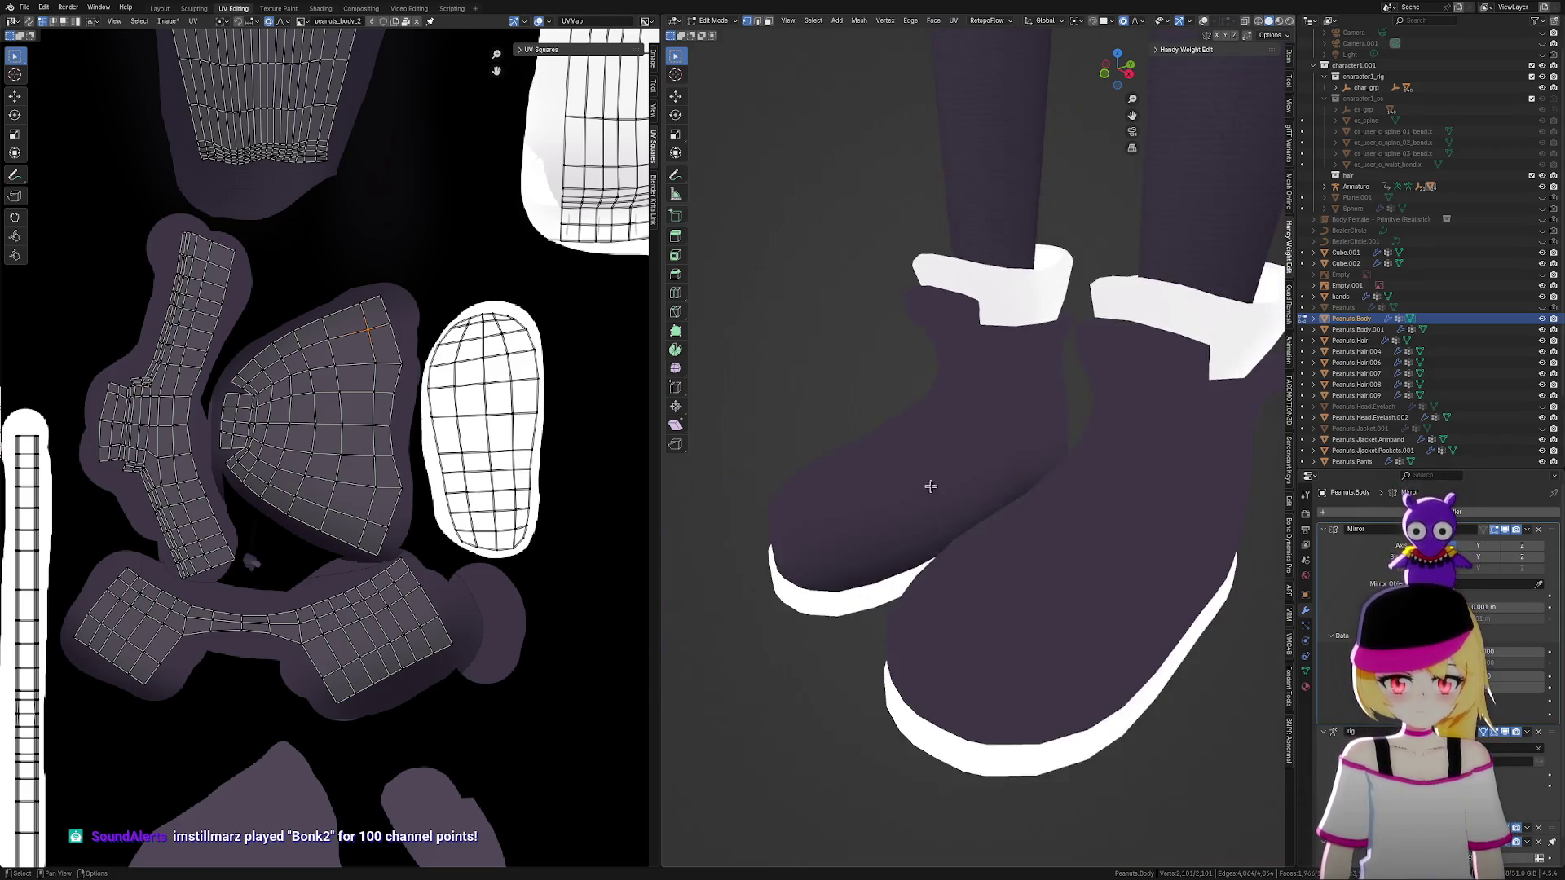
Orbit between front and side views to inspect the textured boots
{"action": "mouse_move", "coordinate": [932, 574]}
{"action": "middle_mouse_down"}
{"action": "mouse_move", "coordinate": [950, 555]}
{"action": "mouse_move", "coordinate": [982, 577]}
{"action": "mouse_move", "coordinate": [967, 587]}
{"action": "mouse_move", "coordinate": [1002, 560]}
{"action": "mouse_move", "coordinate": [1135, 566]}
{"action": "mouse_move", "coordinate": [1005, 552]}
{"action": "mouse_move", "coordinate": [968, 559]}
{"action": "mouse_move", "coordinate": [929, 599]}
{"action": "middle_mouse_up"}
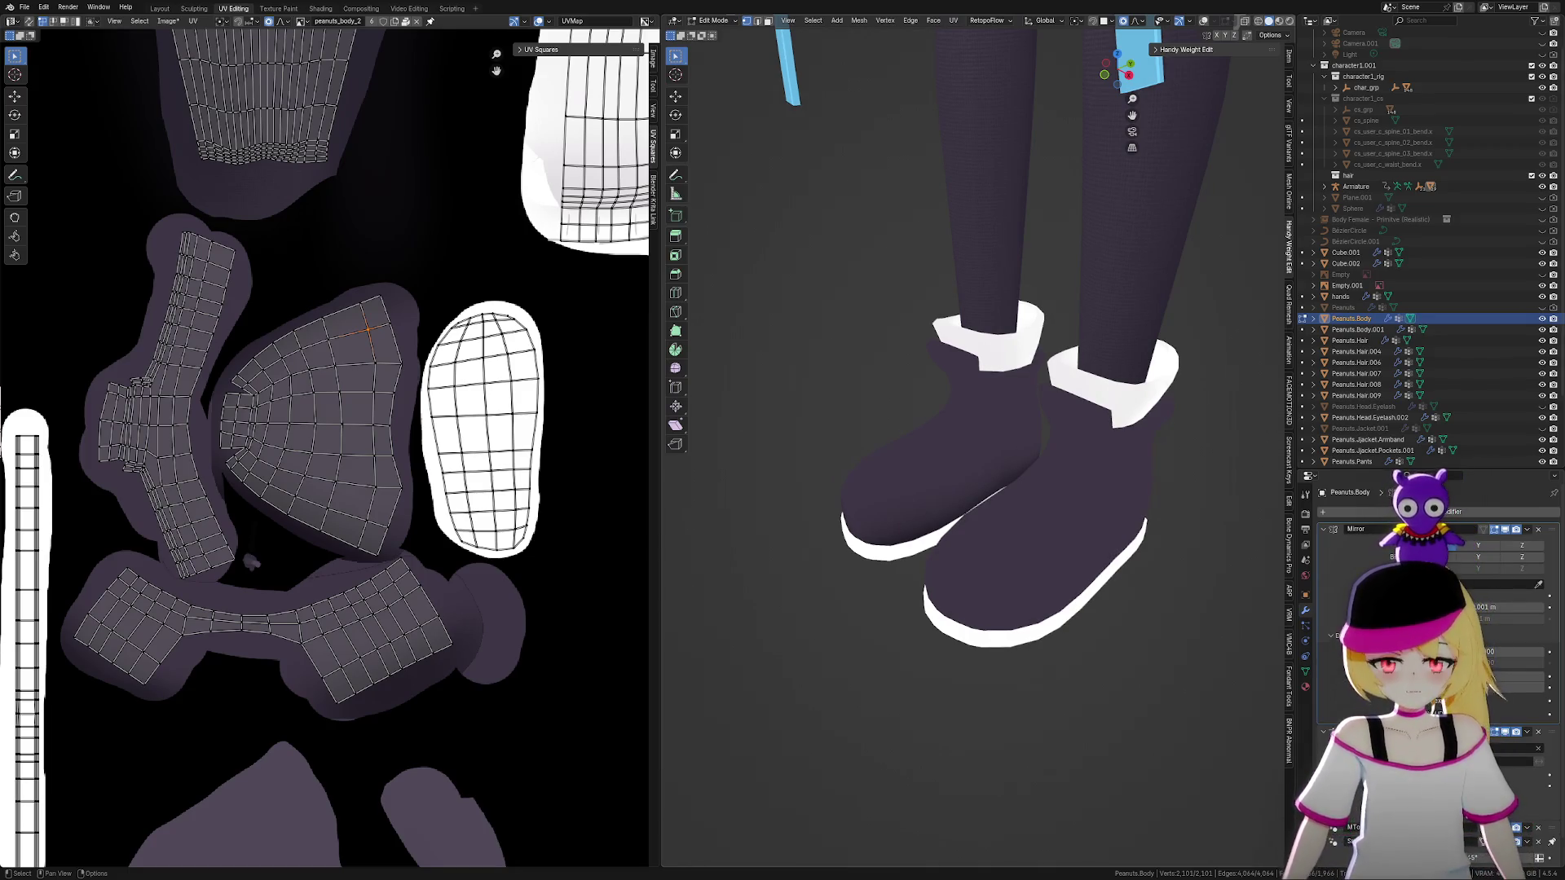
{"action": "scroll", "coordinate": [925, 479], "scroll_direction": "up", "scroll_amount": 6}
{"action": "mouse_move", "coordinate": [1020, 594]}
{"action": "middle_mouse_down"}
{"action": "mouse_move", "coordinate": [974, 619]}
{"action": "mouse_move", "coordinate": [1031, 617]}
{"action": "mouse_move", "coordinate": [1034, 601]}
{"action": "middle_mouse_up"}
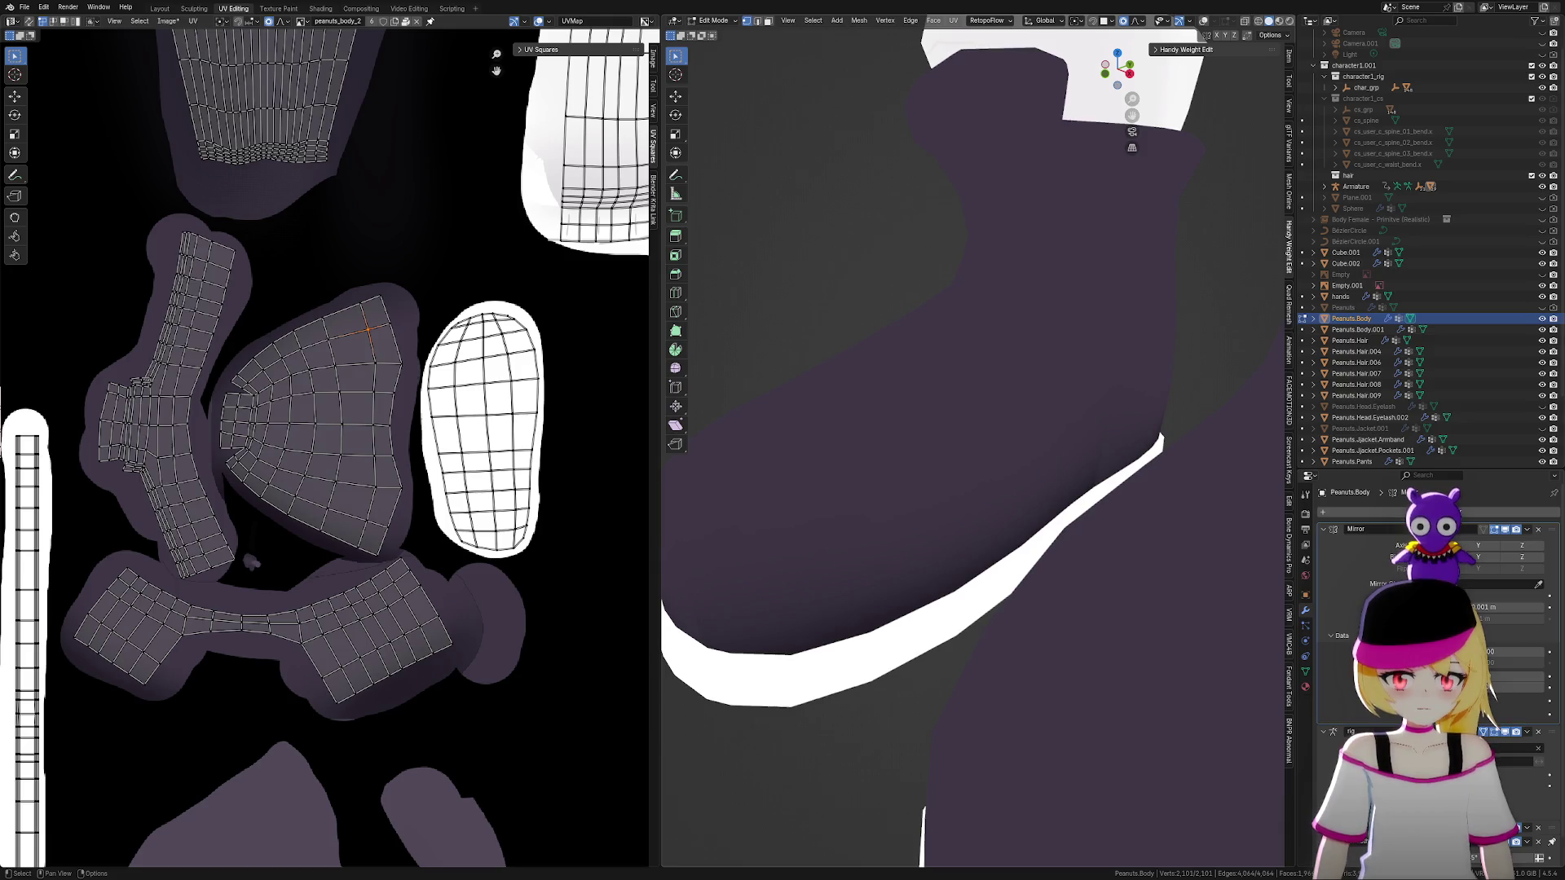
{"action": "scroll", "coordinate": [974, 478], "scroll_direction": "down", "scroll_amount": 5}
{"action": "mouse_move", "coordinate": [975, 478]}
{"action": "middle_mouse_down"}
{"action": "mouse_move", "coordinate": [943, 454]}
{"action": "mouse_move", "coordinate": [1133, 471]}
{"action": "mouse_move", "coordinate": [1117, 522]}
{"action": "mouse_move", "coordinate": [1152, 499]}
{"action": "mouse_move", "coordinate": [1191, 506]}
{"action": "mouse_move", "coordinate": [1100, 500]}
{"action": "mouse_move", "coordinate": [926, 269]}
{"action": "mouse_move", "coordinate": [972, 404]}
{"action": "middle_mouse_up"}
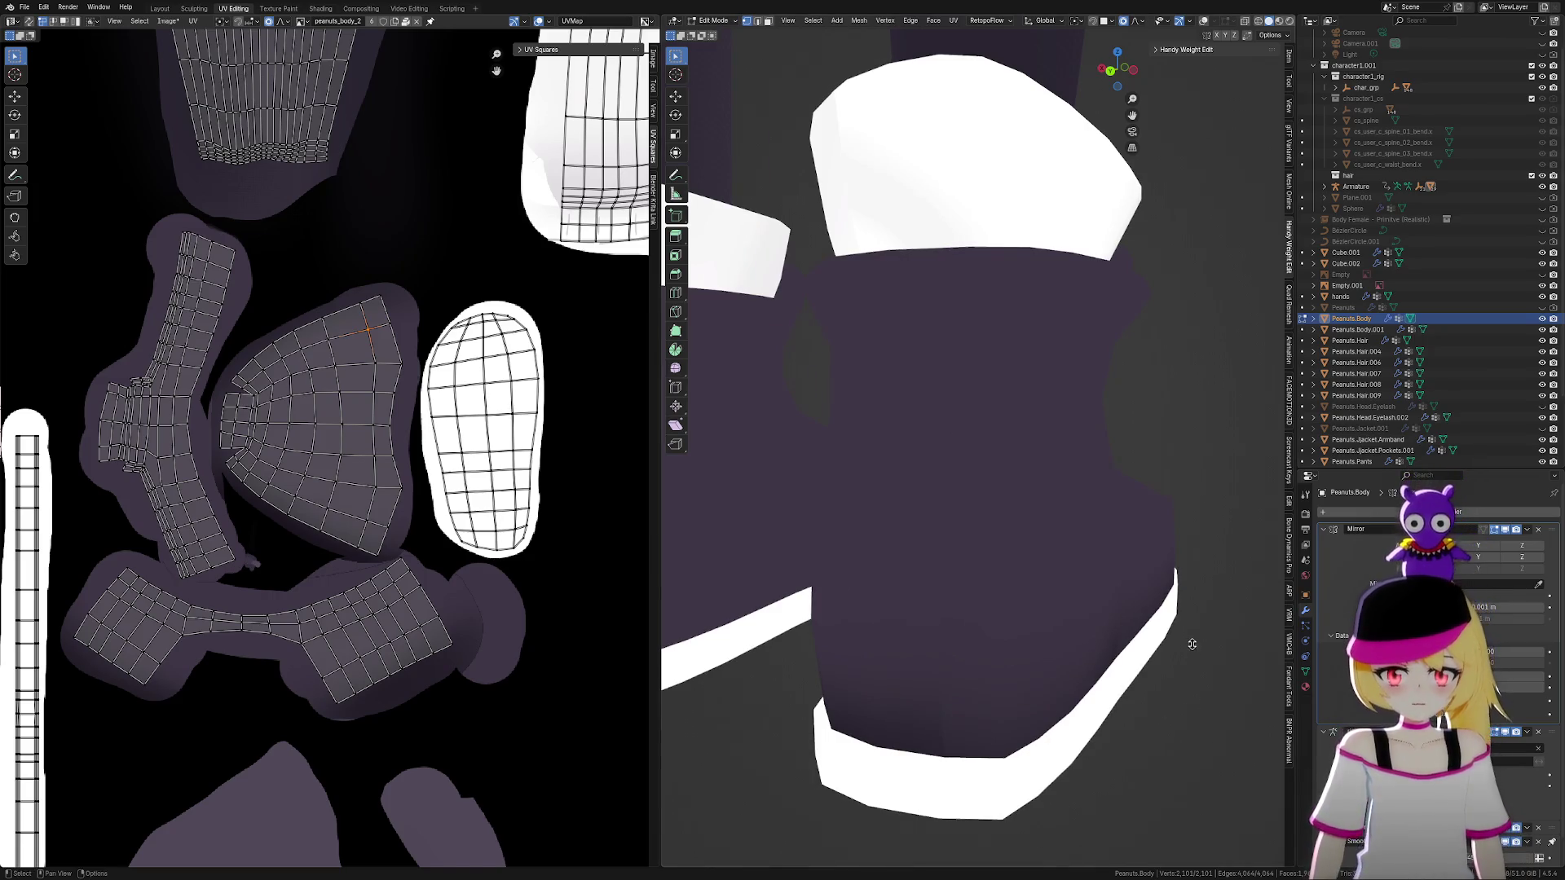
{"action": "scroll", "coordinate": [1187, 641], "scroll_direction": "down", "scroll_amount": 5}
{"action": "mouse_move", "coordinate": [1189, 649]}
{"action": "middle_mouse_down"}
{"action": "mouse_move", "coordinate": [968, 650]}
{"action": "mouse_move", "coordinate": [1114, 671]}
{"action": "mouse_move", "coordinate": [1206, 623]}
{"action": "mouse_move", "coordinate": [1170, 639]}
{"action": "mouse_move", "coordinate": [1198, 712]}
{"action": "mouse_move", "coordinate": [1093, 677]}
{"action": "mouse_move", "coordinate": [1132, 670]}
{"action": "mouse_move", "coordinate": [1090, 622]}
{"action": "mouse_move", "coordinate": [1054, 708]}
{"action": "middle_mouse_up"}
{"action": "scroll", "coordinate": [1052, 717], "scroll_direction": "up", "scroll_amount": 2}
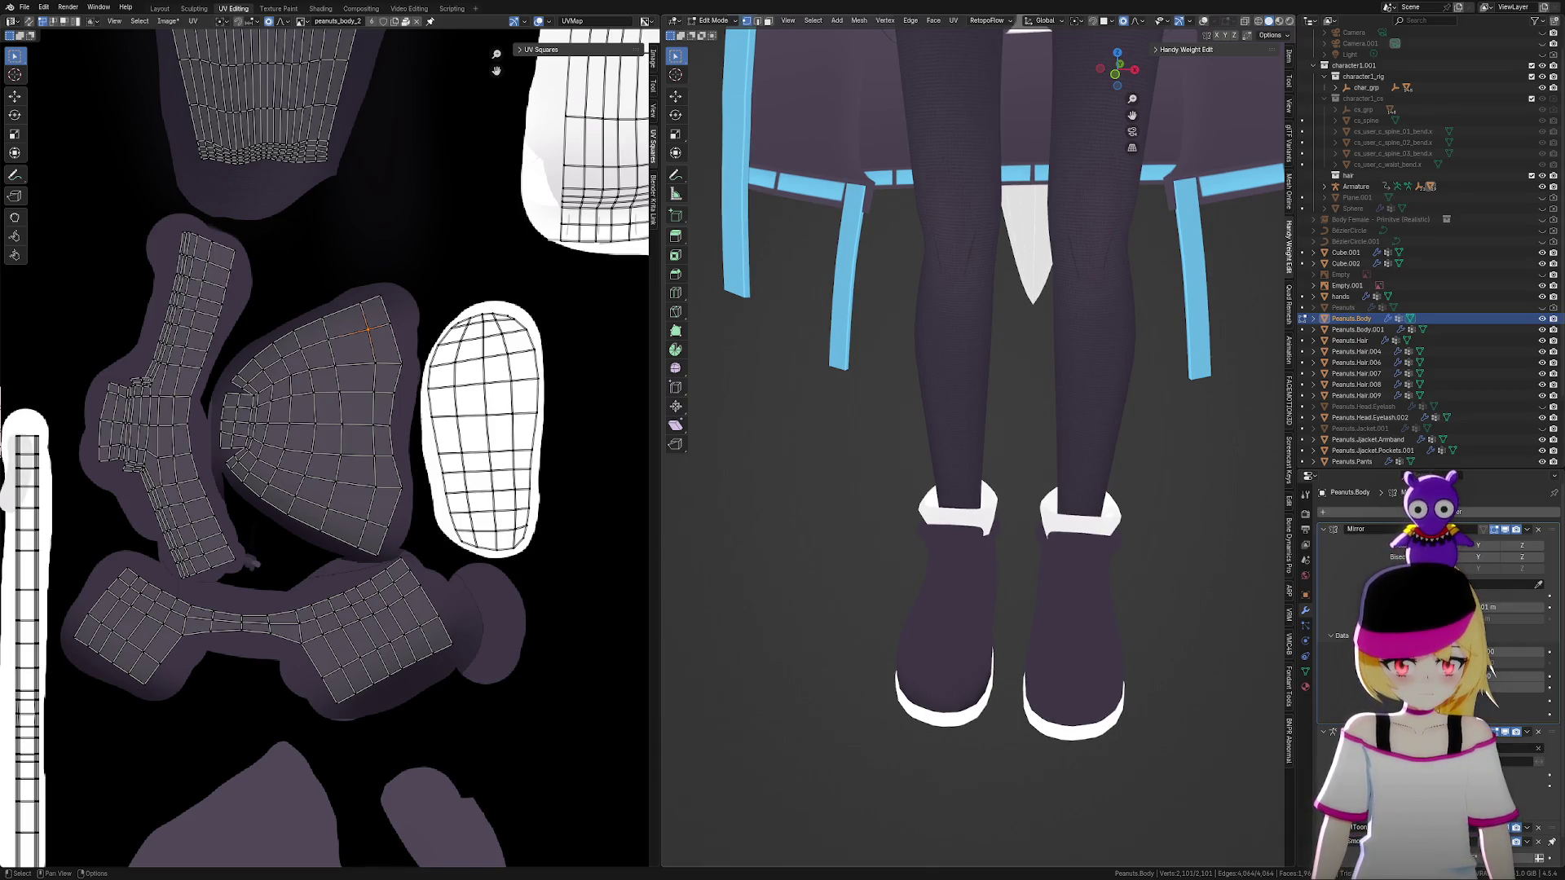
Zoom in on both boots, turn the overlays back on, and orbit close to the rim
{"action": "mouse_move", "coordinate": [981, 744]}
{"action": "middle_mouse_down", "text": "ctrl"}
{"action": "mouse_move", "coordinate": [939, 712]}
{"action": "mouse_move", "coordinate": [1004, 527]}
{"action": "mouse_move", "coordinate": [971, 594]}
{"action": "mouse_move", "coordinate": [1023, 587]}
{"action": "mouse_move", "coordinate": [1078, 517]}
{"action": "mouse_move", "coordinate": [1152, 549]}
{"action": "middle_mouse_up", "text": "ctrl"}
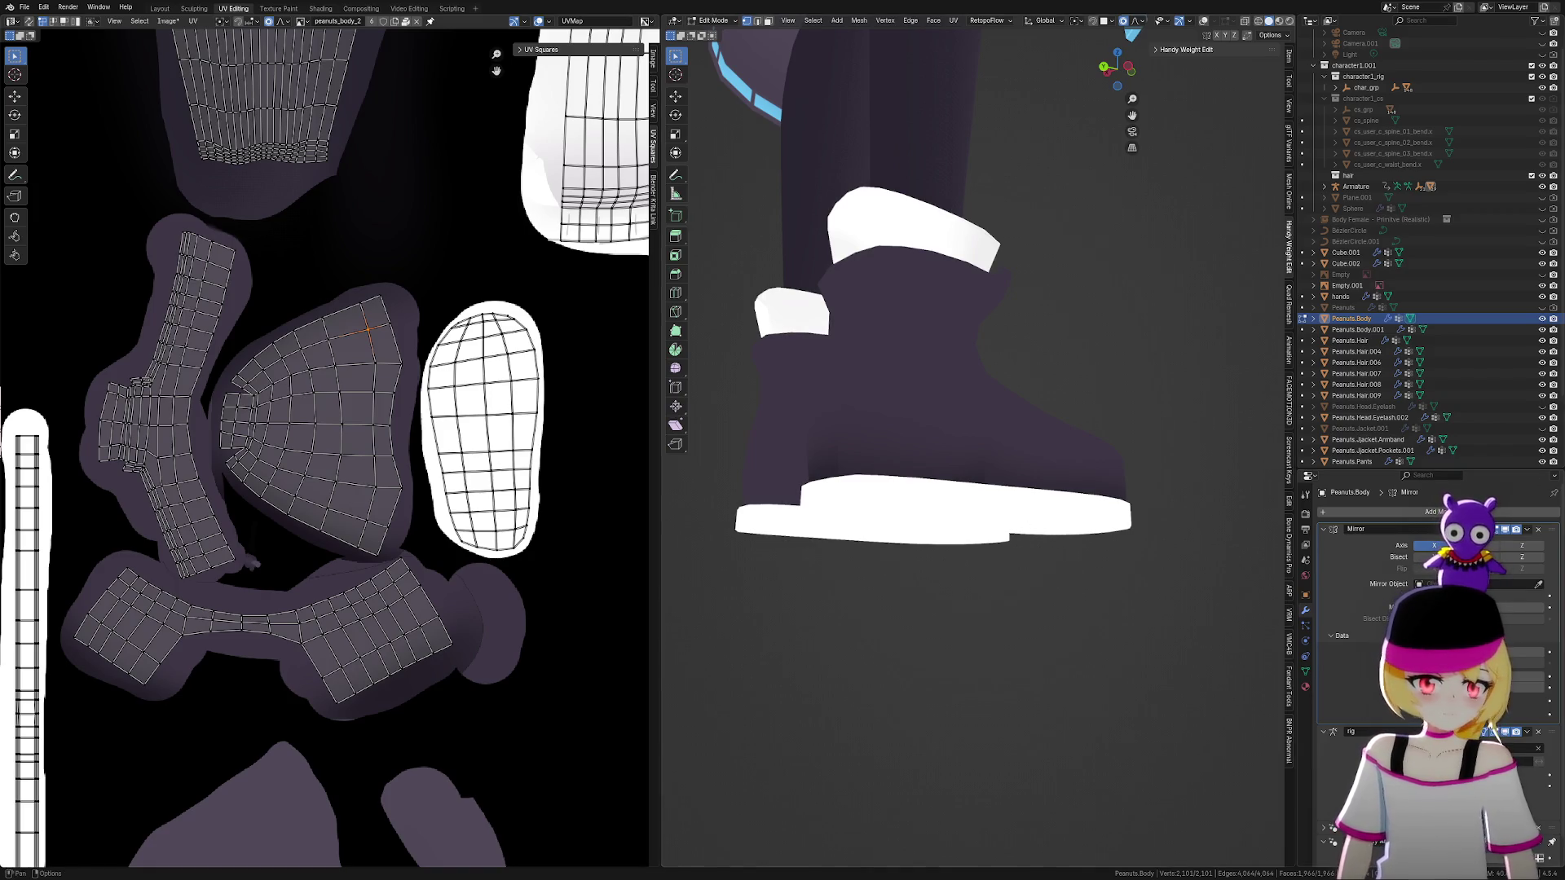
{"action": "mouse_move", "coordinate": [1071, 512]}
{"action": "middle_mouse_down"}
{"action": "mouse_move", "coordinate": [978, 559]}
{"action": "mouse_move", "coordinate": [978, 576]}
{"action": "mouse_move", "coordinate": [919, 564]}
{"action": "mouse_move", "coordinate": [1164, 662]}
{"action": "mouse_move", "coordinate": [986, 627]}
{"action": "mouse_move", "coordinate": [989, 594]}
{"action": "mouse_move", "coordinate": [1001, 603]}
{"action": "middle_mouse_up"}
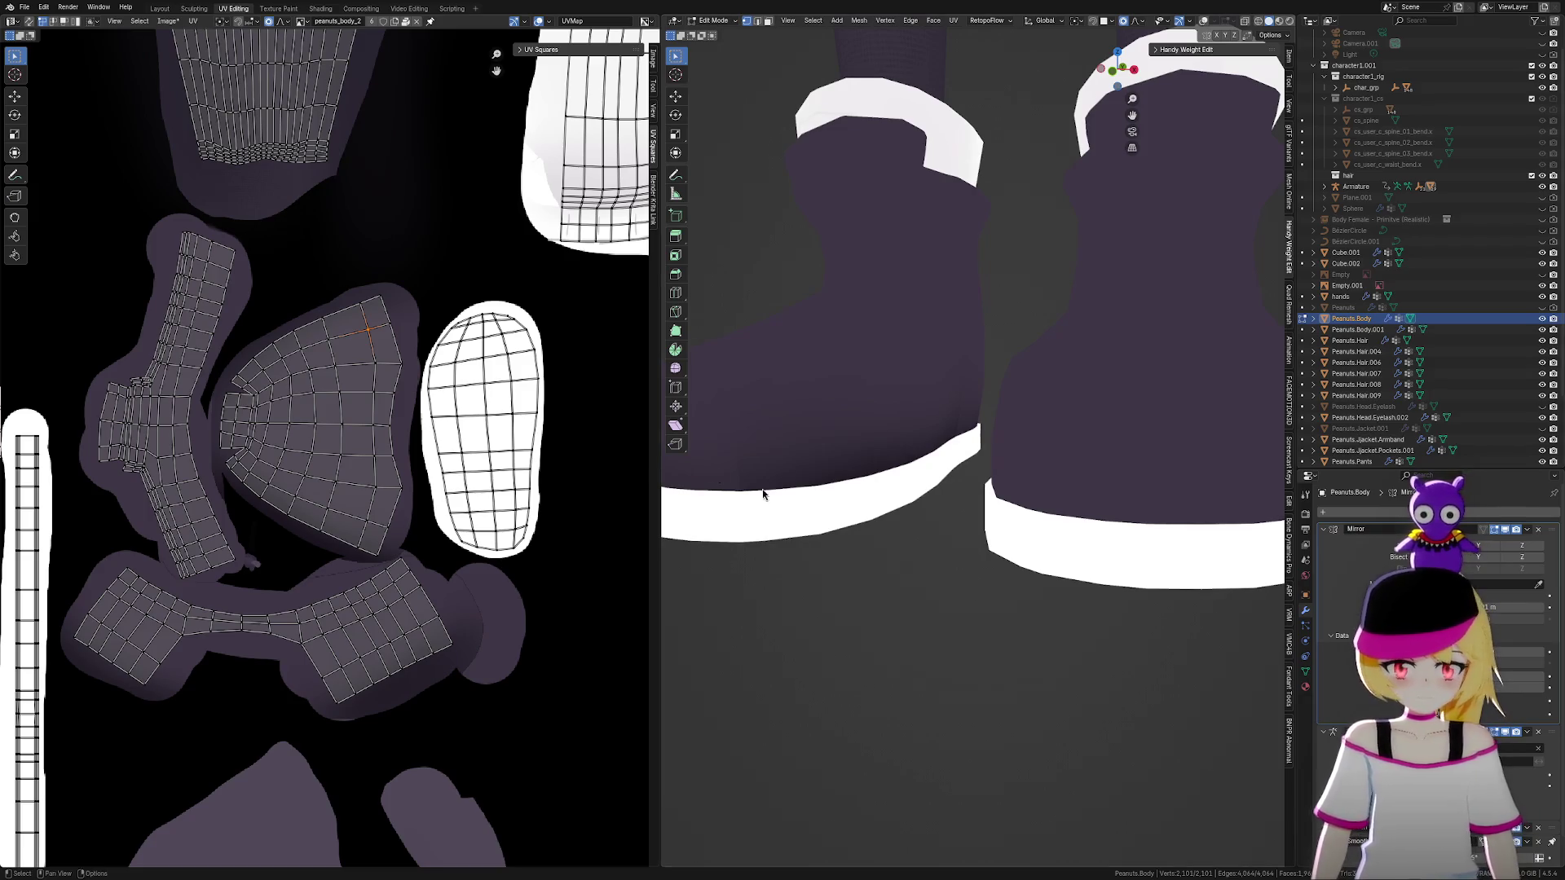
{"action": "scroll", "coordinate": [922, 575], "scroll_direction": "down", "scroll_amount": 4}
{"action": "middle_click_drag", "start_coordinate": [947, 600], "coordinate": [976, 584], "text": "shift"}
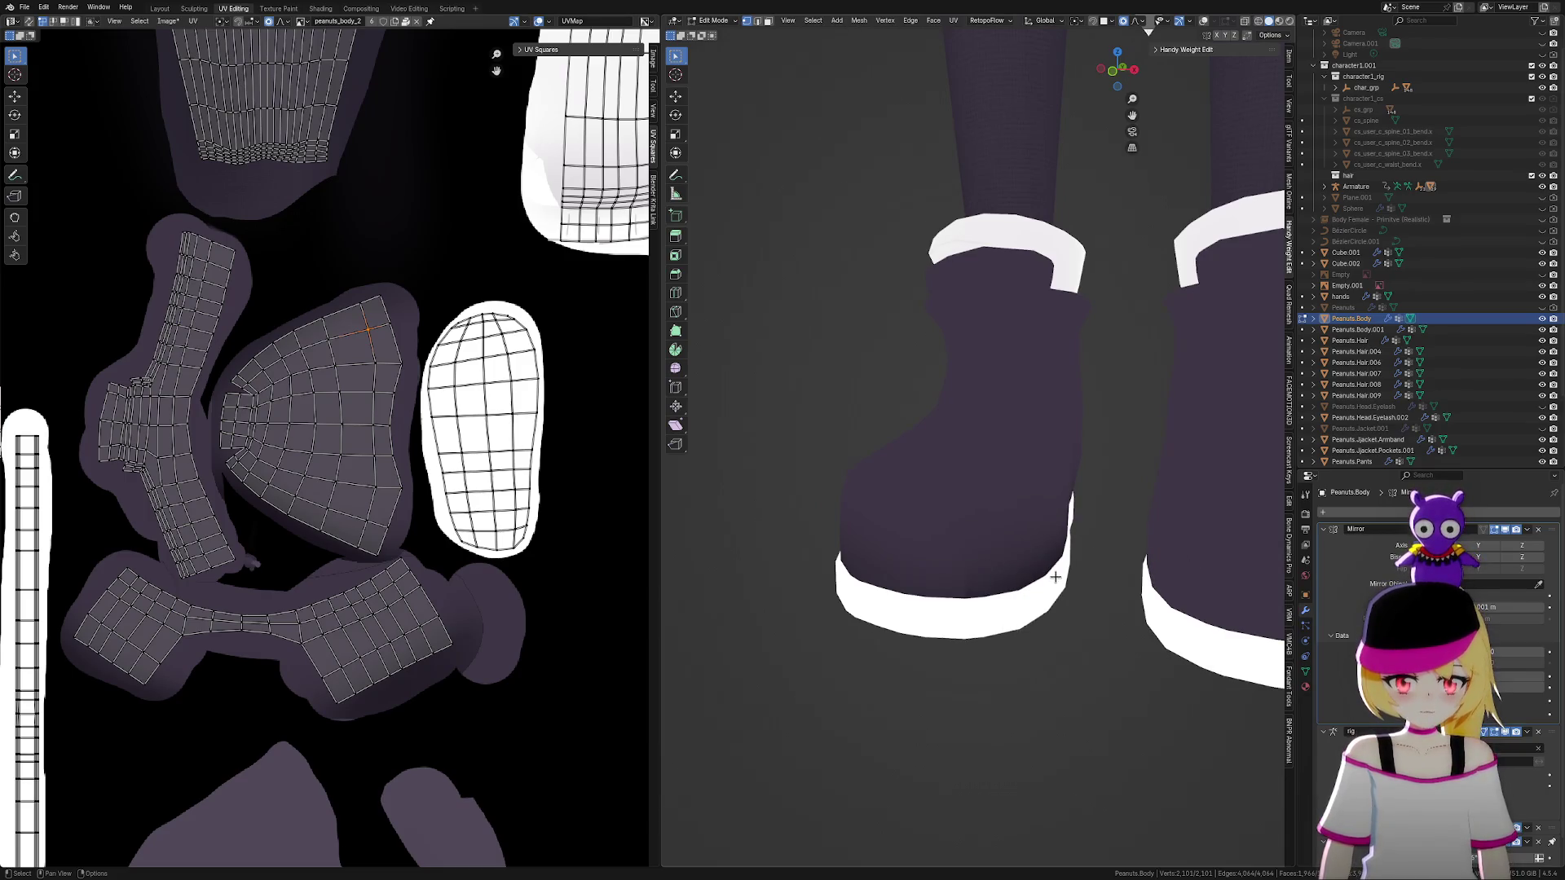
{"action": "scroll", "coordinate": [1054, 577], "scroll_direction": "up", "scroll_amount": 1}
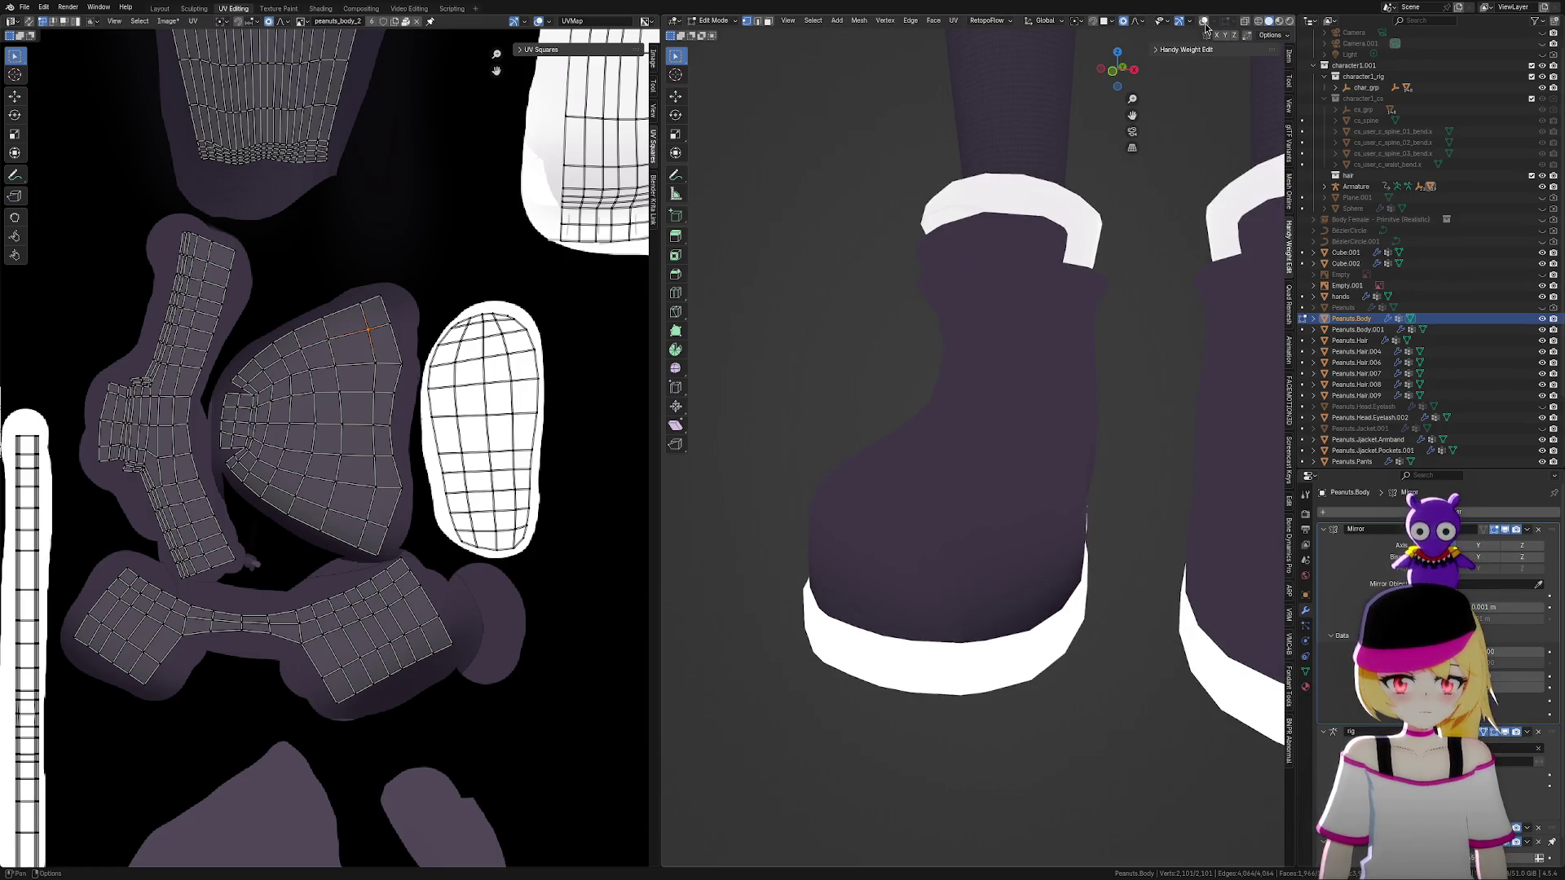
{"action": "left_click", "coordinate": [1205, 27]}
{"action": "scroll", "coordinate": [1048, 489], "scroll_direction": "up", "scroll_amount": 5}
{"action": "middle_click_drag", "start_coordinate": [1052, 481], "coordinate": [995, 684]}
Dissolve the two extra edge loops around the boot's sole rim
{"action": "left_click", "coordinate": [1005, 650], "text": "alt"}
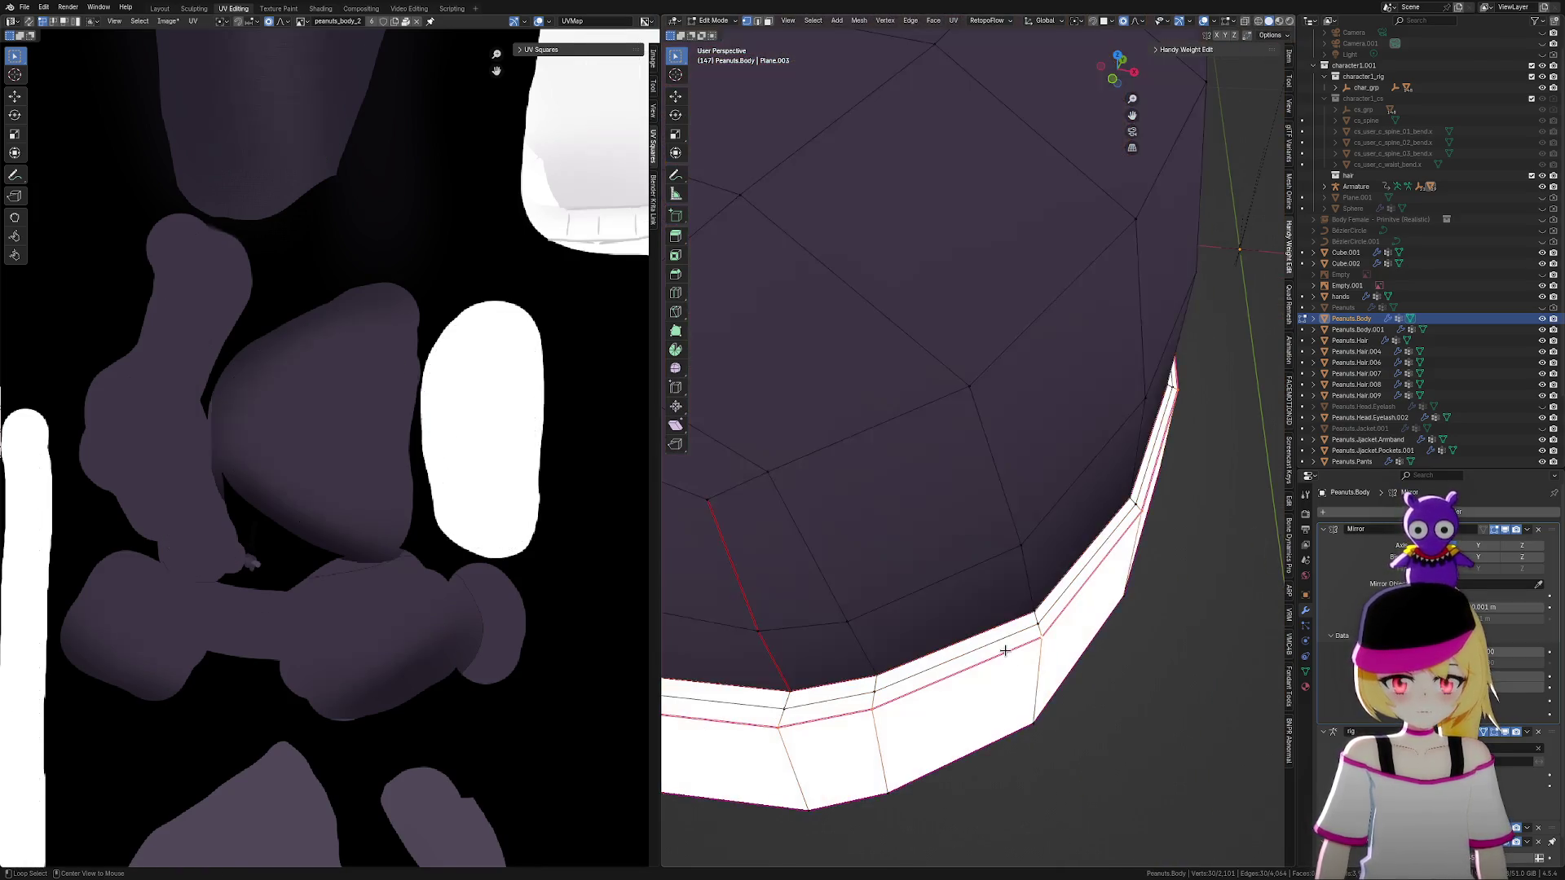
{"action": "left_click", "coordinate": [1012, 634], "text": "alt"}
{"action": "key", "text": "x"}
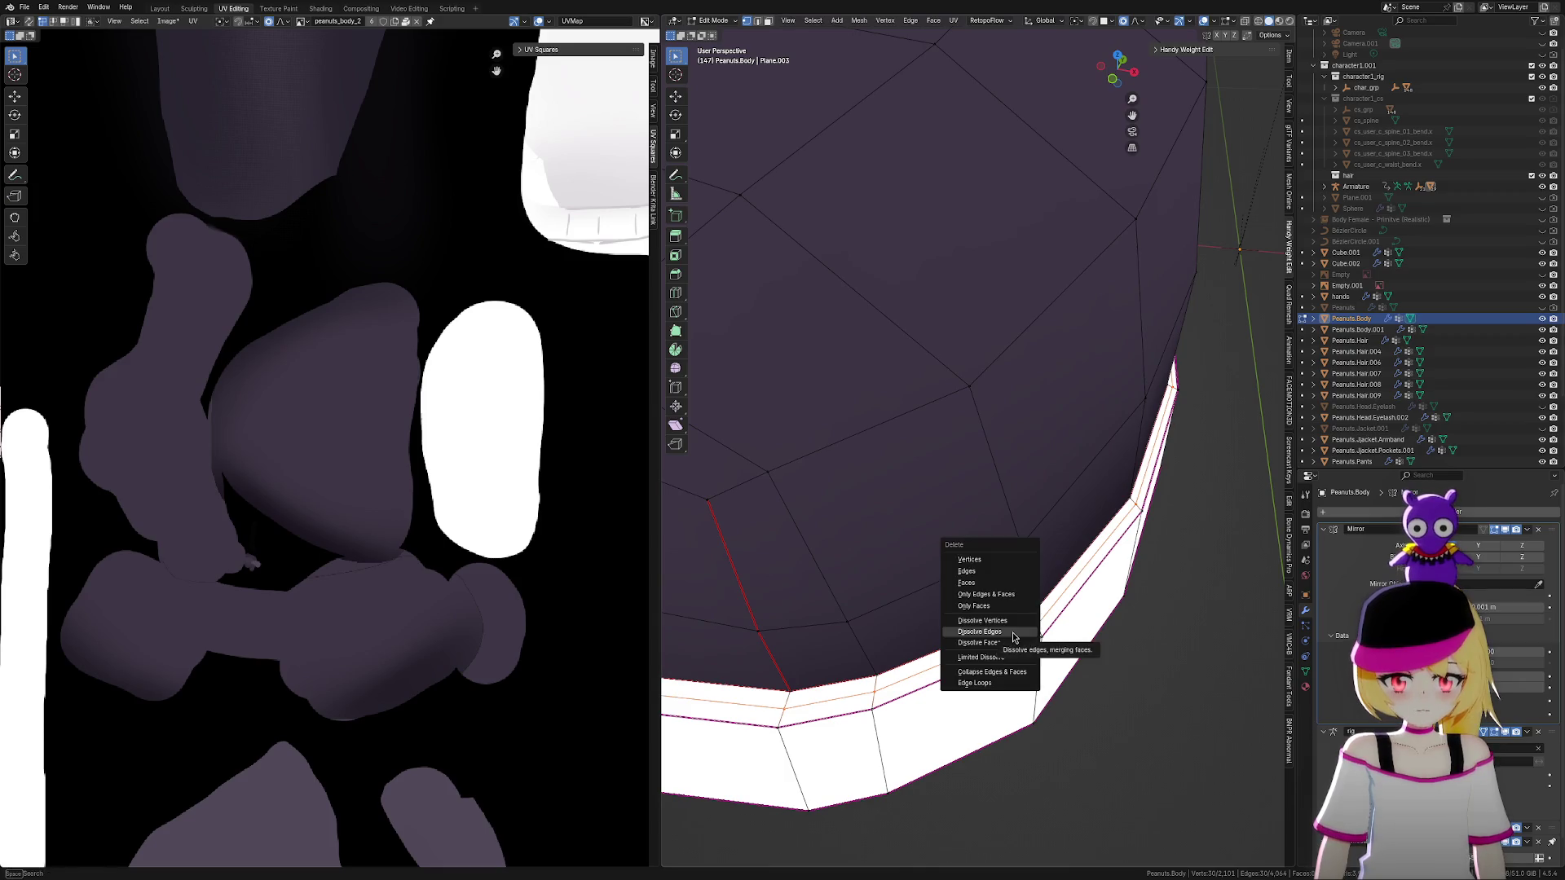
{"action": "left_click", "coordinate": [1012, 632]}
{"action": "middle_click_drag", "start_coordinate": [1019, 648], "coordinate": [1049, 285]}
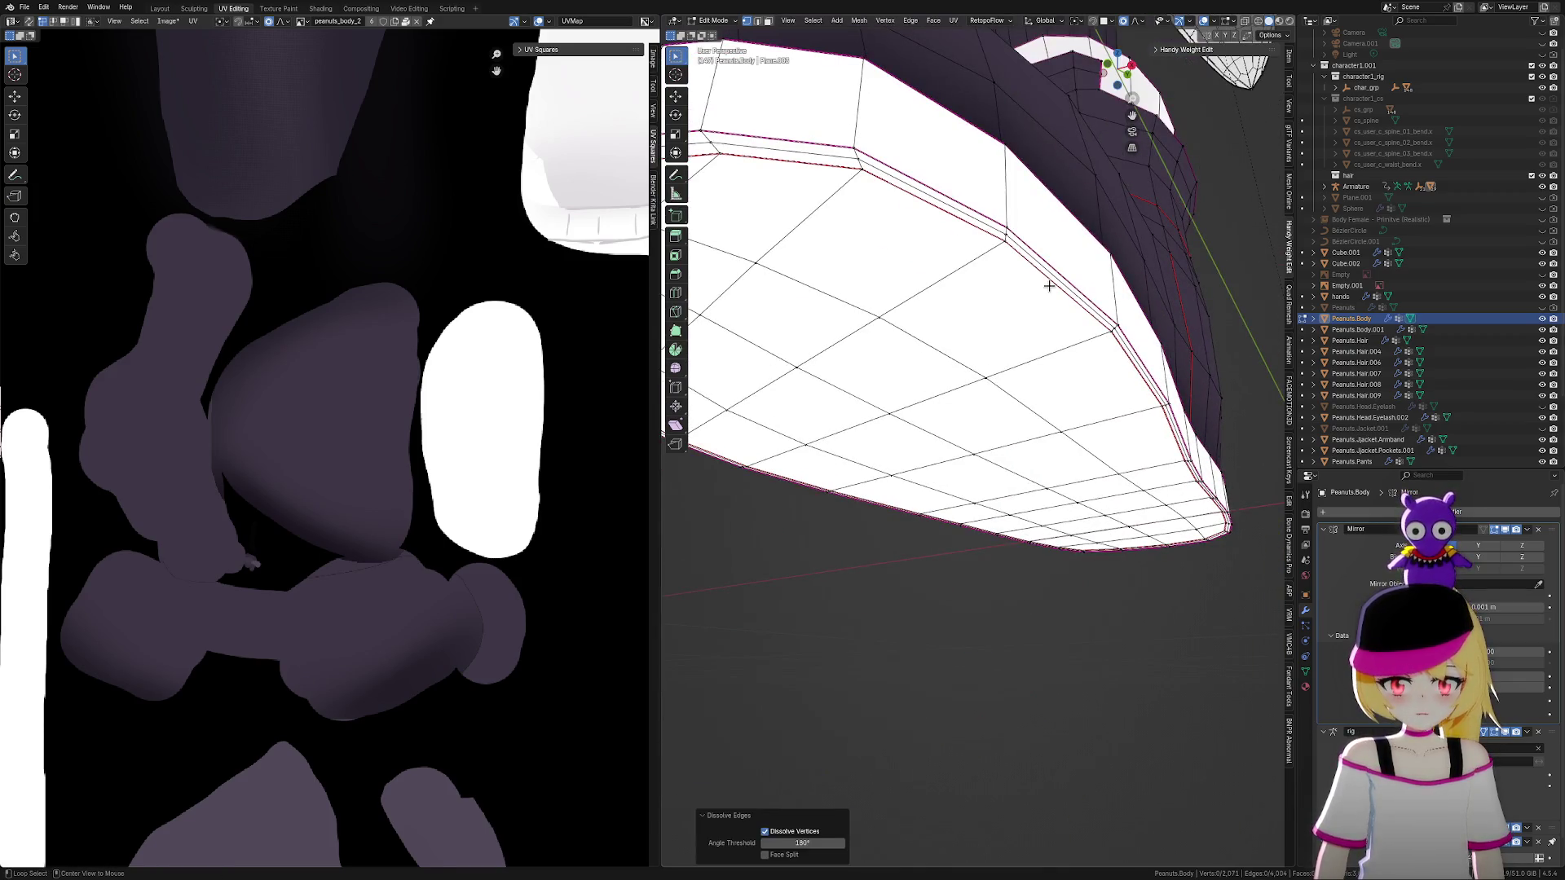
{"action": "left_click", "coordinate": [1050, 282], "text": "alt"}
{"action": "key", "text": "x"}
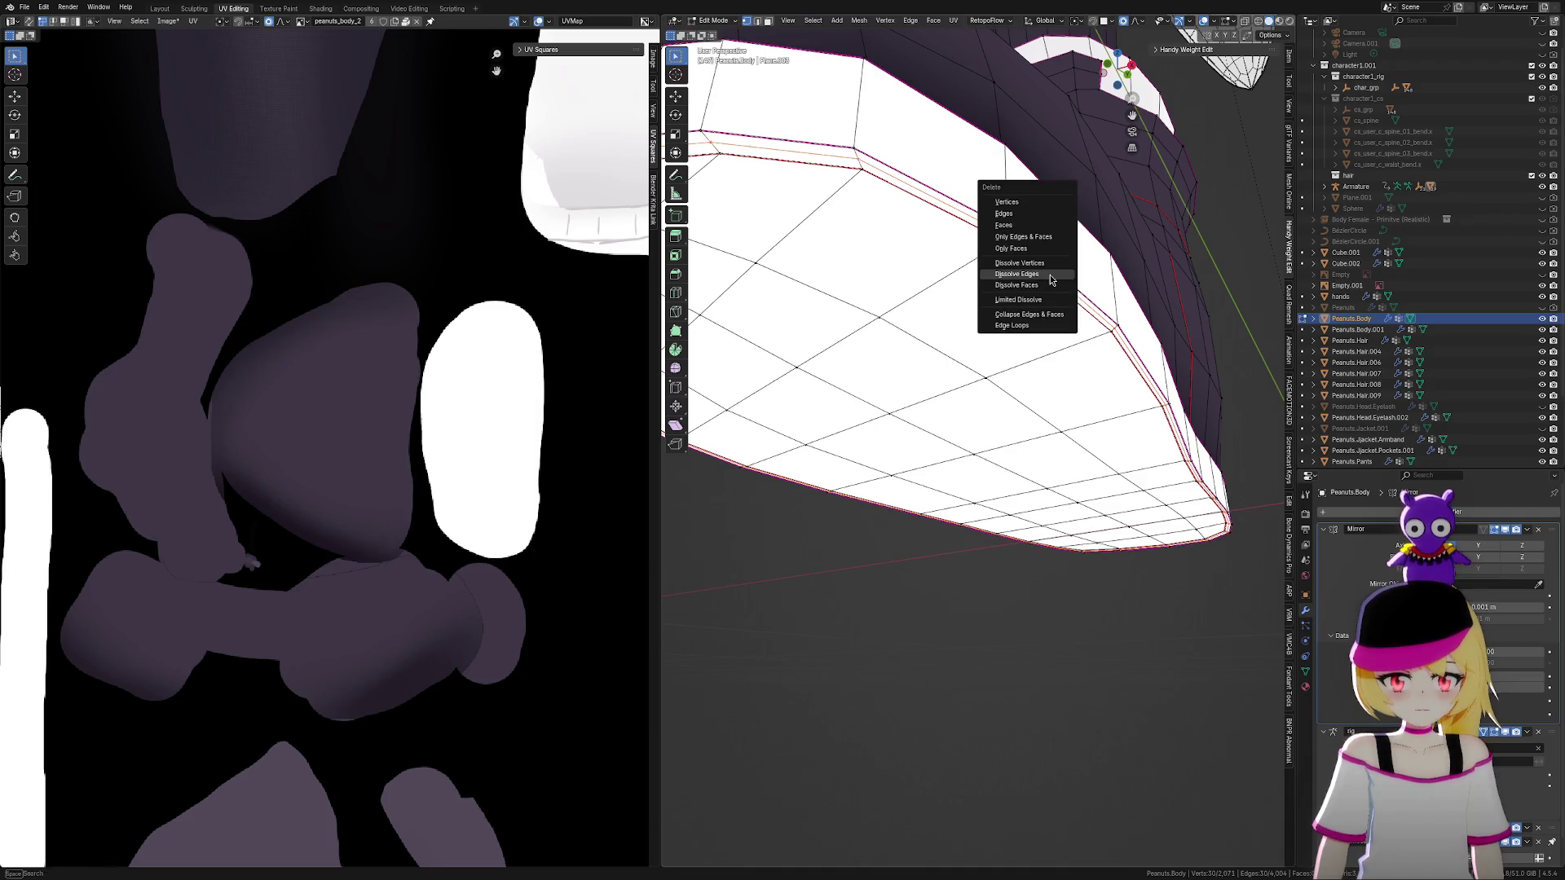
{"action": "left_click", "coordinate": [1050, 281]}
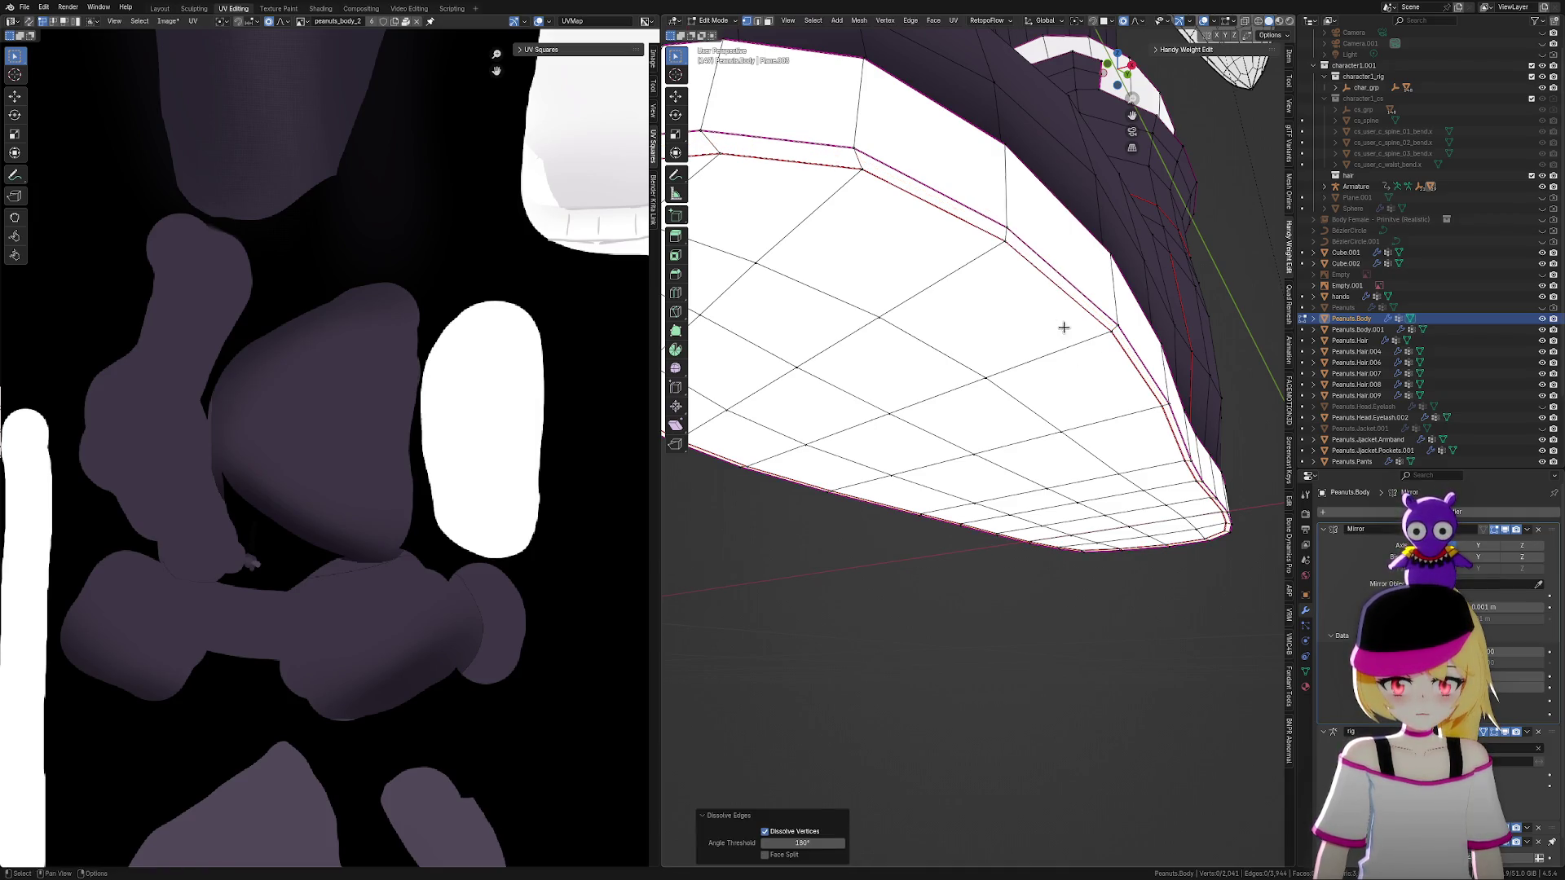
Mark the upper rim edge loop as a UV seam
{"action": "left_click", "coordinate": [1057, 272], "text": "alt"}
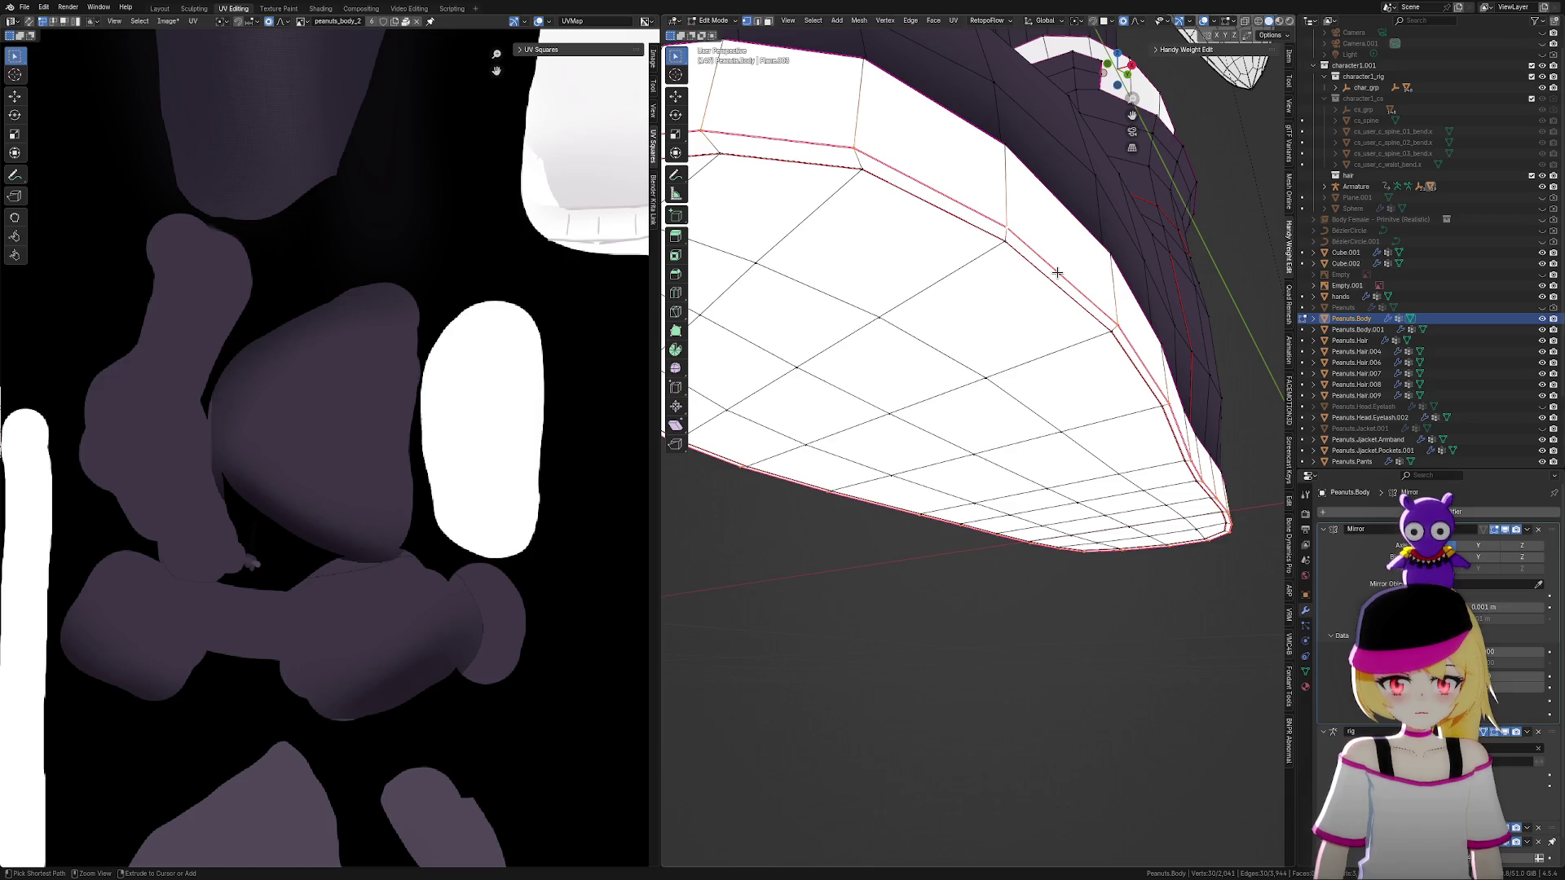
{"action": "key", "text": "ctrl+f"}
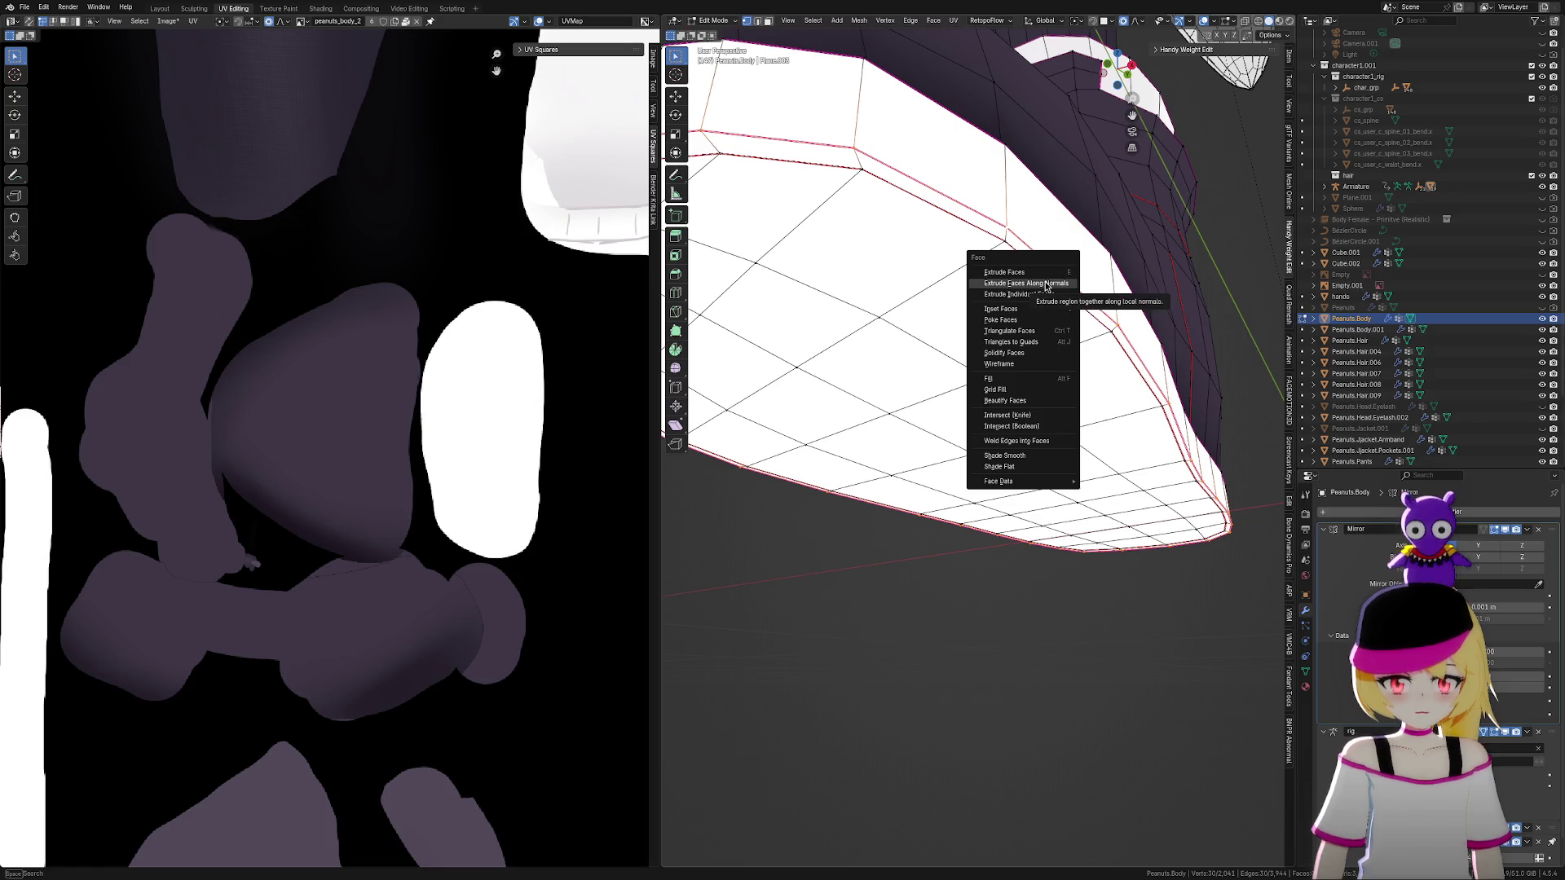
{"action": "key", "text": "Escape"}
{"action": "key", "text": "ctrl+e"}
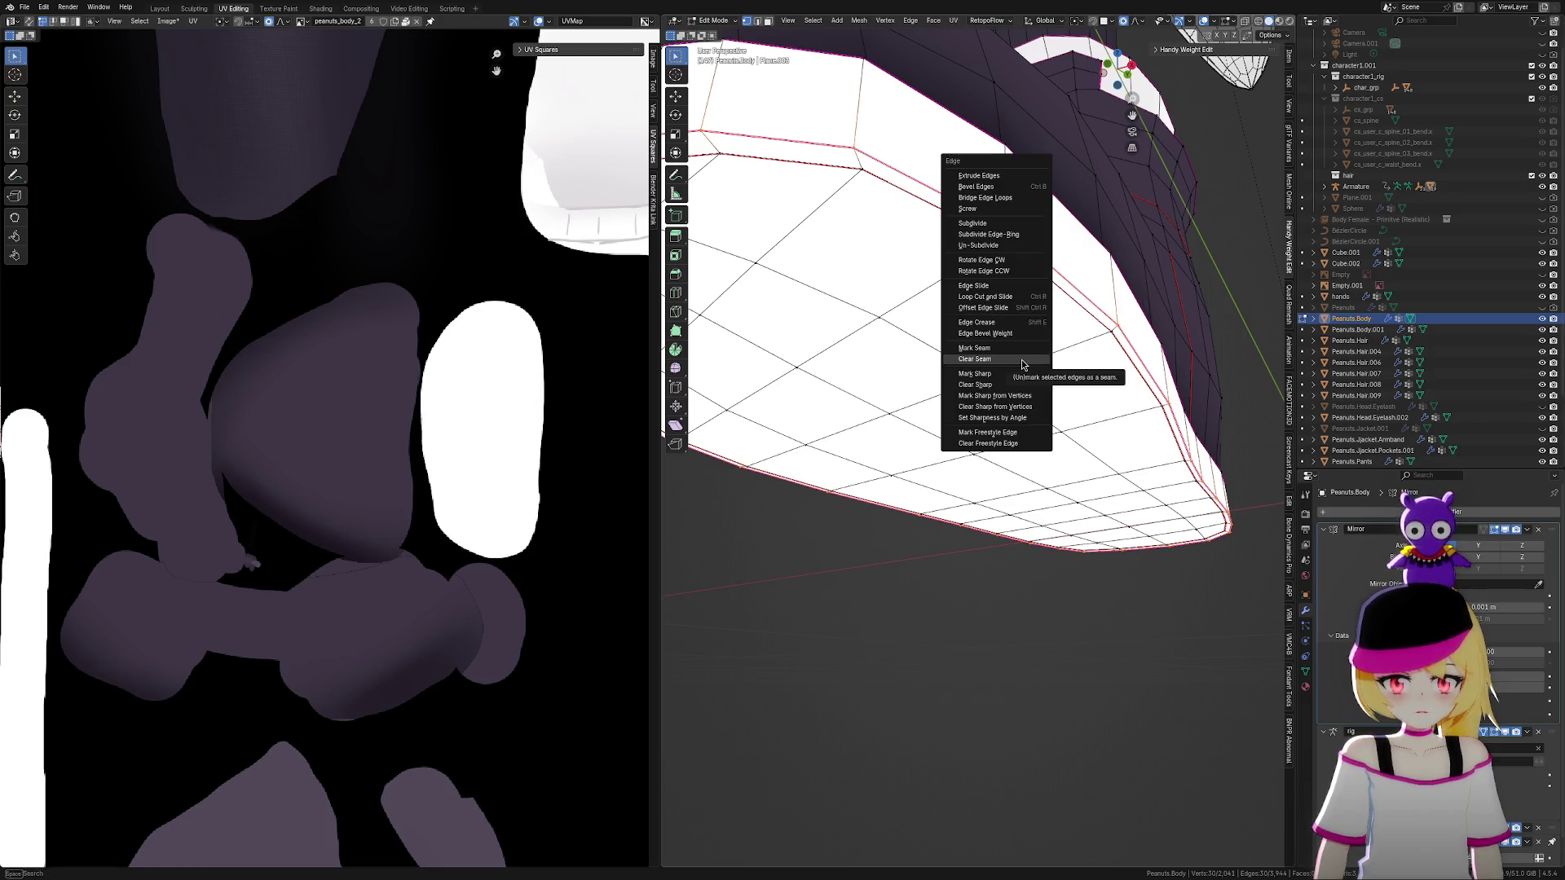
{"action": "left_click", "coordinate": [1025, 351]}
Mark the ring of vertical edges above the rim as UV seams
{"action": "mouse_move", "coordinate": [1083, 350]}
{"action": "middle_mouse_down"}
{"action": "mouse_move", "coordinate": [1083, 427]}
{"action": "mouse_move", "coordinate": [1057, 344]}
{"action": "mouse_move", "coordinate": [1069, 408]}
{"action": "mouse_move", "coordinate": [1052, 388]}
{"action": "mouse_move", "coordinate": [1030, 612]}
{"action": "middle_mouse_up"}
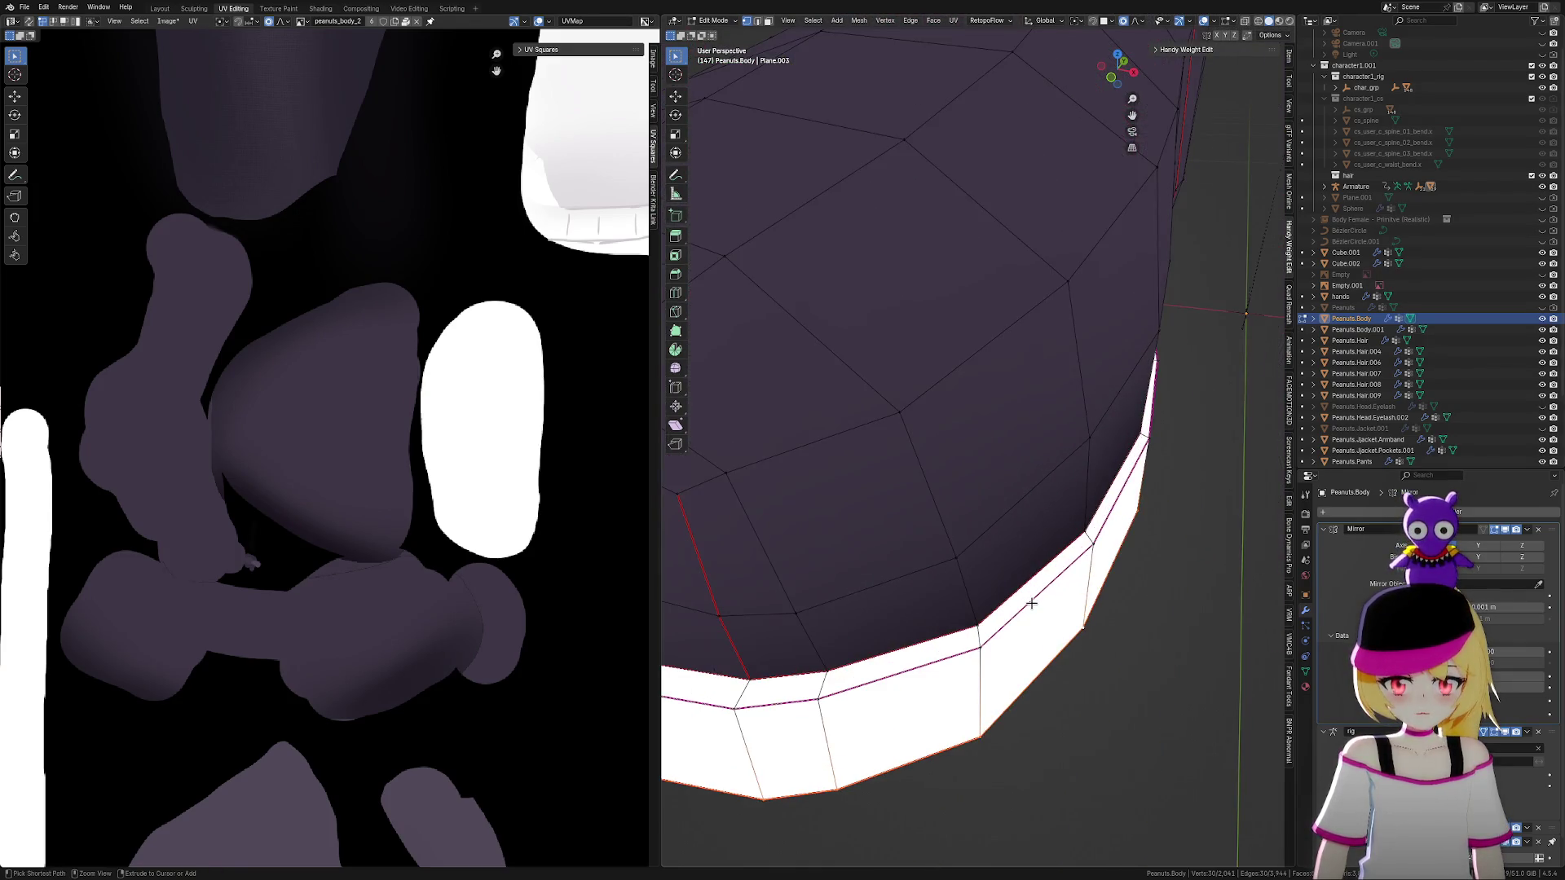
{"action": "left_click", "coordinate": [1032, 600], "text": "alt"}
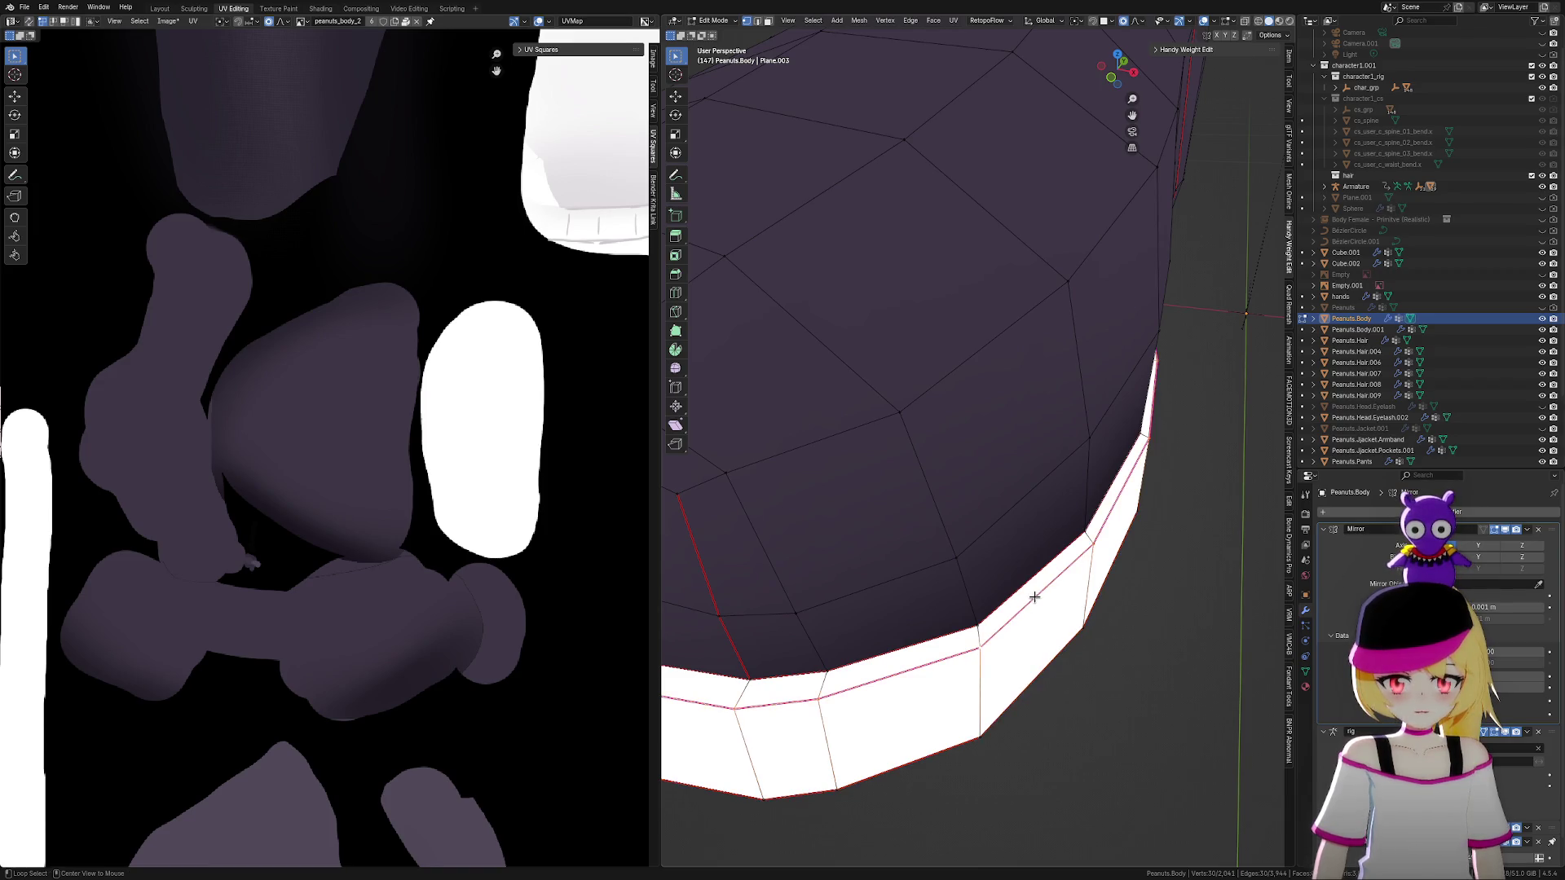
{"action": "left_click", "coordinate": [1041, 595], "text": "ctrl+alt"}
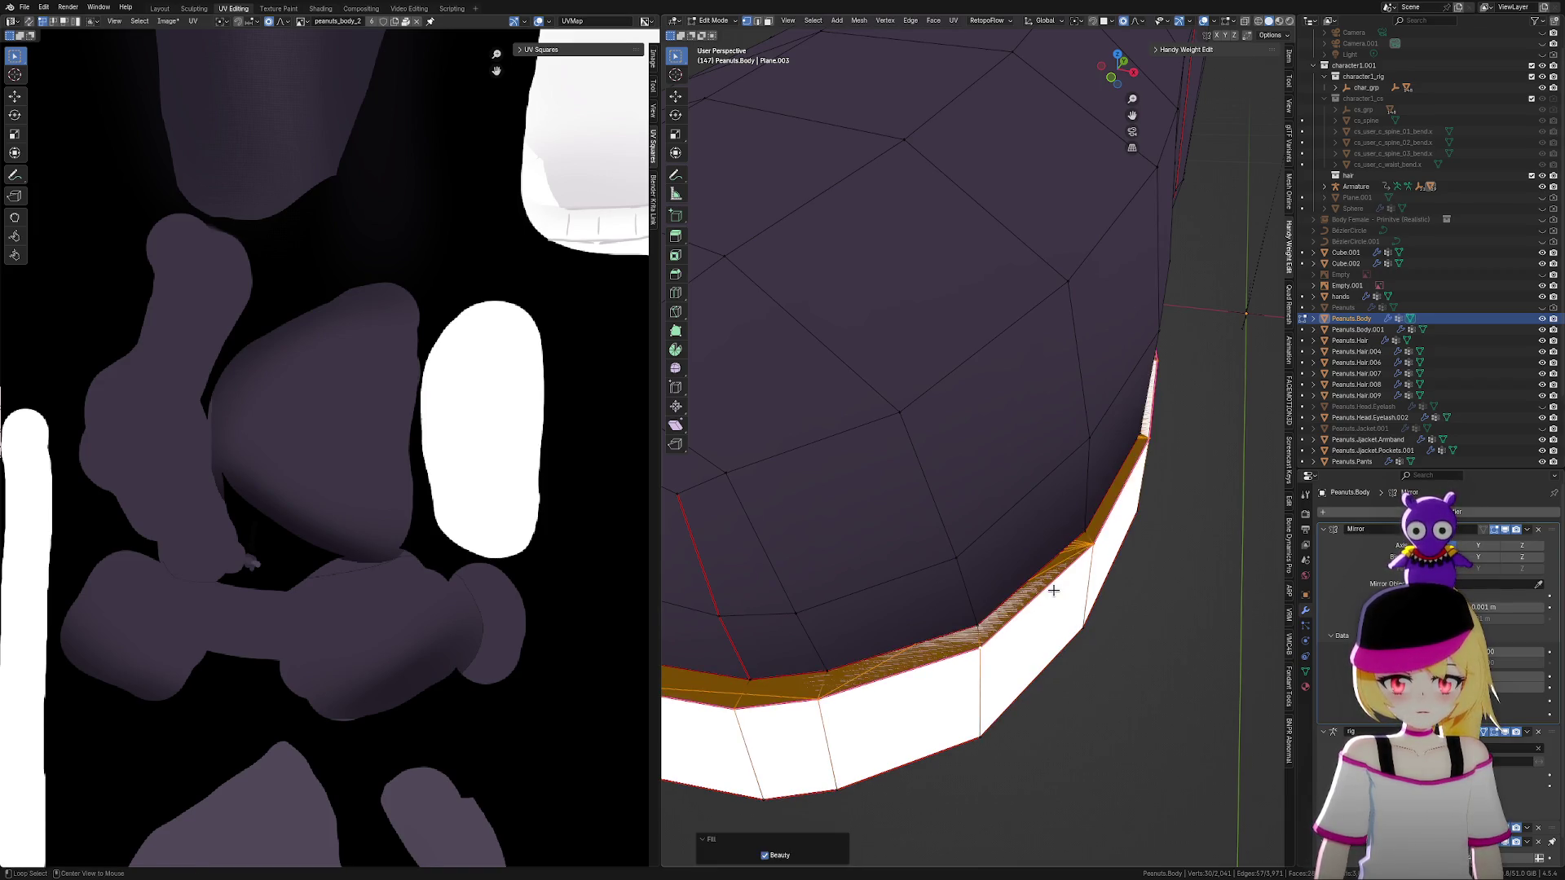
{"action": "key", "text": "ctrl+z"}
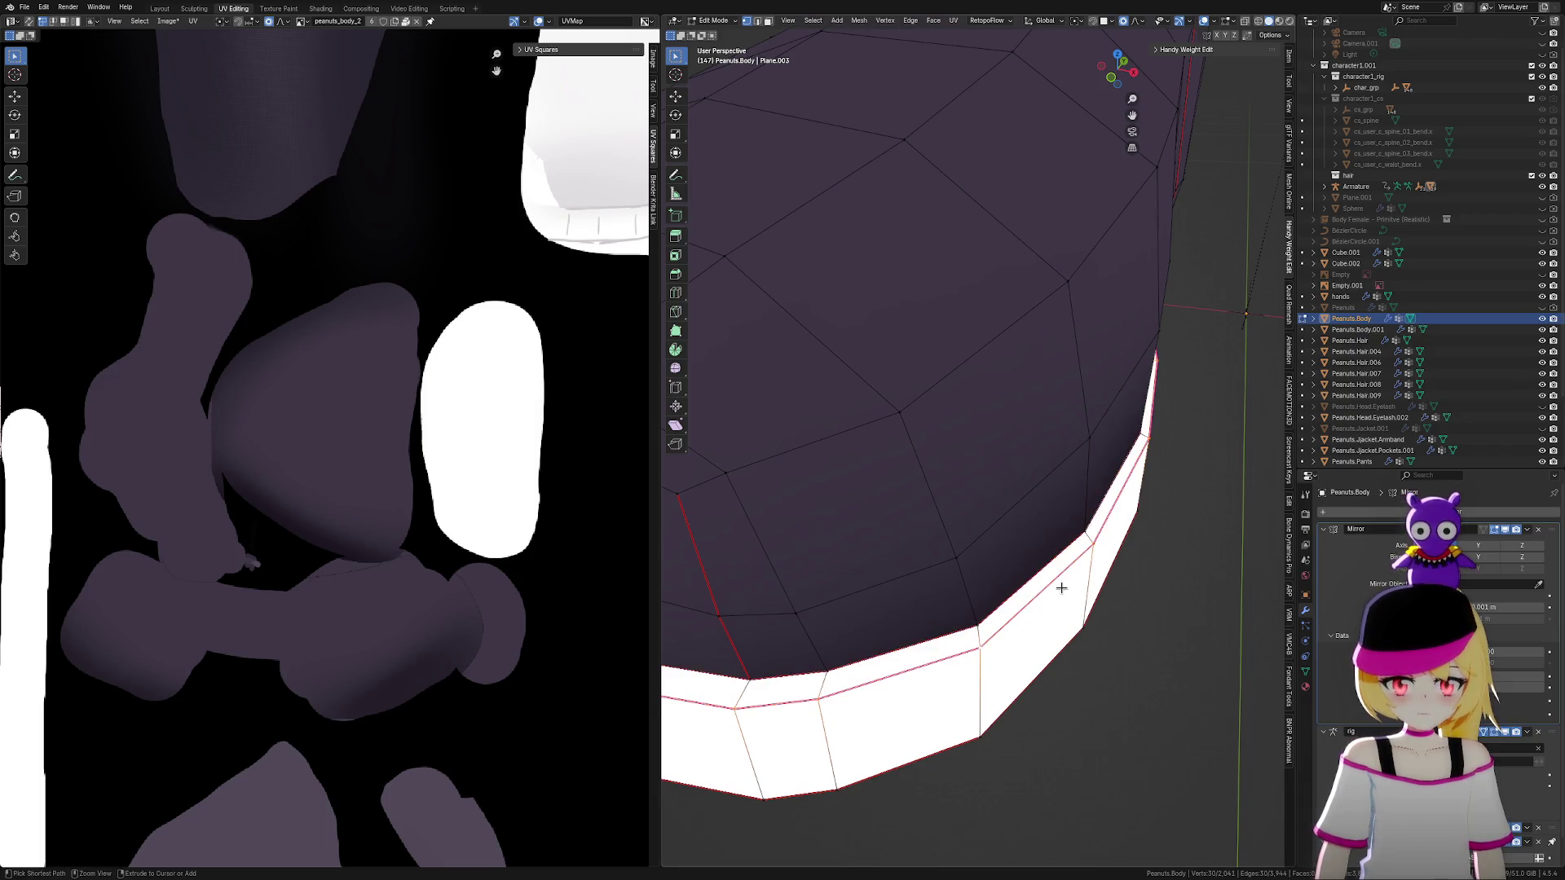
{"action": "right_click", "coordinate": [1058, 589]}
{"action": "left_click", "coordinate": [1060, 588]}
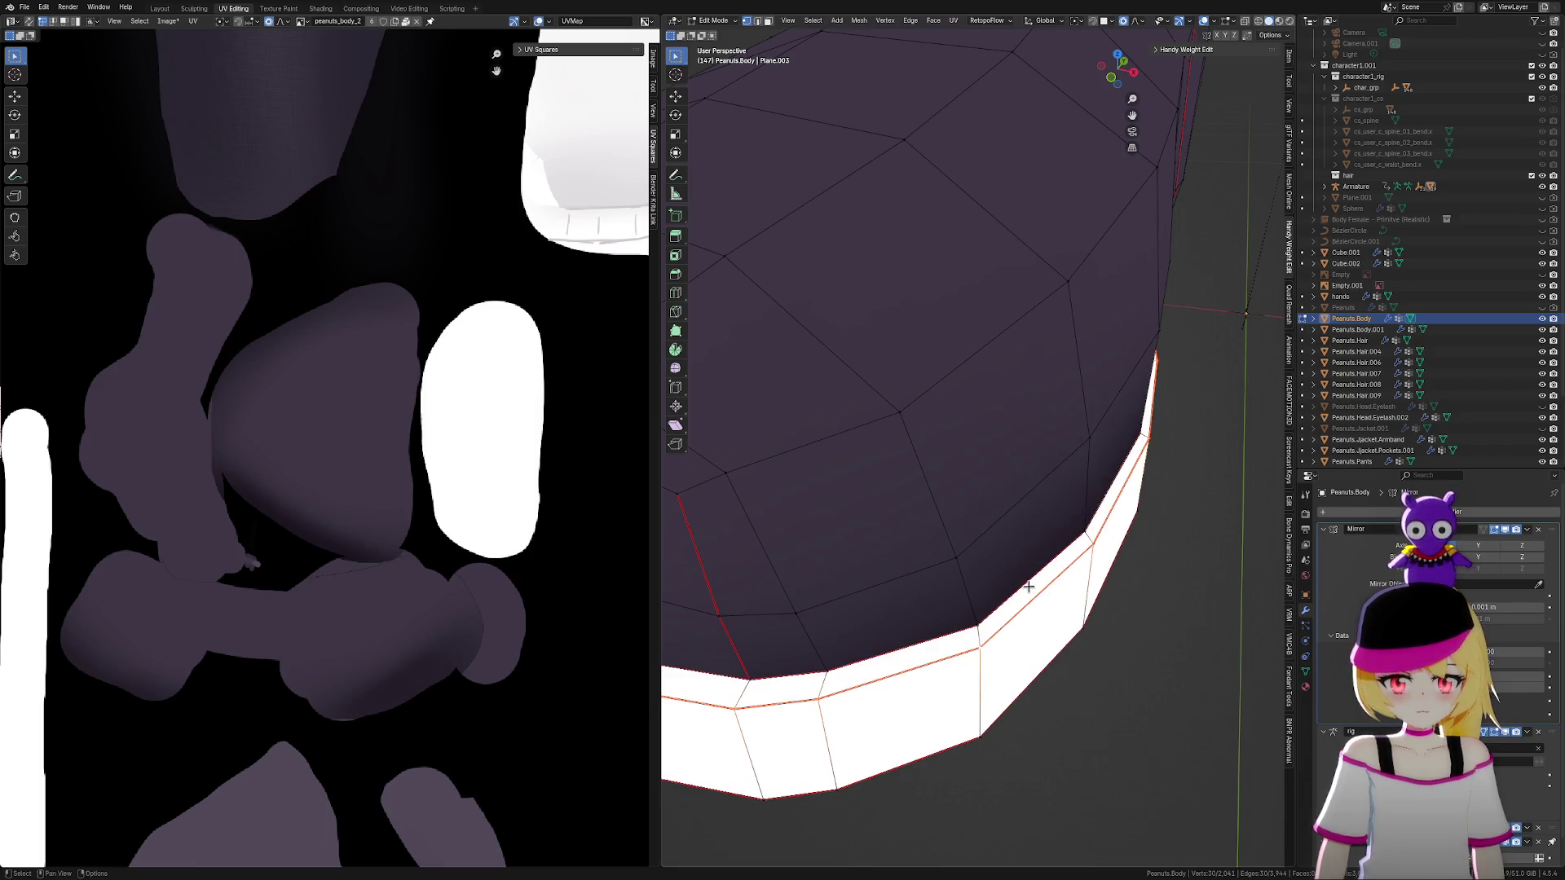
{"action": "left_click", "coordinate": [968, 588], "text": "ctrl+alt"}
{"action": "key", "text": "ctrl+e"}
{"action": "left_click", "coordinate": [1074, 577]}
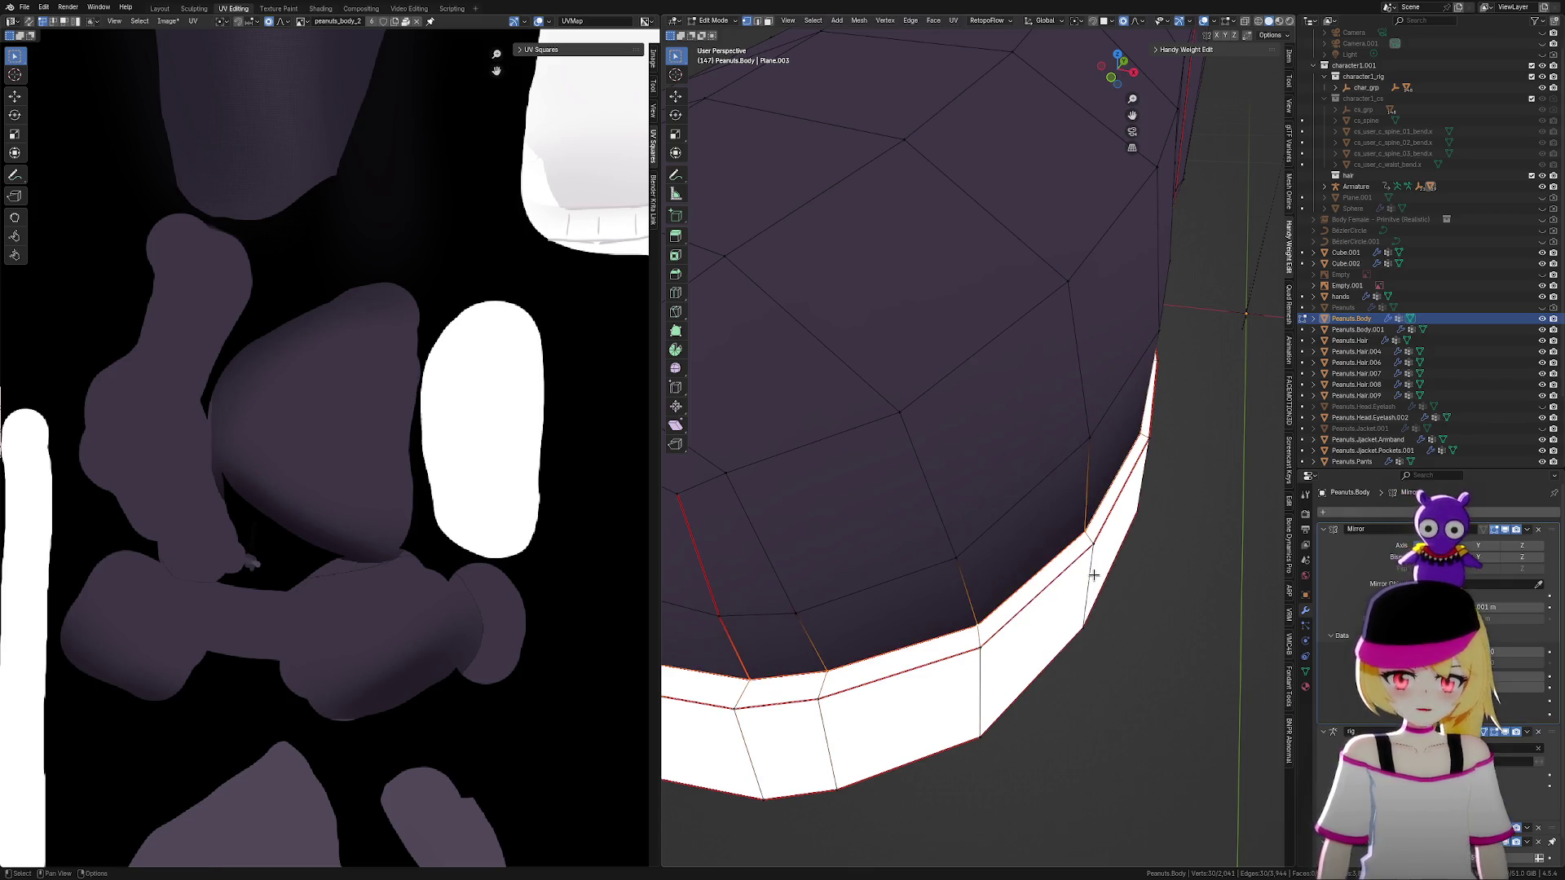
{"action": "scroll", "coordinate": [1097, 578], "scroll_direction": "down", "scroll_amount": 4}
{"action": "middle_click_drag", "start_coordinate": [1128, 567], "coordinate": [1138, 558]}
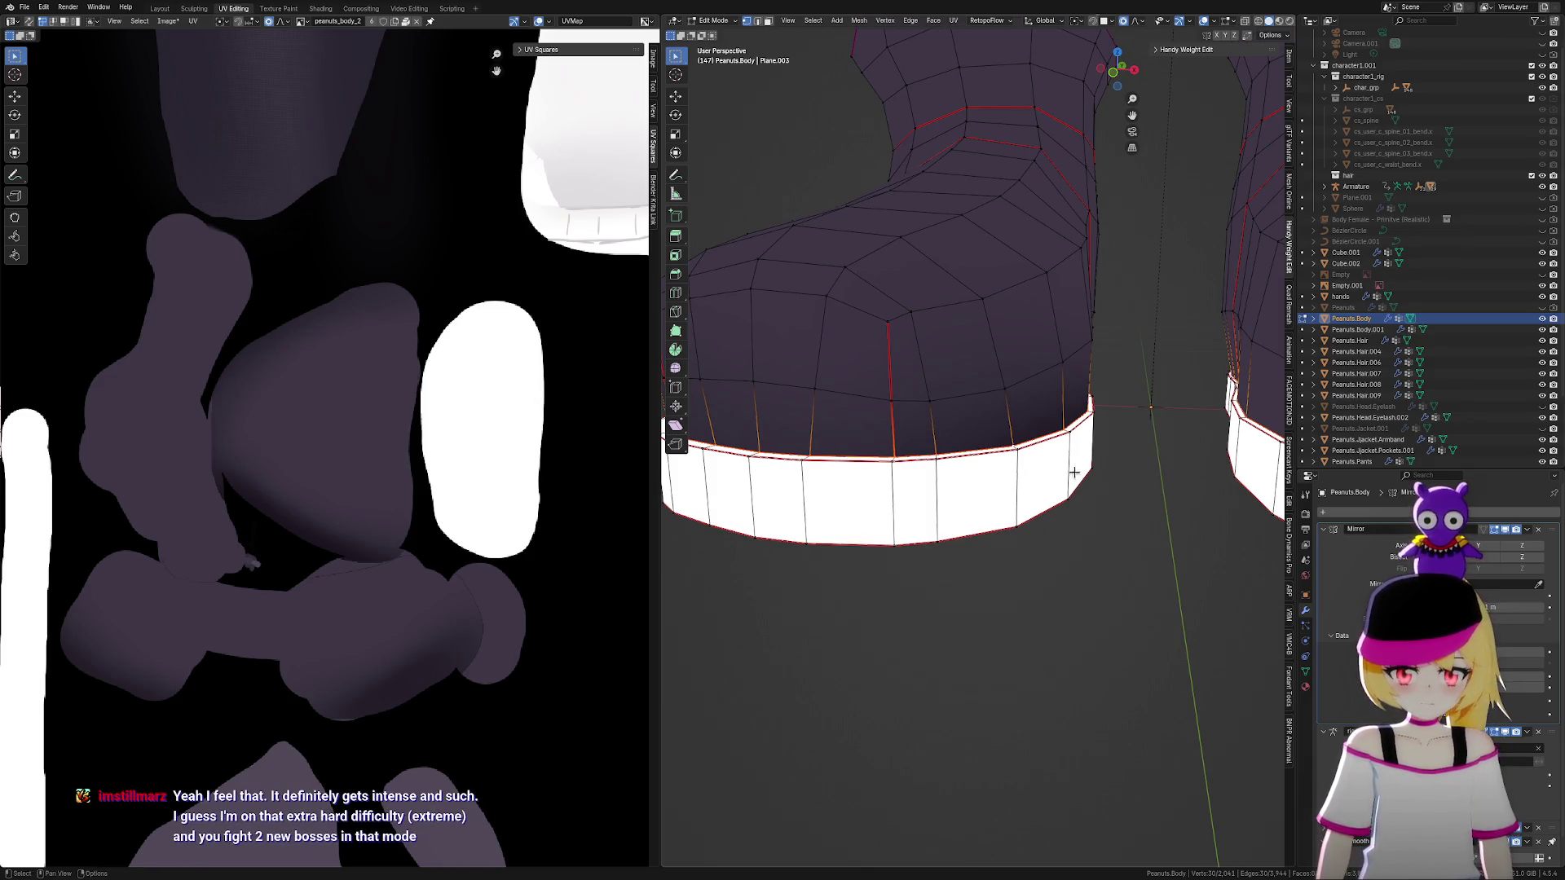
{"action": "scroll", "coordinate": [1089, 469], "scroll_direction": "up", "scroll_amount": 2}
{"action": "key", "text": "a"}
{"action": "mouse_move", "coordinate": [1154, 446]}
{"action": "middle_mouse_down"}
{"action": "mouse_move", "coordinate": [1220, 503]}
{"action": "mouse_move", "coordinate": [1184, 500]}
{"action": "mouse_move", "coordinate": [1215, 500]}
{"action": "middle_mouse_up"}
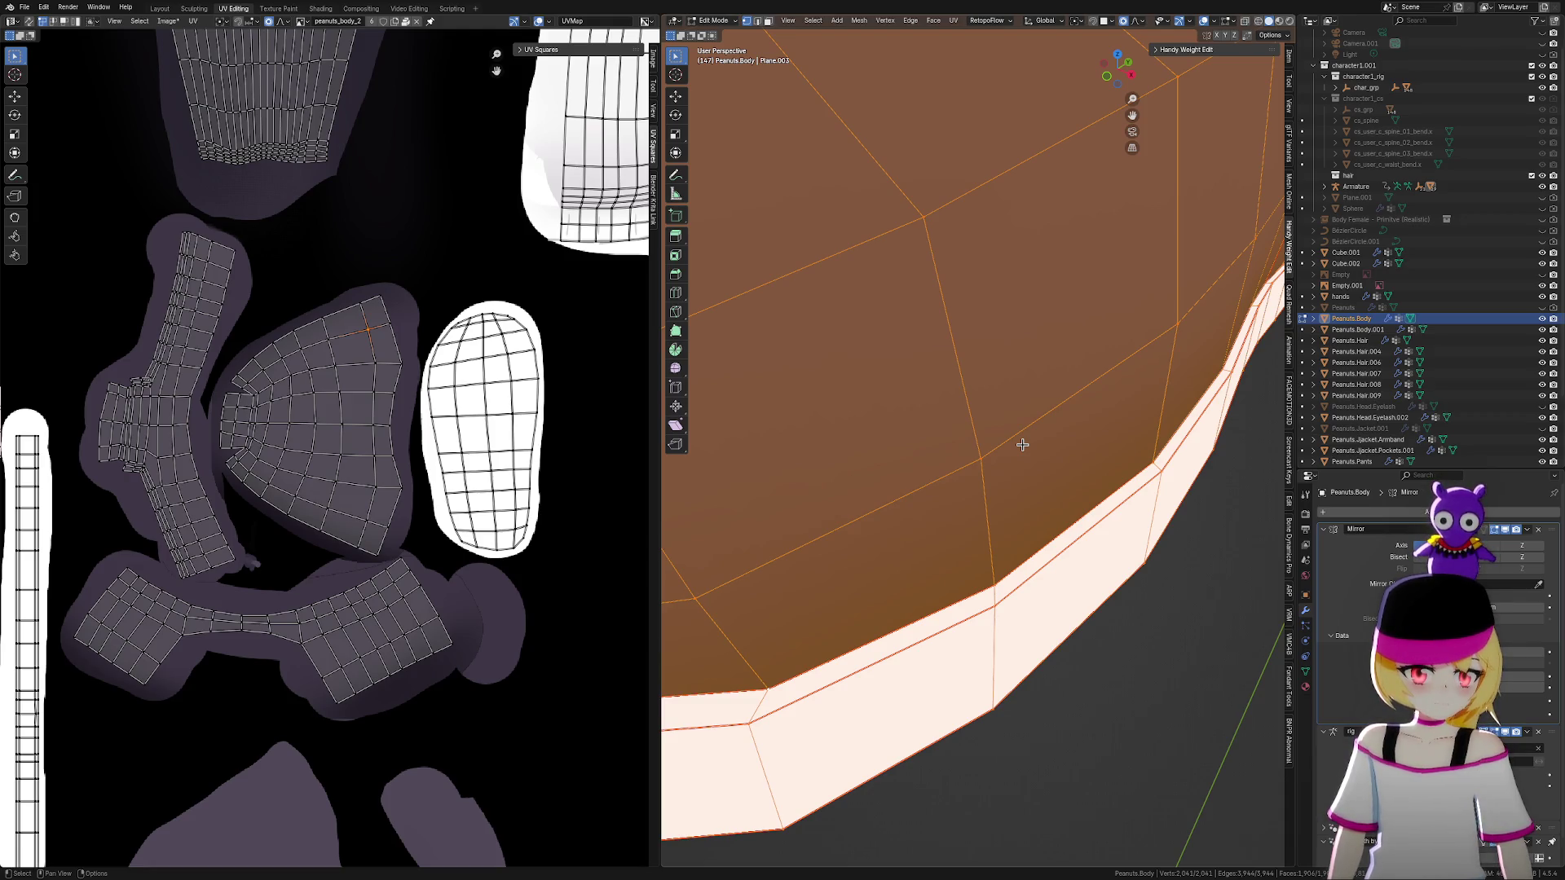
{"action": "mouse_move", "coordinate": [1015, 477]}
{"action": "middle_mouse_down"}
{"action": "mouse_move", "coordinate": [1063, 549]}
{"action": "mouse_move", "coordinate": [1028, 577]}
{"action": "mouse_move", "coordinate": [936, 565]}
{"action": "mouse_move", "coordinate": [945, 538]}
{"action": "middle_mouse_up"}
{"action": "left_click", "coordinate": [1097, 589]}
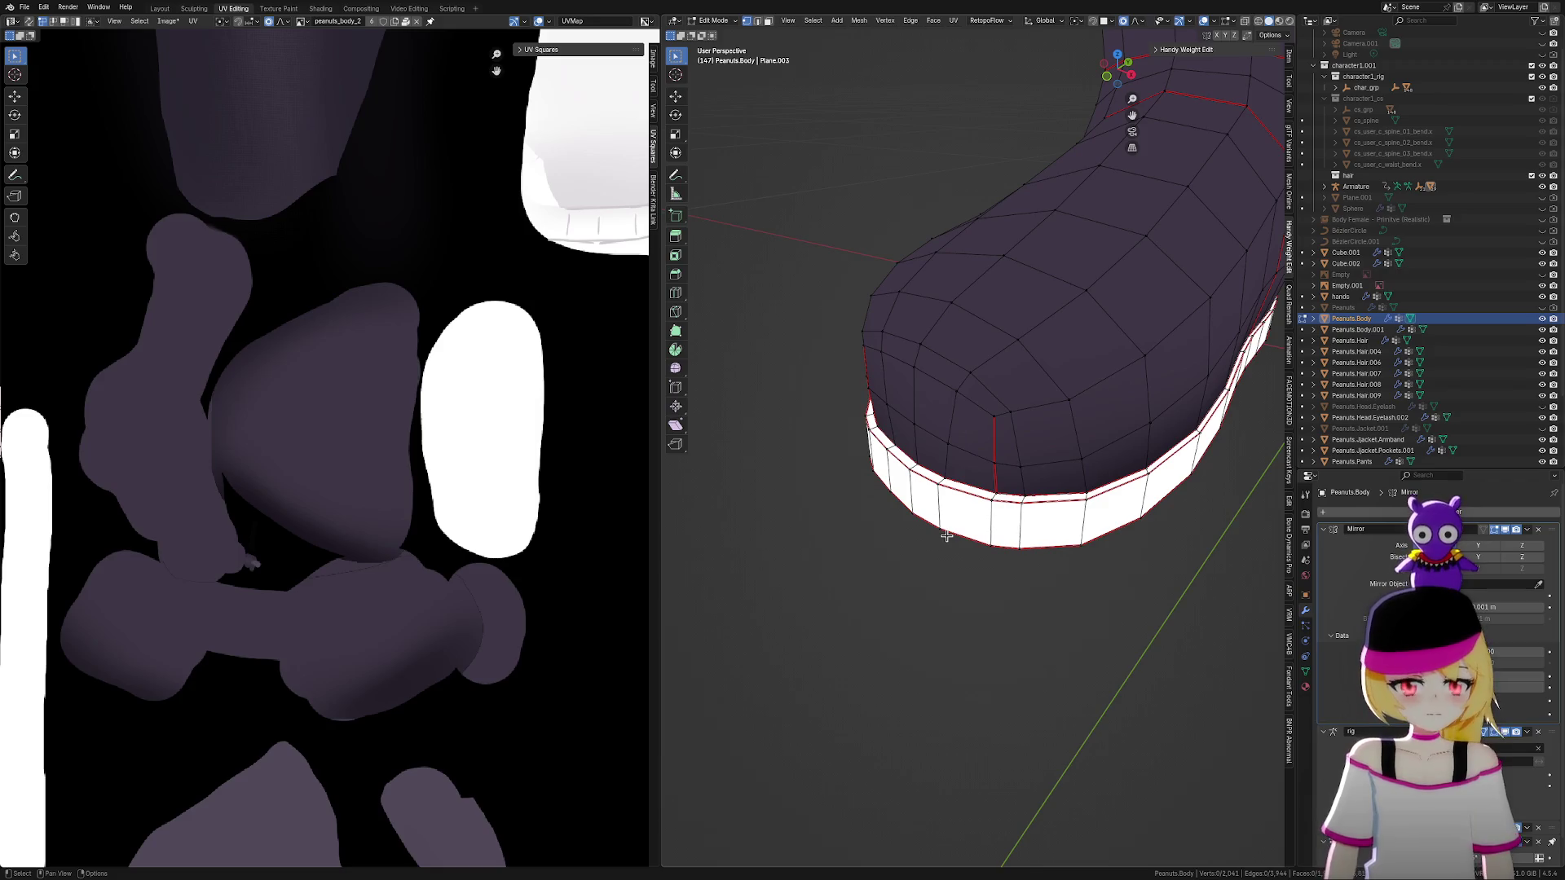
{"action": "mouse_move", "coordinate": [1046, 548]}
{"action": "middle_mouse_down"}
{"action": "mouse_move", "coordinate": [1011, 546]}
{"action": "mouse_move", "coordinate": [1016, 567]}
{"action": "middle_mouse_up"}
{"action": "scroll", "coordinate": [973, 544], "scroll_direction": "up", "scroll_amount": 4}
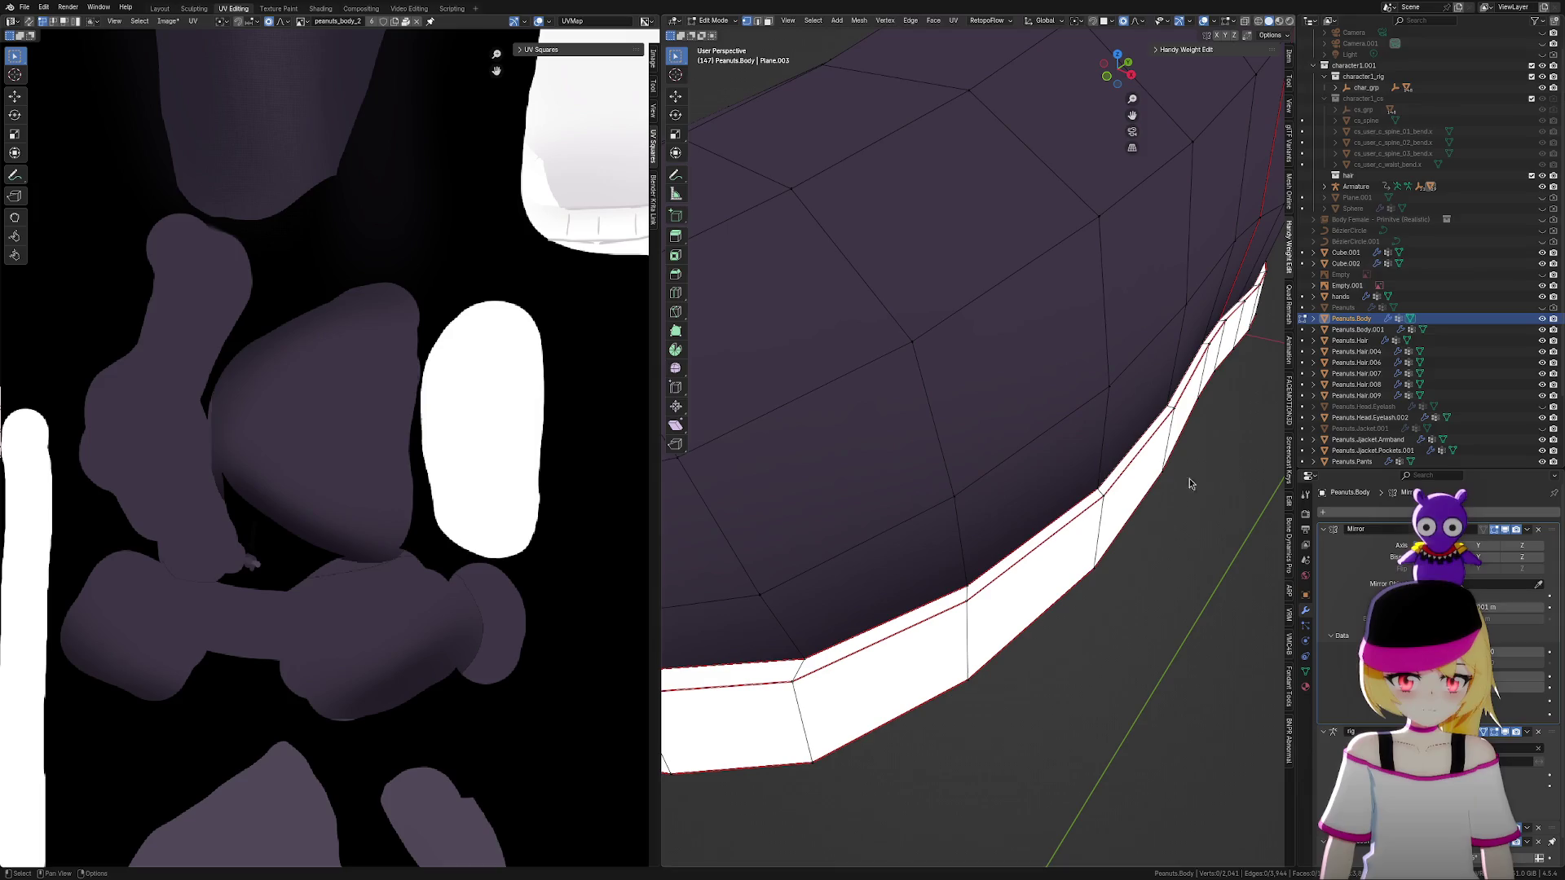
{"action": "left_click", "coordinate": [1031, 545], "text": "alt"}
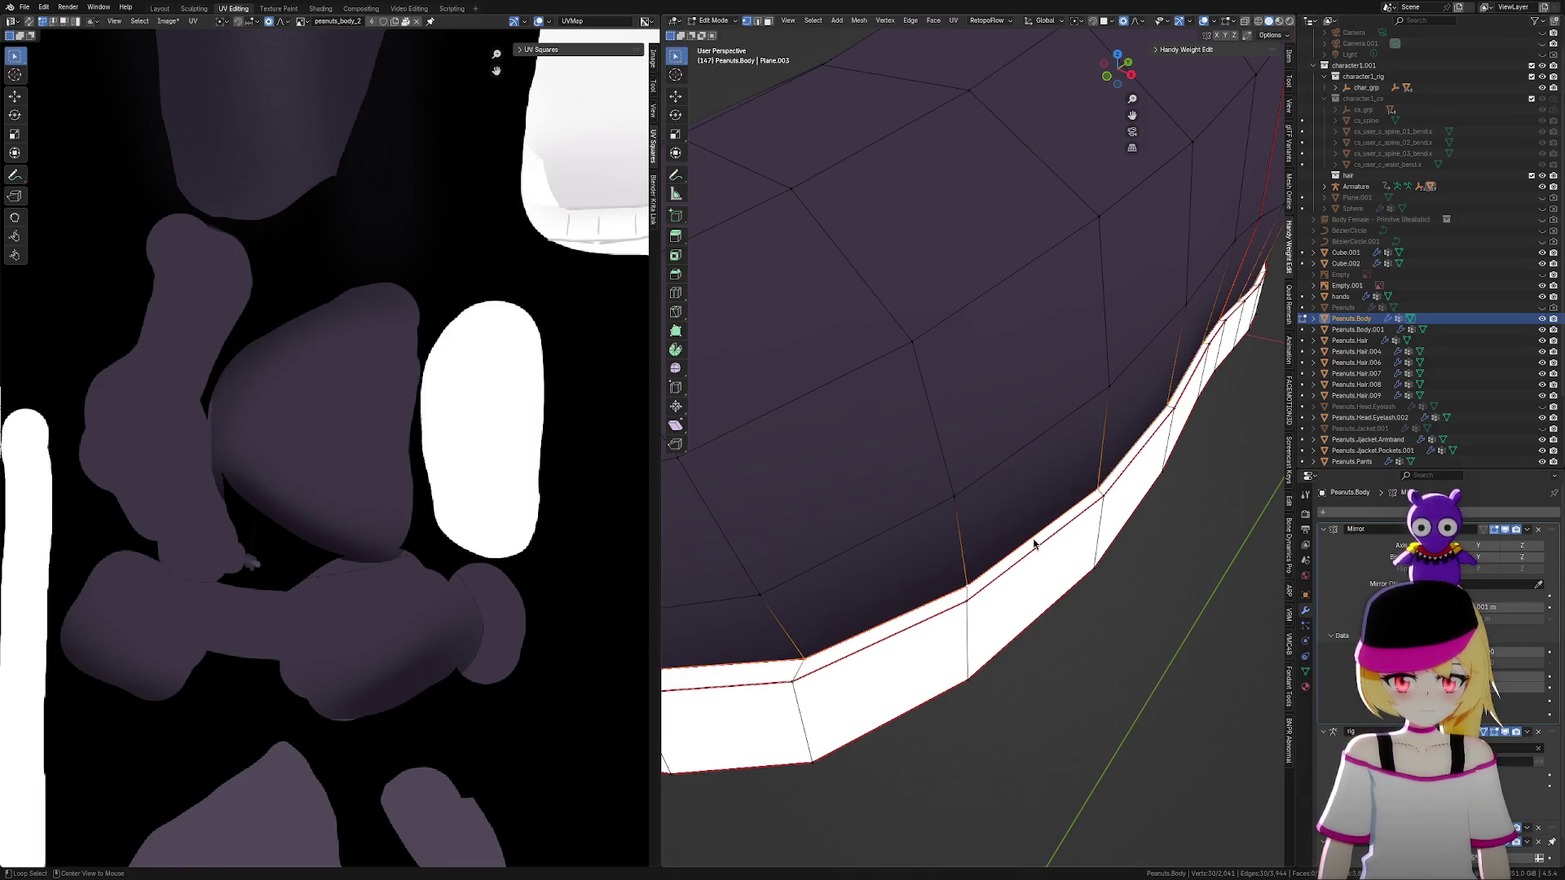
Add the lower white band to the selection and extrude it in place
{"action": "left_click", "coordinate": [1031, 625], "text": "alt+shift"}
{"action": "middle_click_drag", "start_coordinate": [1065, 657], "coordinate": [1054, 549]}
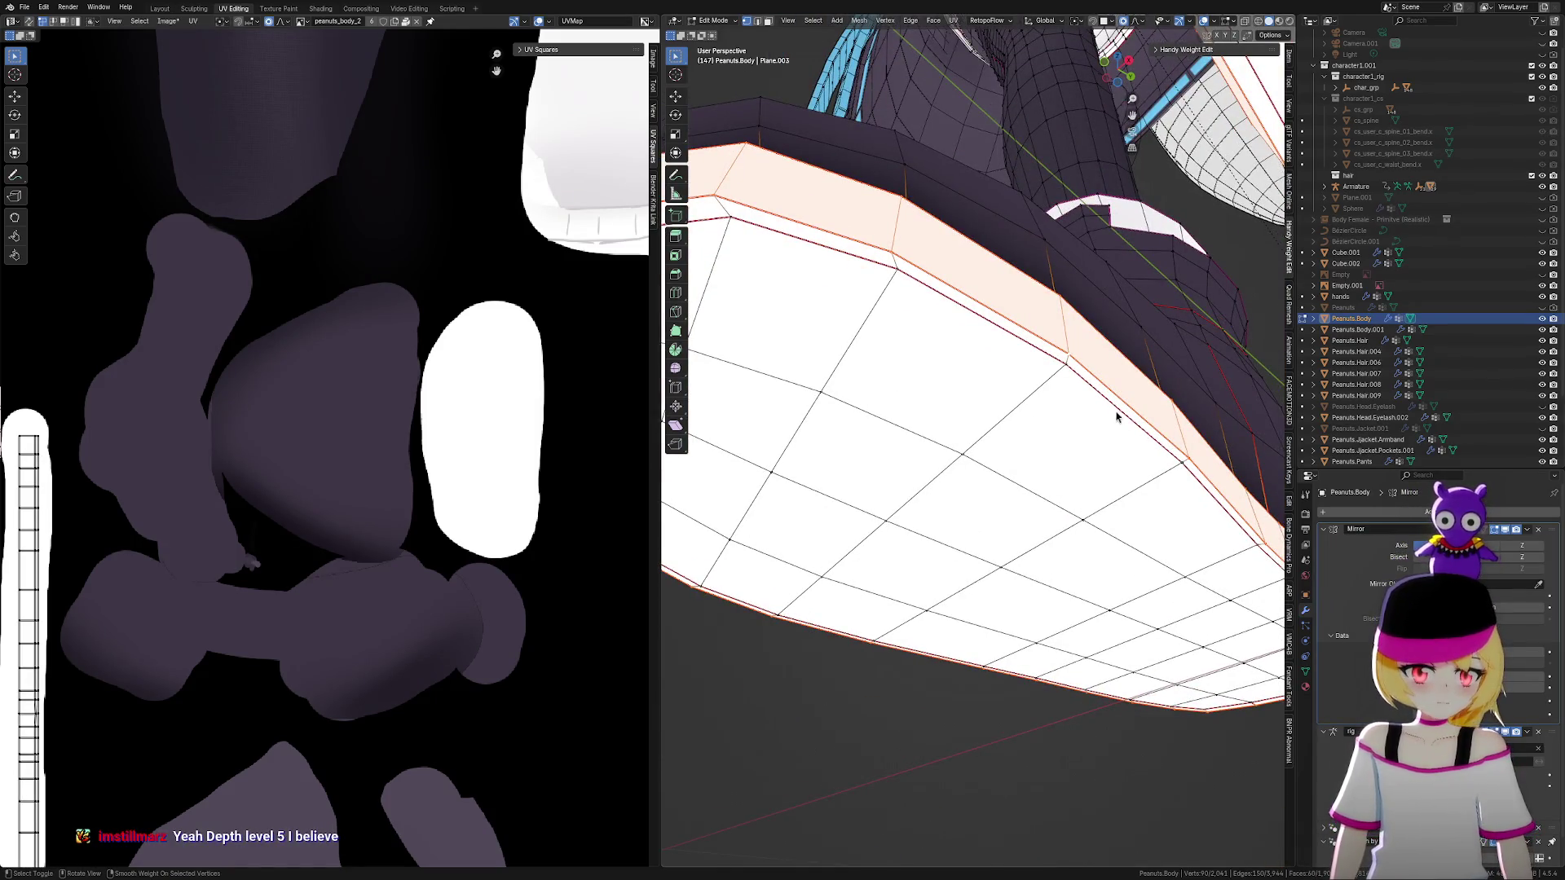
{"action": "mouse_move", "coordinate": [946, 517]}
{"action": "middle_mouse_down"}
{"action": "mouse_move", "coordinate": [1048, 530]}
{"action": "mouse_move", "coordinate": [918, 590]}
{"action": "mouse_move", "coordinate": [948, 614]}
{"action": "mouse_move", "coordinate": [1055, 594]}
{"action": "mouse_move", "coordinate": [1208, 287]}
{"action": "middle_mouse_up"}
{"action": "key", "text": "e"}
{"action": "left_click", "coordinate": [1065, 553]}
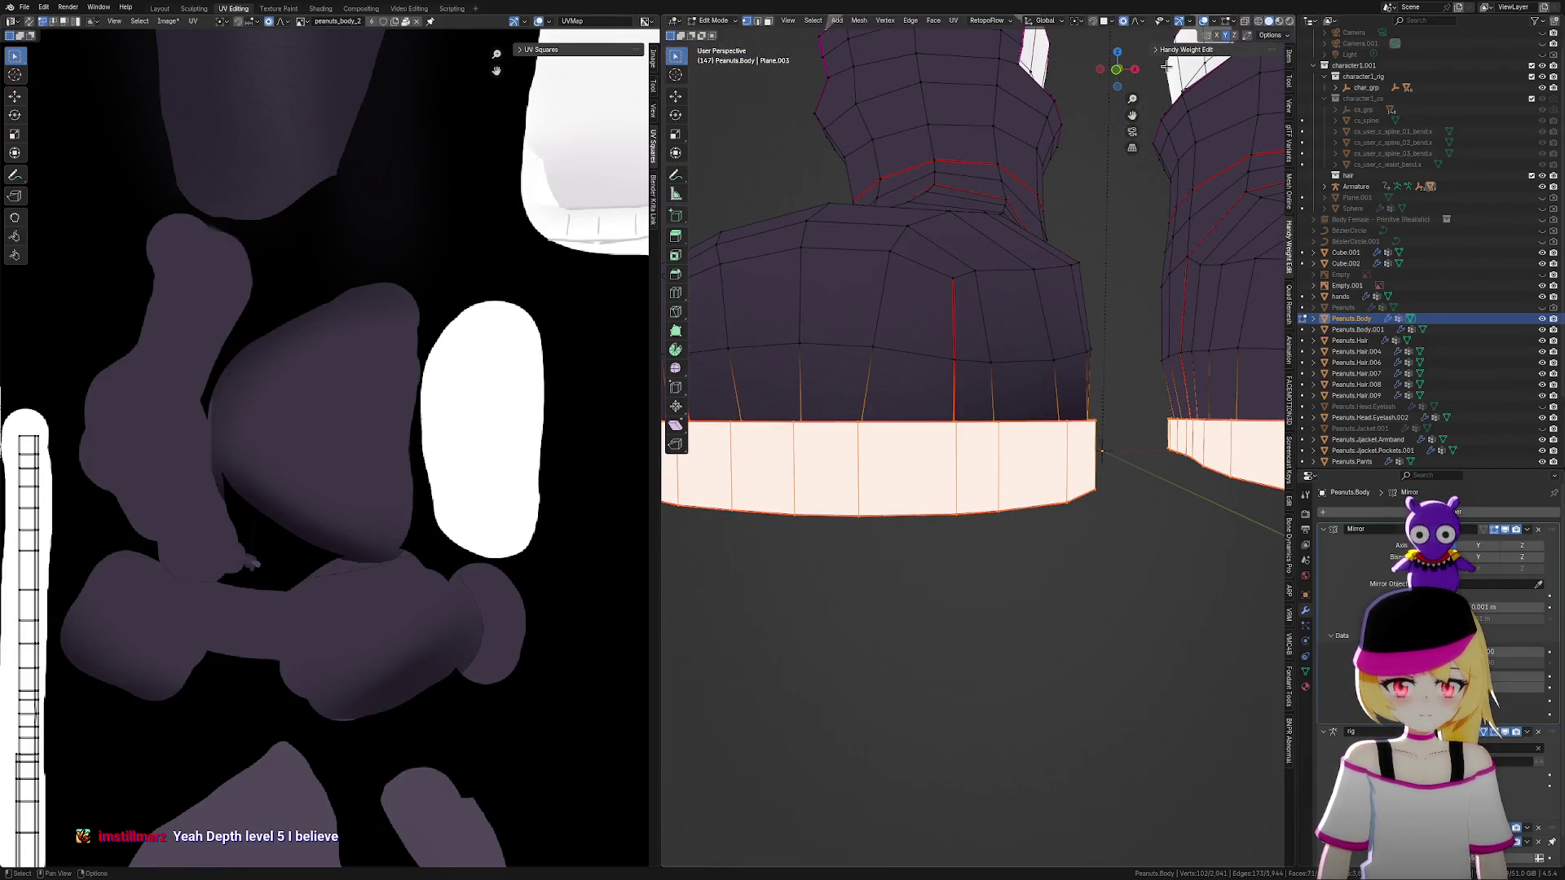
Box-select the sole band faces in front orthographic X-ray view and unwrap them Angle Based
{"action": "left_click", "coordinate": [1132, 147]}
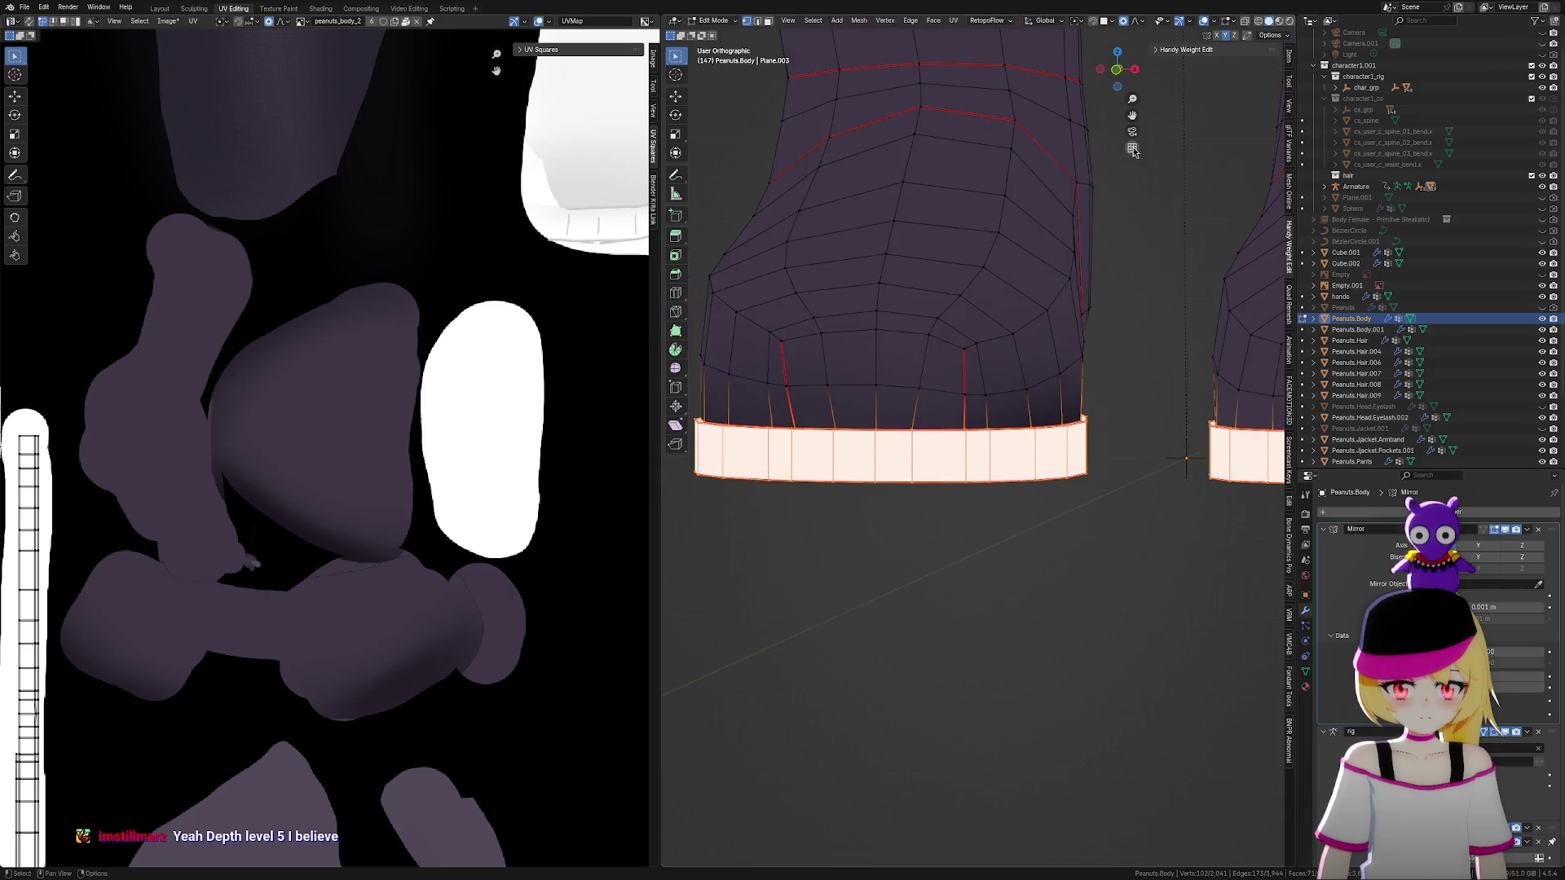
{"action": "left_click", "coordinate": [1117, 72]}
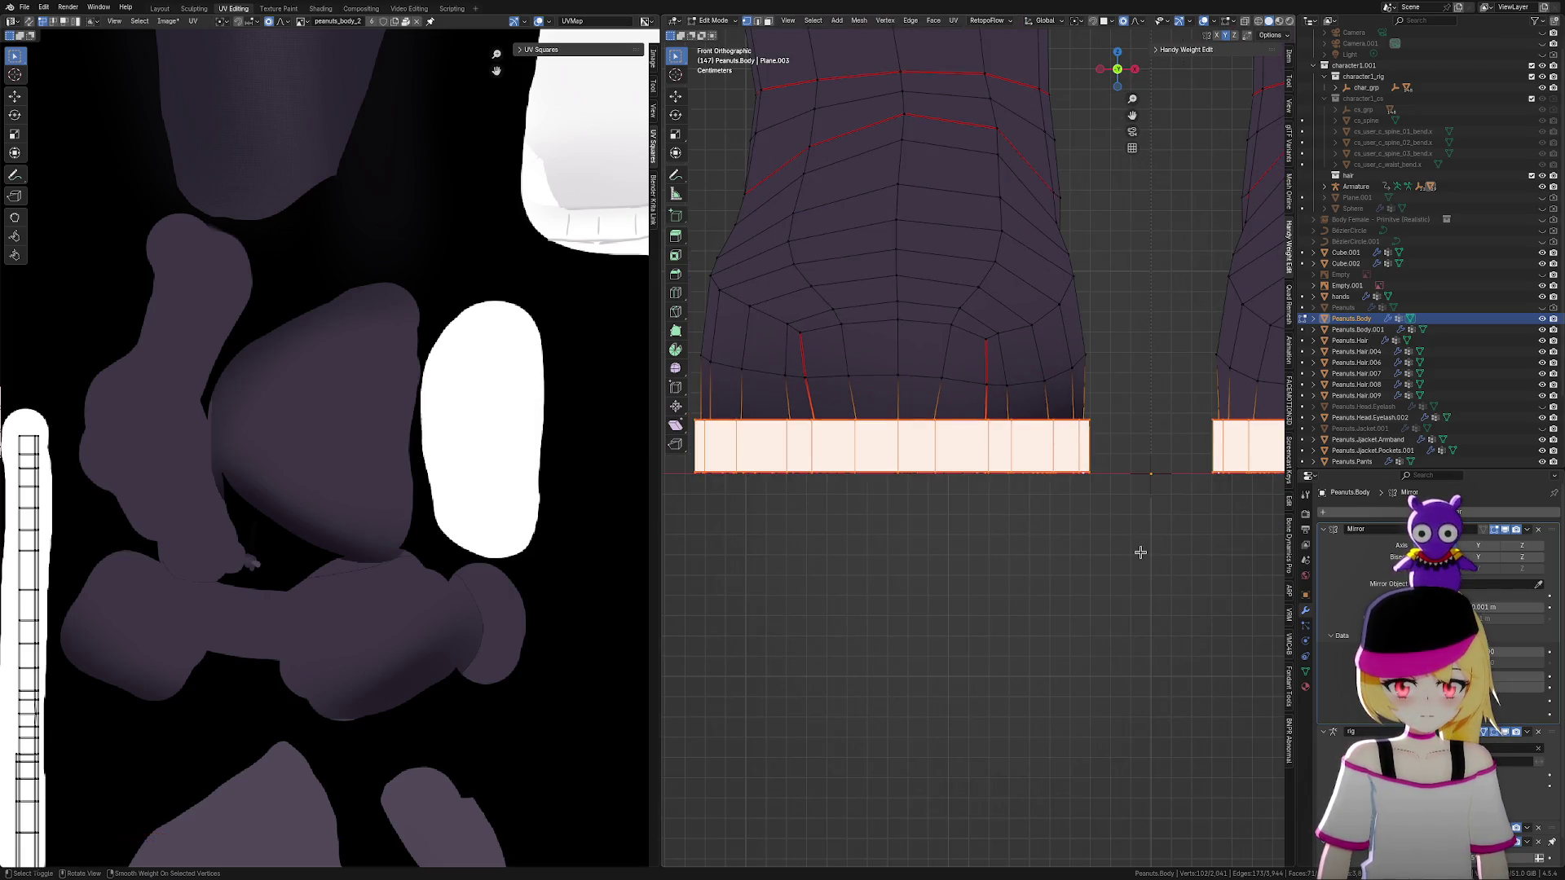
{"action": "mouse_move", "coordinate": [1149, 573]}
{"action": "left_mouse_down"}
{"action": "mouse_move", "coordinate": [663, 478]}
{"action": "mouse_move", "coordinate": [668, 461]}
{"action": "left_mouse_up"}
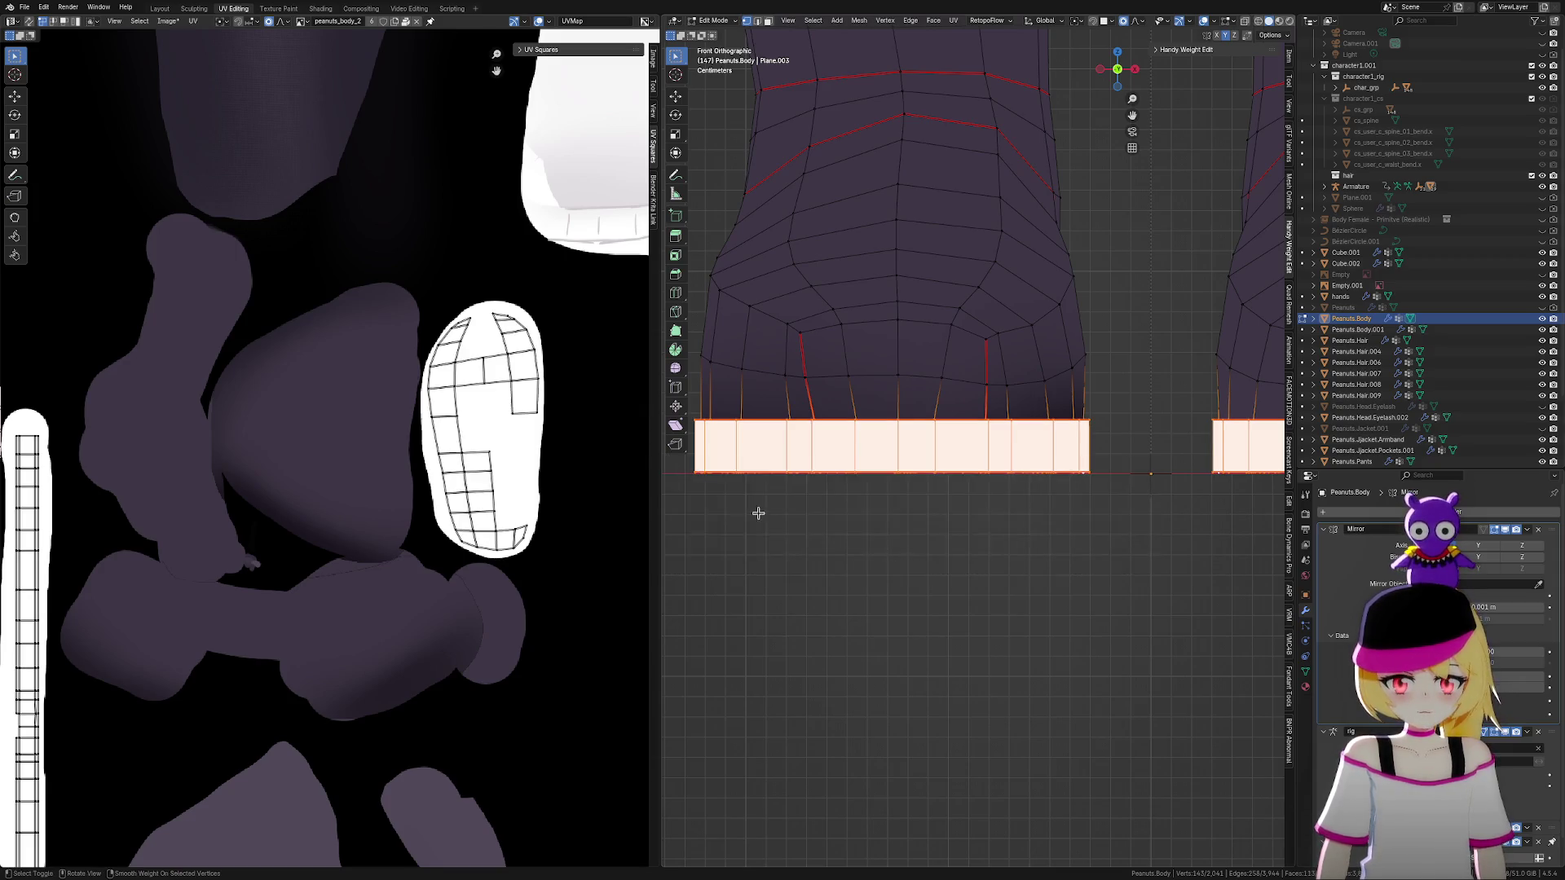
{"action": "middle_click_drag", "start_coordinate": [898, 584], "coordinate": [1037, 541], "text": "shift"}
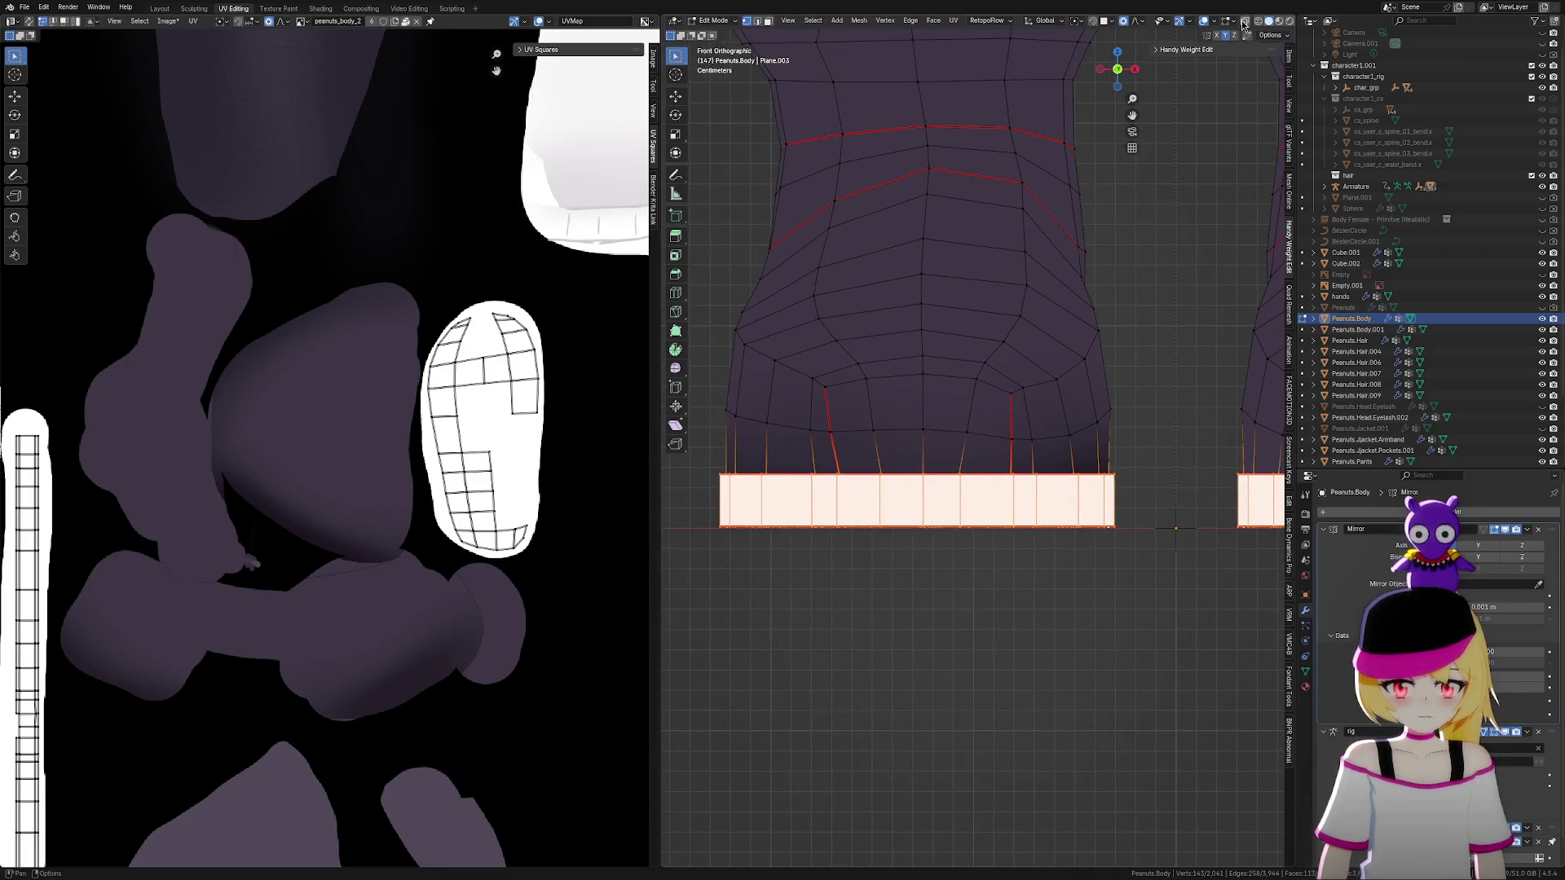
{"action": "left_click", "coordinate": [1244, 20]}
{"action": "mouse_move", "coordinate": [1148, 623]}
{"action": "left_mouse_down"}
{"action": "mouse_move", "coordinate": [761, 557]}
{"action": "mouse_move", "coordinate": [695, 495]}
{"action": "left_mouse_up"}
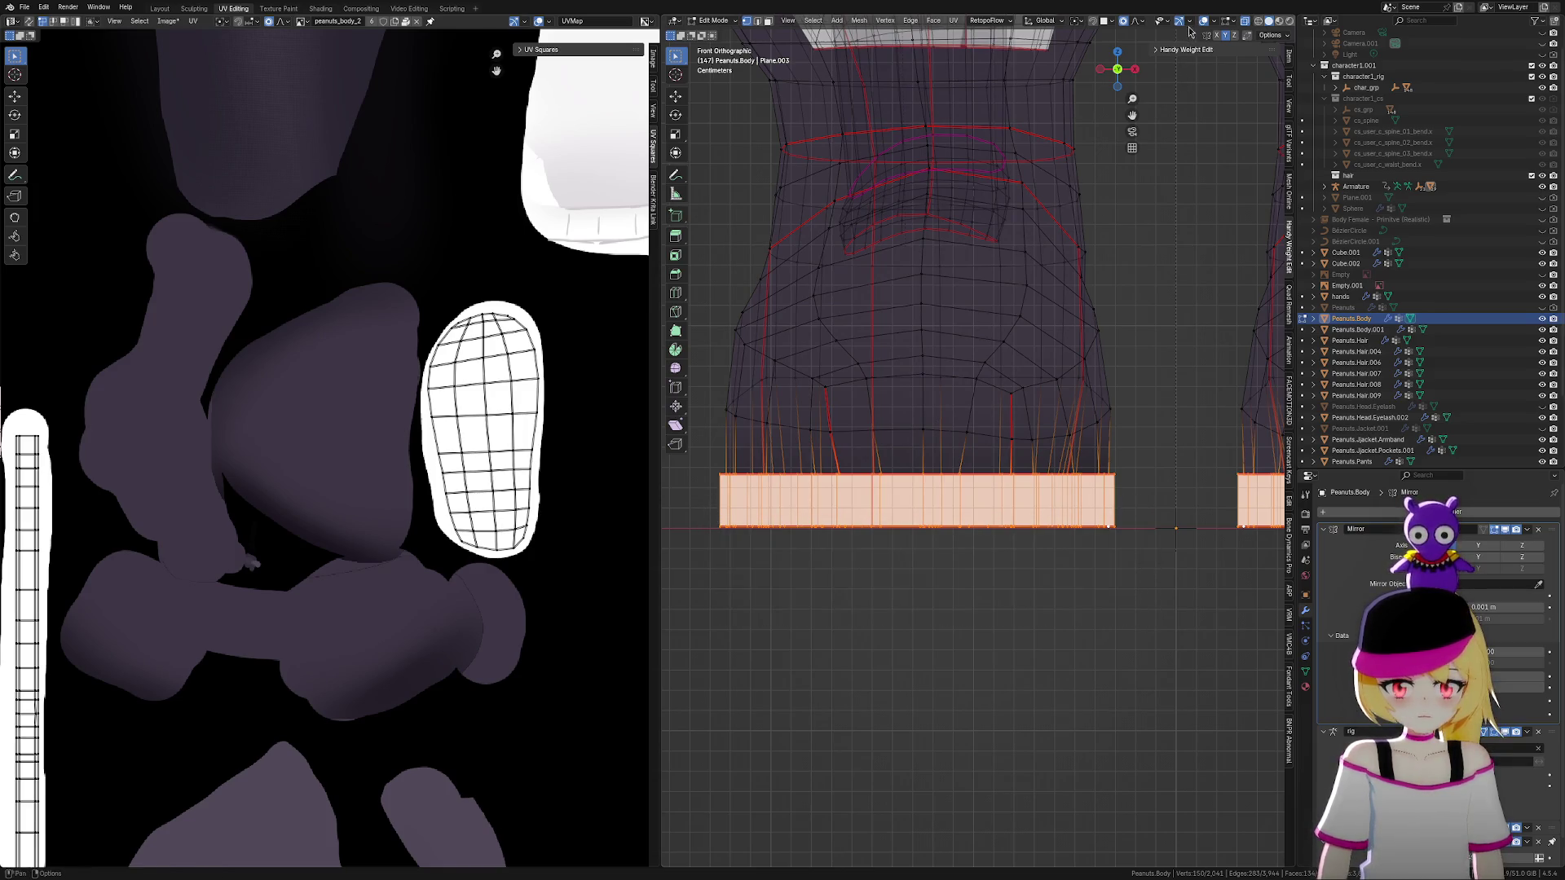
{"action": "middle_click_drag", "start_coordinate": [988, 408], "coordinate": [1089, 541]}
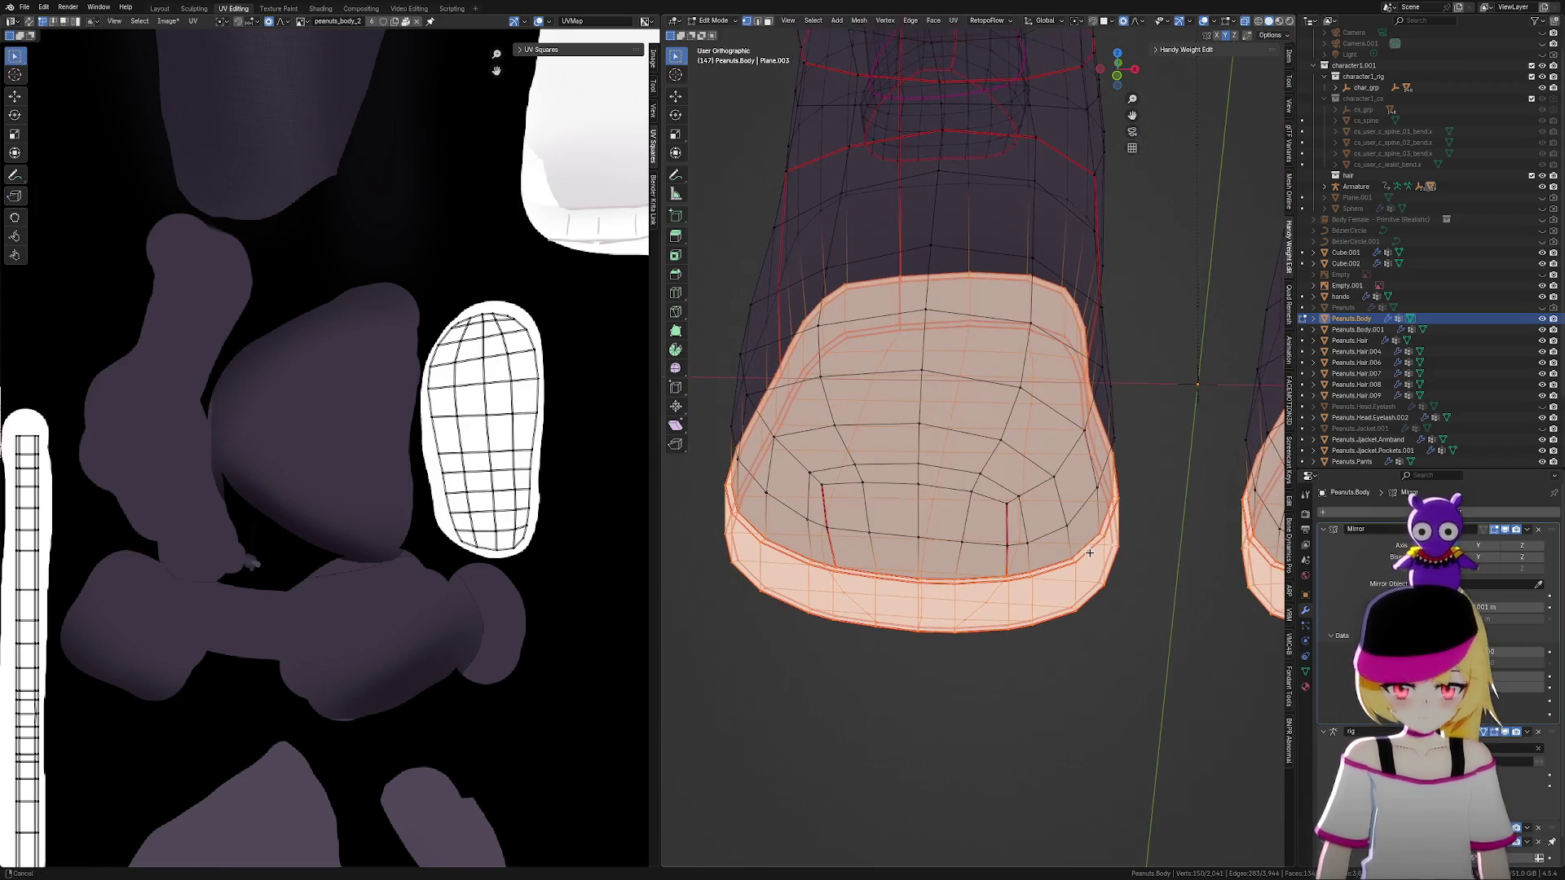
{"action": "right_click", "coordinate": [1092, 545]}
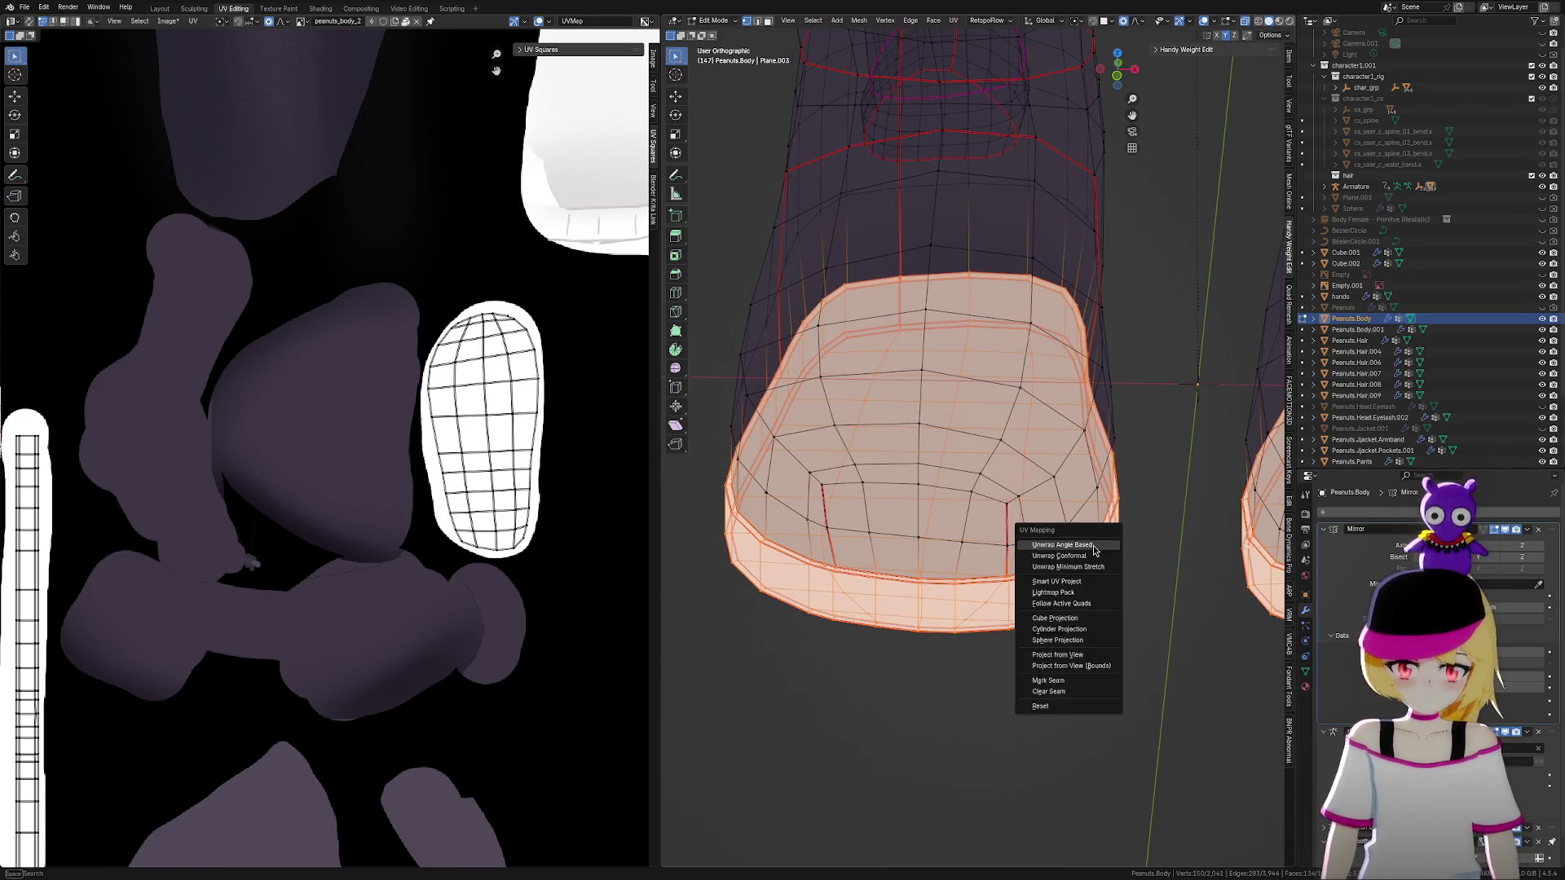
{"action": "right_click", "coordinate": [965, 585]}
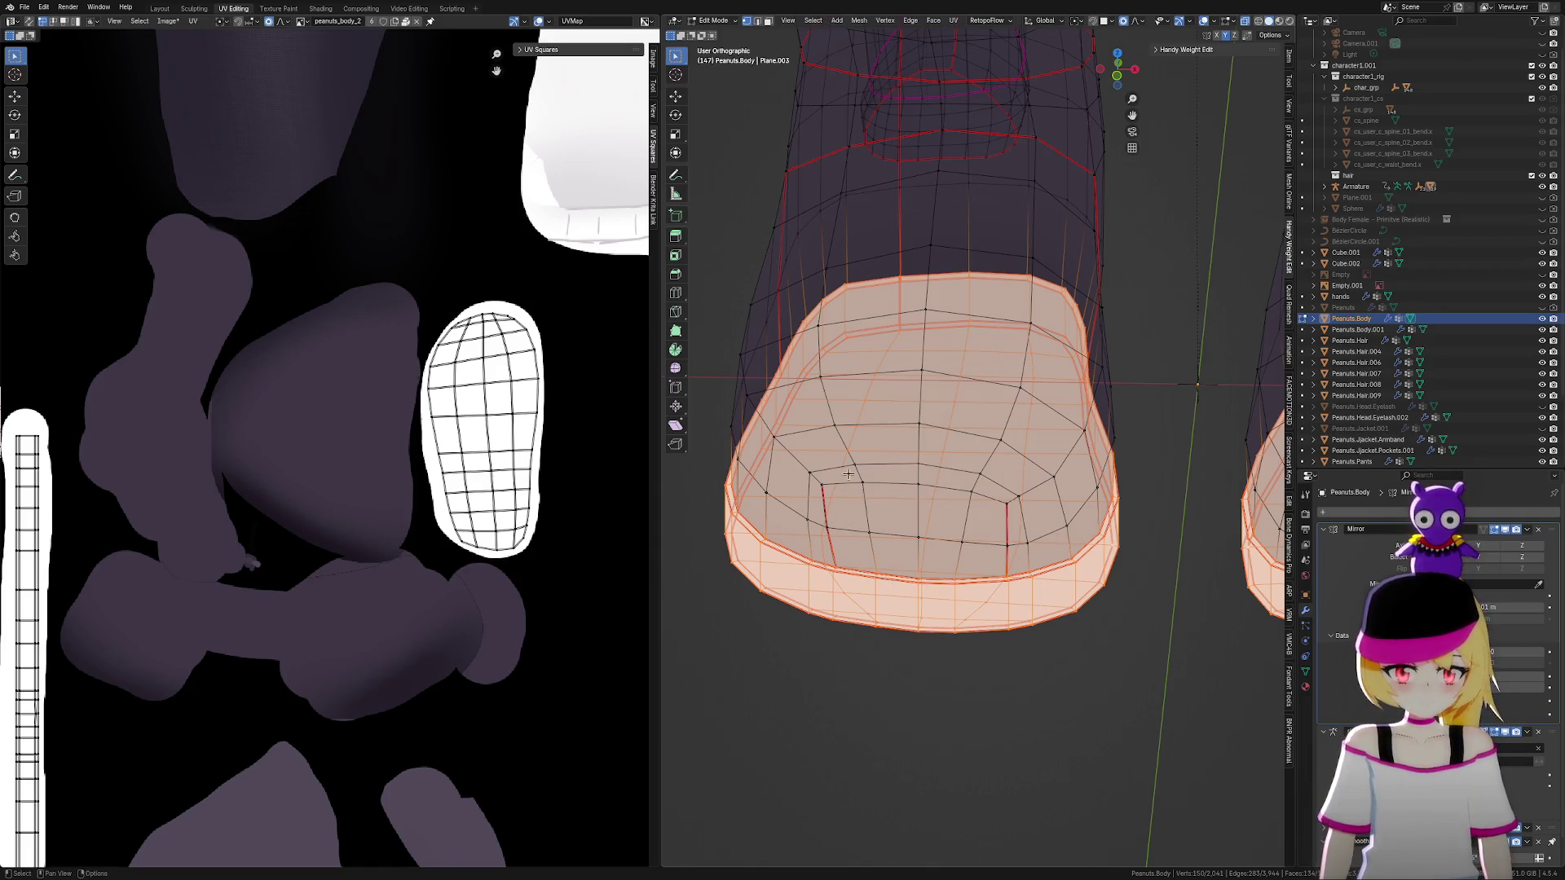
{"action": "key", "text": "u"}
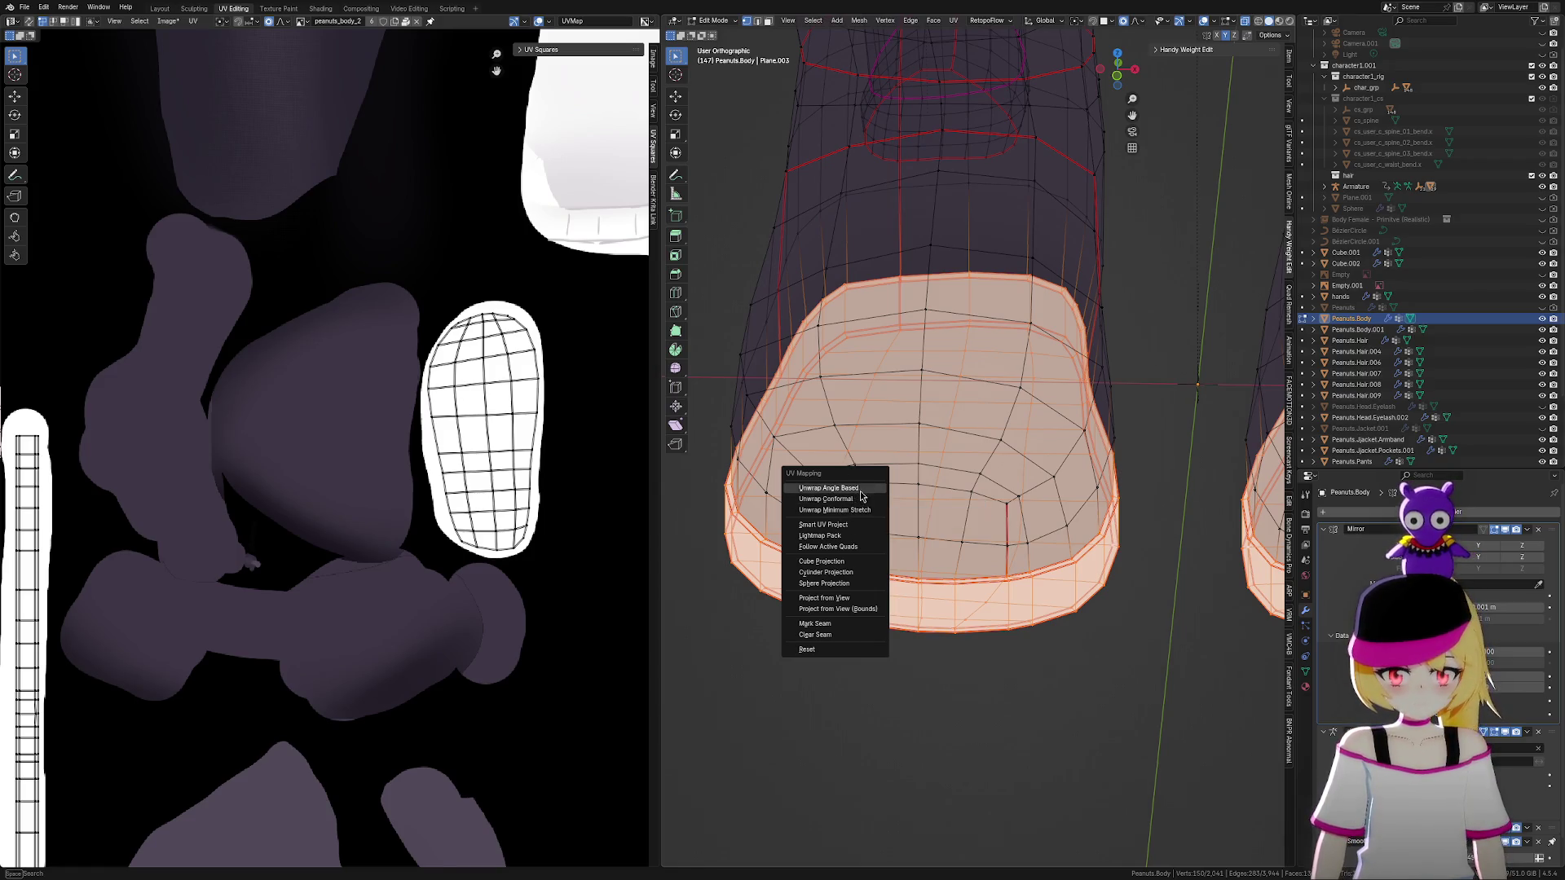
{"action": "left_click", "coordinate": [862, 491]}
Centre the new sole UV islands in the UV editor and orbit the boots to inspect them
{"action": "scroll", "coordinate": [481, 479], "scroll_direction": "down", "scroll_amount": 5}
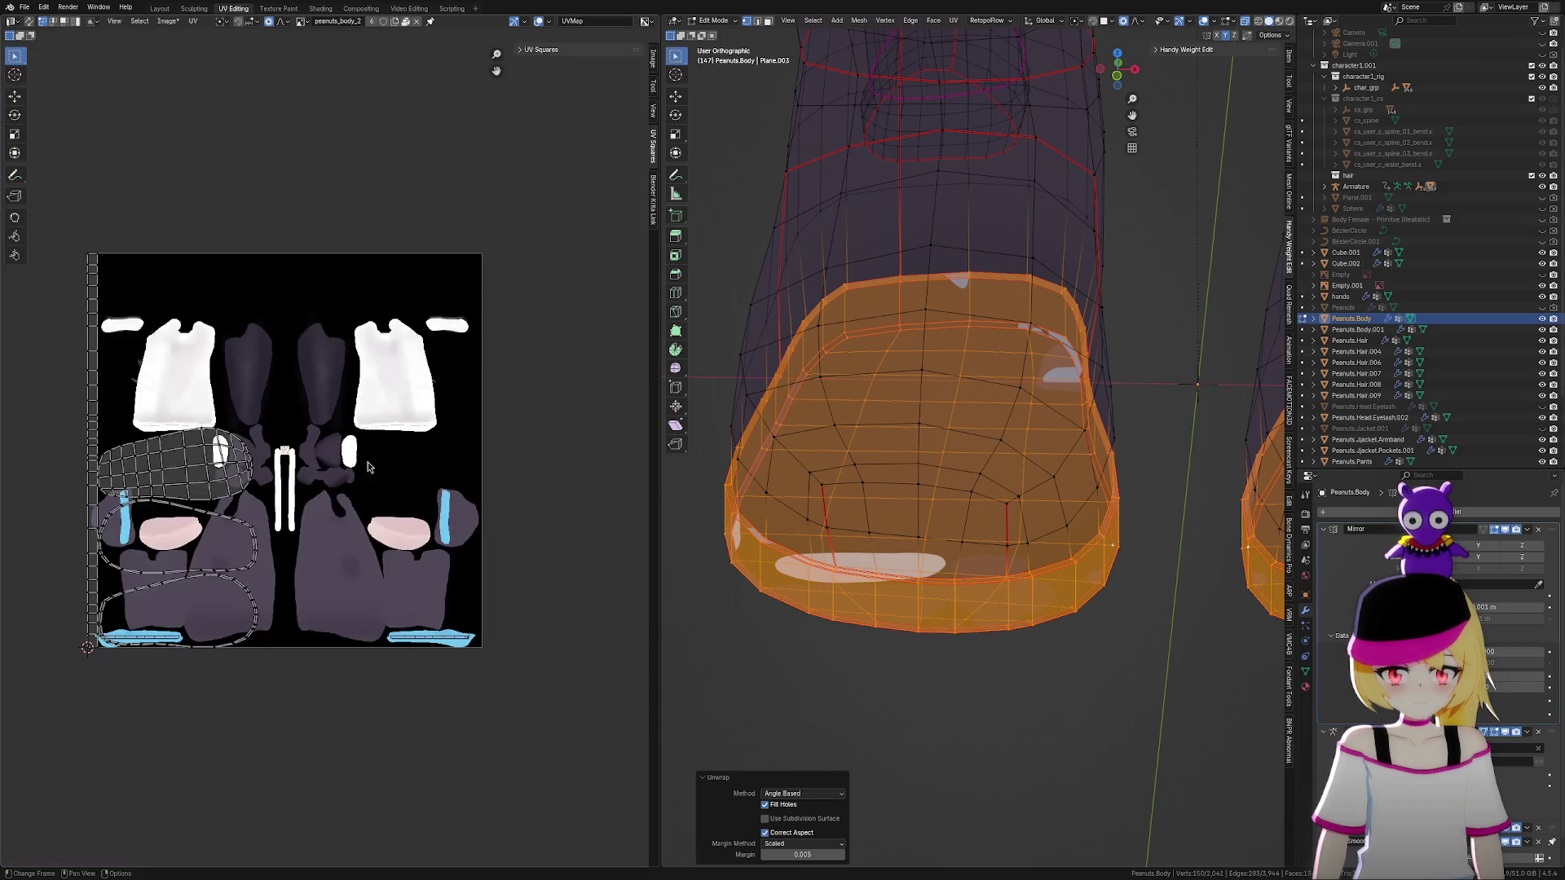
{"action": "scroll", "coordinate": [480, 479], "scroll_direction": "up", "scroll_amount": 1}
{"action": "scroll", "coordinate": [520, 483], "scroll_direction": "up", "scroll_amount": 2}
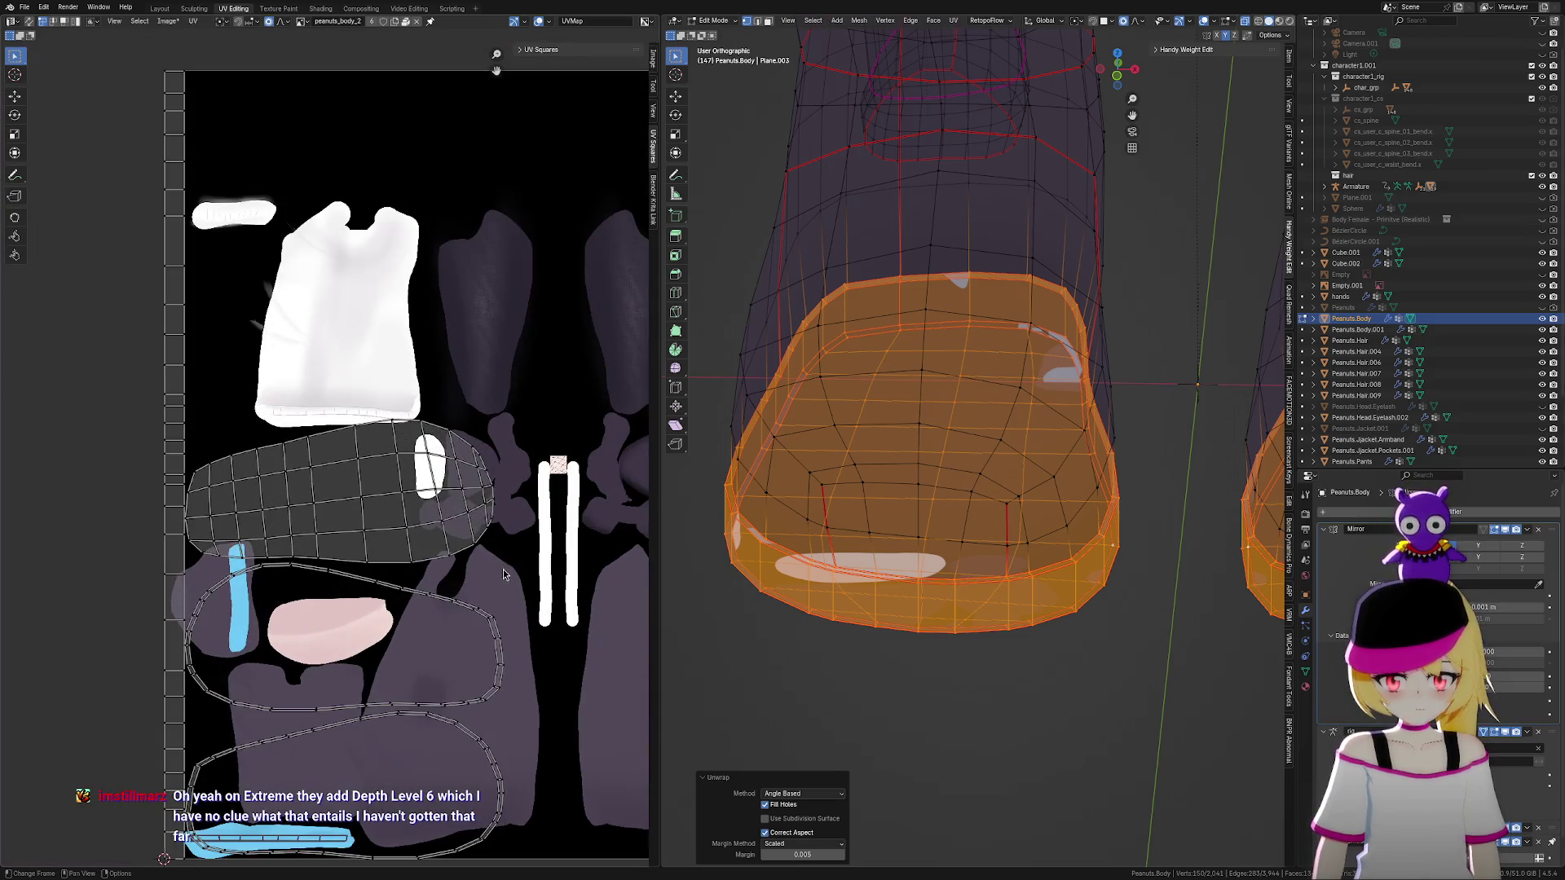
{"action": "middle_click_drag", "start_coordinate": [471, 635], "coordinate": [477, 582]}
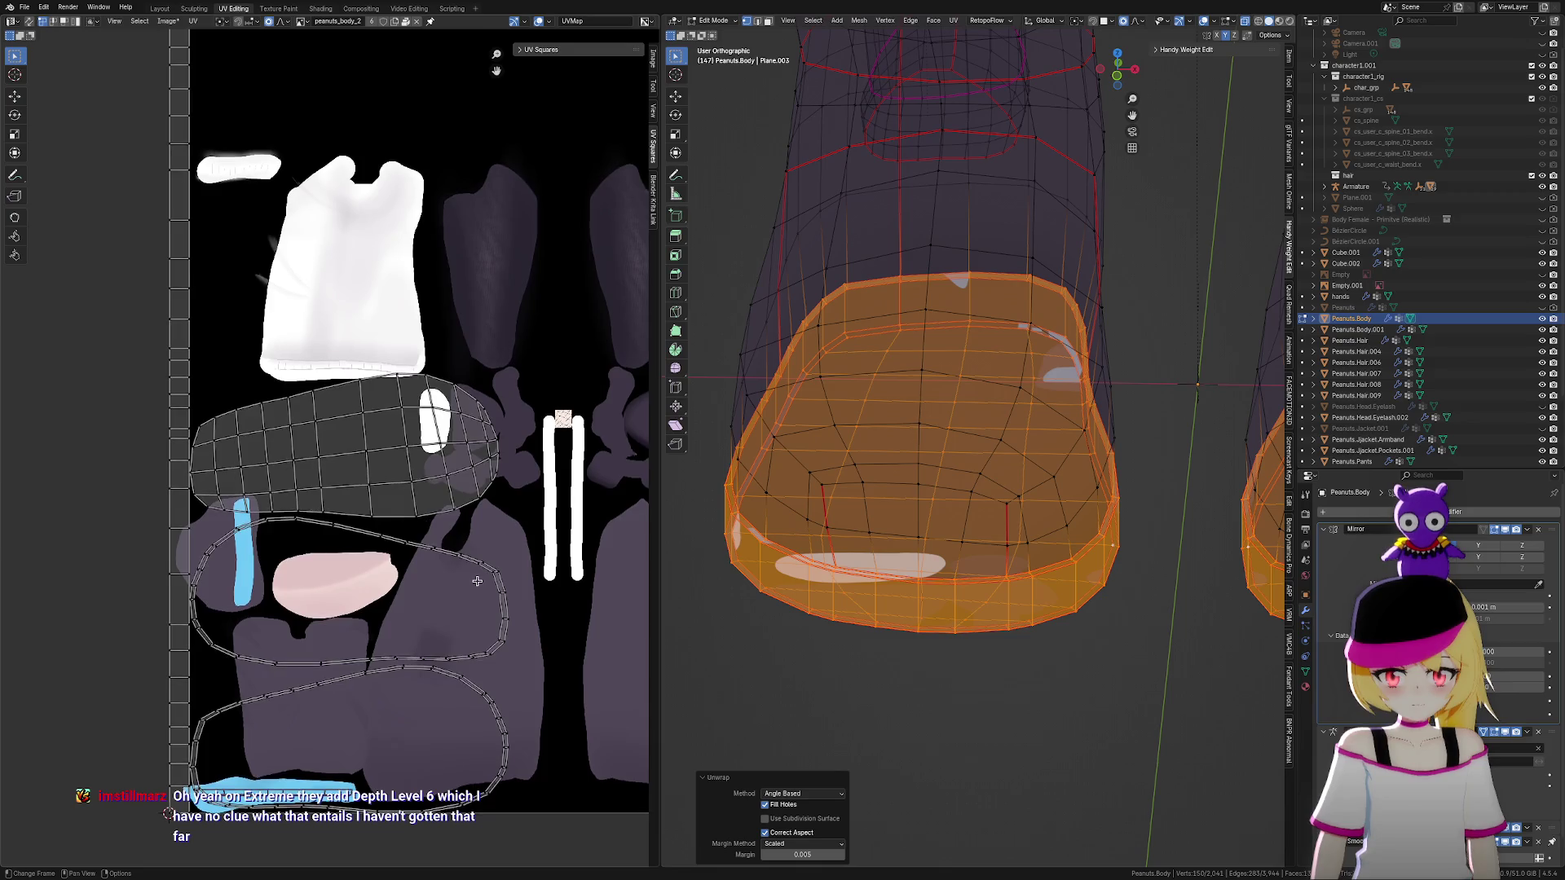
{"action": "scroll", "coordinate": [477, 582], "scroll_direction": "up", "scroll_amount": 1}
{"action": "mouse_move", "coordinate": [941, 592]}
{"action": "middle_mouse_down"}
{"action": "mouse_move", "coordinate": [921, 598]}
{"action": "mouse_move", "coordinate": [962, 628]}
{"action": "middle_mouse_up"}
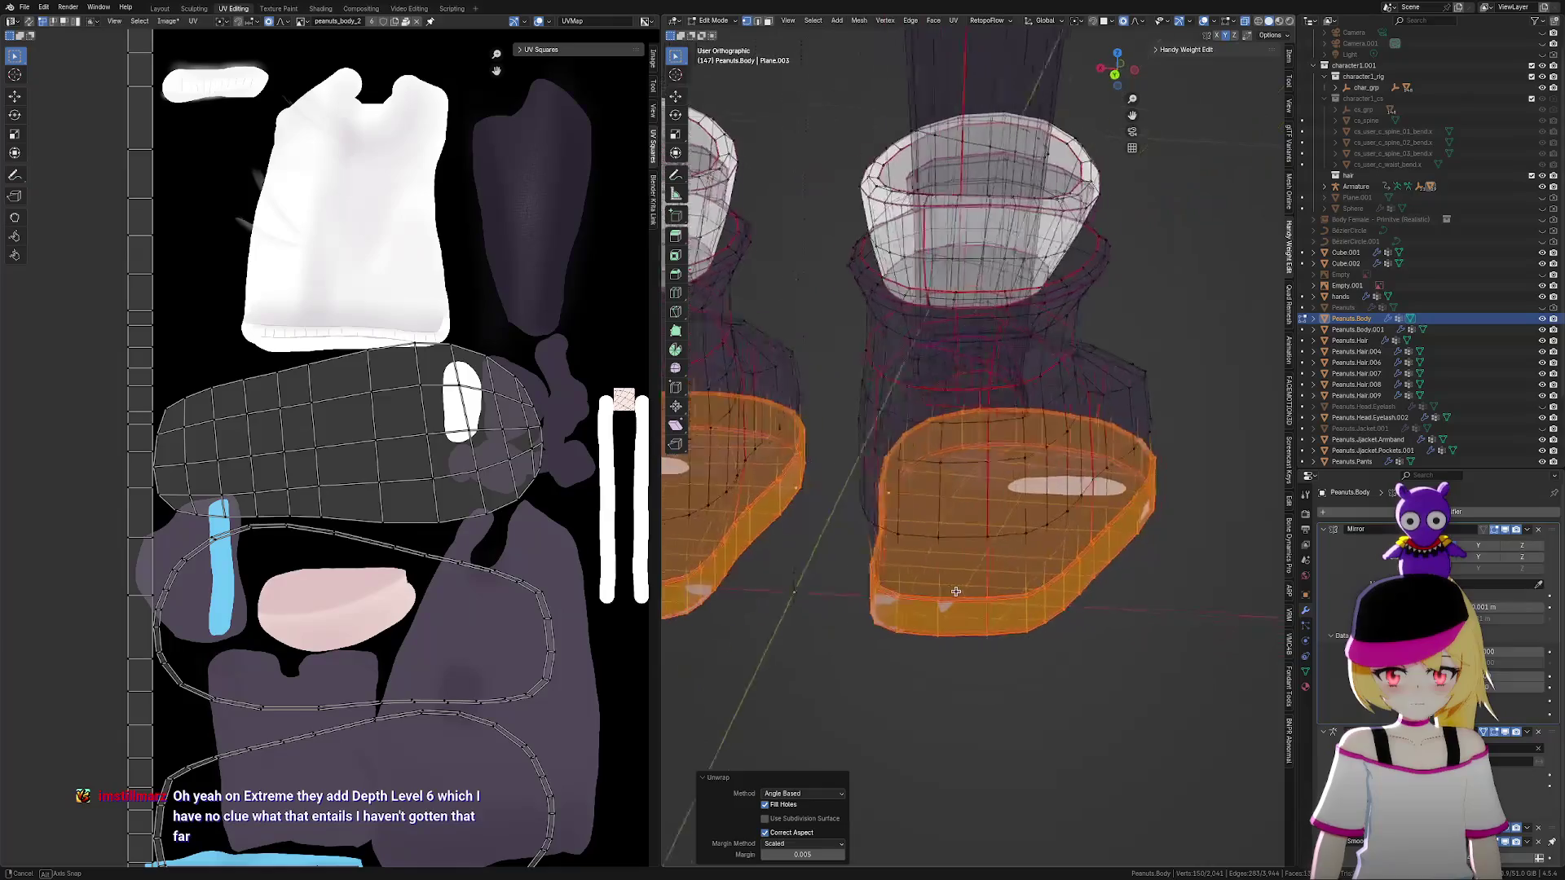
{"action": "scroll", "coordinate": [978, 640], "scroll_direction": "up", "scroll_amount": 5}
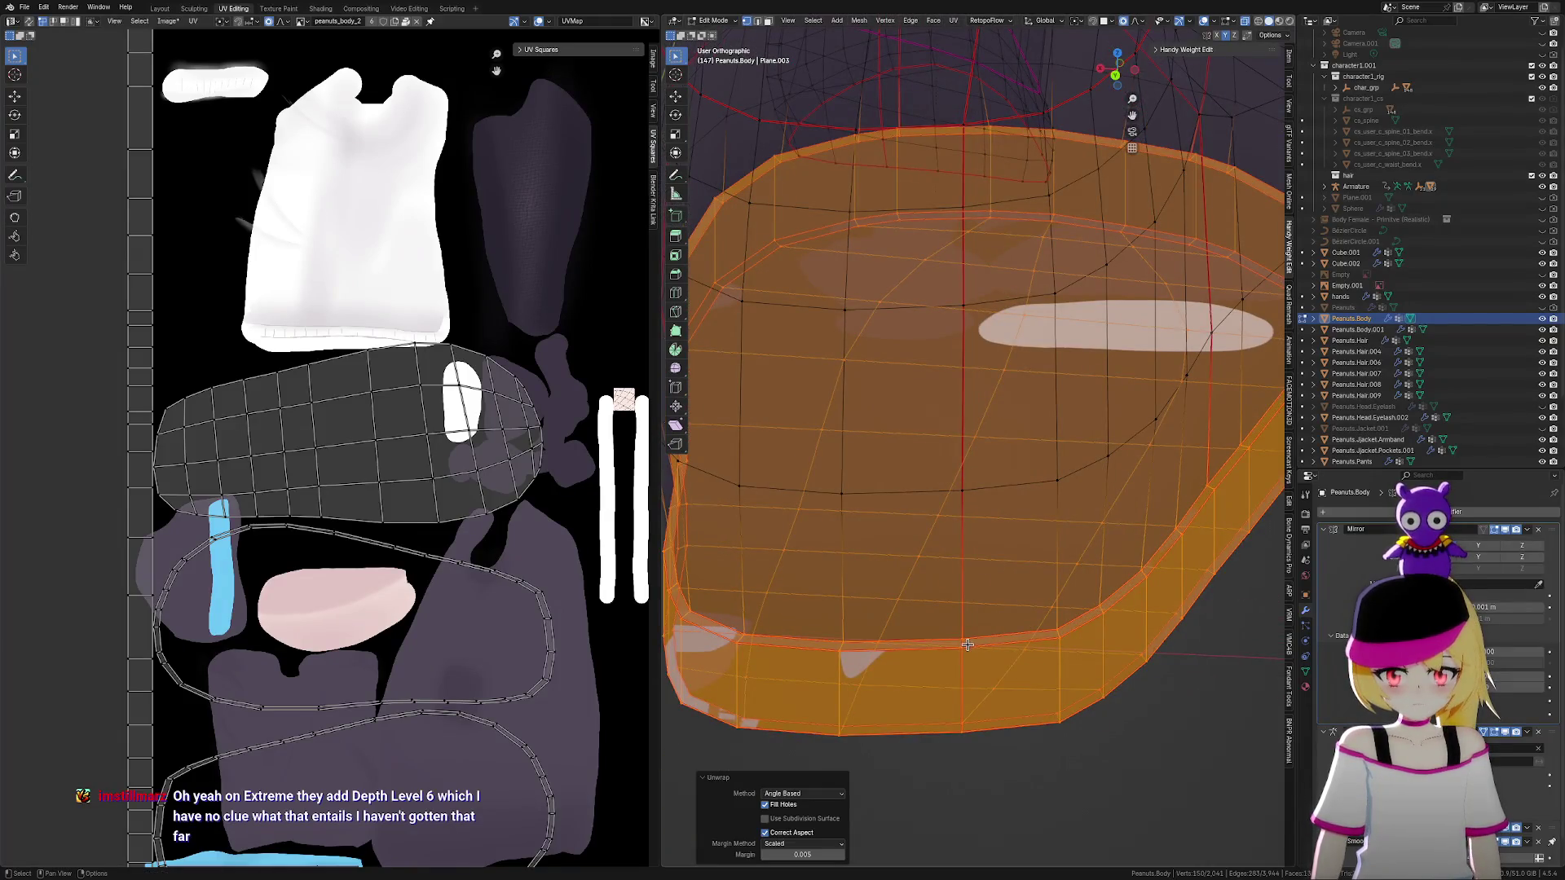
{"action": "left_click", "coordinate": [967, 645]}
{"action": "scroll", "coordinate": [1002, 664], "scroll_direction": "up", "scroll_amount": 6}
{"action": "mouse_move", "coordinate": [1091, 632]}
{"action": "middle_mouse_down"}
{"action": "mouse_move", "coordinate": [1068, 625]}
{"action": "mouse_move", "coordinate": [1069, 559]}
{"action": "mouse_move", "coordinate": [1002, 562]}
{"action": "mouse_move", "coordinate": [1024, 555]}
{"action": "middle_mouse_up"}
Select the whole mesh to compare all UVs, then undo back to the sole faces
{"action": "key", "text": "a"}
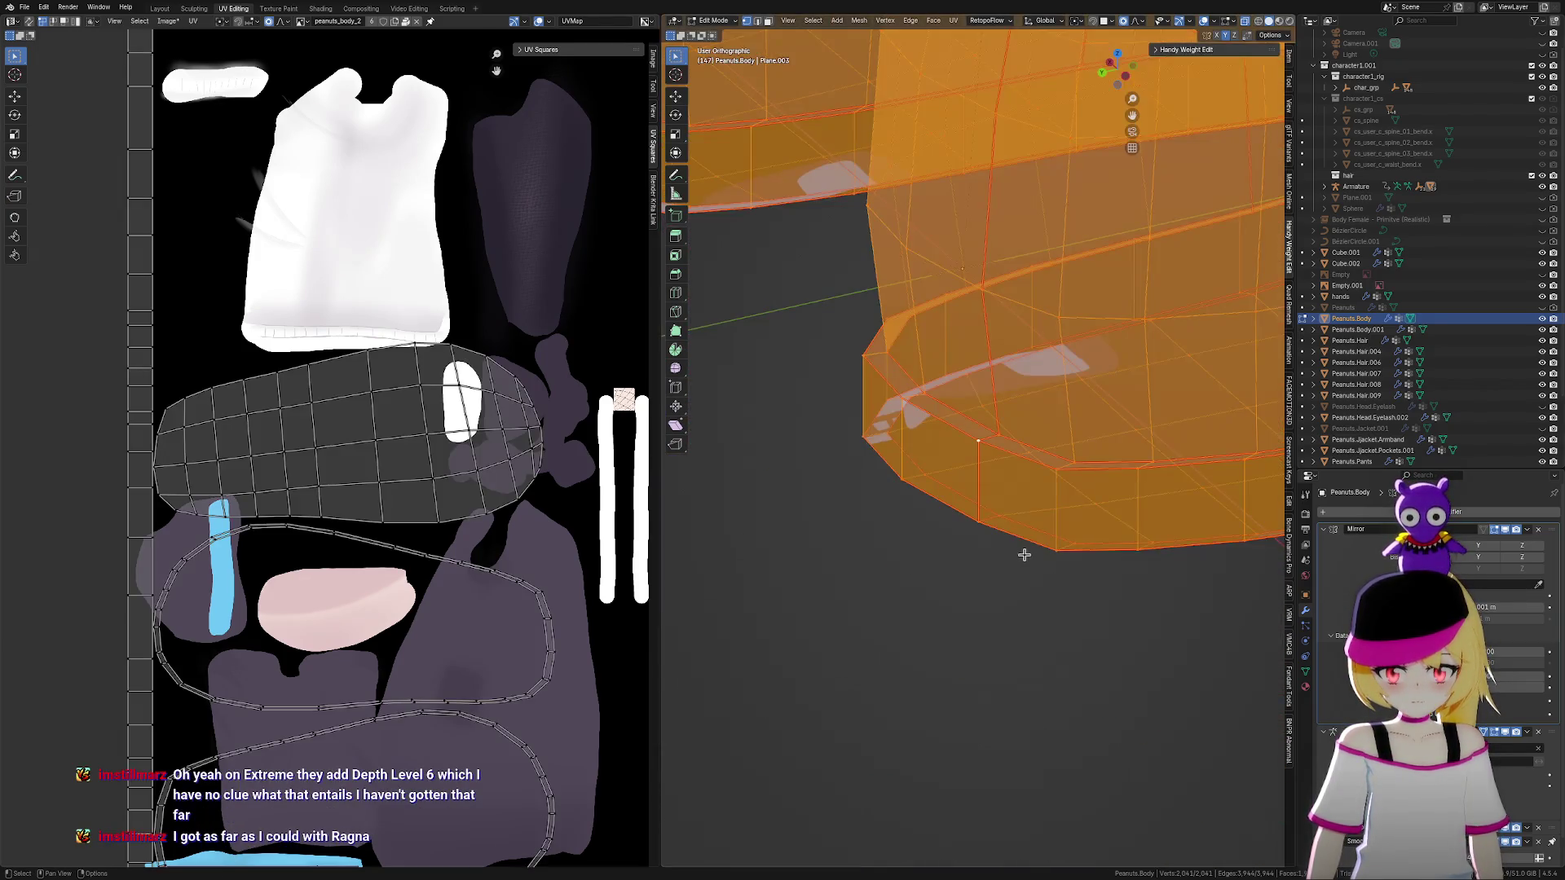
{"action": "scroll", "coordinate": [443, 586], "scroll_direction": "up", "scroll_amount": 6}
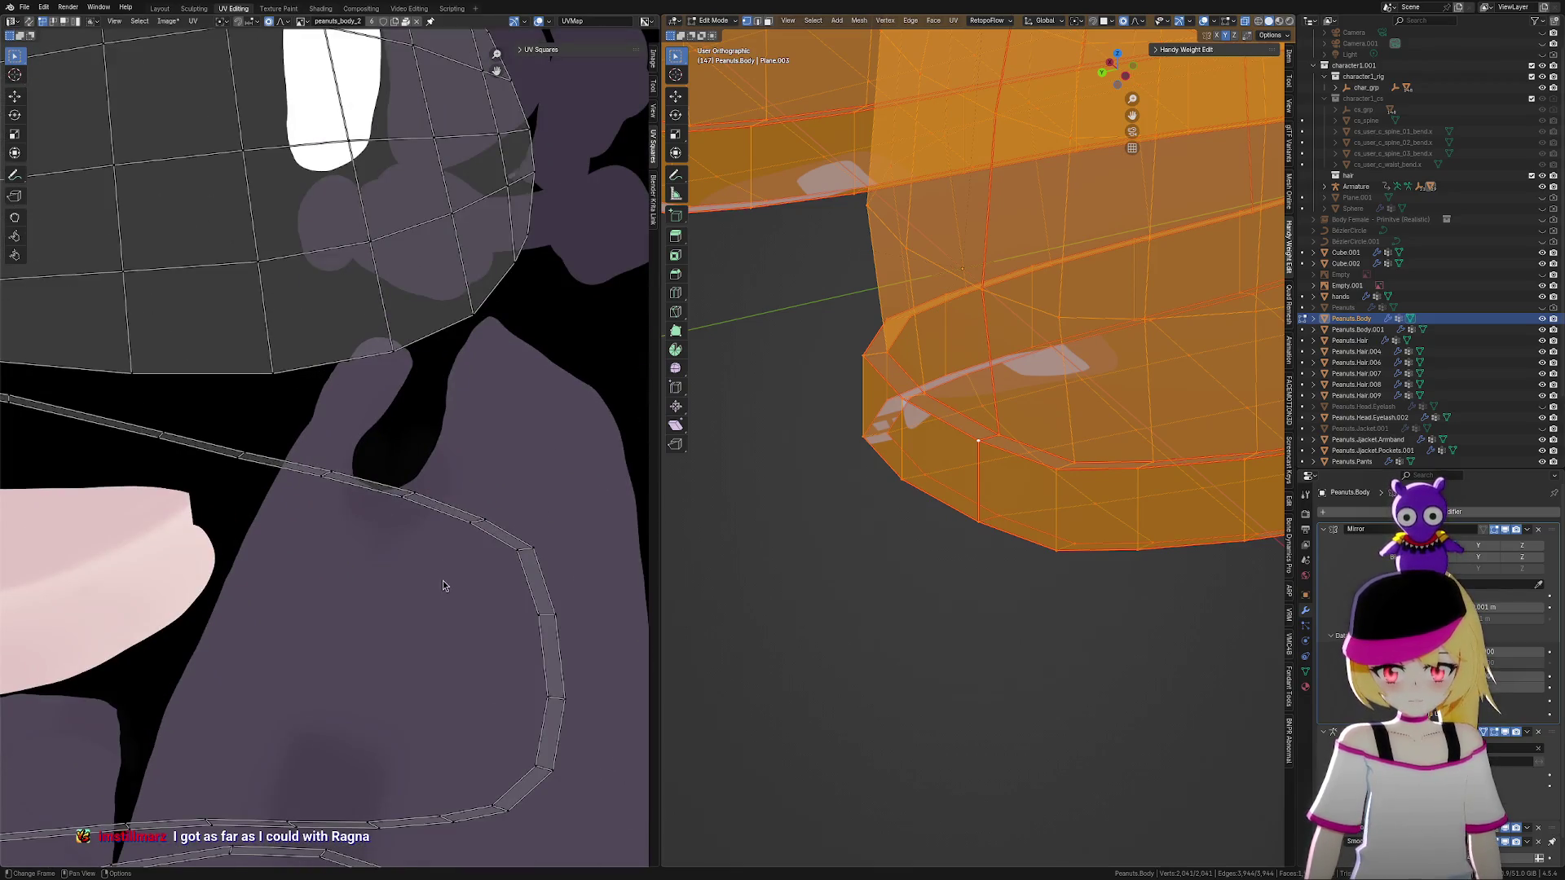
{"action": "scroll", "coordinate": [964, 541], "scroll_direction": "down", "scroll_amount": 5}
{"action": "key", "text": "ctrl+z"}
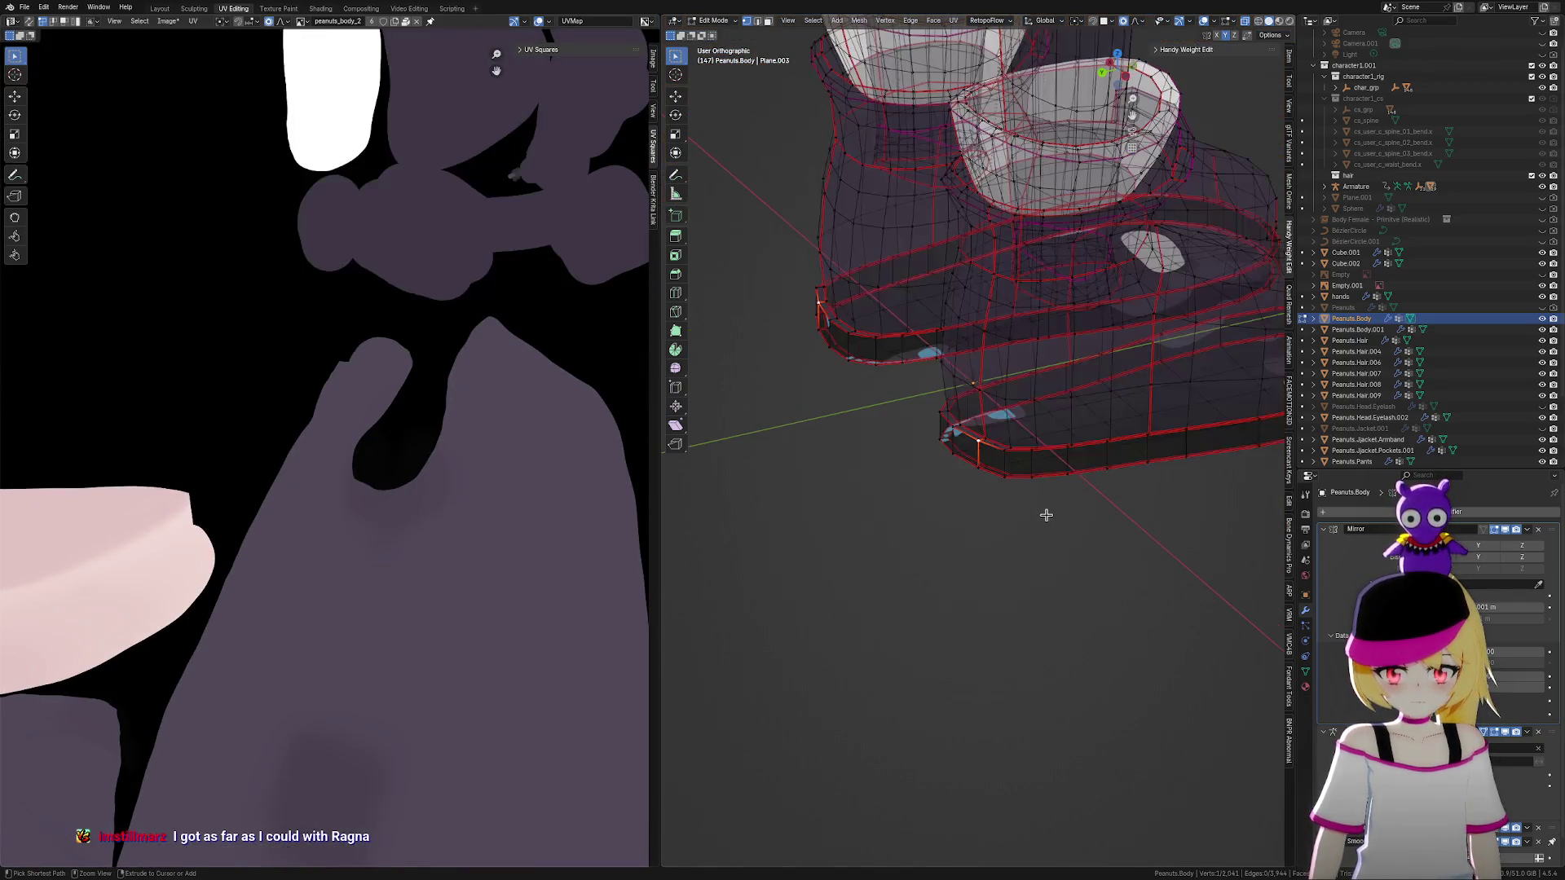
{"action": "mouse_move", "coordinate": [1048, 513]}
{"action": "middle_mouse_down"}
{"action": "mouse_move", "coordinate": [932, 614]}
{"action": "mouse_move", "coordinate": [1003, 597]}
{"action": "mouse_move", "coordinate": [950, 566]}
{"action": "mouse_move", "coordinate": [889, 616]}
{"action": "mouse_move", "coordinate": [871, 541]}
{"action": "mouse_move", "coordinate": [901, 587]}
{"action": "middle_mouse_up"}
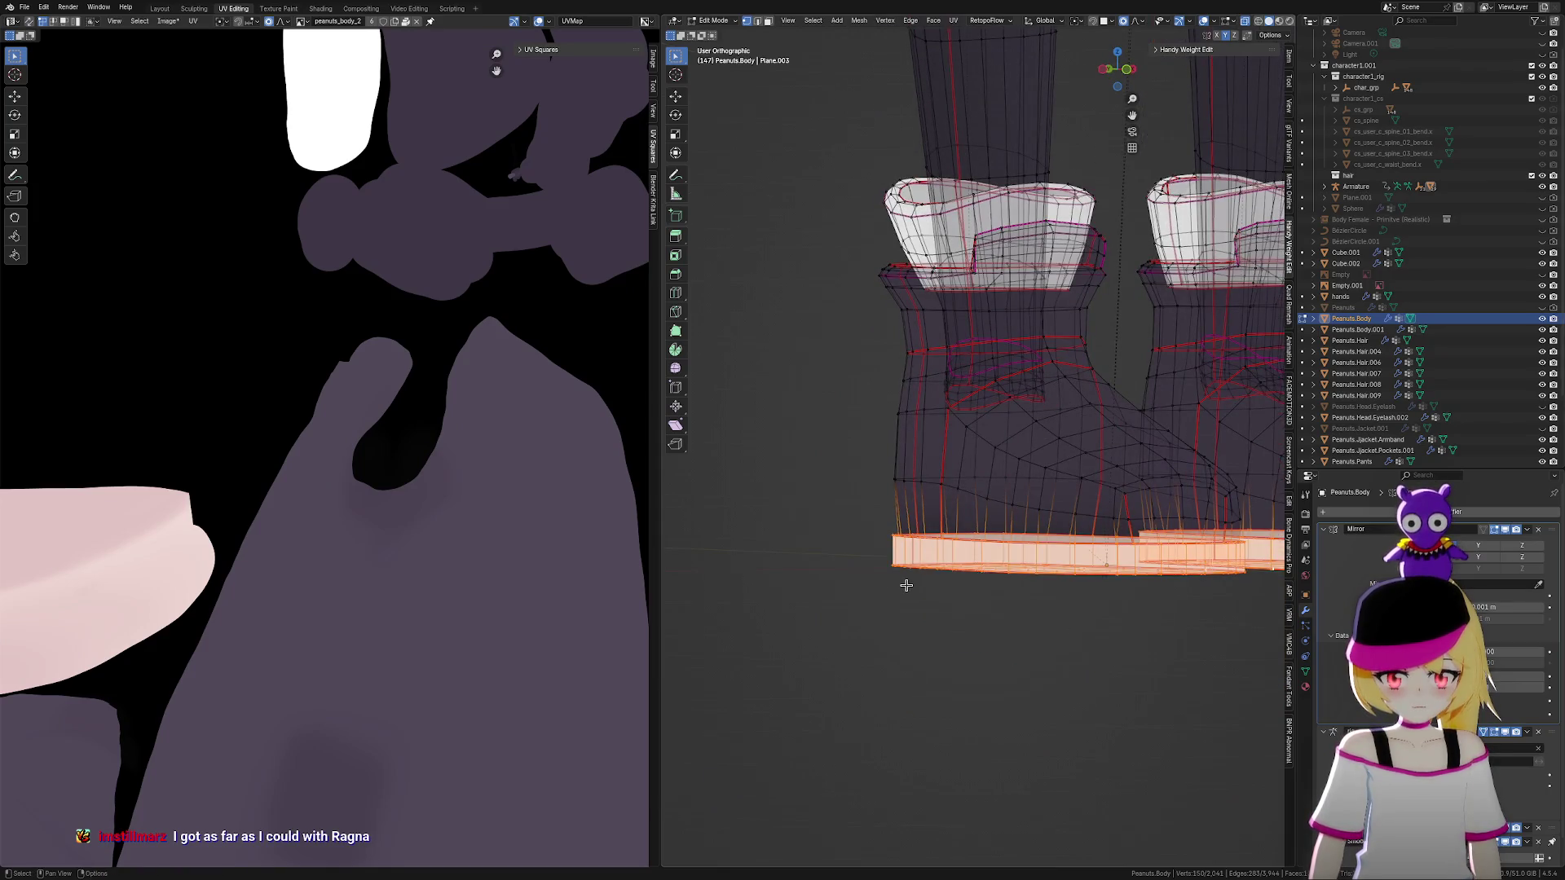
Re-unwrap the sole band Angle Based with Fill Holes and Correct Aspect enabled
{"action": "key", "text": "u"}
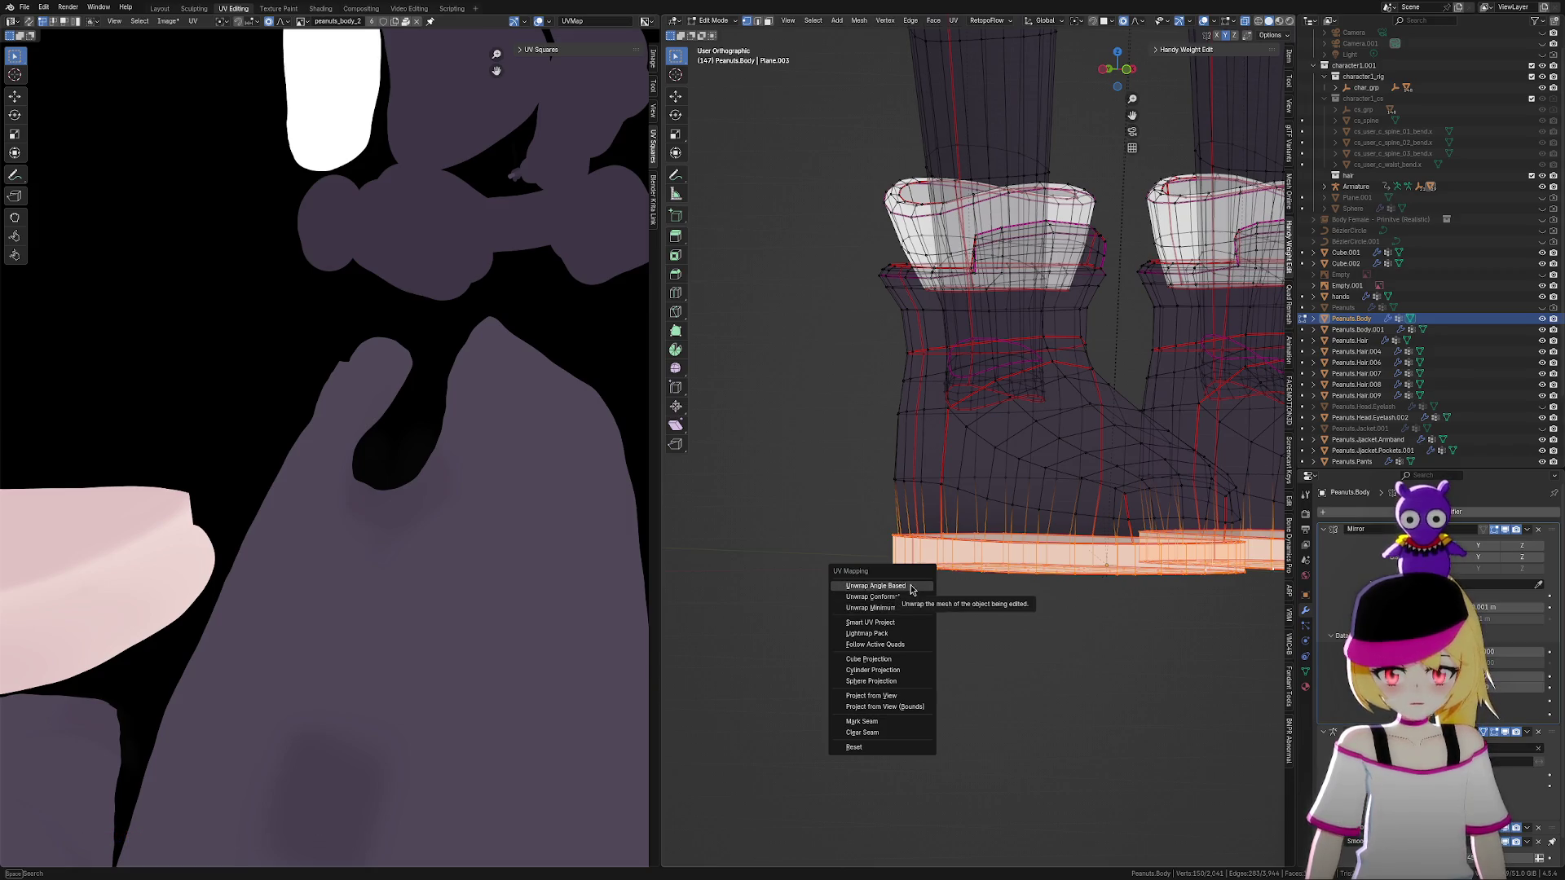
{"action": "left_click", "coordinate": [911, 589]}
{"action": "scroll", "coordinate": [526, 587], "scroll_direction": "down", "scroll_amount": 3}
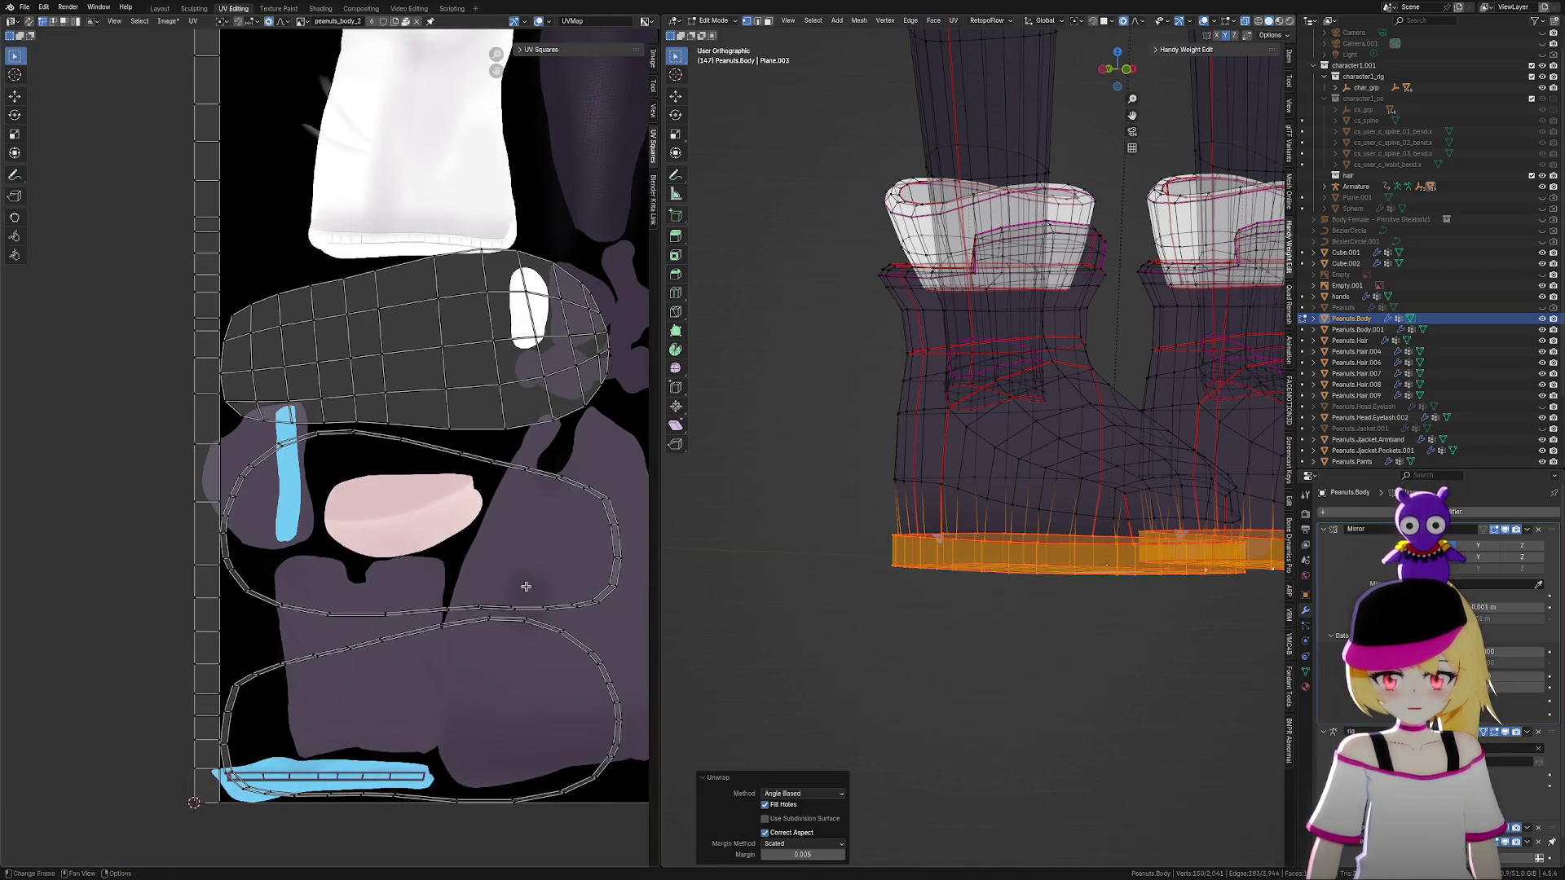
Orbit to the boot's toe and select the lower vertex of the rim edge
{"action": "mouse_move", "coordinate": [881, 643]}
{"action": "middle_mouse_down"}
{"action": "mouse_move", "coordinate": [1020, 622]}
{"action": "mouse_move", "coordinate": [685, 643]}
{"action": "mouse_move", "coordinate": [950, 599]}
{"action": "middle_mouse_up"}
{"action": "scroll", "coordinate": [950, 599], "scroll_direction": "up", "scroll_amount": 5}
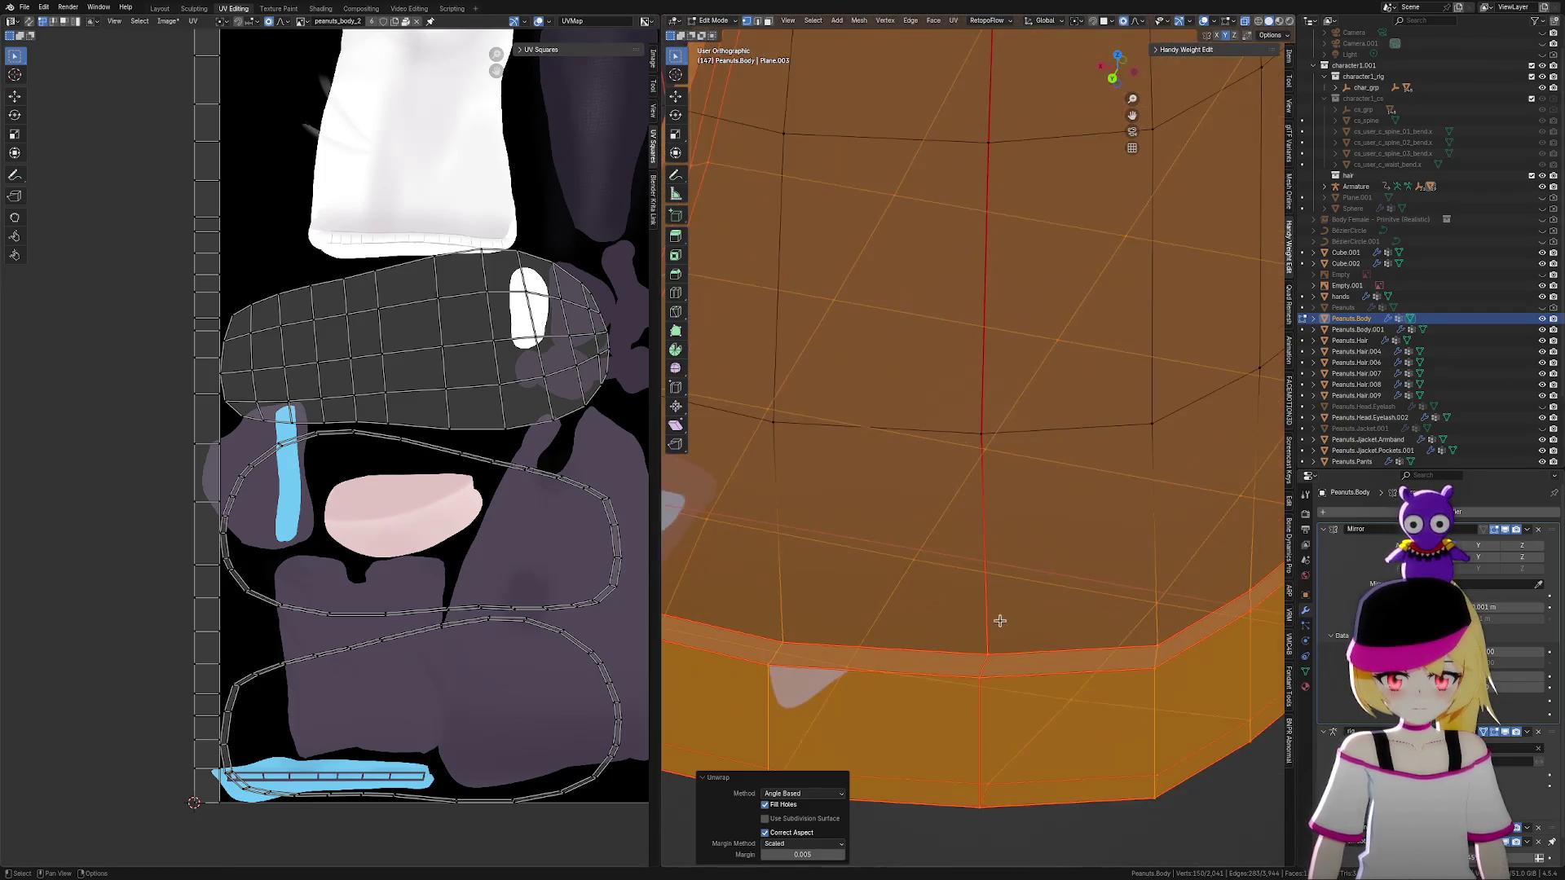
{"action": "left_click", "coordinate": [1009, 652]}
{"action": "scroll", "coordinate": [1010, 644], "scroll_direction": "up", "scroll_amount": 2}
{"action": "mouse_move", "coordinate": [1017, 537]}
{"action": "middle_mouse_down"}
{"action": "mouse_move", "coordinate": [1013, 611]}
{"action": "mouse_move", "coordinate": [1006, 600]}
{"action": "middle_mouse_up"}
{"action": "left_click", "coordinate": [998, 524]}
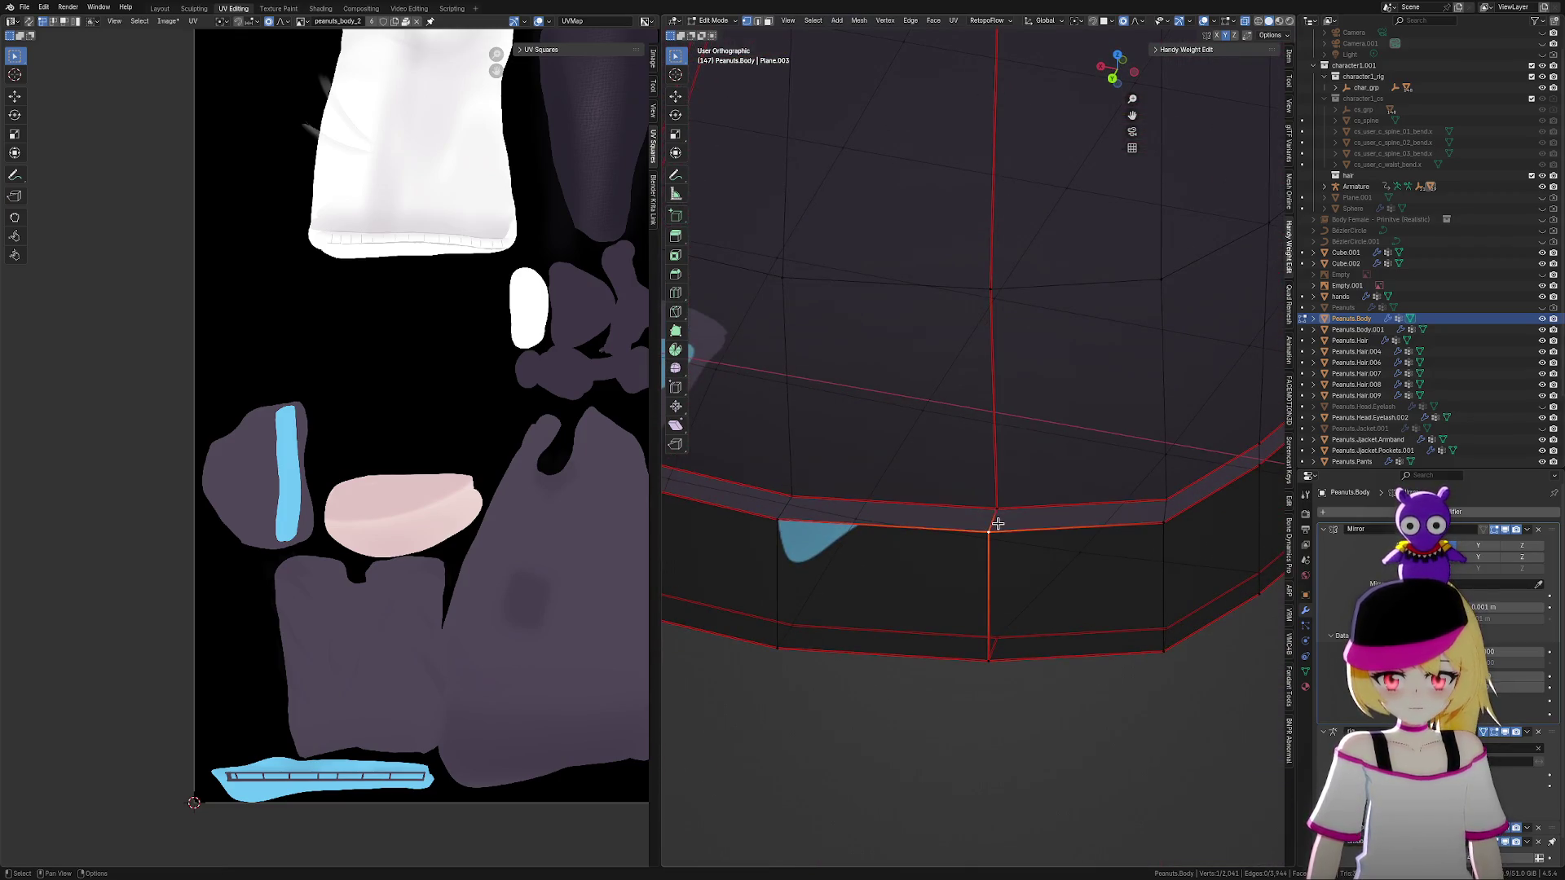
Select the lower and upper rim edge loops and unwrap the rim band
{"action": "left_click", "coordinate": [1041, 524], "text": "alt"}
{"action": "left_click", "coordinate": [1050, 509], "text": "alt+shift"}
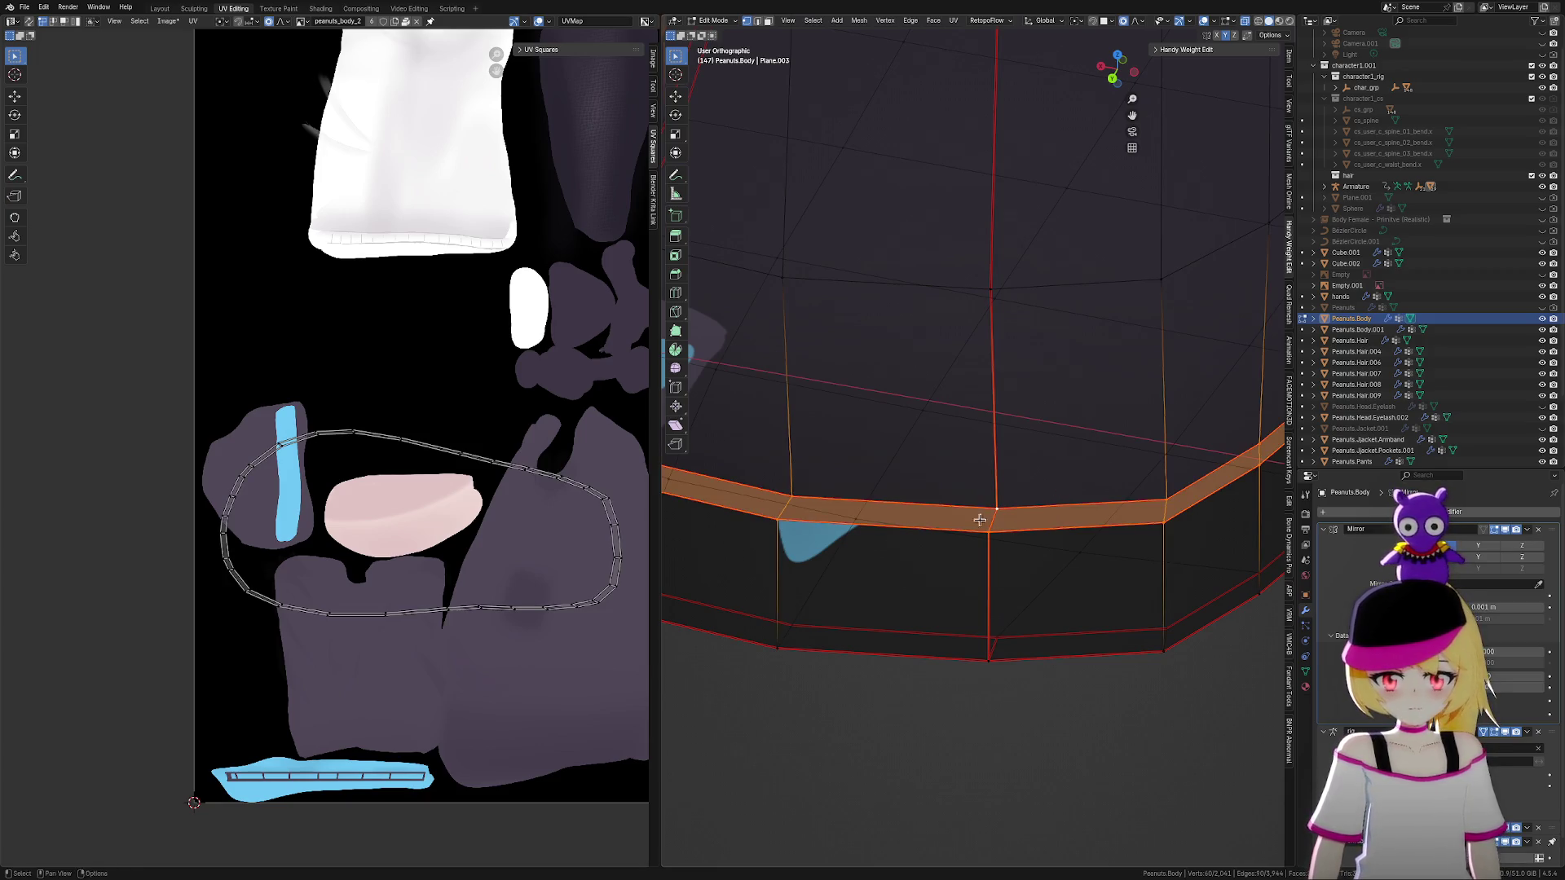
{"action": "key", "text": "u"}
{"action": "left_click", "coordinate": [788, 575]}
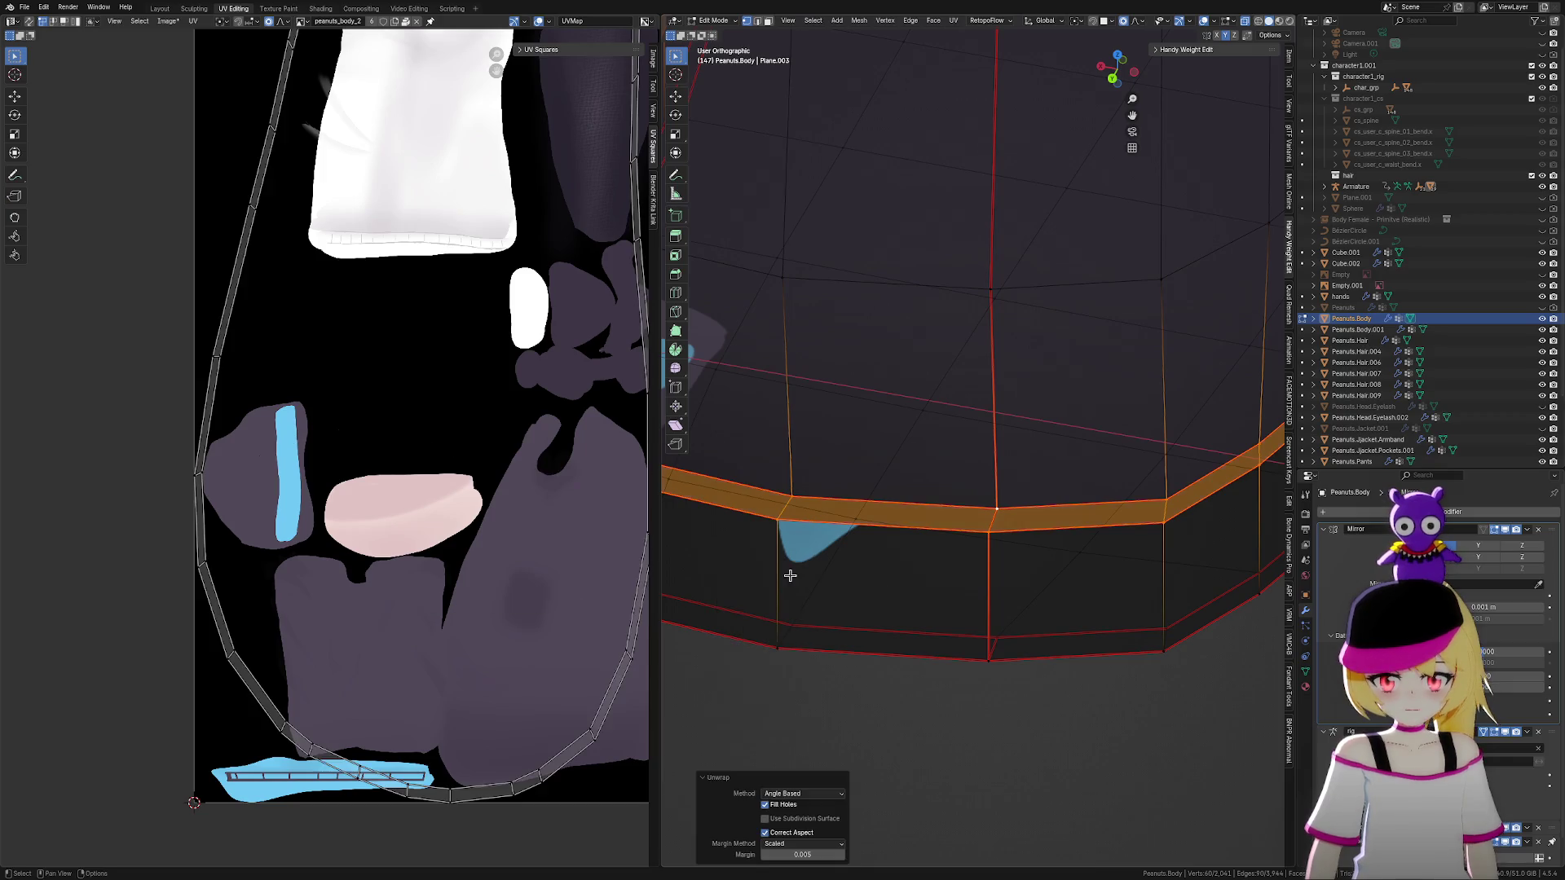
{"action": "scroll", "coordinate": [447, 449], "scroll_direction": "down", "scroll_amount": 5}
{"action": "scroll", "coordinate": [447, 449], "scroll_direction": "up", "scroll_amount": 3}
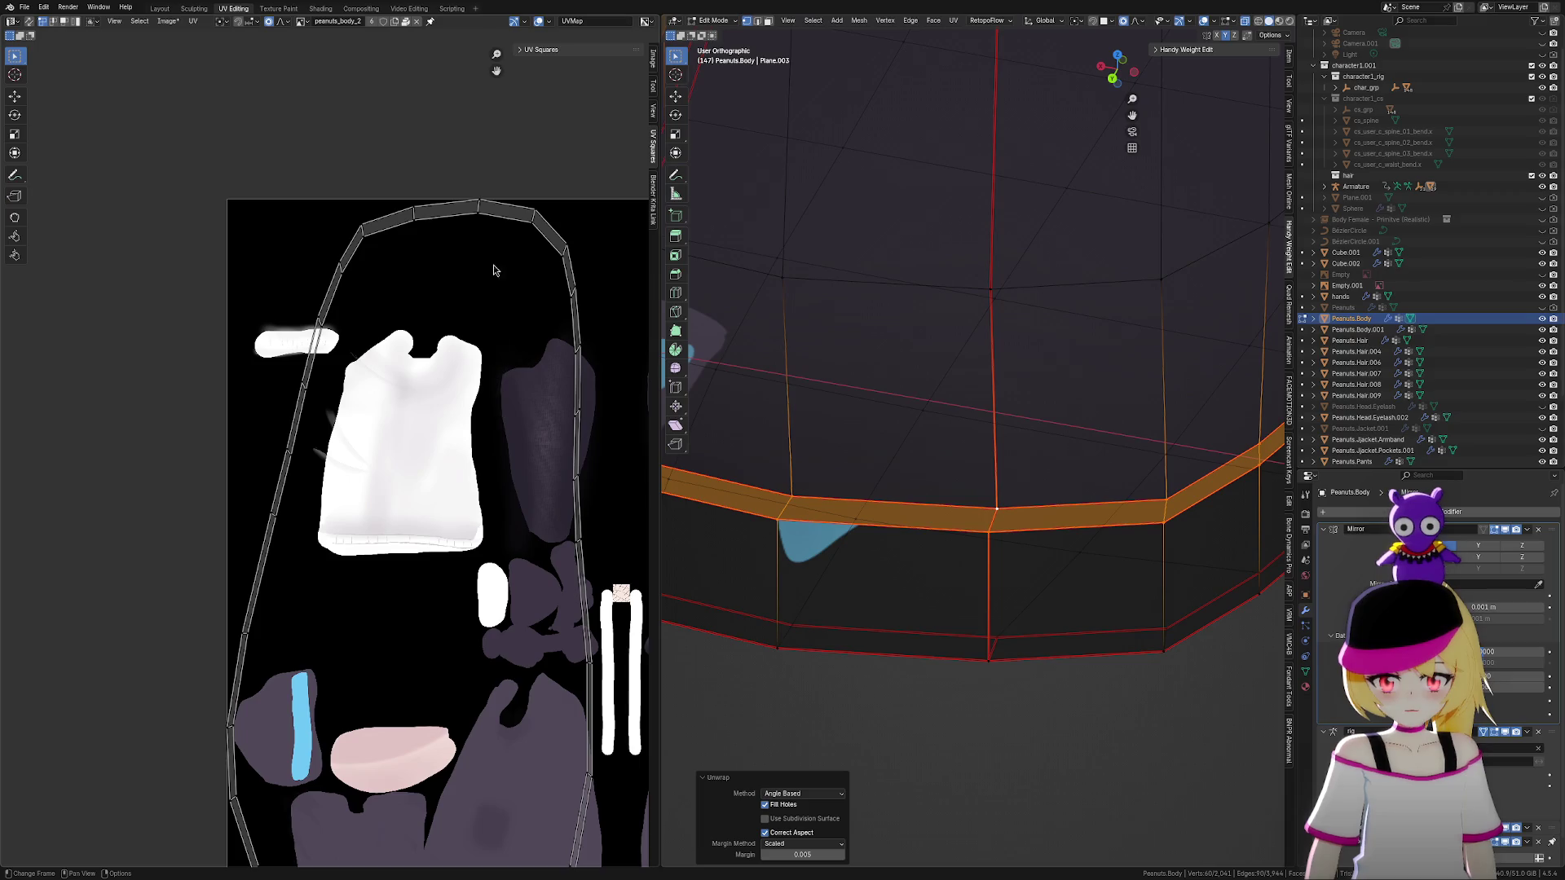
Select all the rim band's UV loop and expand the UV Squares straightening tools
{"action": "left_click", "coordinate": [479, 203]}
{"action": "left_click", "coordinate": [413, 209]}
{"action": "key", "text": "g"}
{"action": "key", "text": "Escape"}
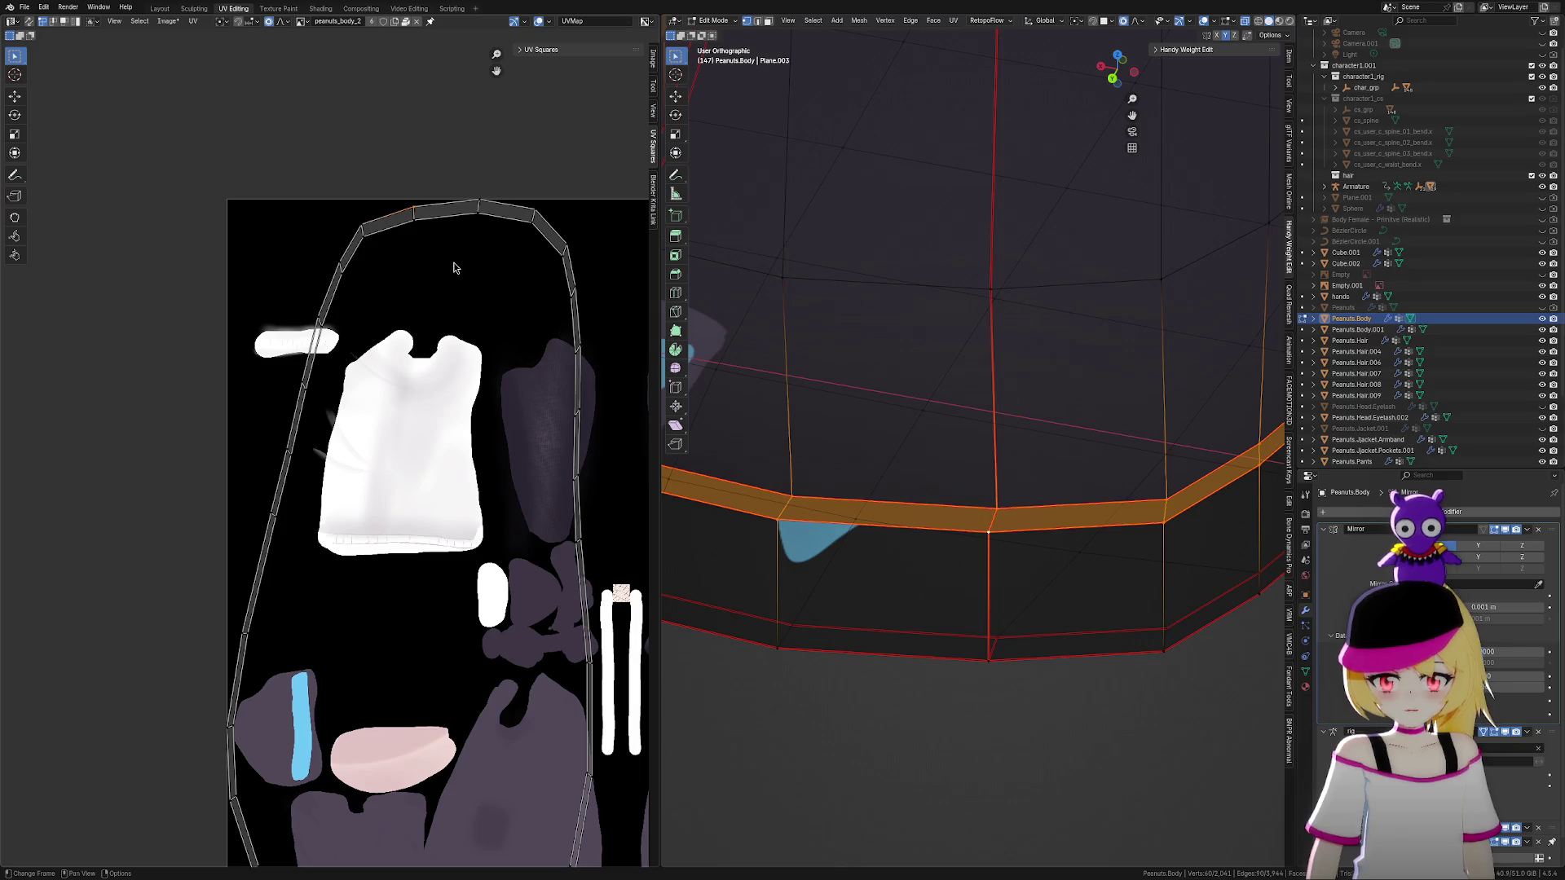
{"action": "scroll", "coordinate": [454, 268], "scroll_direction": "down", "scroll_amount": 2}
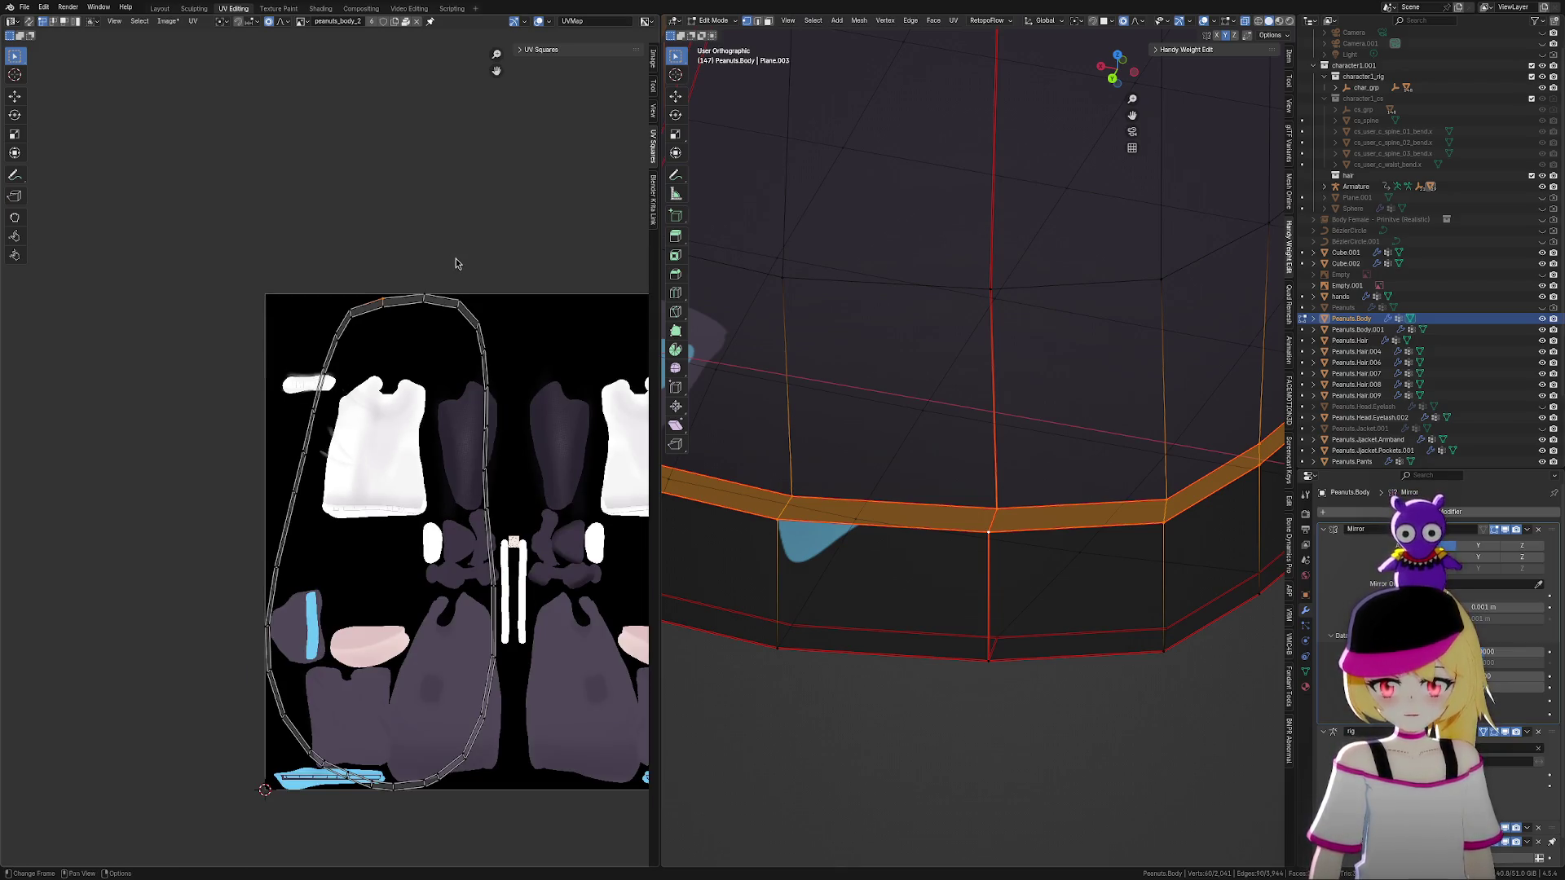
{"action": "key", "text": "a"}
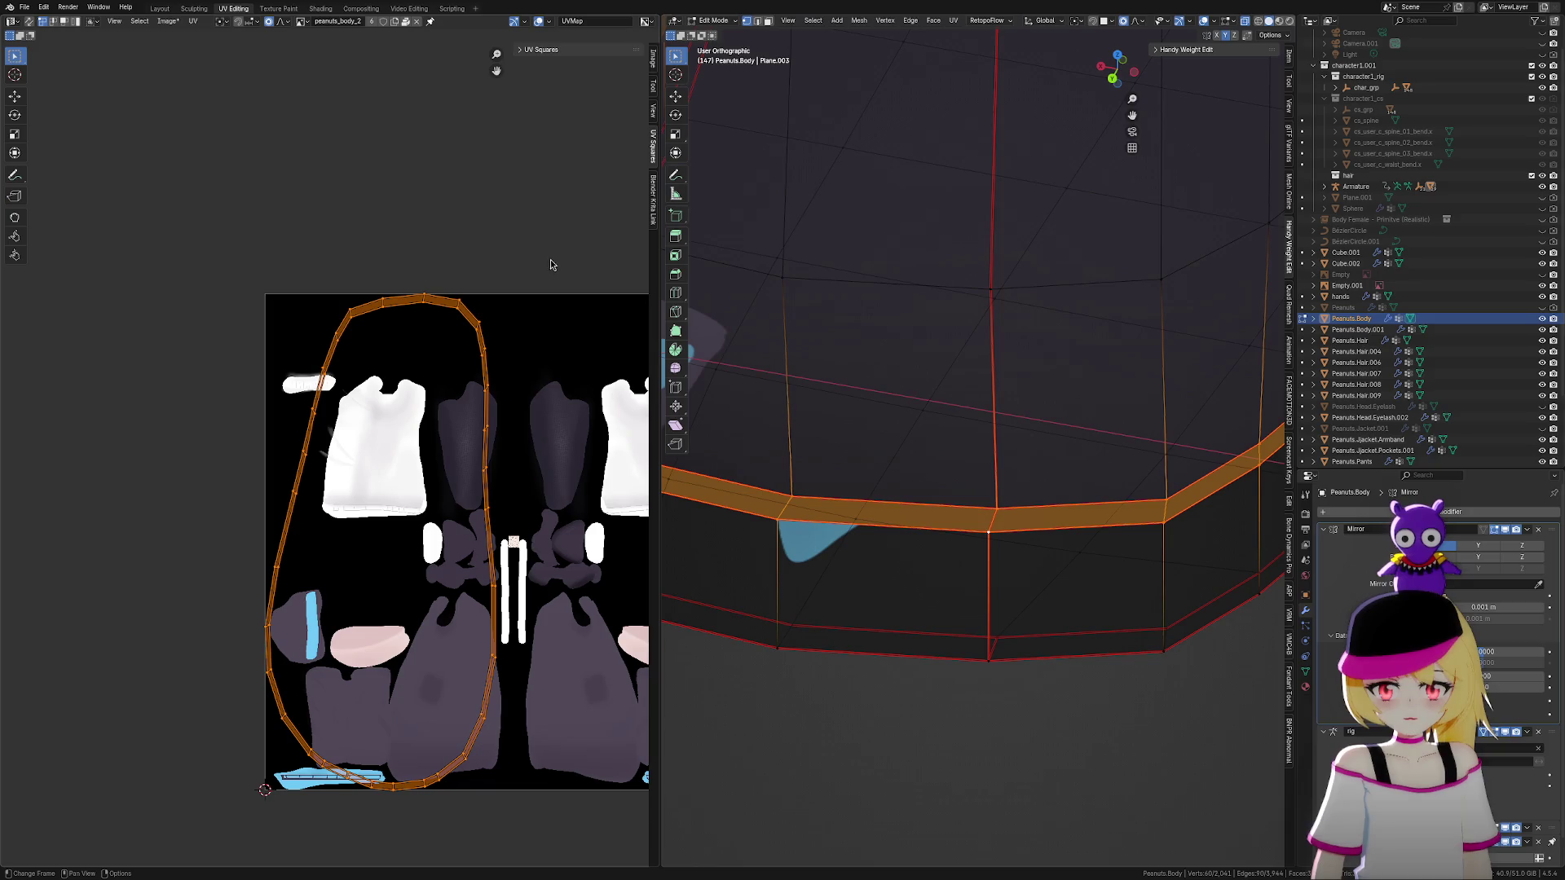
{"action": "left_click", "coordinate": [537, 51]}
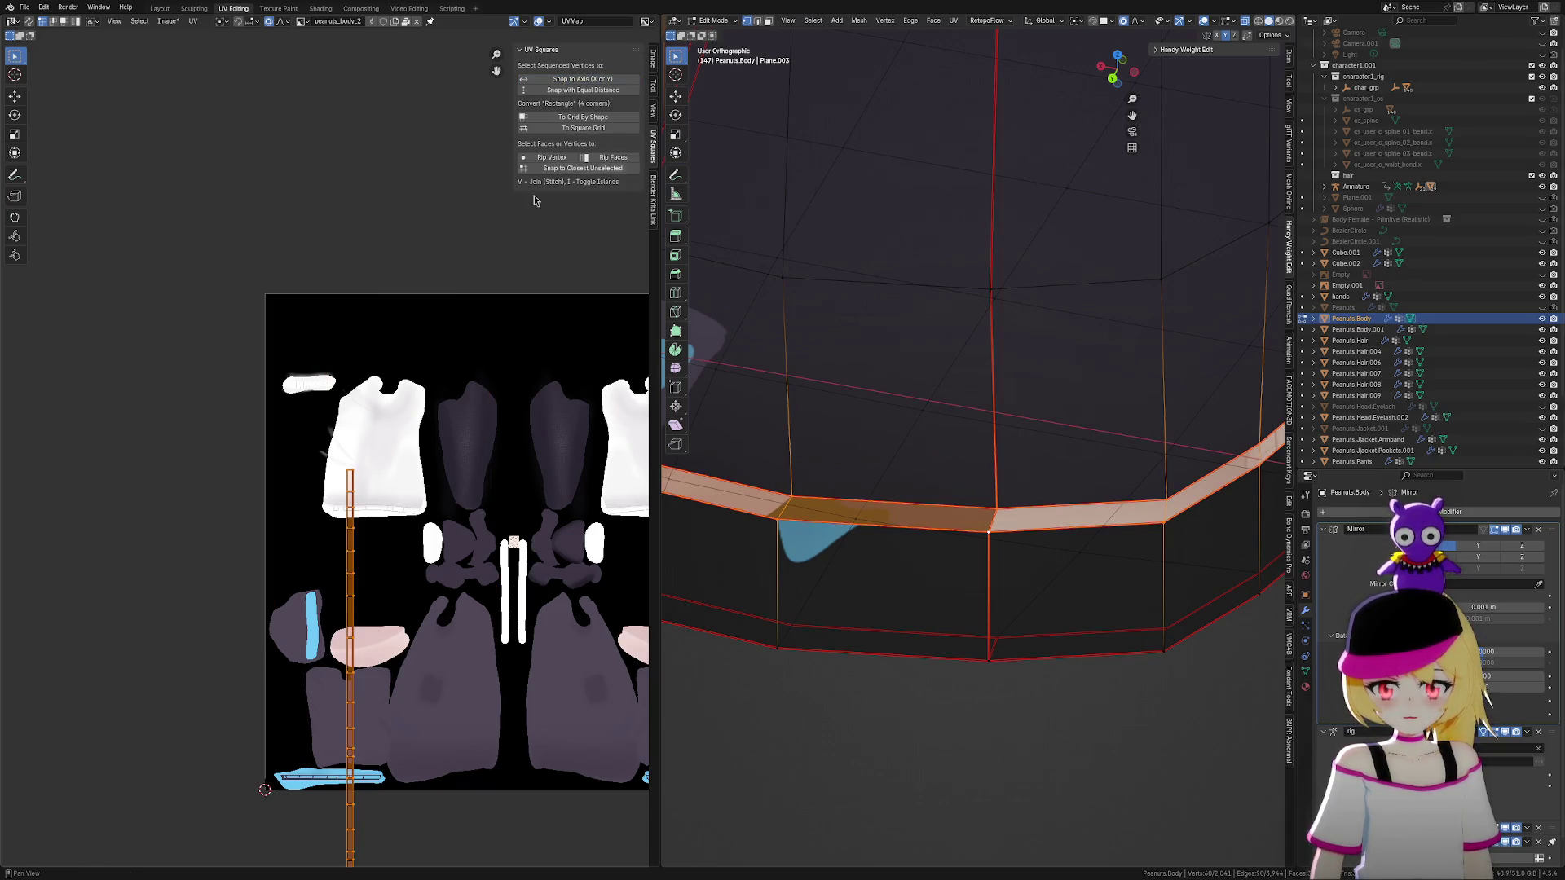
Shorten the straightened rim strip and move it next to the white stripes on the atlas
{"action": "scroll", "coordinate": [470, 364], "scroll_direction": "down", "scroll_amount": 2}
{"action": "key", "text": "s"}
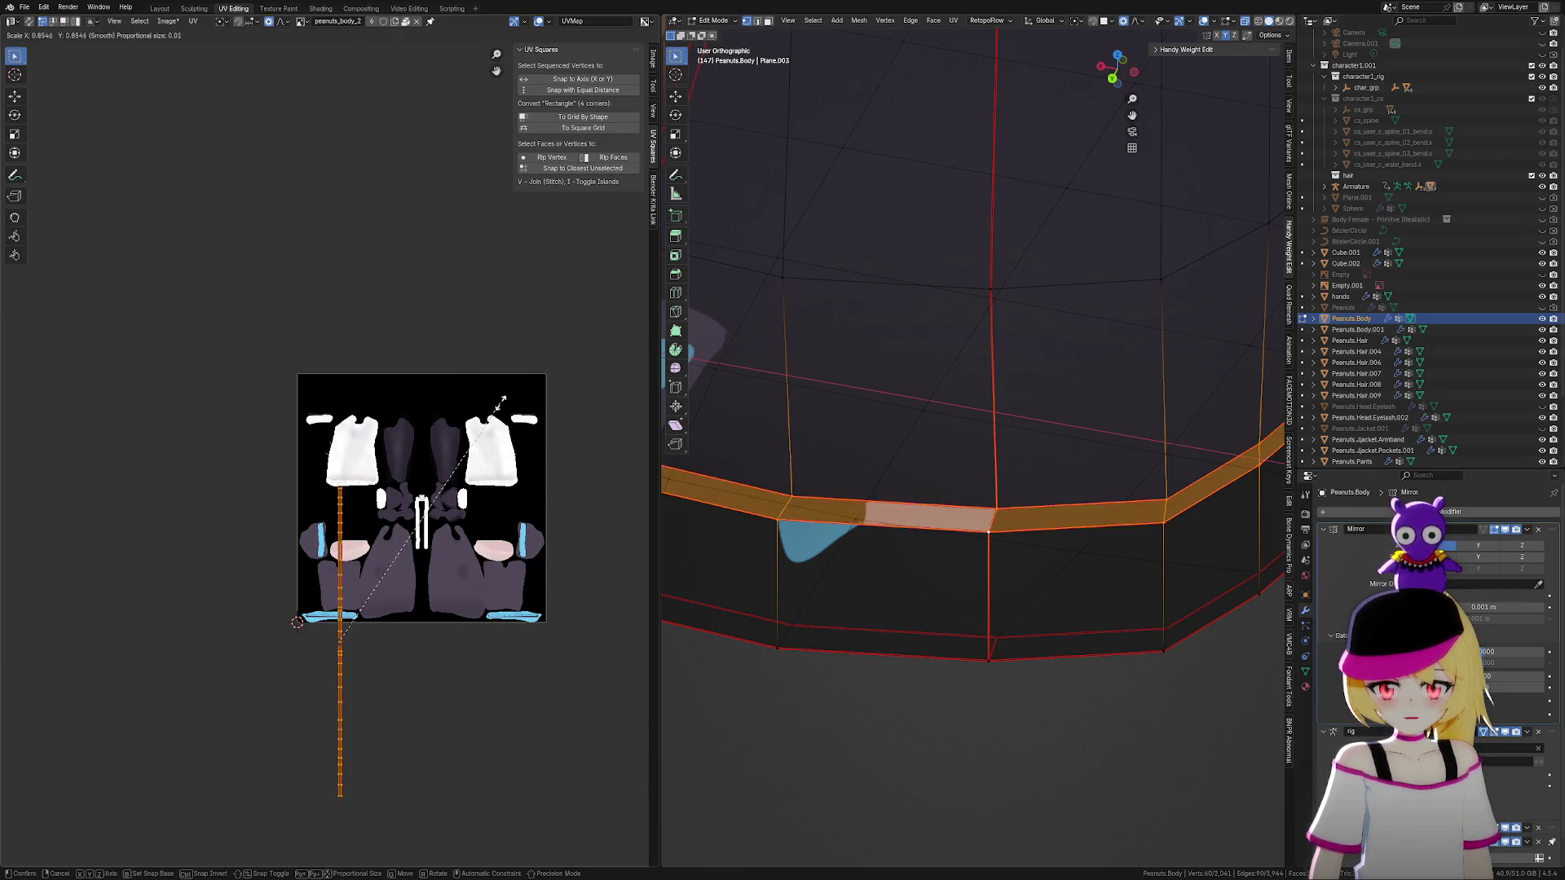
{"action": "left_click", "coordinate": [424, 603]}
{"action": "scroll", "coordinate": [424, 604], "scroll_direction": "up", "scroll_amount": 2}
{"action": "key", "text": "g"}
{"action": "left_click", "coordinate": [607, 414]}
{"action": "scroll", "coordinate": [974, 444], "scroll_direction": "up", "scroll_amount": 2}
{"action": "scroll", "coordinate": [578, 639], "scroll_direction": "up", "scroll_amount": 2}
{"action": "middle_click_drag", "start_coordinate": [579, 639], "coordinate": [269, 571]}
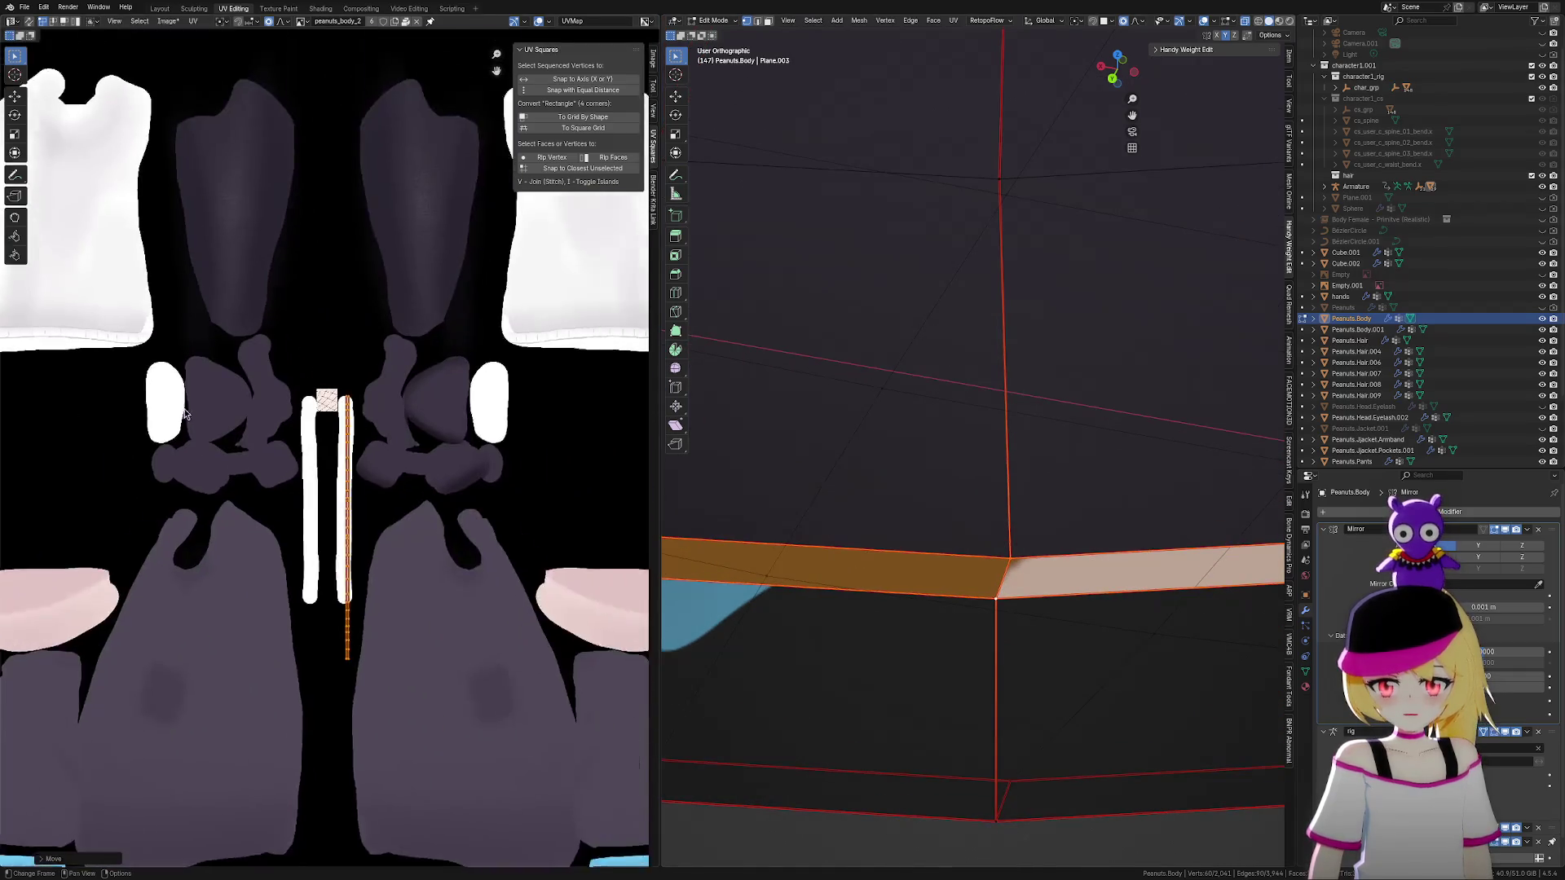
{"action": "scroll", "coordinate": [438, 412], "scroll_direction": "up", "scroll_amount": 4}
Stretch and reposition the seam UVs with proportional falloff along the right-hand white stripe
{"action": "key", "text": "g"}
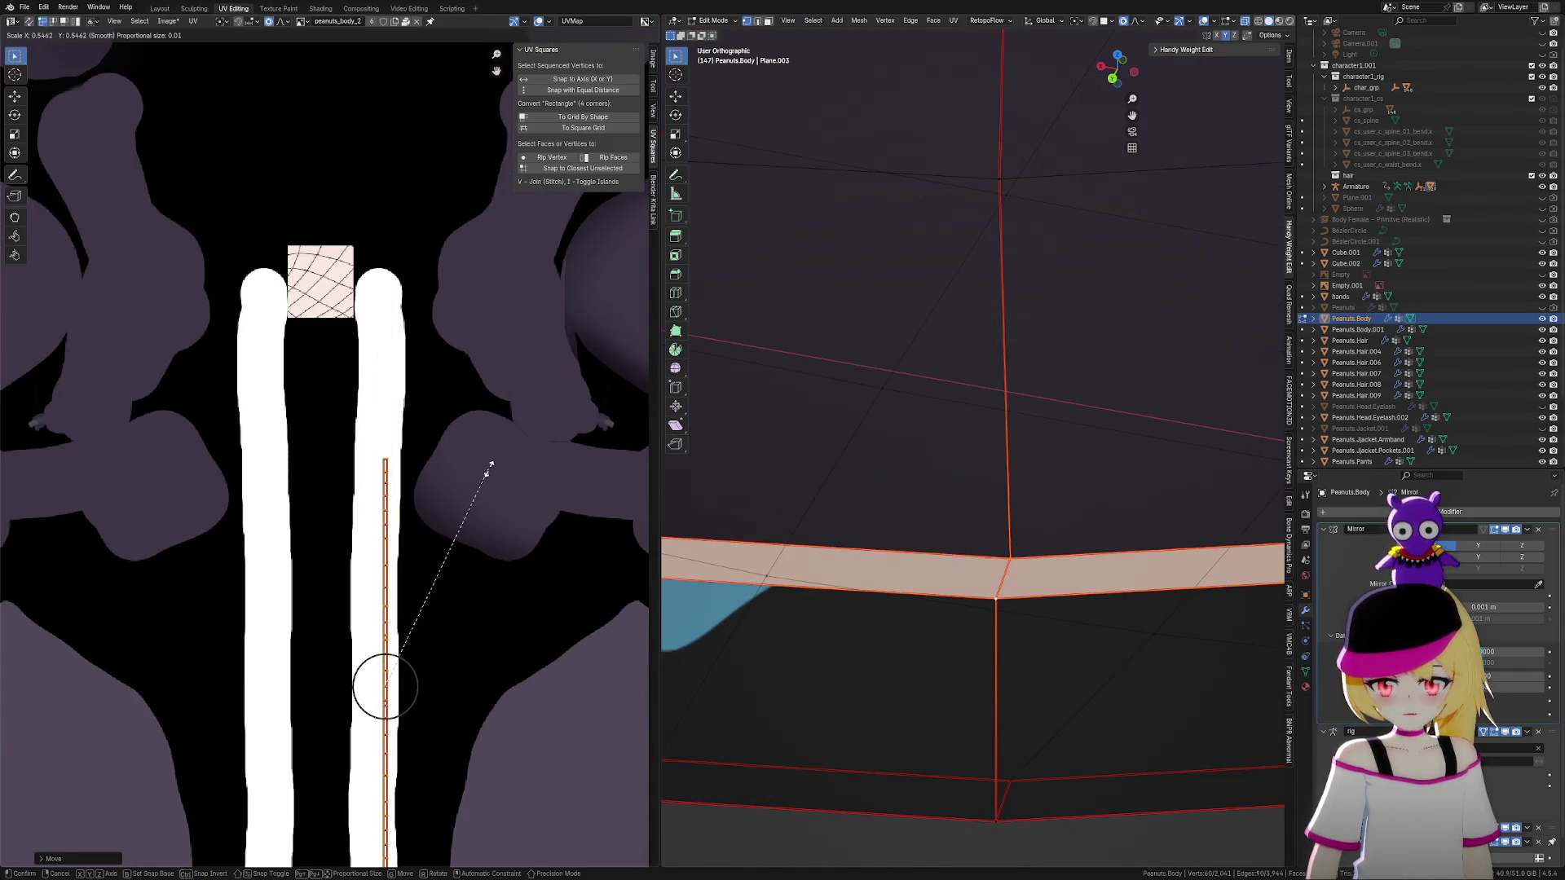
{"action": "left_click", "coordinate": [493, 269]}
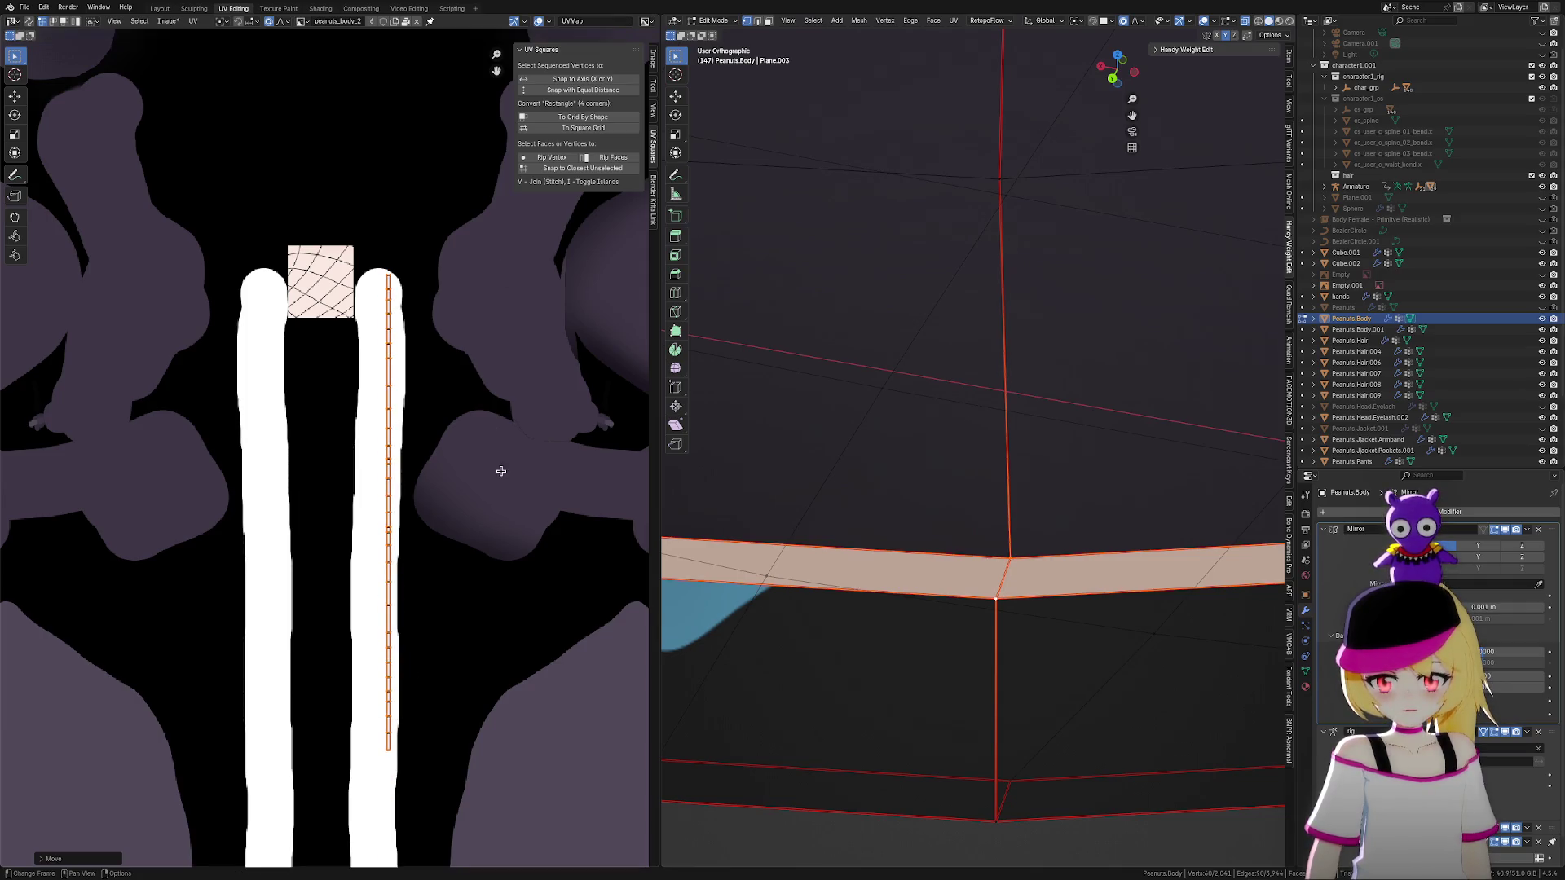
{"action": "middle_click_drag", "start_coordinate": [499, 464], "coordinate": [479, 342]}
{"action": "key", "text": "s"}
{"action": "left_click", "coordinate": [551, 413]}
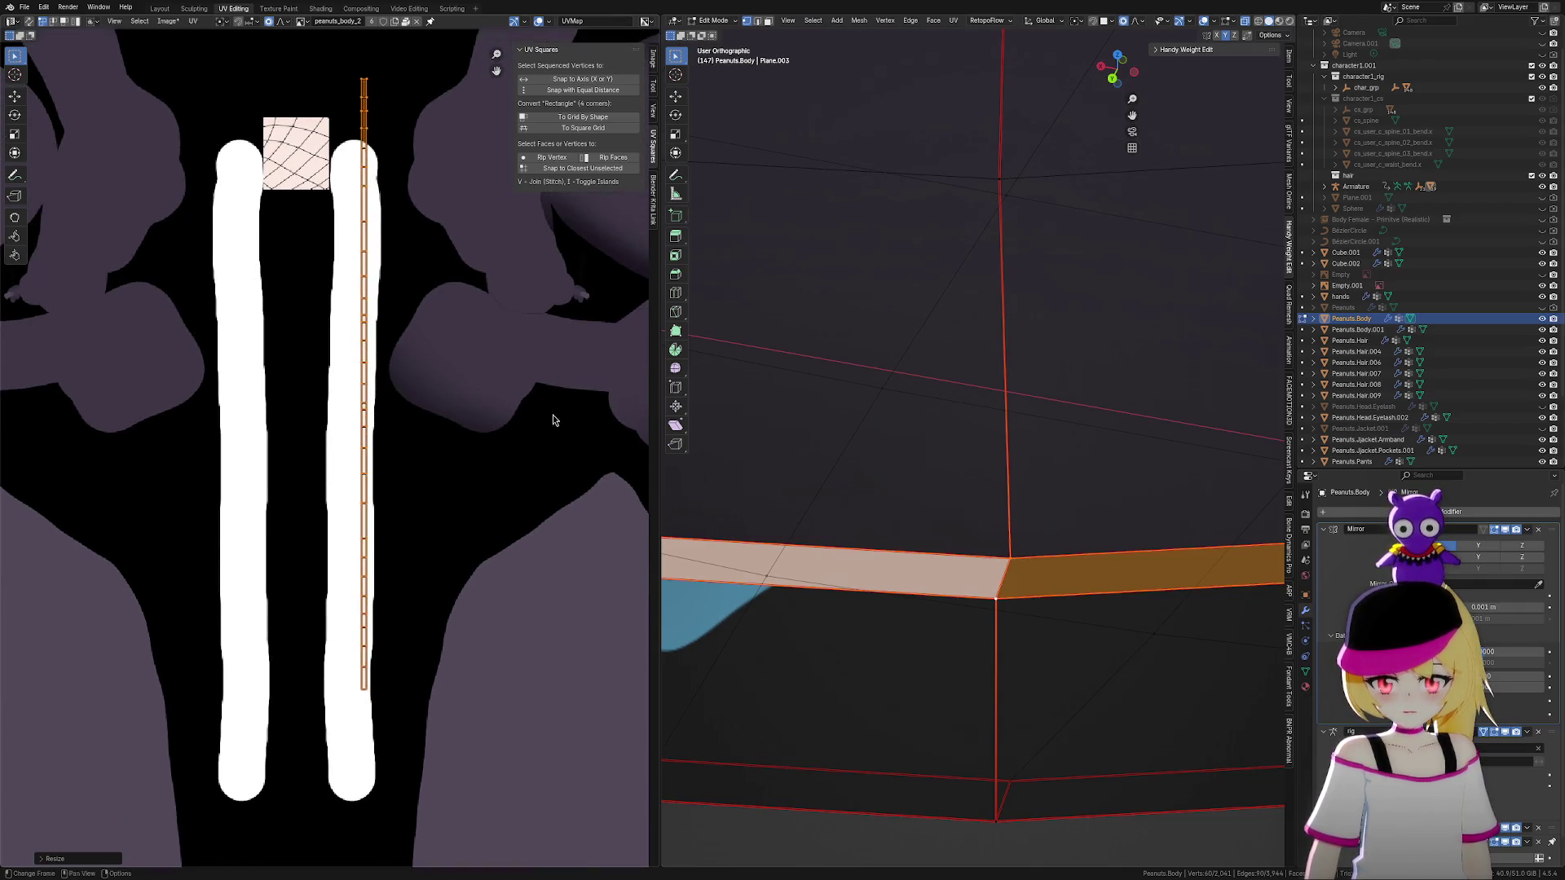
{"action": "key", "text": "g"}
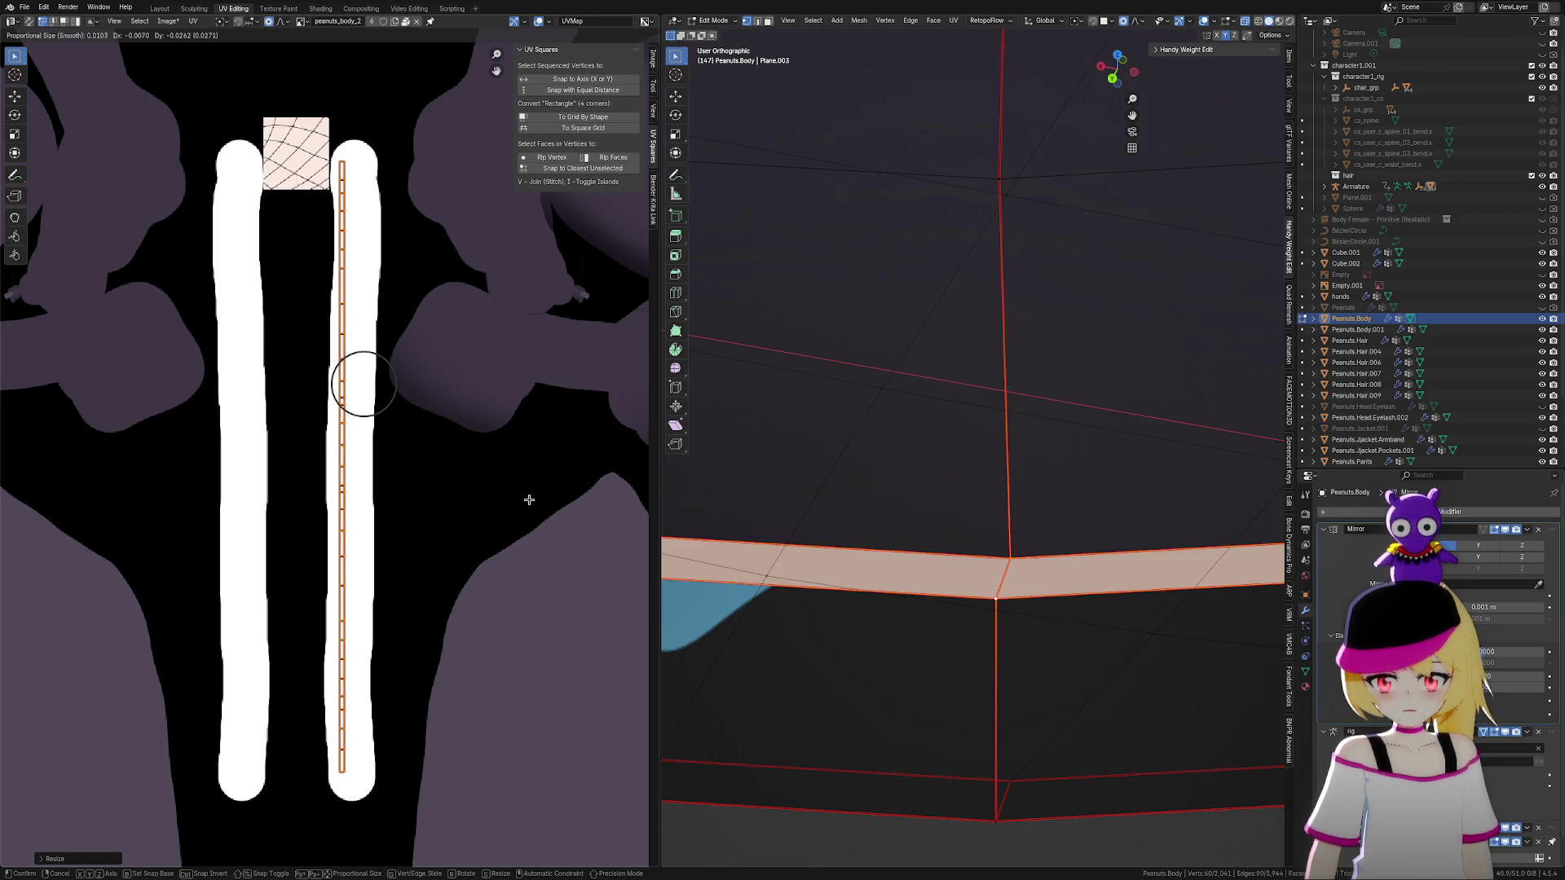
{"action": "left_click", "coordinate": [532, 503]}
{"action": "scroll", "coordinate": [937, 601], "scroll_direction": "down", "scroll_amount": 4}
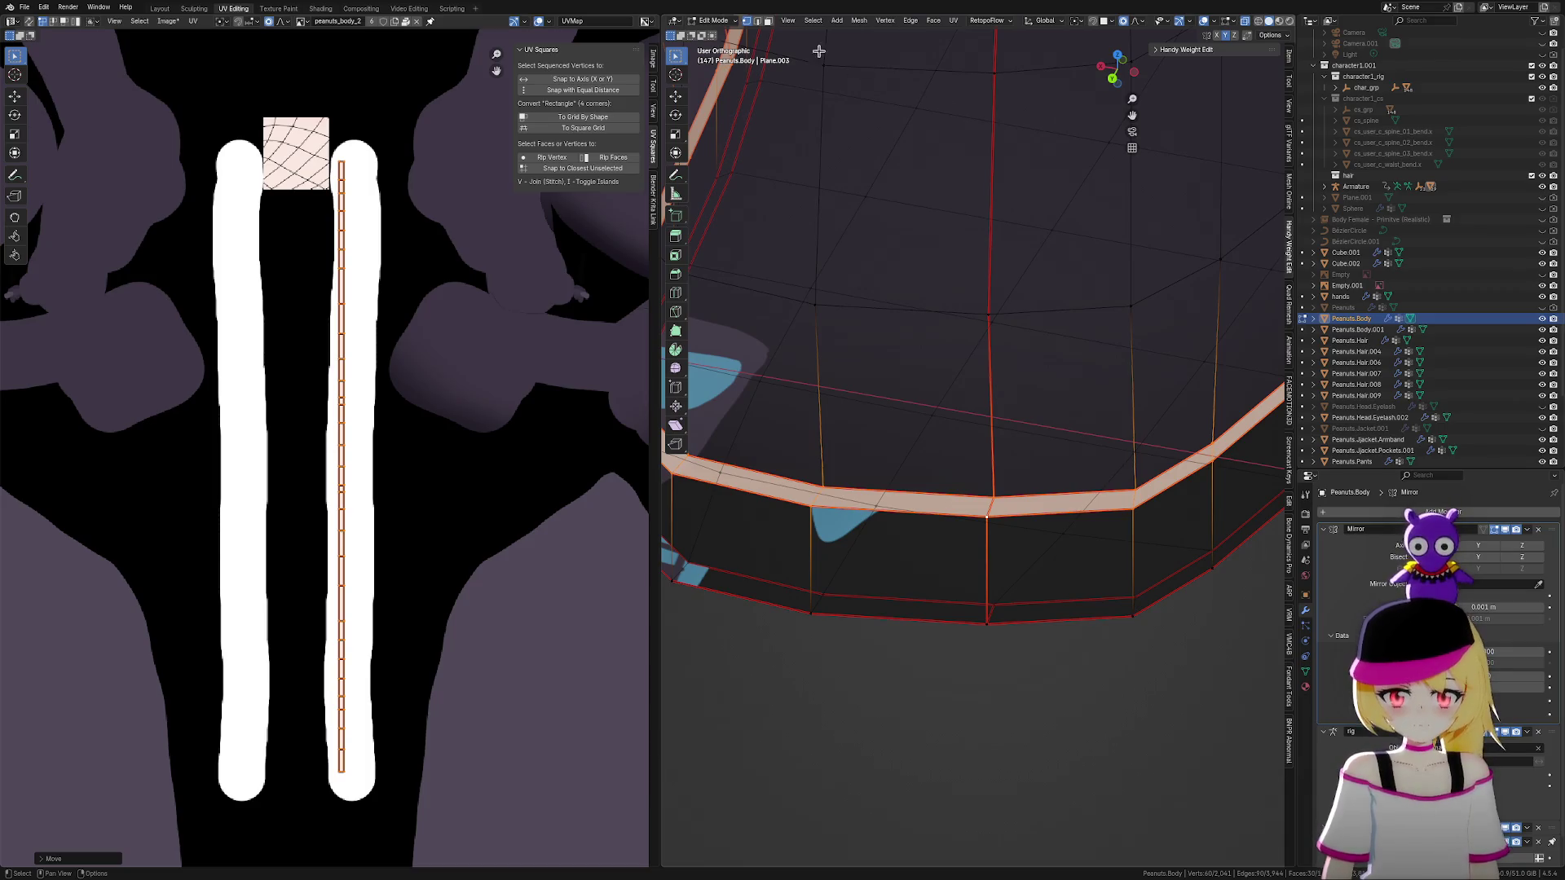
Switch to face select and select the boot's lower band of faces
{"action": "left_click", "coordinate": [771, 28]}
{"action": "left_click", "coordinate": [978, 548], "text": "alt"}
{"action": "scroll", "coordinate": [1075, 520], "scroll_direction": "down", "scroll_amount": 4}
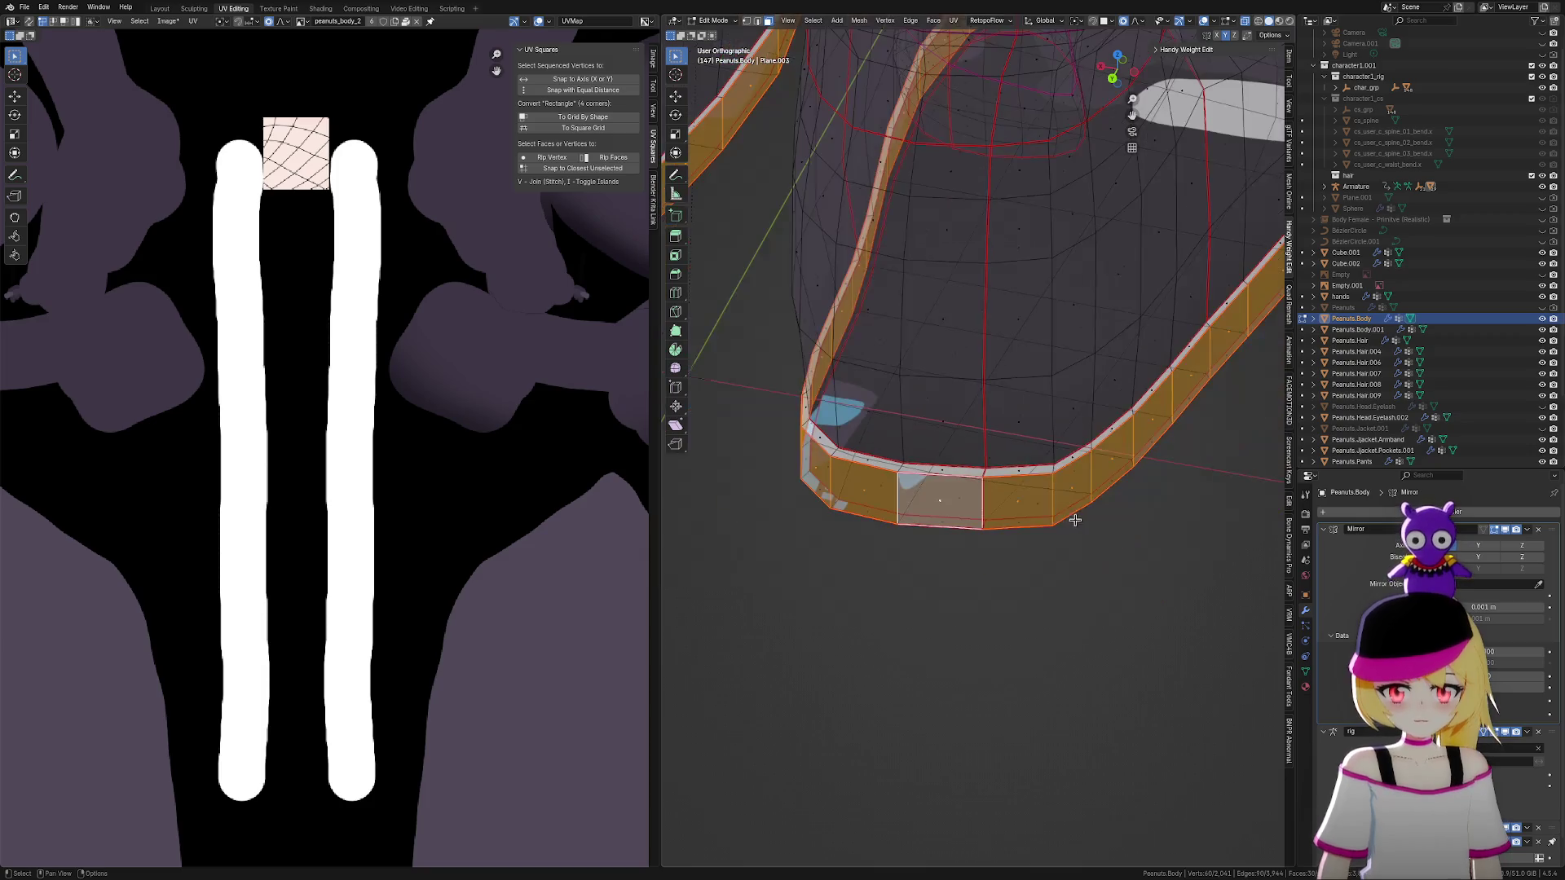
{"action": "middle_click_drag", "start_coordinate": [1075, 520], "coordinate": [1067, 587]}
{"action": "scroll", "coordinate": [414, 418], "scroll_direction": "down", "scroll_amount": 10}
{"action": "middle_click_drag", "start_coordinate": [337, 381], "coordinate": [379, 388]}
Select all the band's UVs, shrink the strip and move it across the atlas
{"action": "key", "text": "a"}
{"action": "key", "text": "s"}
{"action": "left_click", "coordinate": [269, 372]}
{"action": "key", "text": "g"}
{"action": "scroll", "coordinate": [387, 456], "scroll_direction": "up", "scroll_amount": 8}
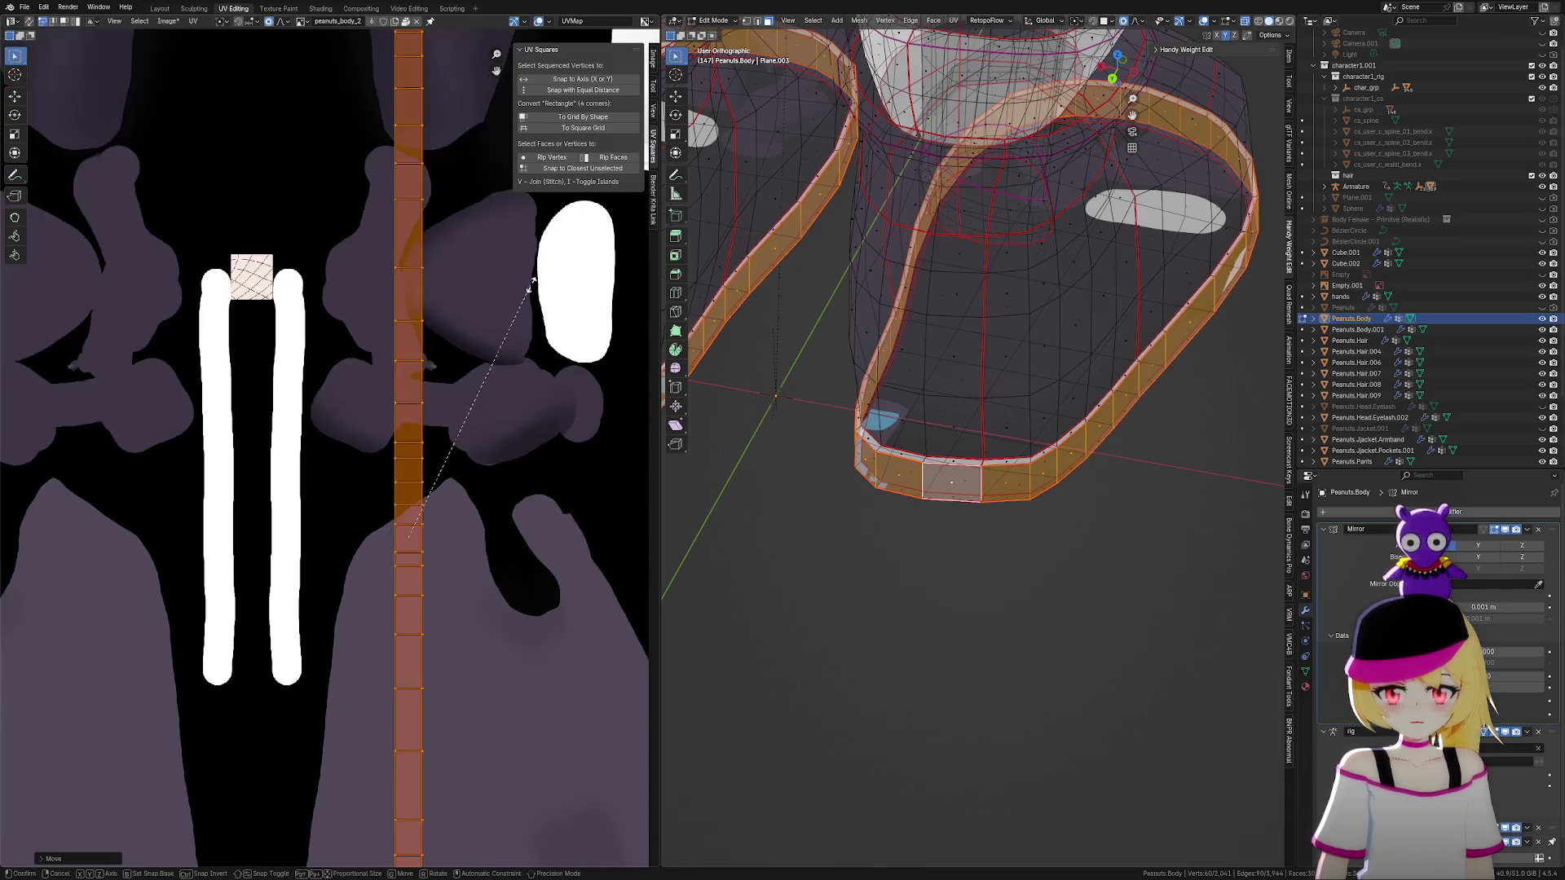
{"action": "left_click", "coordinate": [426, 426]}
Drop the strip onto the white stripe and shrink it to fit inside
{"action": "key", "text": "g"}
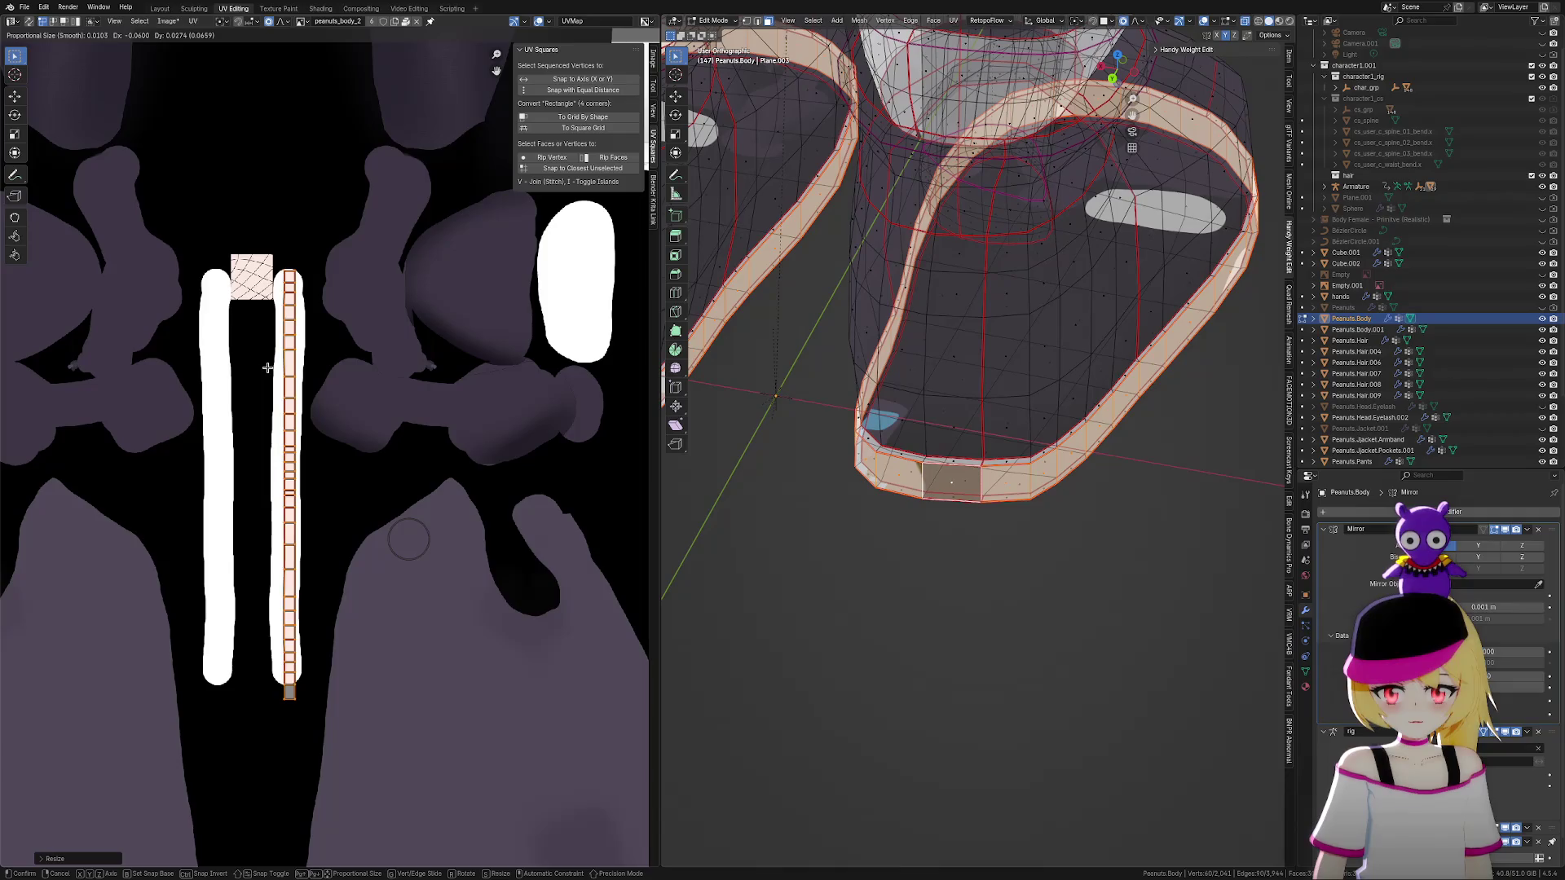
{"action": "left_click", "coordinate": [268, 369]}
{"action": "scroll", "coordinate": [377, 363], "scroll_direction": "up", "scroll_amount": 2}
{"action": "key", "text": "s"}
{"action": "left_click", "coordinate": [434, 299]}
{"action": "key", "text": "g"}
{"action": "left_click", "coordinate": [261, 489]}
{"action": "scroll", "coordinate": [1014, 440], "scroll_direction": "up", "scroll_amount": 3}
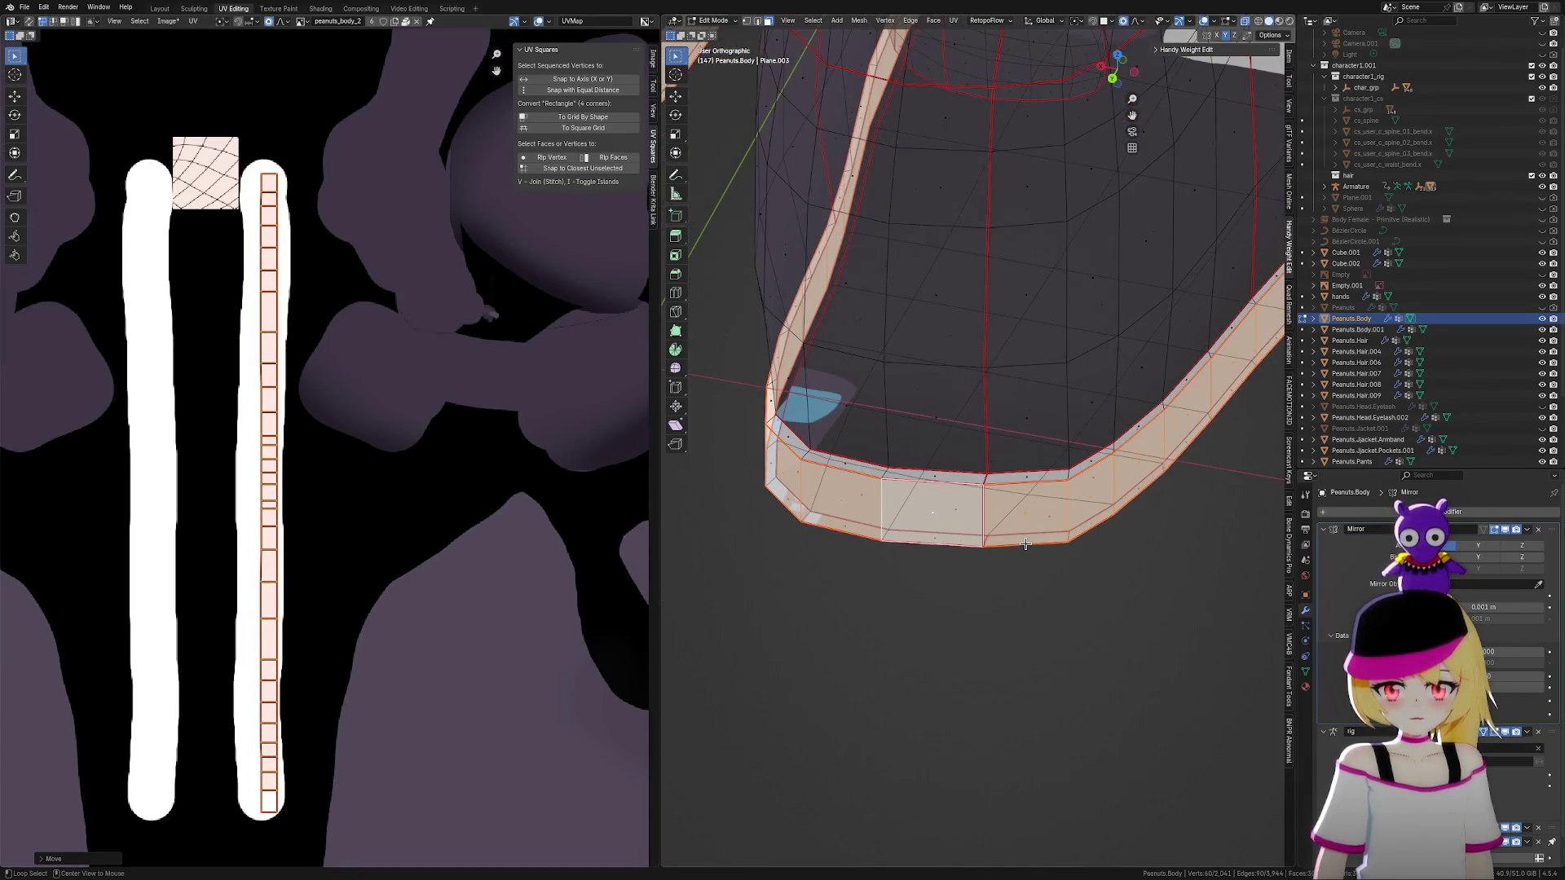
Select a face loop along the boot's ribbon
{"action": "left_click", "coordinate": [1026, 544], "text": "alt"}
{"action": "mouse_move", "coordinate": [1049, 532]}
{"action": "middle_mouse_down"}
{"action": "mouse_move", "coordinate": [1070, 500]}
{"action": "mouse_move", "coordinate": [1056, 473]}
{"action": "middle_mouse_up"}
{"action": "left_click", "coordinate": [976, 292], "text": "alt"}
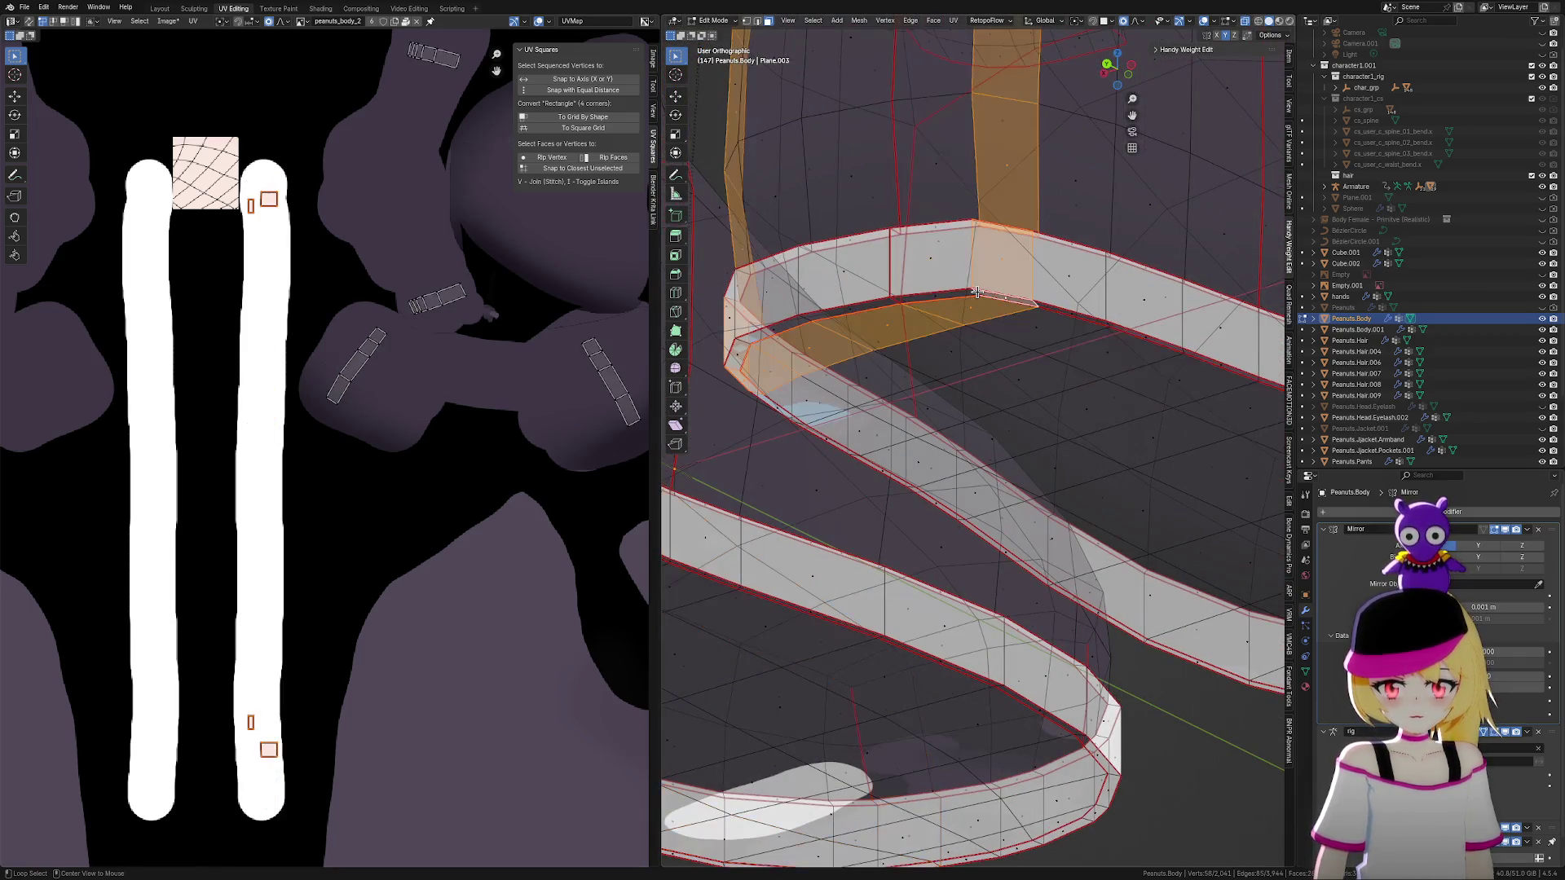
Straighten the ribbon's lower edge loop UVs and place the strip on the centre white stripe
{"action": "left_click", "coordinate": [973, 291], "text": "alt"}
{"action": "scroll", "coordinate": [246, 420], "scroll_direction": "down", "scroll_amount": 5}
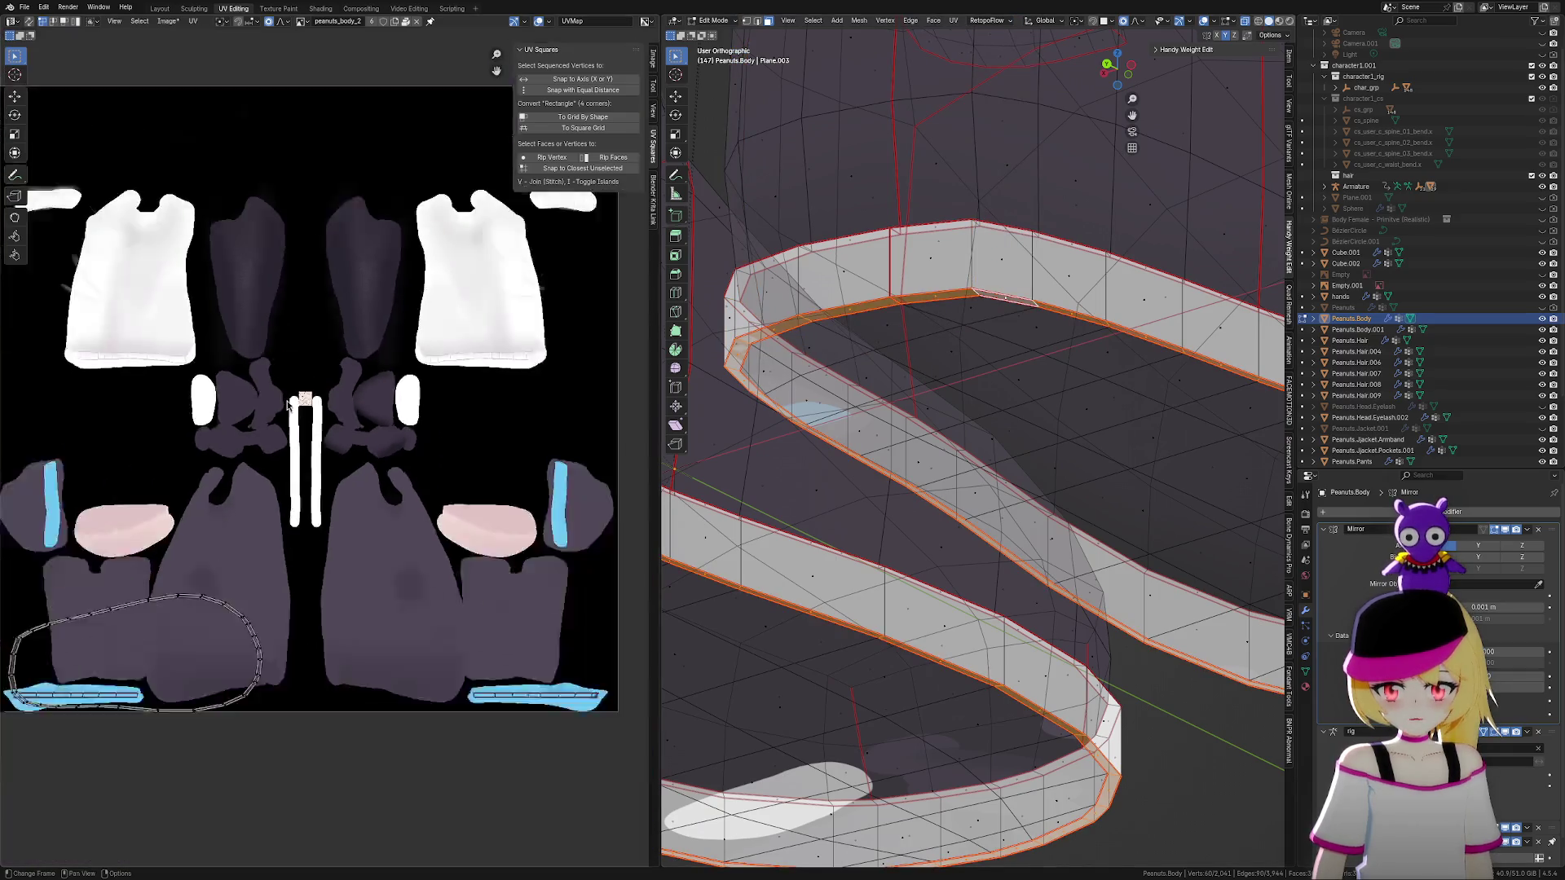
{"action": "left_click", "coordinate": [583, 79]}
{"action": "key", "text": "s"}
{"action": "left_click", "coordinate": [259, 336]}
{"action": "key", "text": "g"}
{"action": "left_click", "coordinate": [449, 404]}
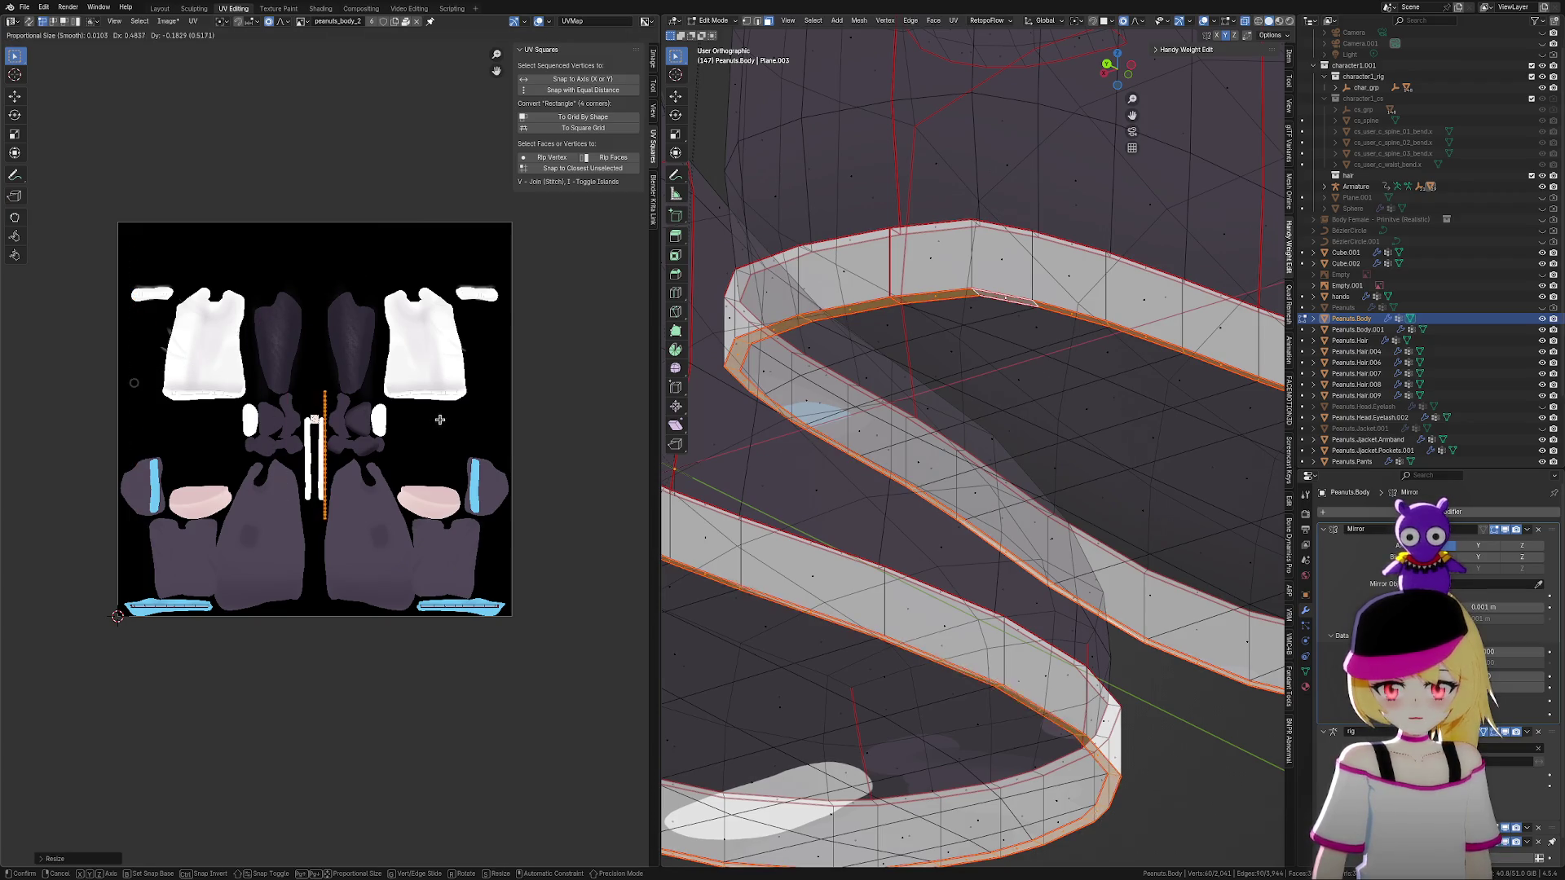
Shorten the ribbon strip and shift it left and down within the white stripe
{"action": "scroll", "coordinate": [454, 423], "scroll_direction": "up", "scroll_amount": 5}
{"action": "scroll", "coordinate": [454, 423], "scroll_direction": "up", "scroll_amount": 3}
{"action": "key", "text": "s"}
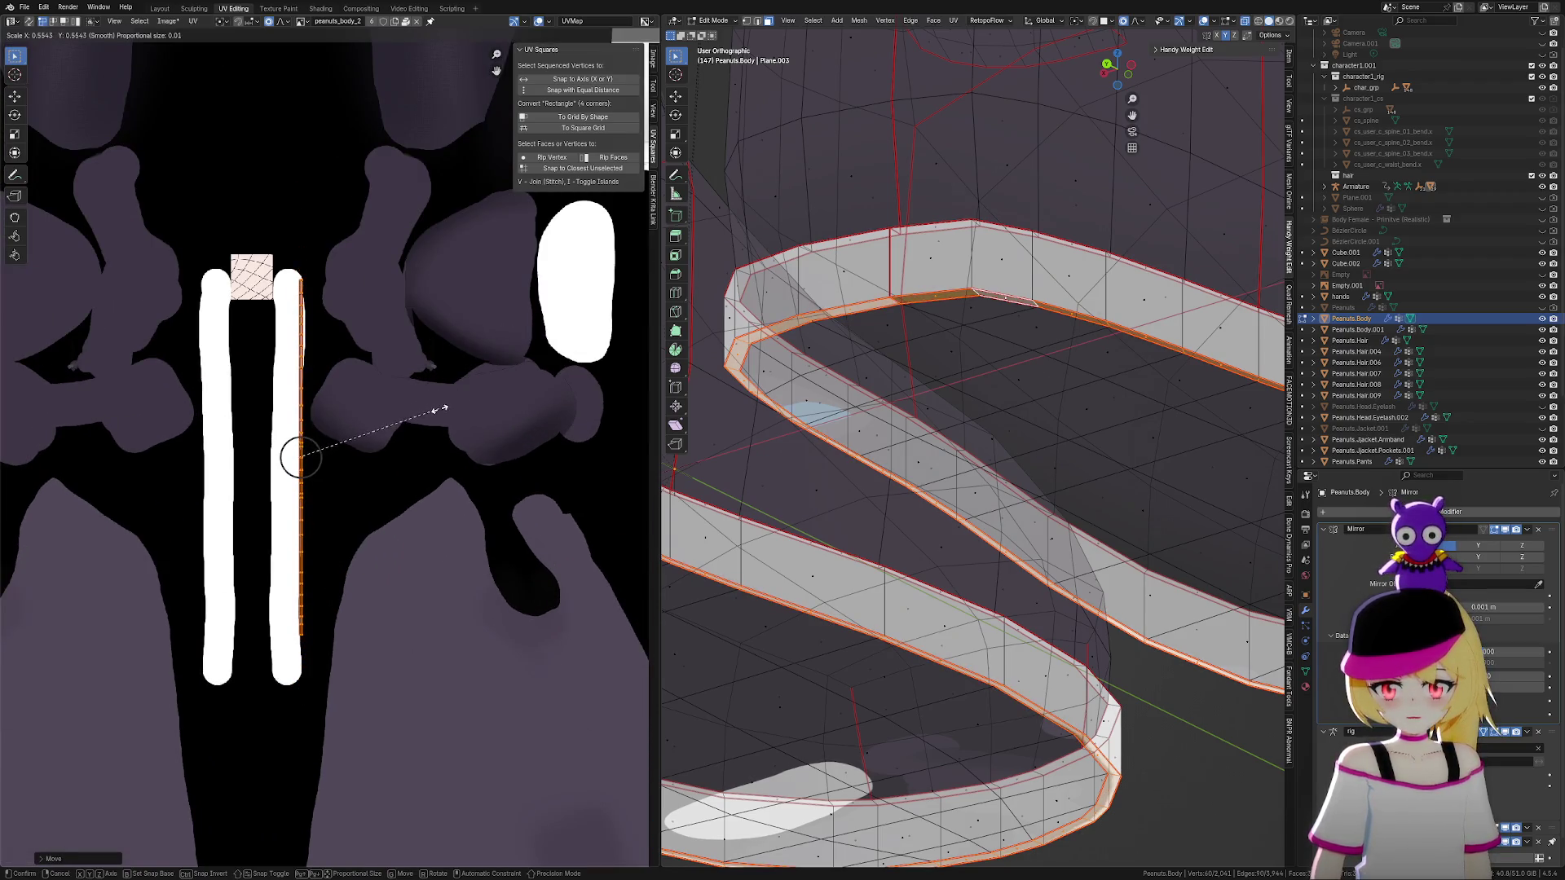
{"action": "left_click", "coordinate": [440, 414]}
{"action": "scroll", "coordinate": [440, 416], "scroll_direction": "up", "scroll_amount": 3}
{"action": "key", "text": "g"}
{"action": "left_click", "coordinate": [444, 452]}
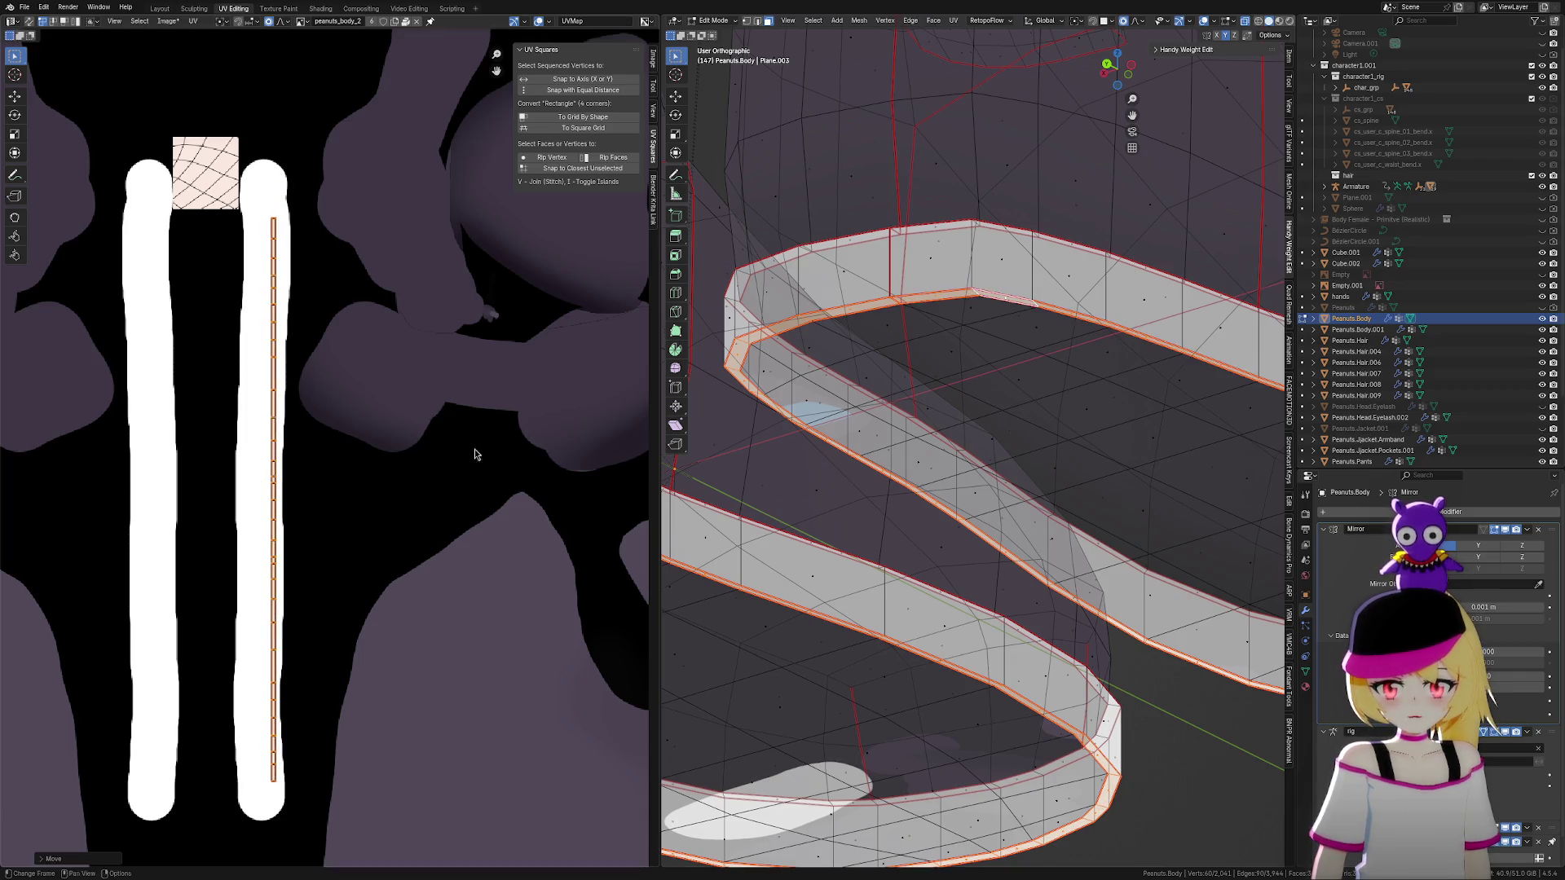
{"action": "scroll", "coordinate": [1042, 420], "scroll_direction": "down", "scroll_amount": 5}
{"action": "scroll", "coordinate": [1041, 419], "scroll_direction": "down", "scroll_amount": 3}
Select the entire mesh and pick a point on the sole's UV island
{"action": "middle_click_drag", "start_coordinate": [1142, 408], "coordinate": [1107, 444]}
{"action": "key", "text": "a"}
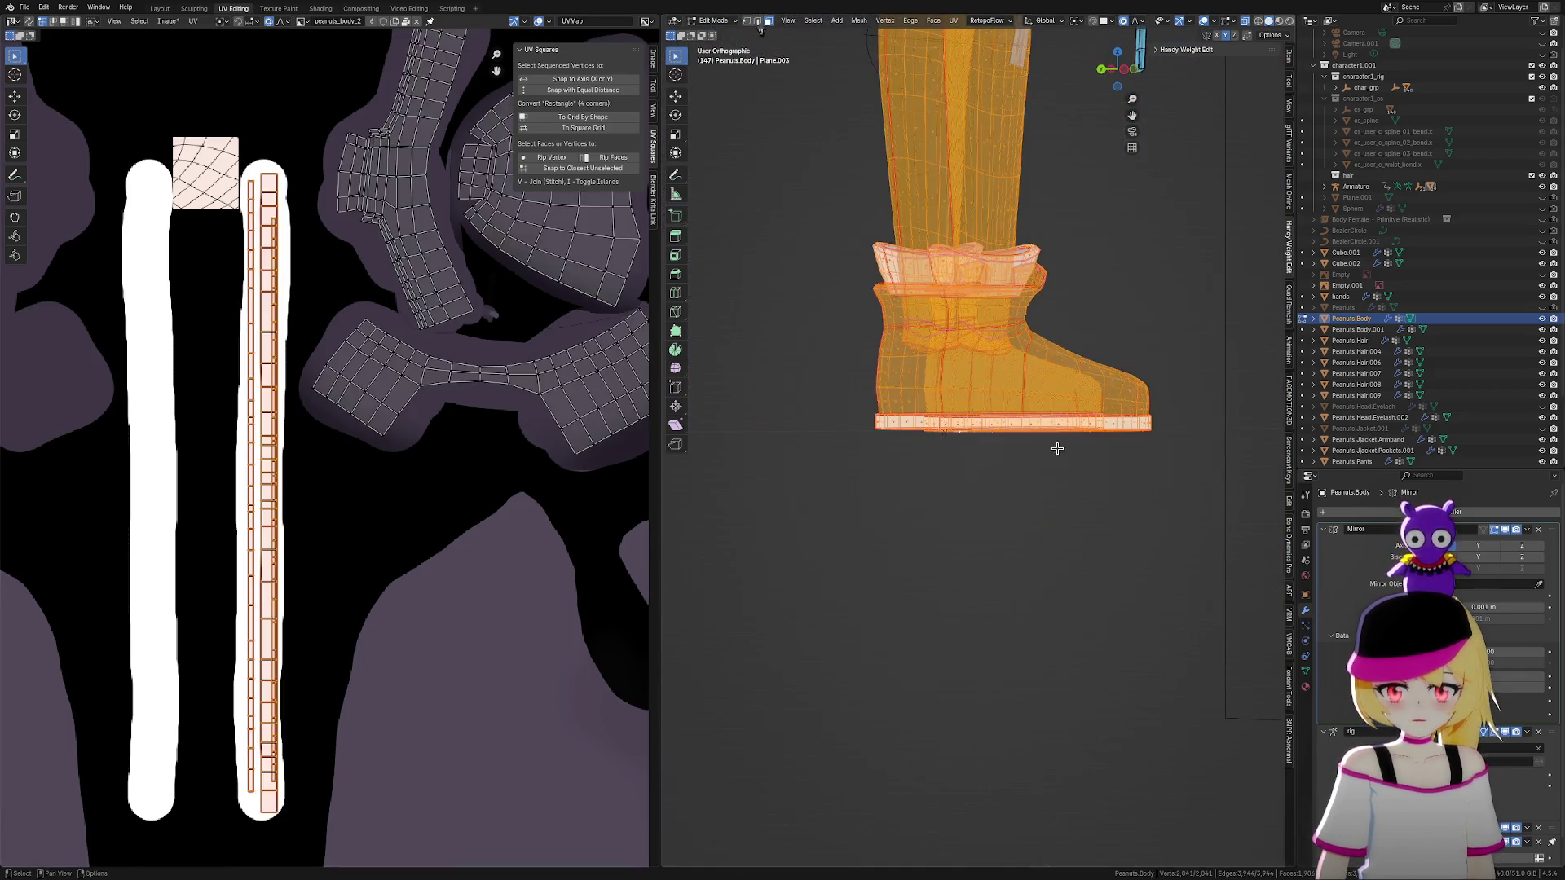
{"action": "scroll", "coordinate": [453, 463], "scroll_direction": "down", "scroll_amount": 4}
{"action": "scroll", "coordinate": [318, 464], "scroll_direction": "down", "scroll_amount": 4}
{"action": "left_click", "coordinate": [213, 425]}
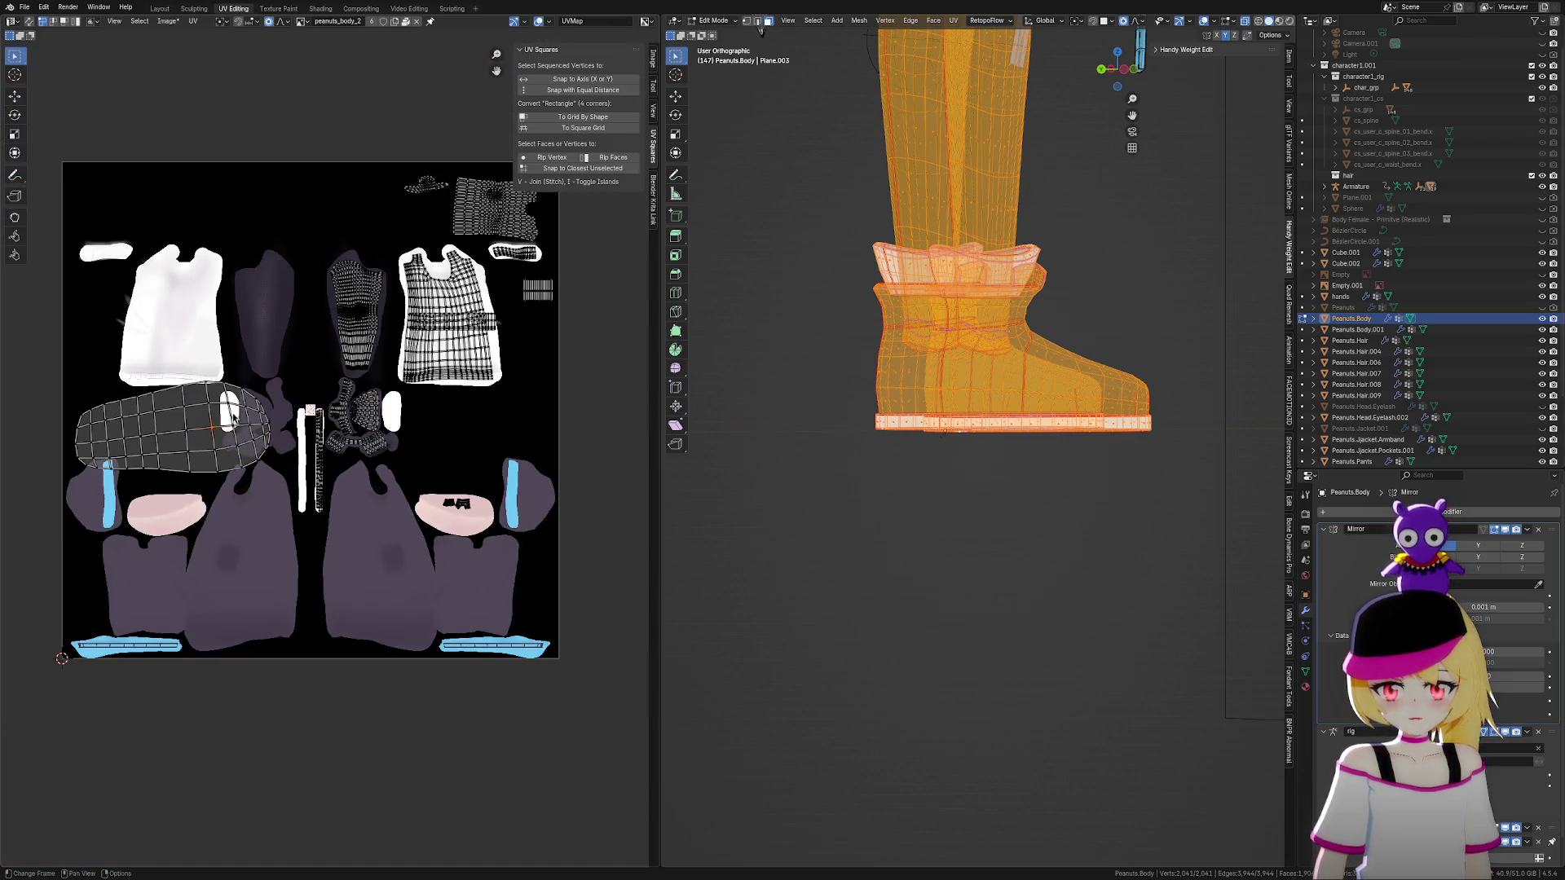
Select the sole island, turn it 90°, shrink it to about a third and move it beside the hand island
{"action": "key", "text": "ctrl+l"}
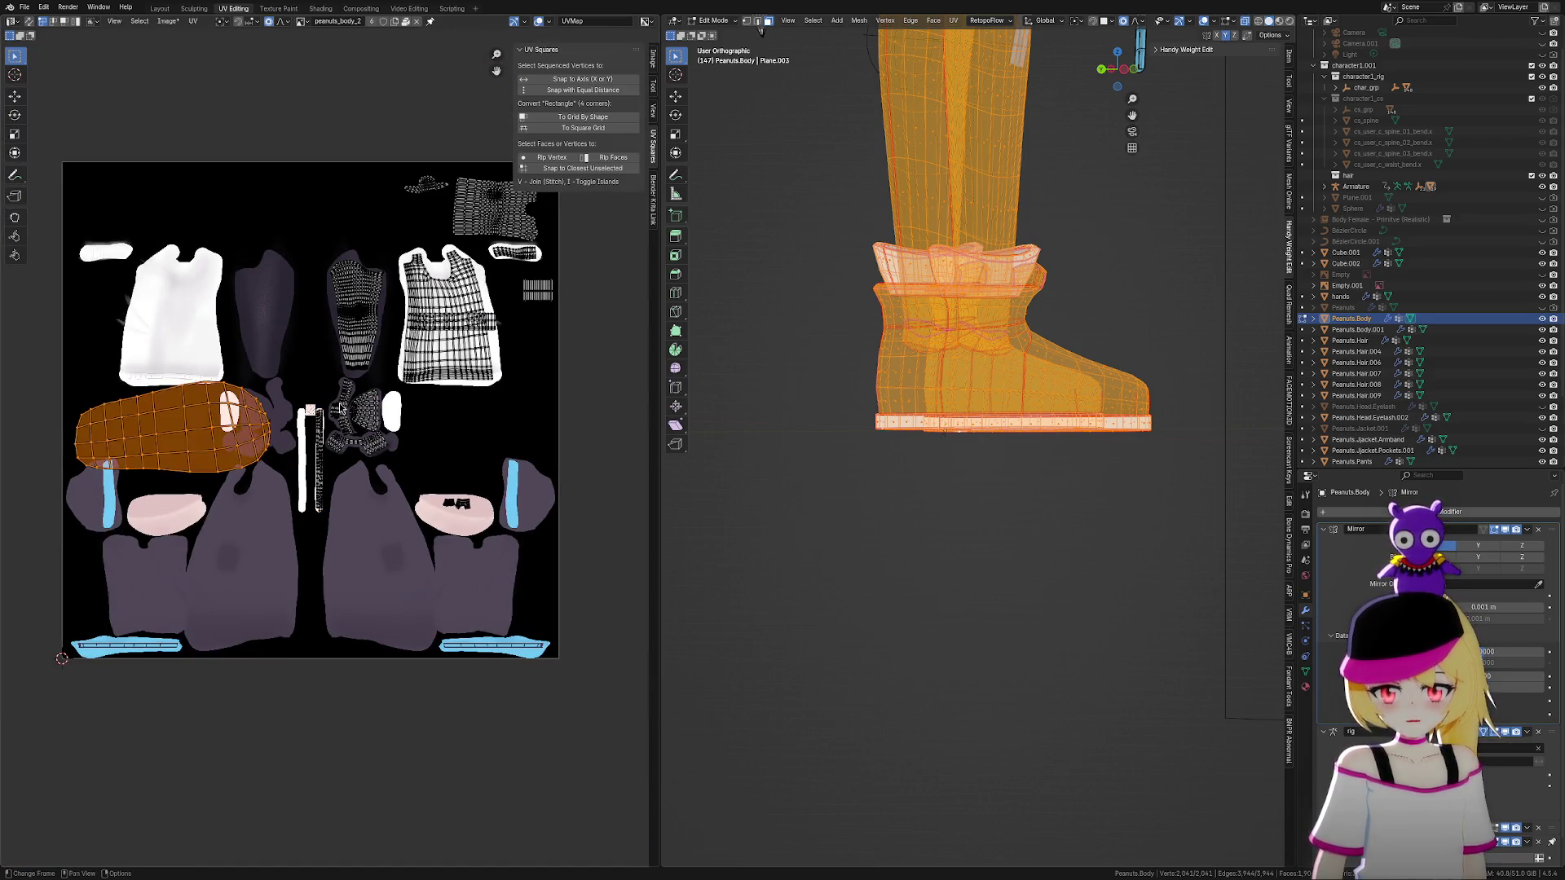
{"action": "type", "text": "r90"}
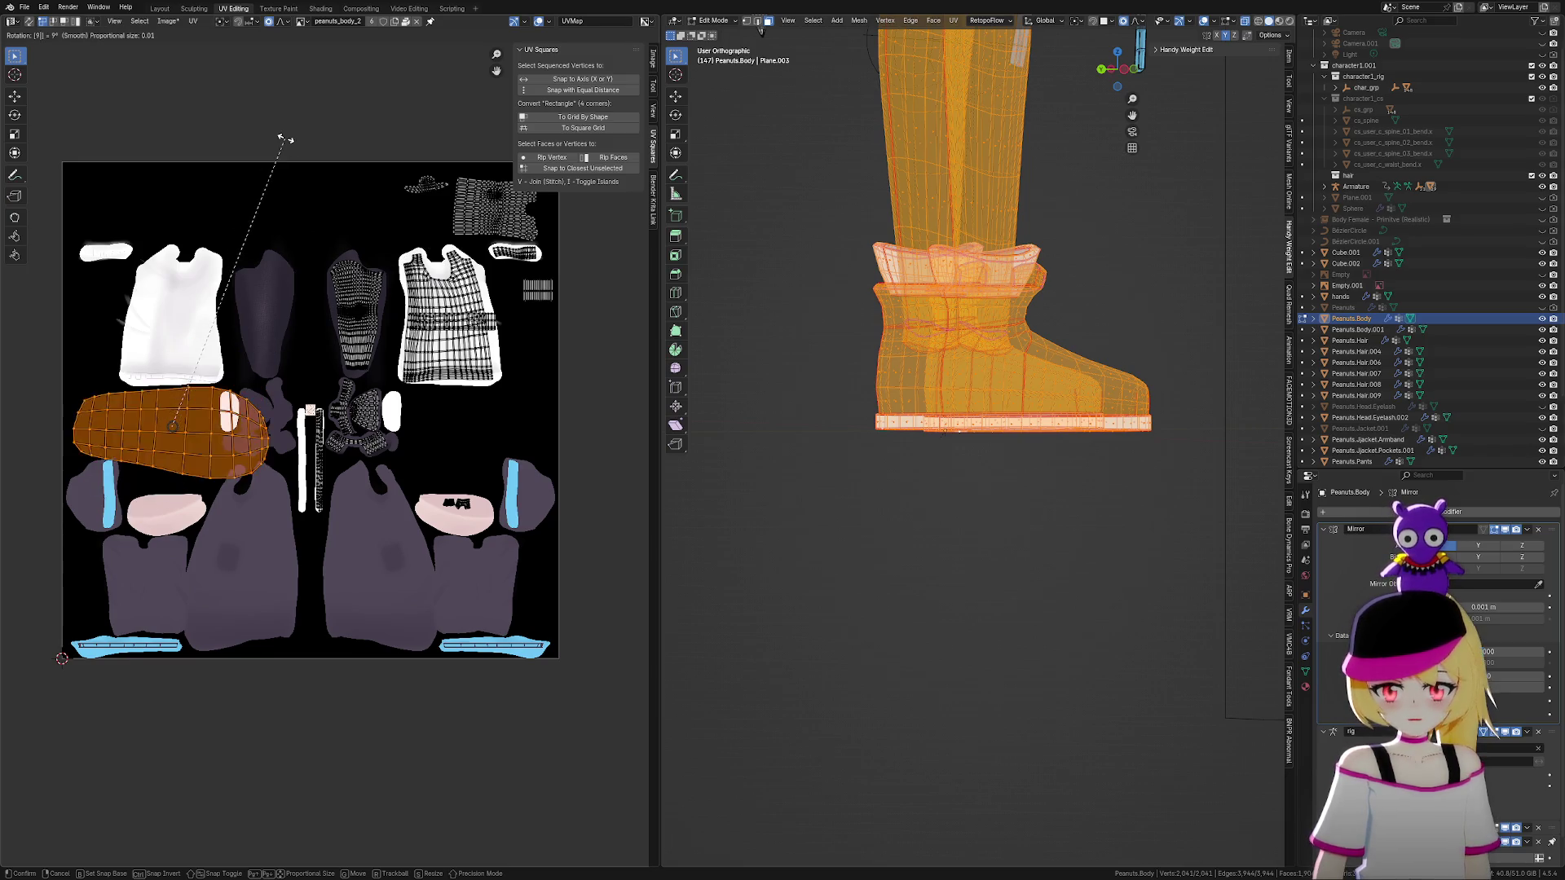
{"action": "key", "text": "Return"}
{"action": "key", "text": "s"}
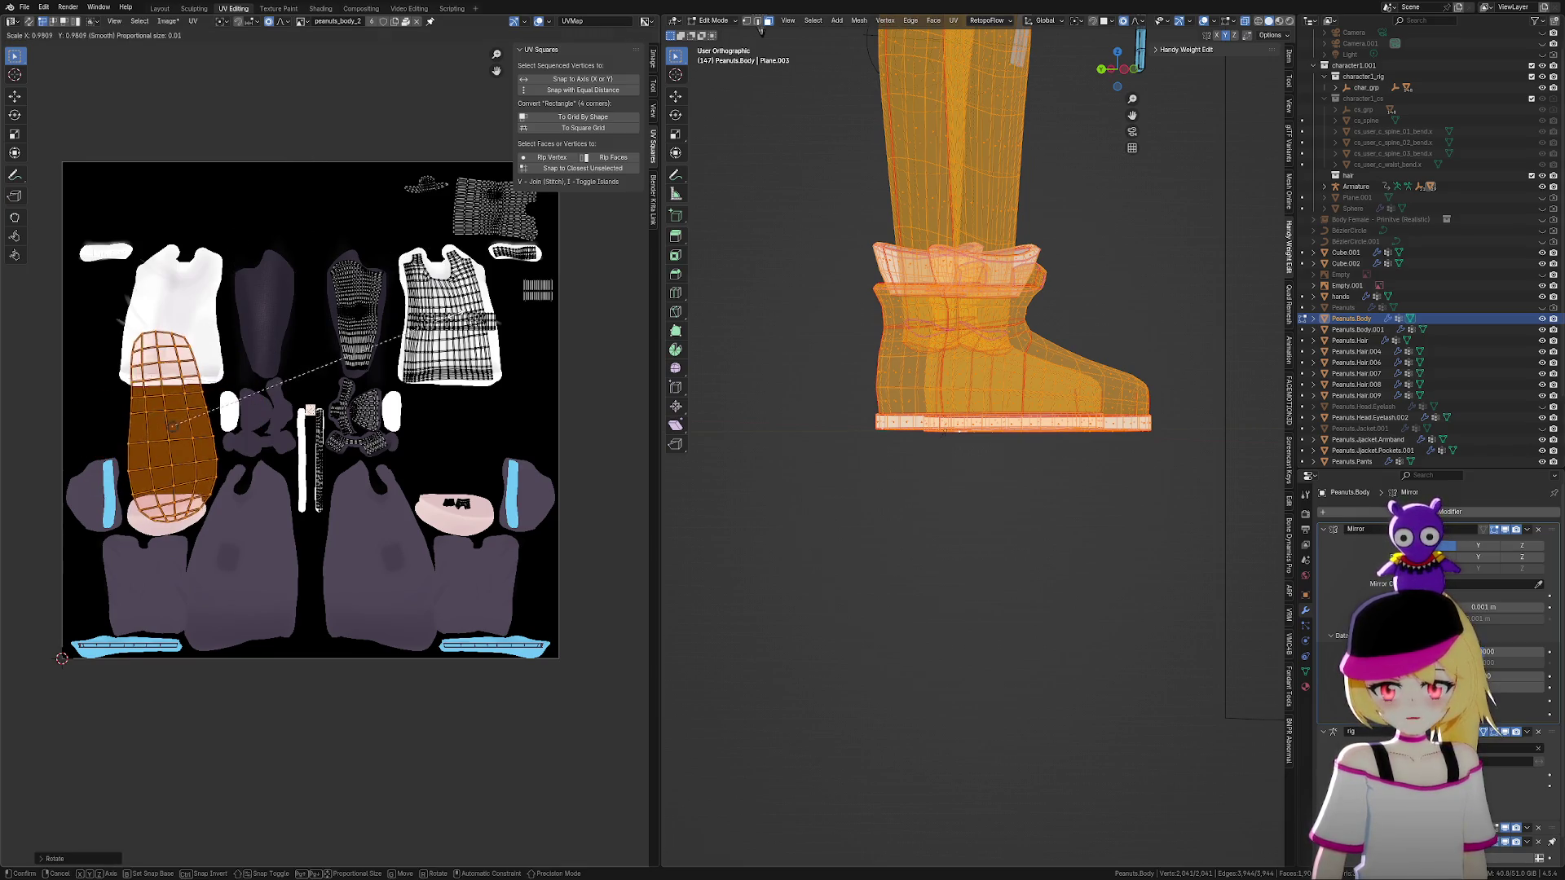
{"action": "left_click", "coordinate": [275, 444]}
{"action": "key", "text": "g"}
{"action": "left_click", "coordinate": [461, 428]}
Rotate and rescale the sole island, place it inside the white oval, then enlarge it slightly
{"action": "scroll", "coordinate": [460, 428], "scroll_direction": "up", "scroll_amount": 5}
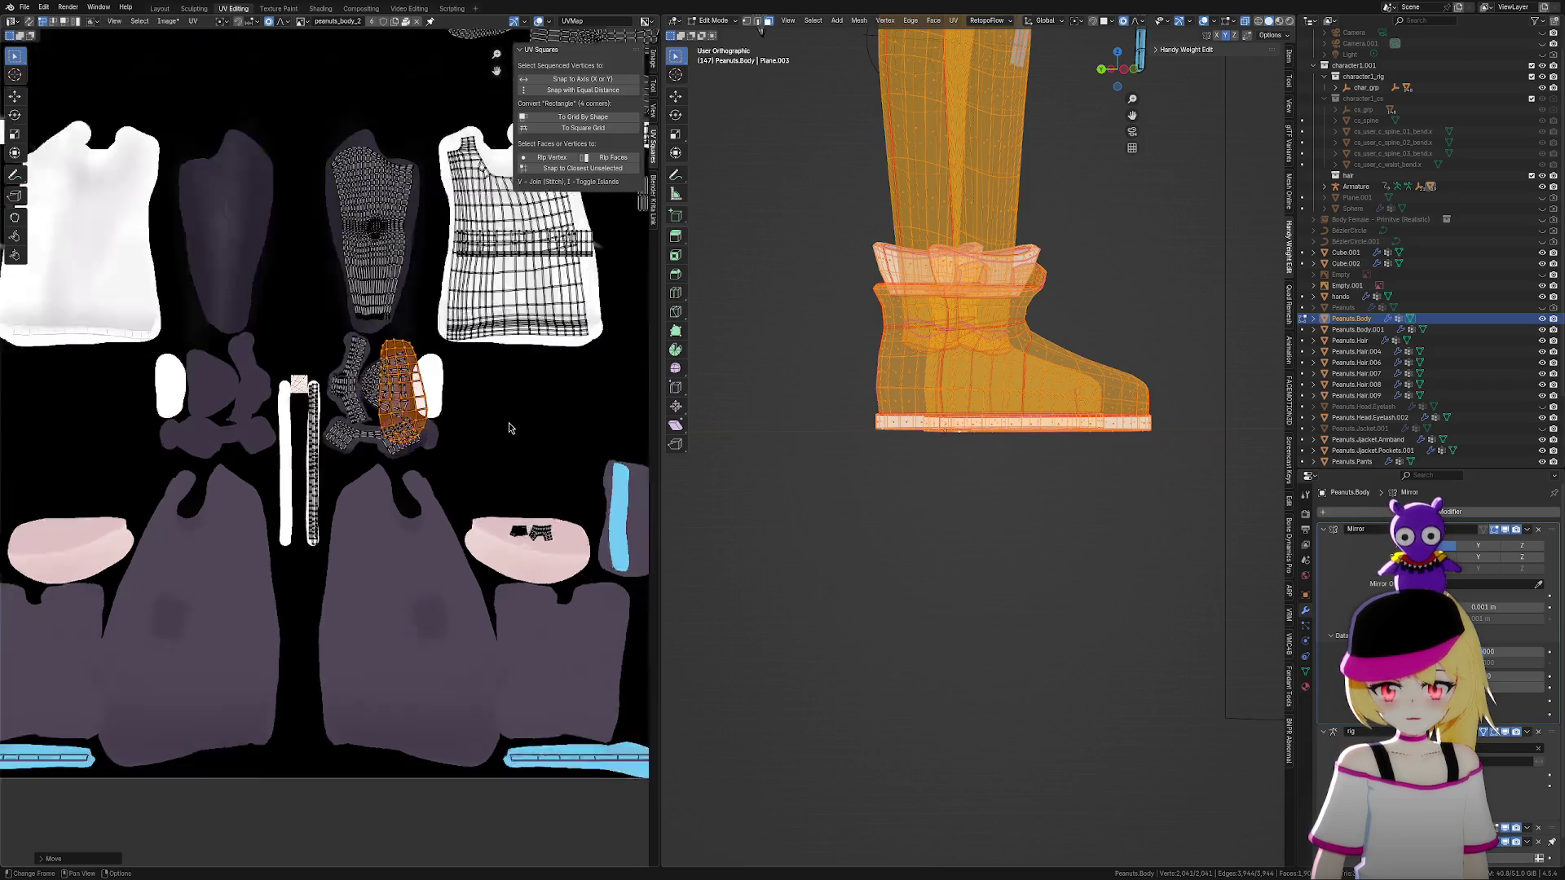
{"action": "key", "text": "r"}
{"action": "left_click", "coordinate": [259, 491]}
{"action": "key", "text": "s"}
{"action": "left_click", "coordinate": [342, 453]}
{"action": "scroll", "coordinate": [353, 314], "scroll_direction": "up", "scroll_amount": 5}
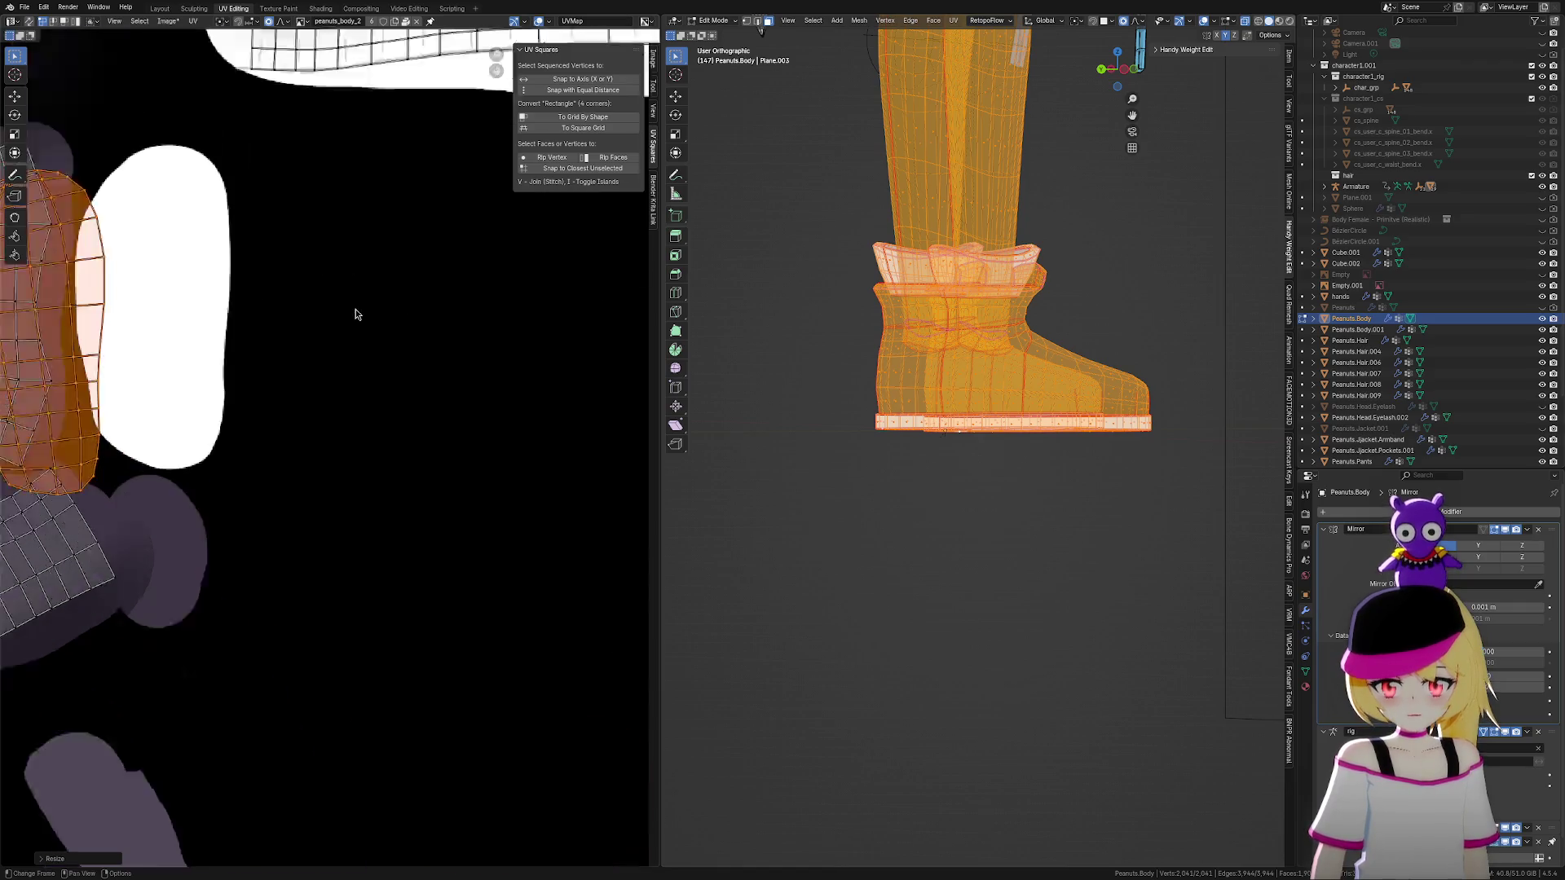
{"action": "key", "text": "s"}
{"action": "left_click", "coordinate": [485, 453]}
{"action": "key", "text": "g"}
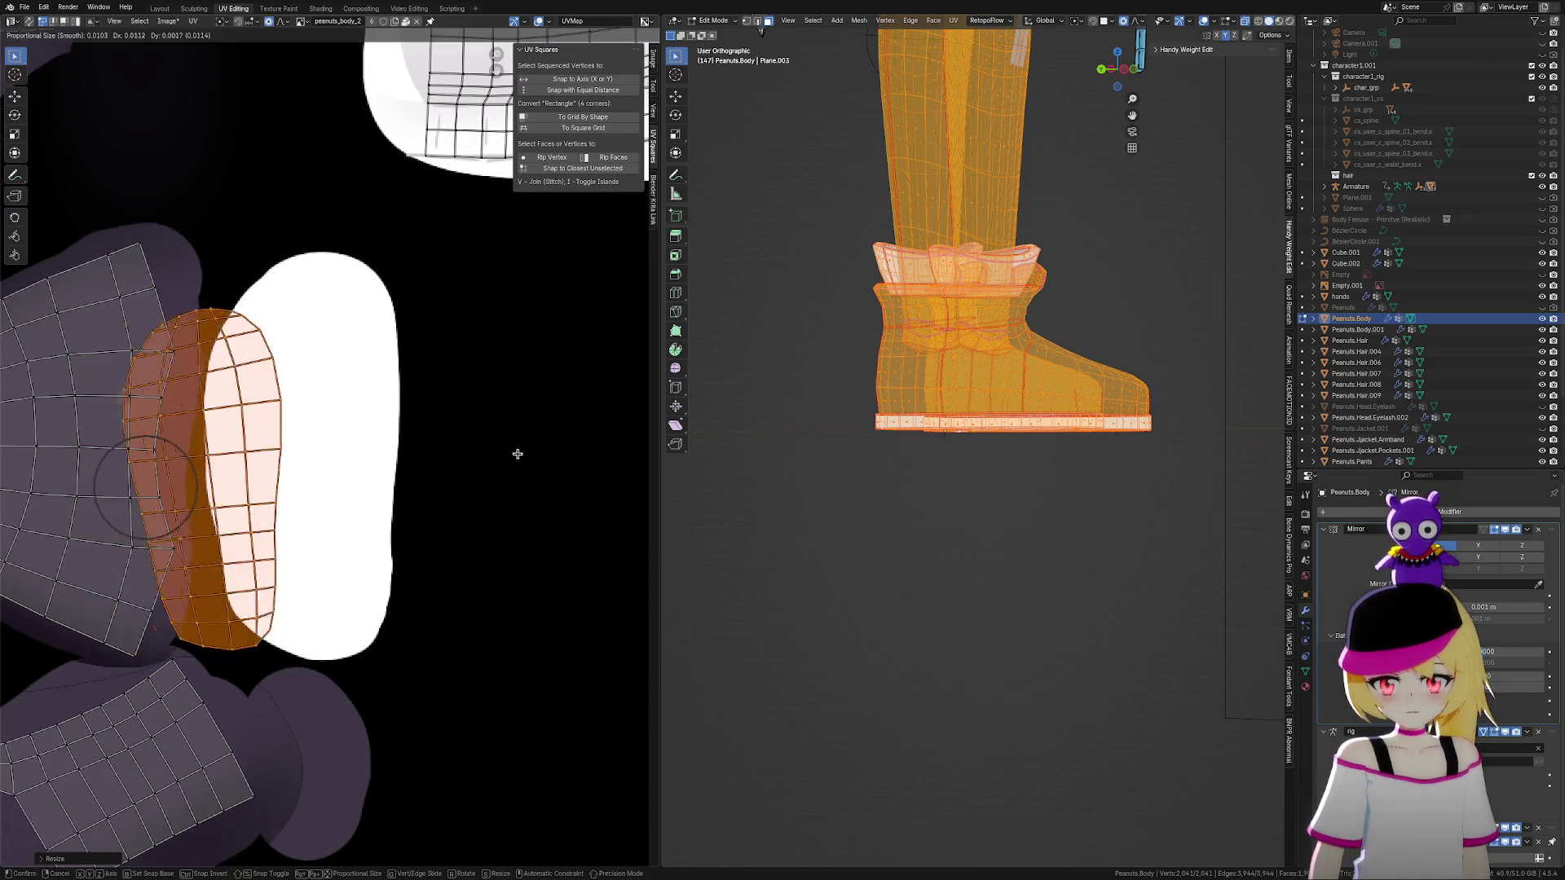
{"action": "left_click", "coordinate": [614, 443]}
{"action": "key", "text": "s"}
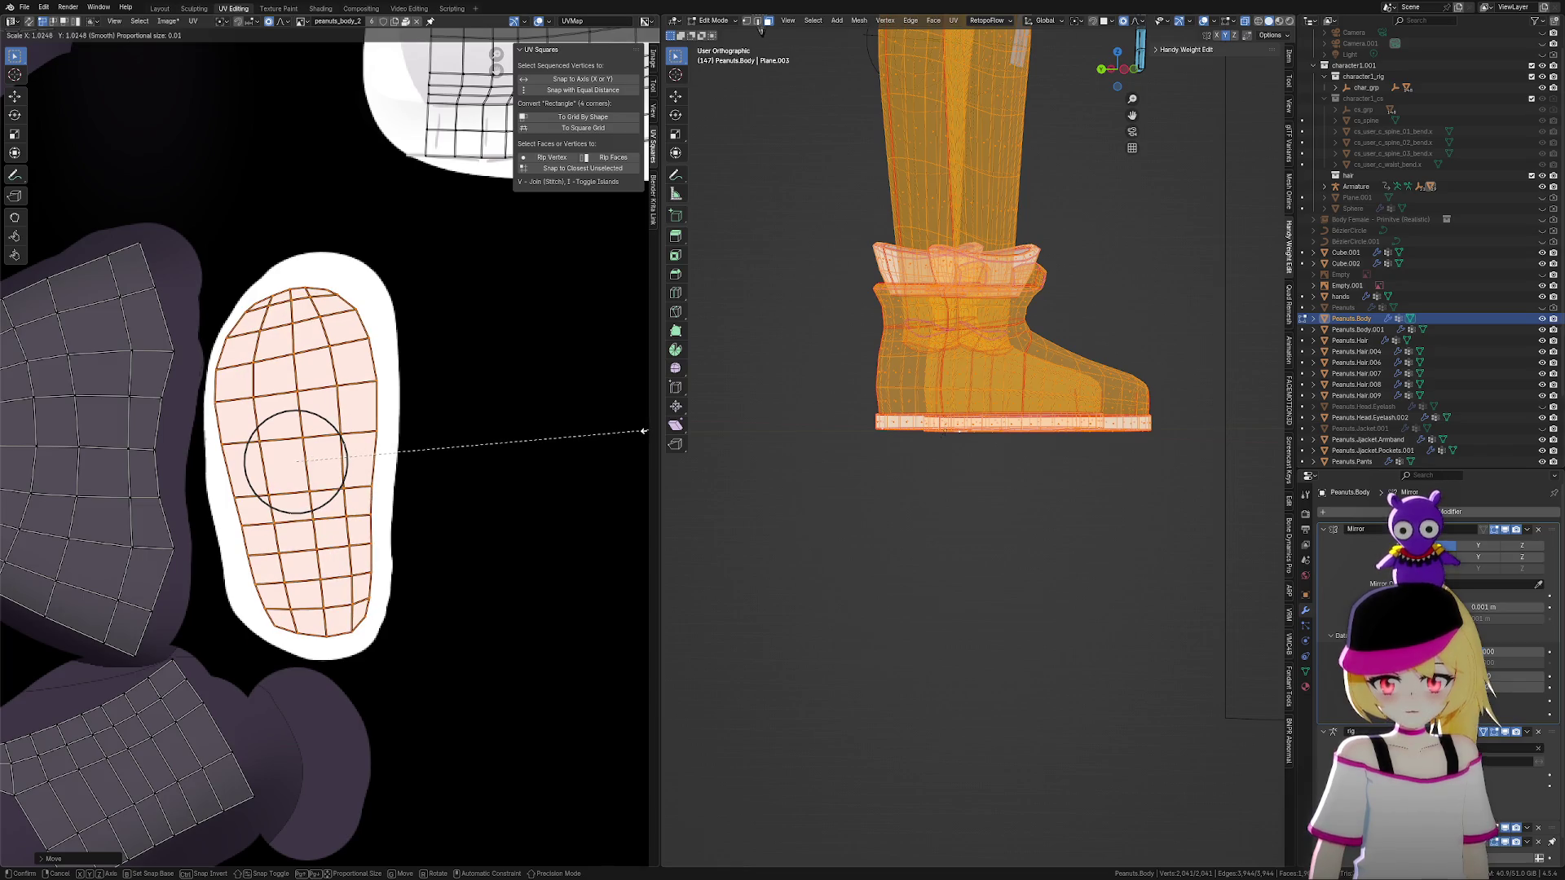
{"action": "left_click", "coordinate": [644, 432]}
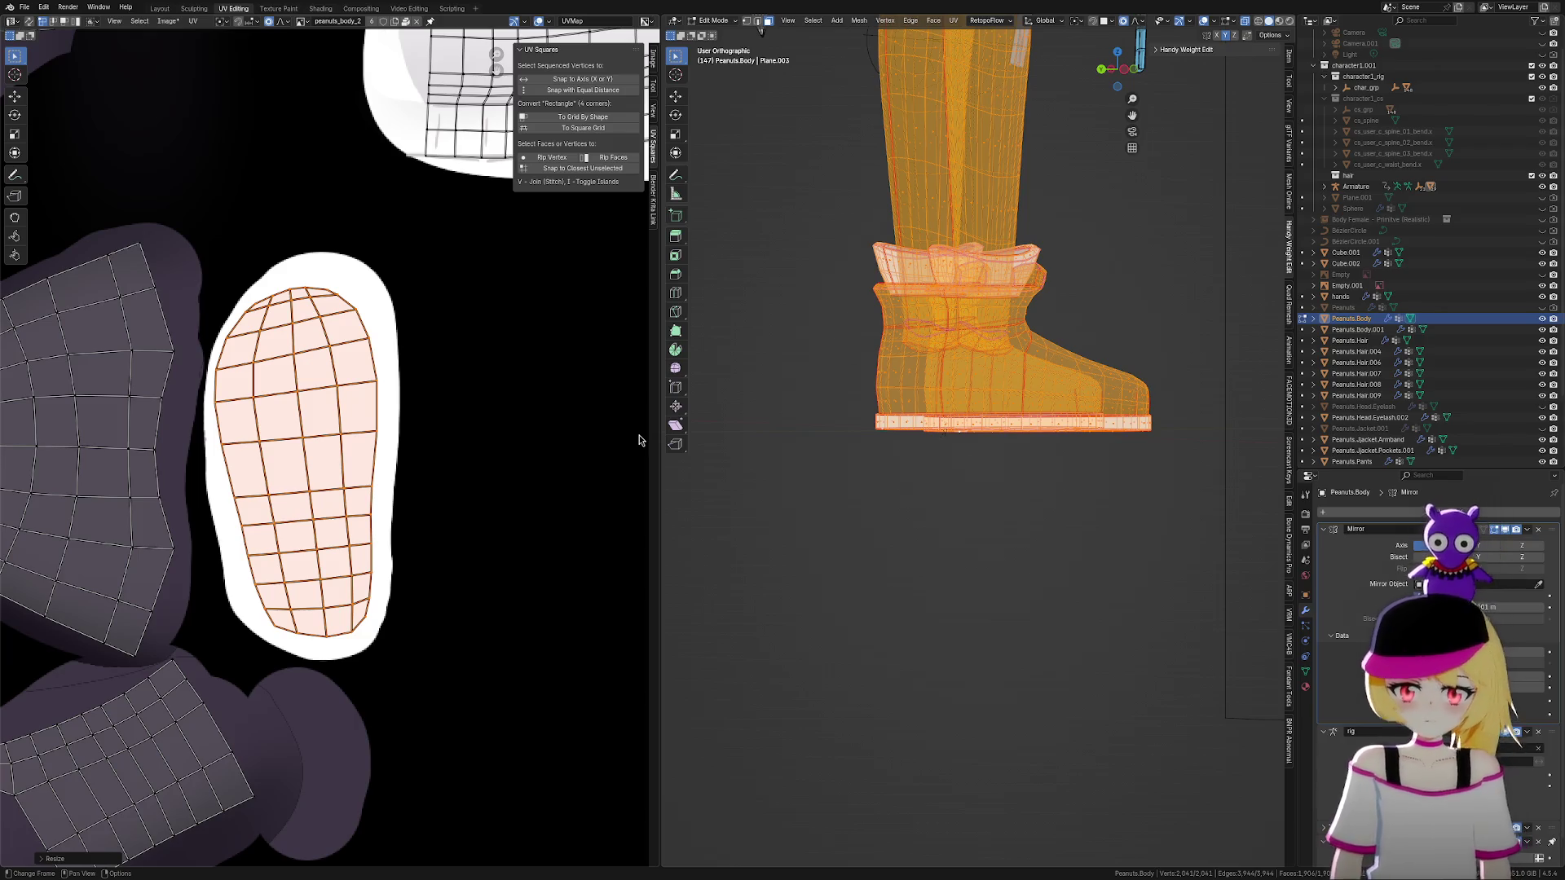
Tilt and reposition the sole island so it matches the white oval's outline
{"action": "middle_click_drag", "start_coordinate": [468, 453], "coordinate": [501, 465]}
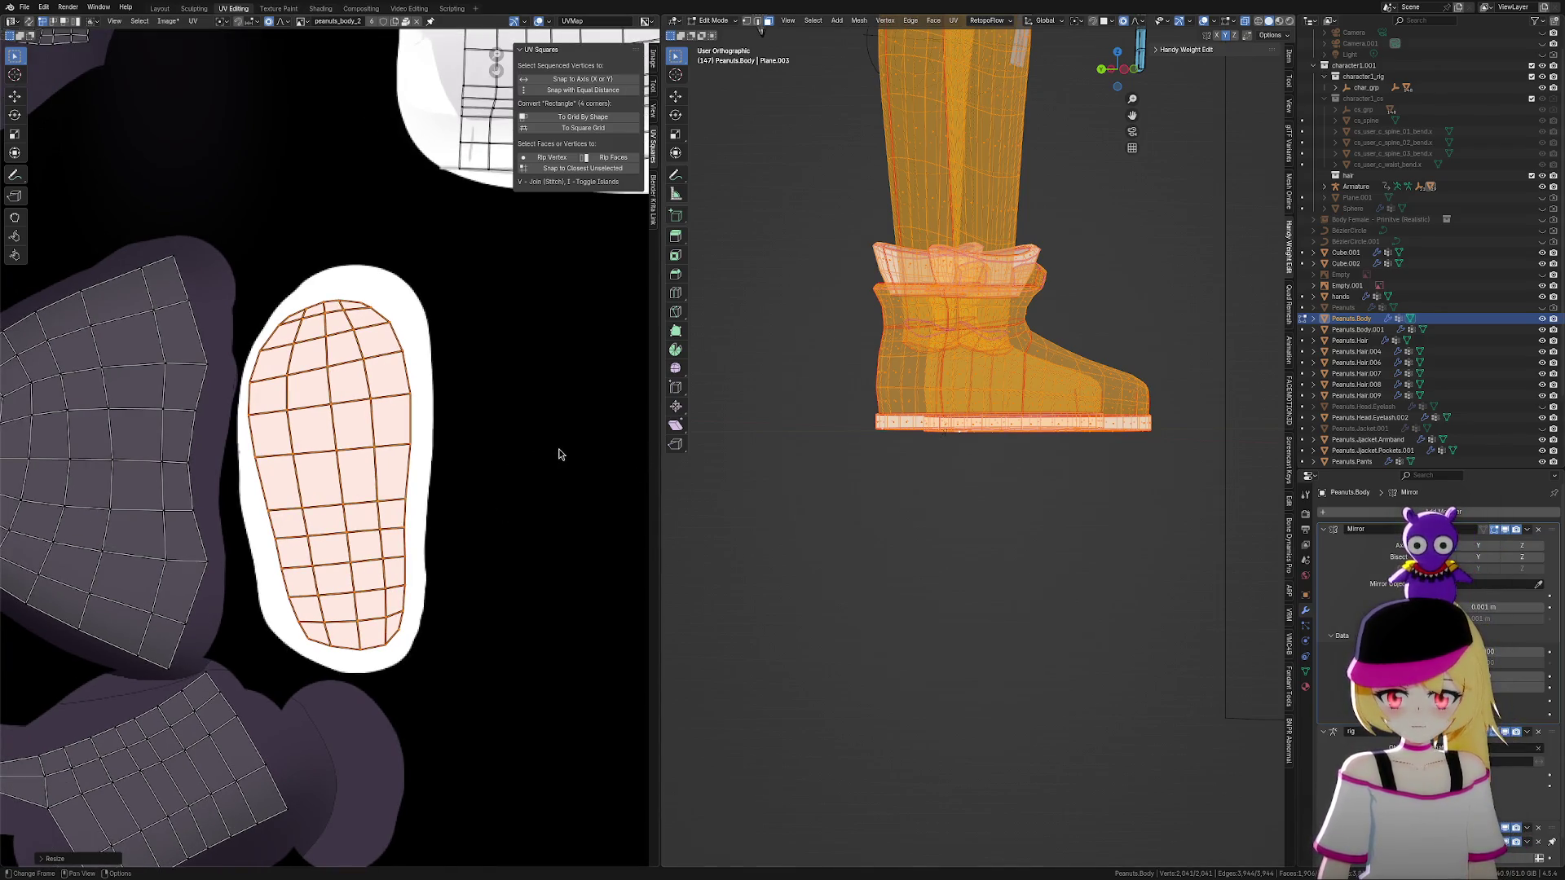
{"action": "key", "text": "r"}
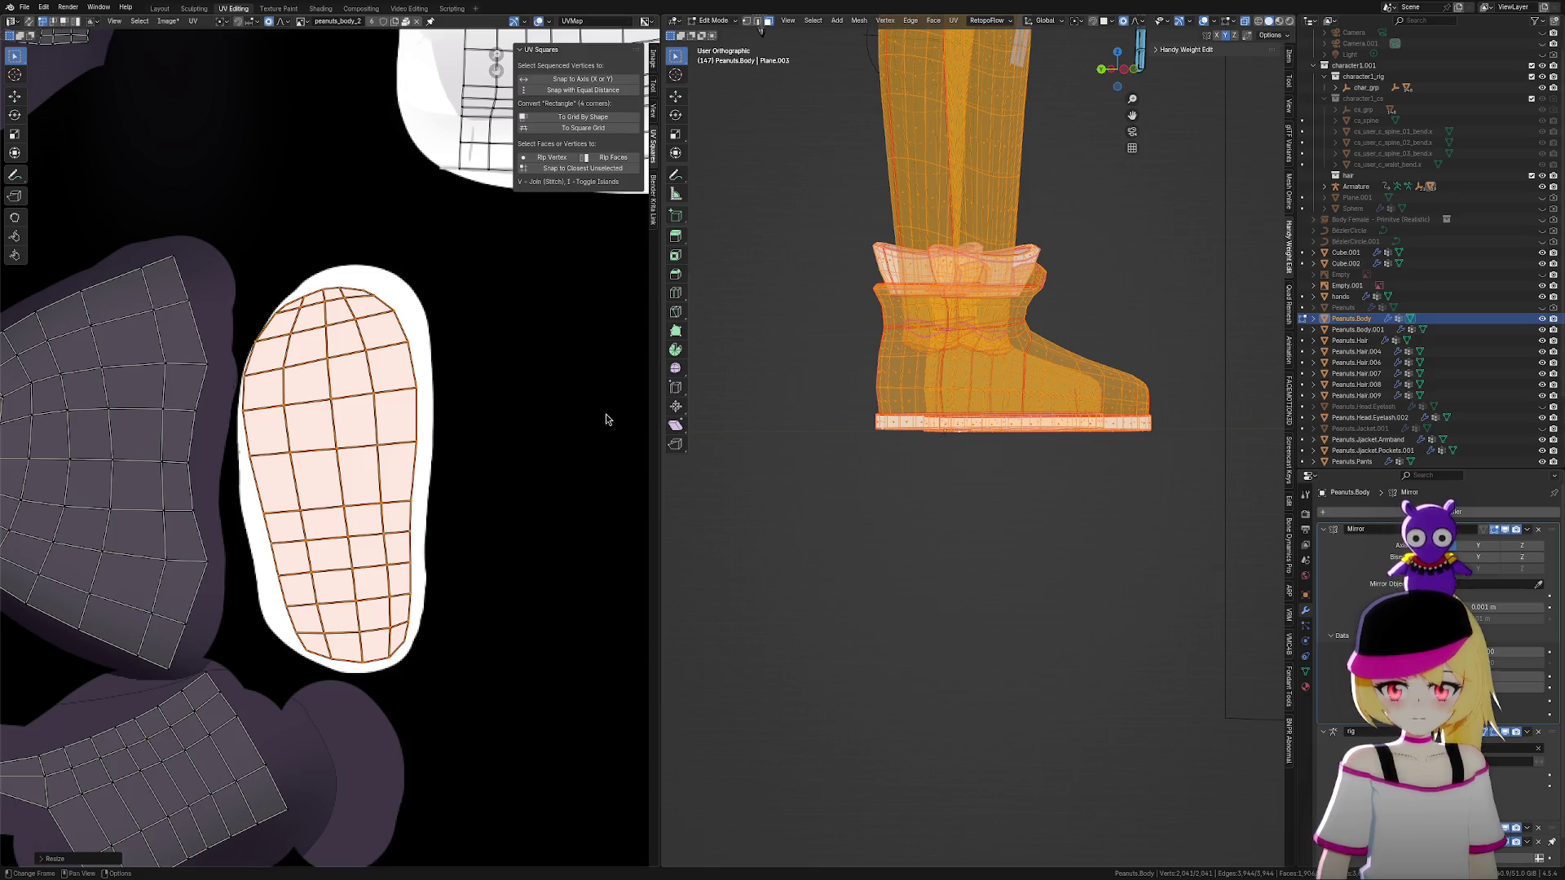
{"action": "left_click", "coordinate": [13, 414]}
{"action": "key", "text": "g"}
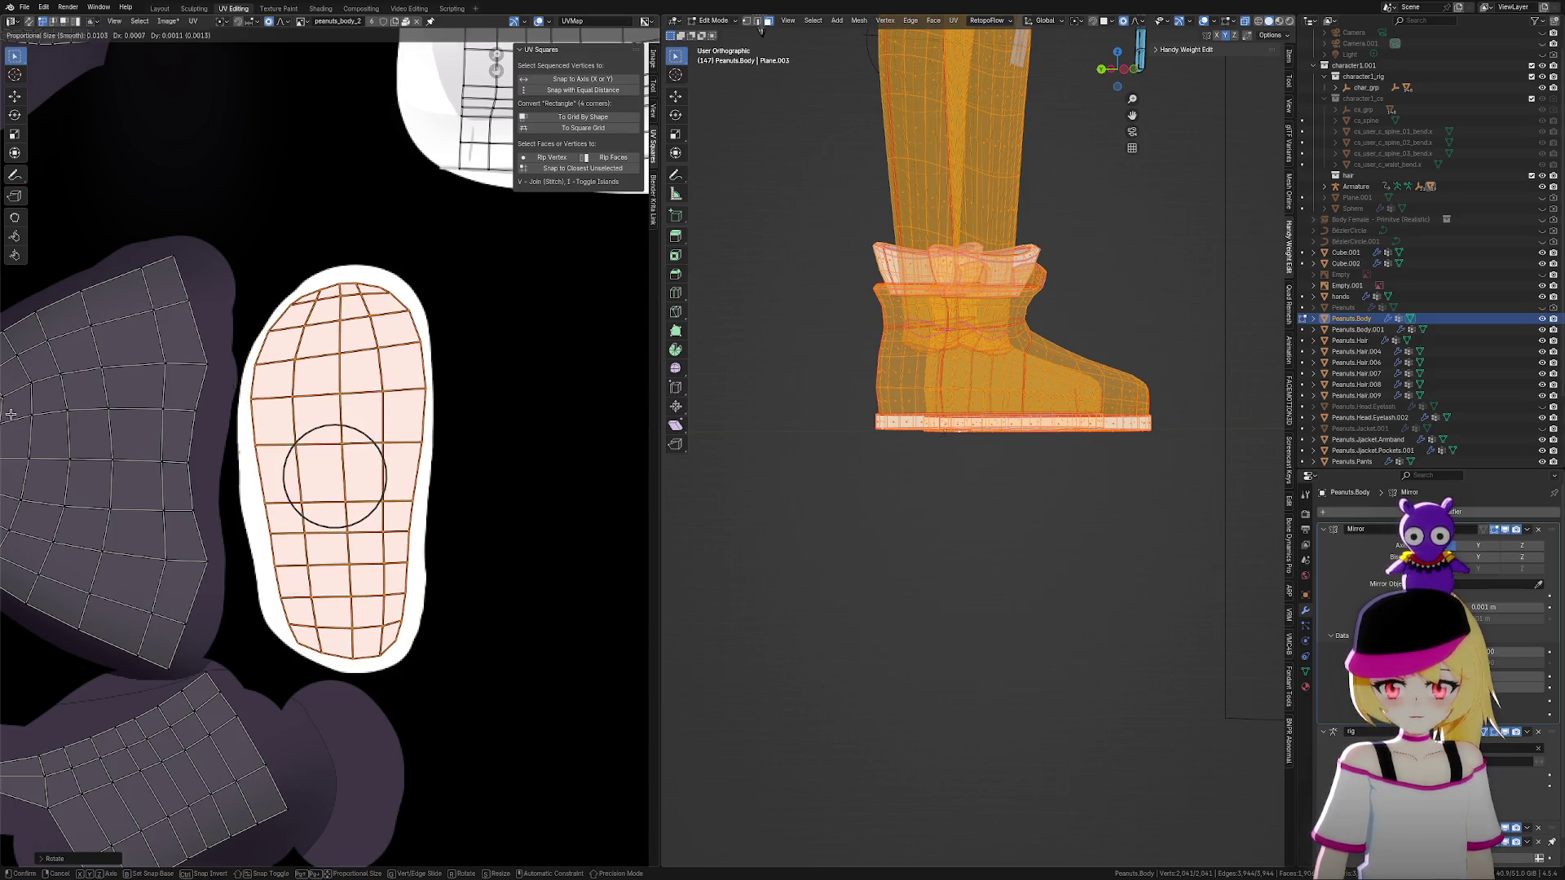
{"action": "left_click", "coordinate": [12, 413]}
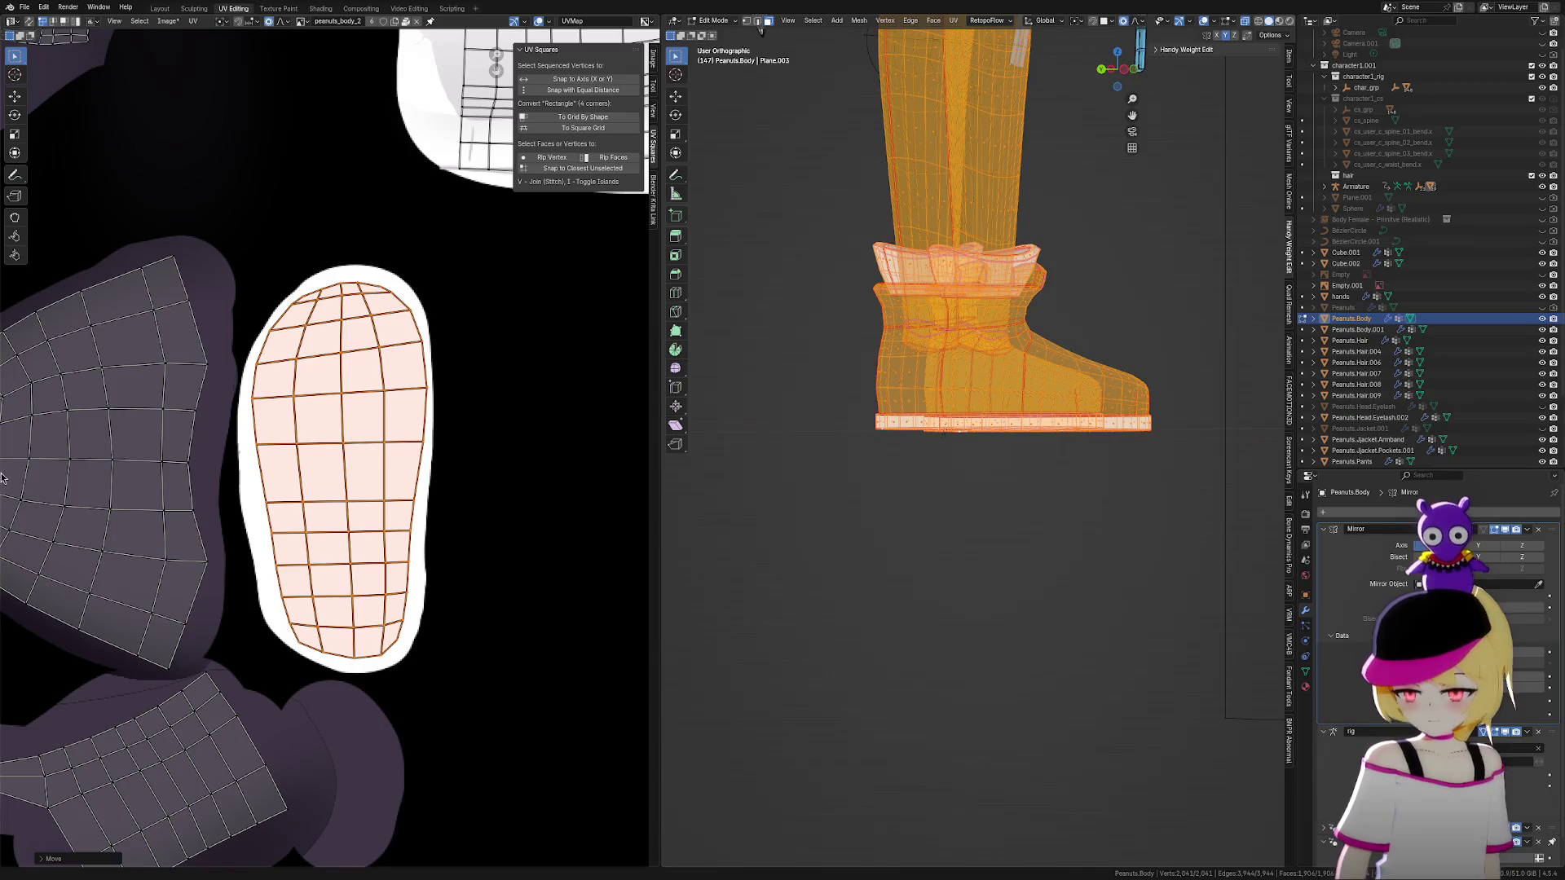
{"action": "scroll", "coordinate": [454, 471], "scroll_direction": "down", "scroll_amount": 5}
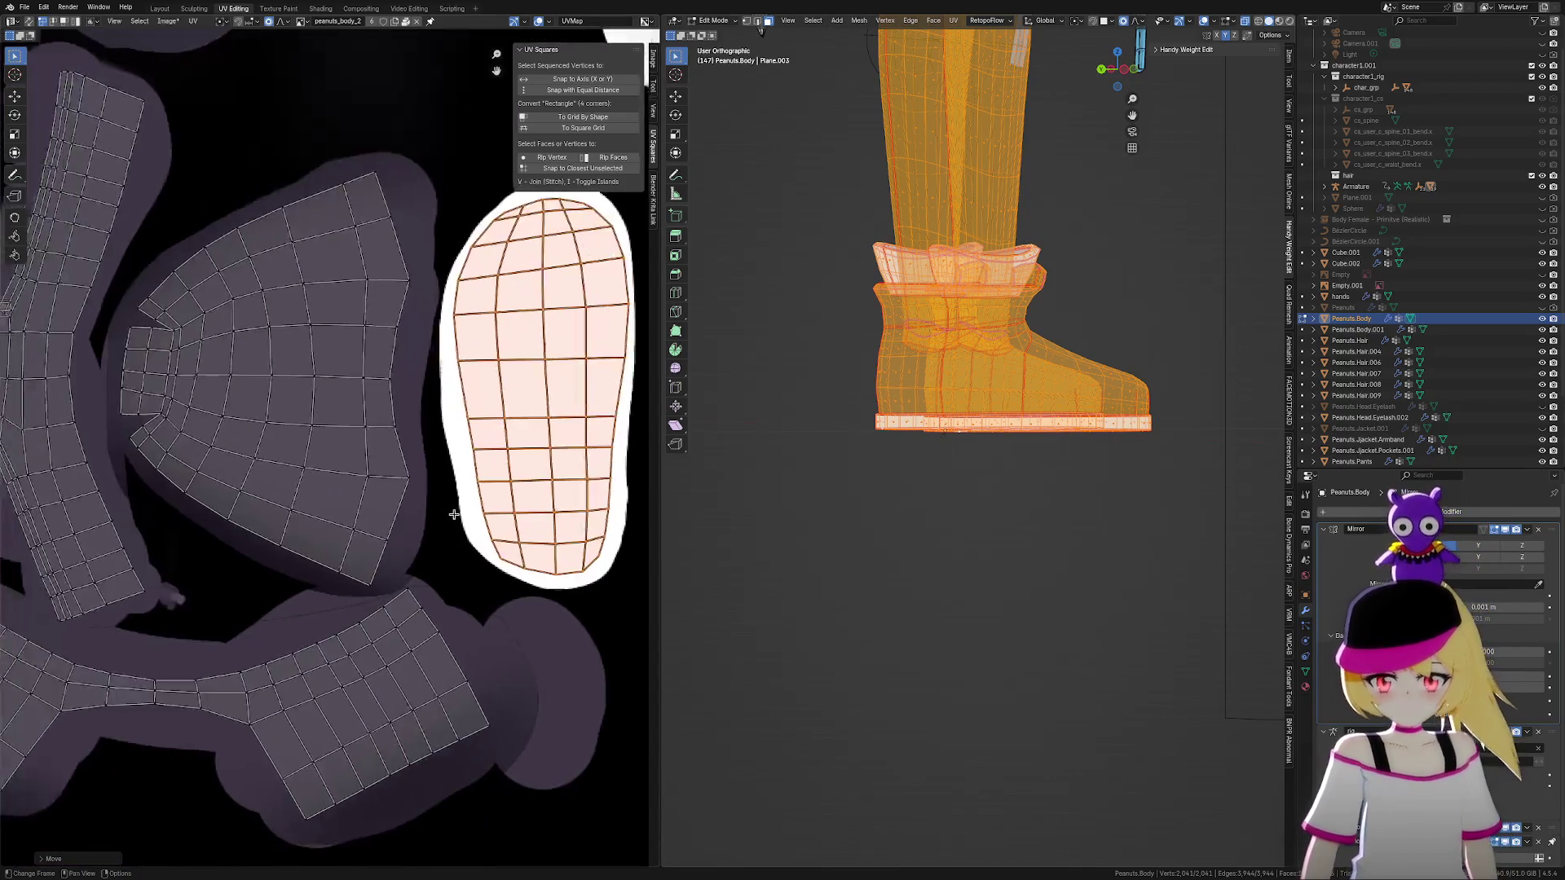
Select the long rim strip island and resize and shift it with proportional editing
{"action": "scroll", "coordinate": [105, 587], "scroll_direction": "up", "scroll_amount": 6}
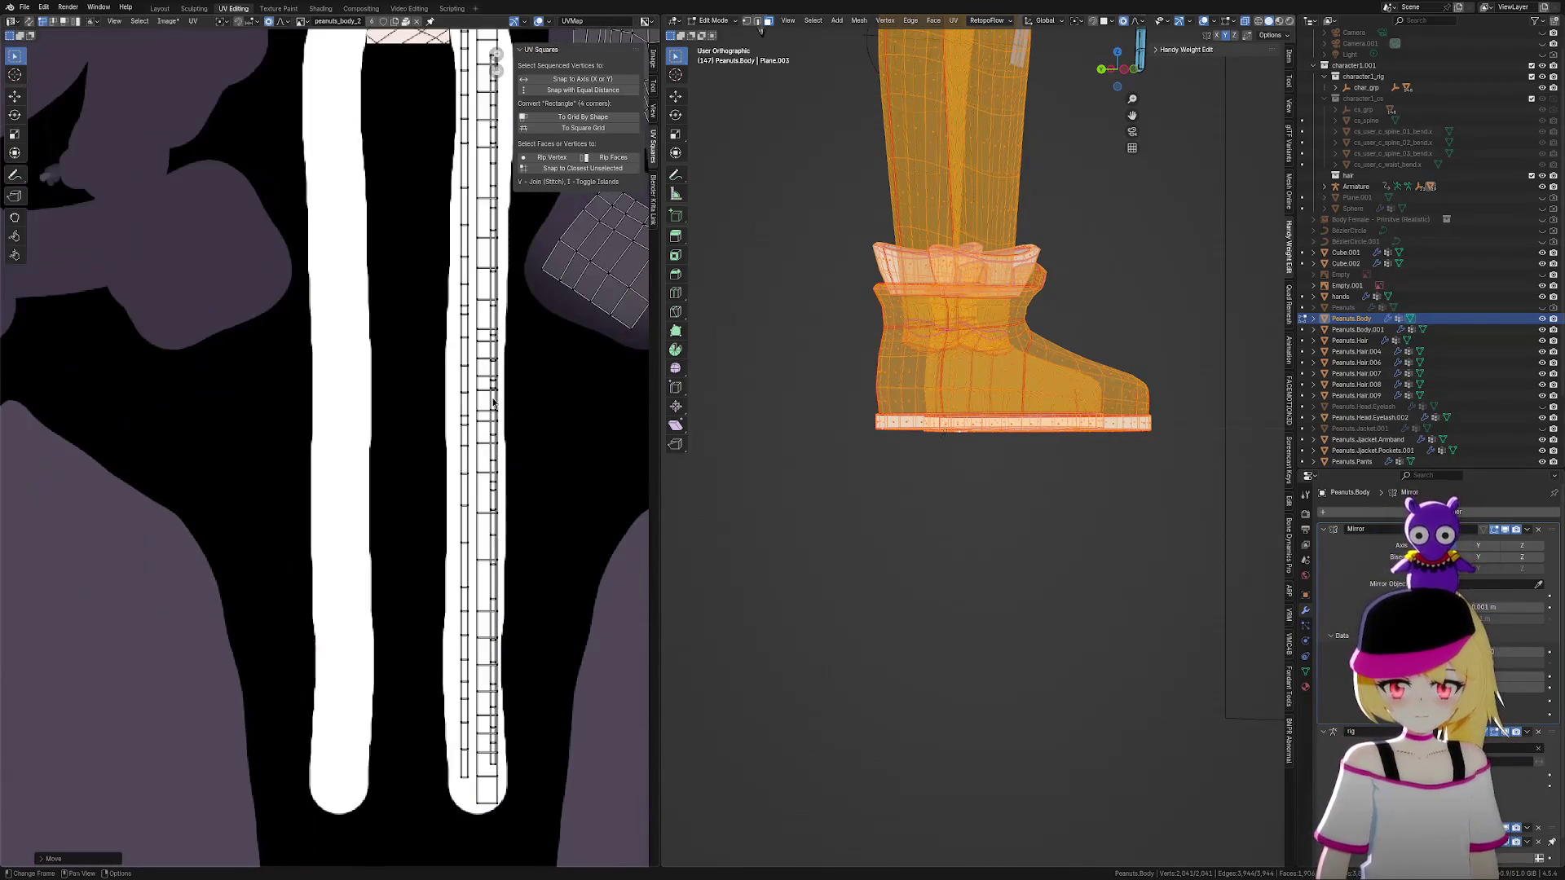
{"action": "scroll", "coordinate": [417, 582], "scroll_direction": "down", "scroll_amount": 2}
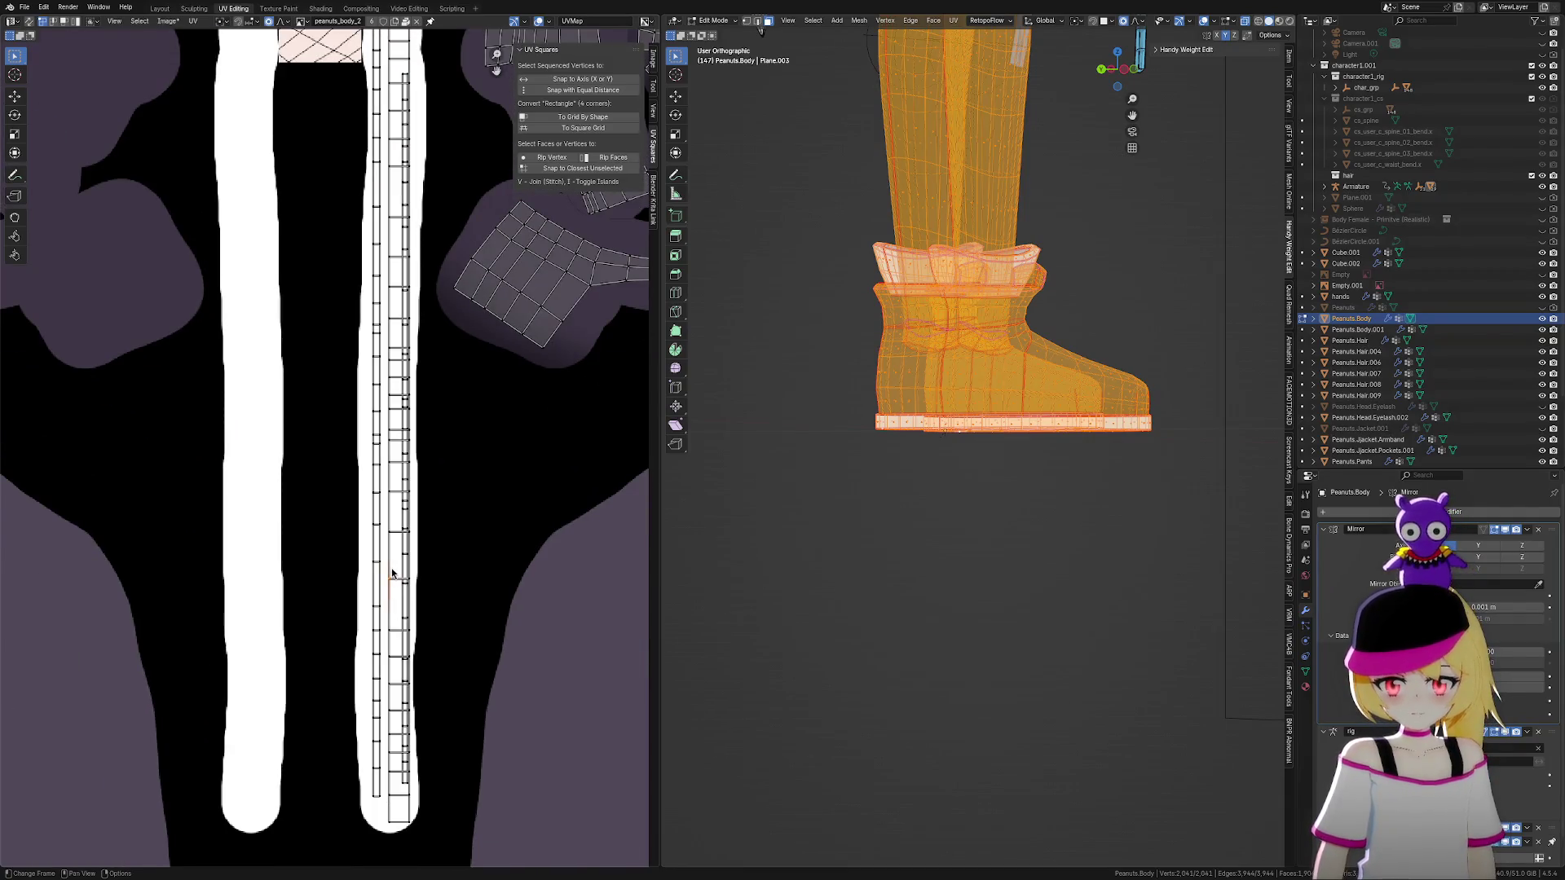
{"action": "key", "text": "ctrl+l"}
{"action": "key", "text": "KP_Decimal"}
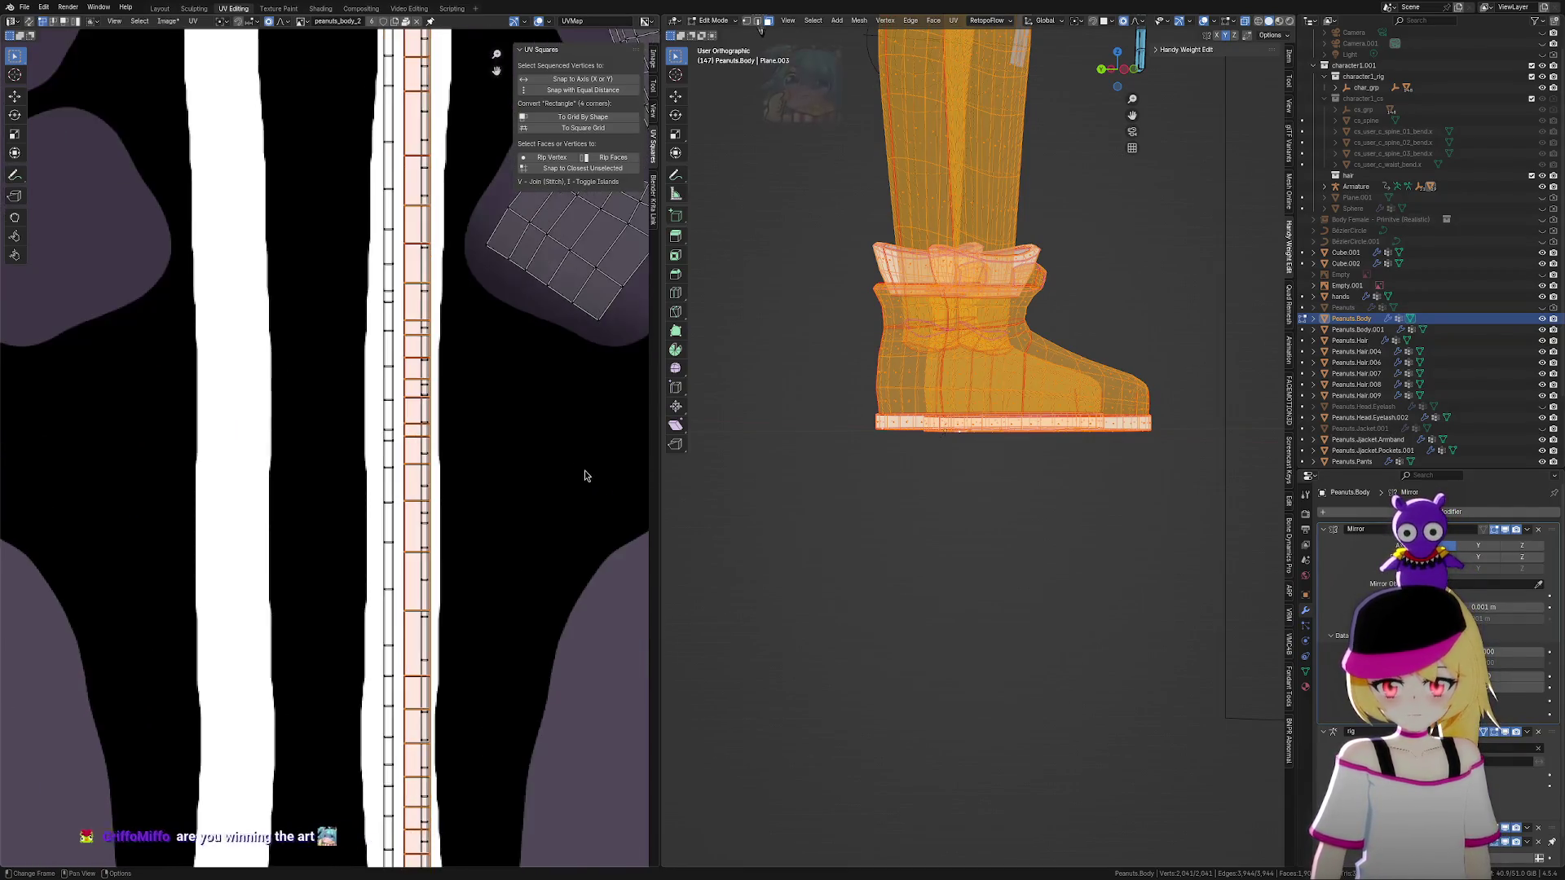
{"action": "key", "text": "s"}
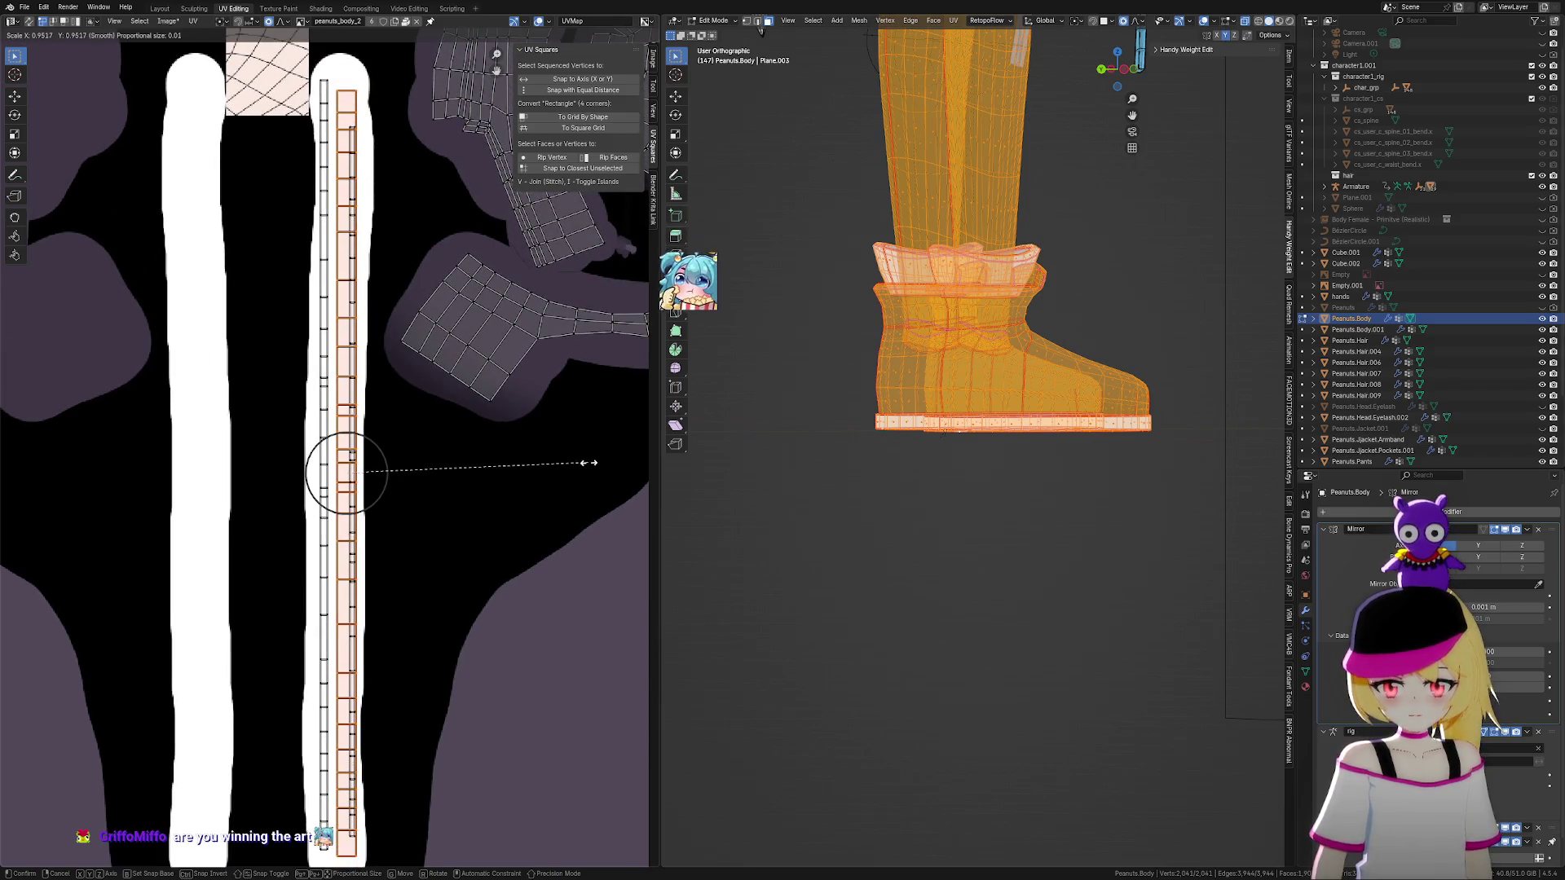
{"action": "left_click", "coordinate": [587, 465]}
{"action": "key", "text": "g"}
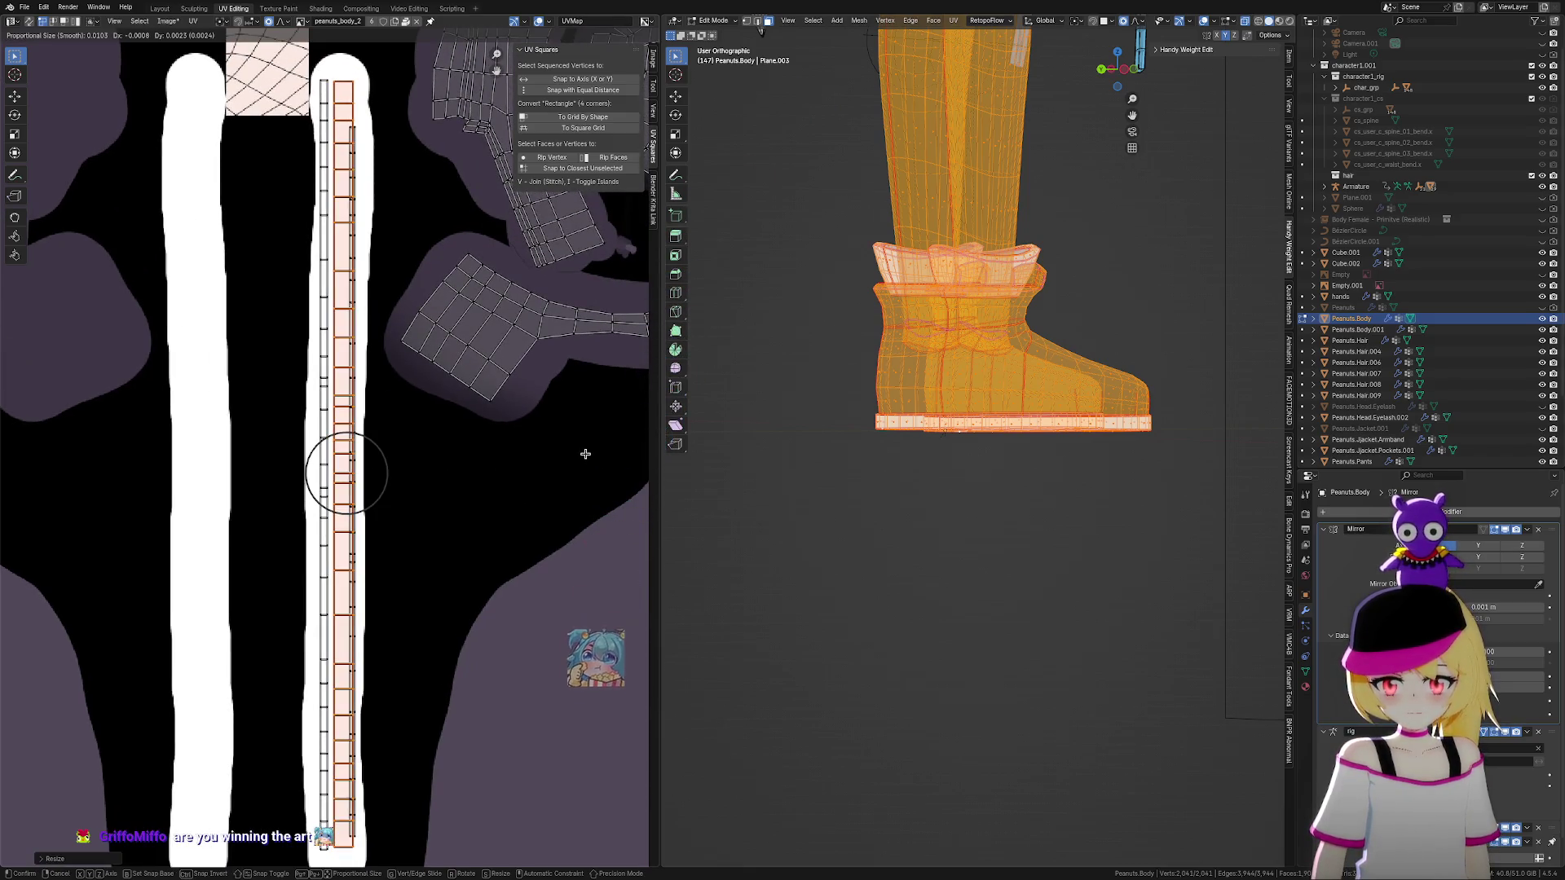
{"action": "left_click", "coordinate": [588, 457]}
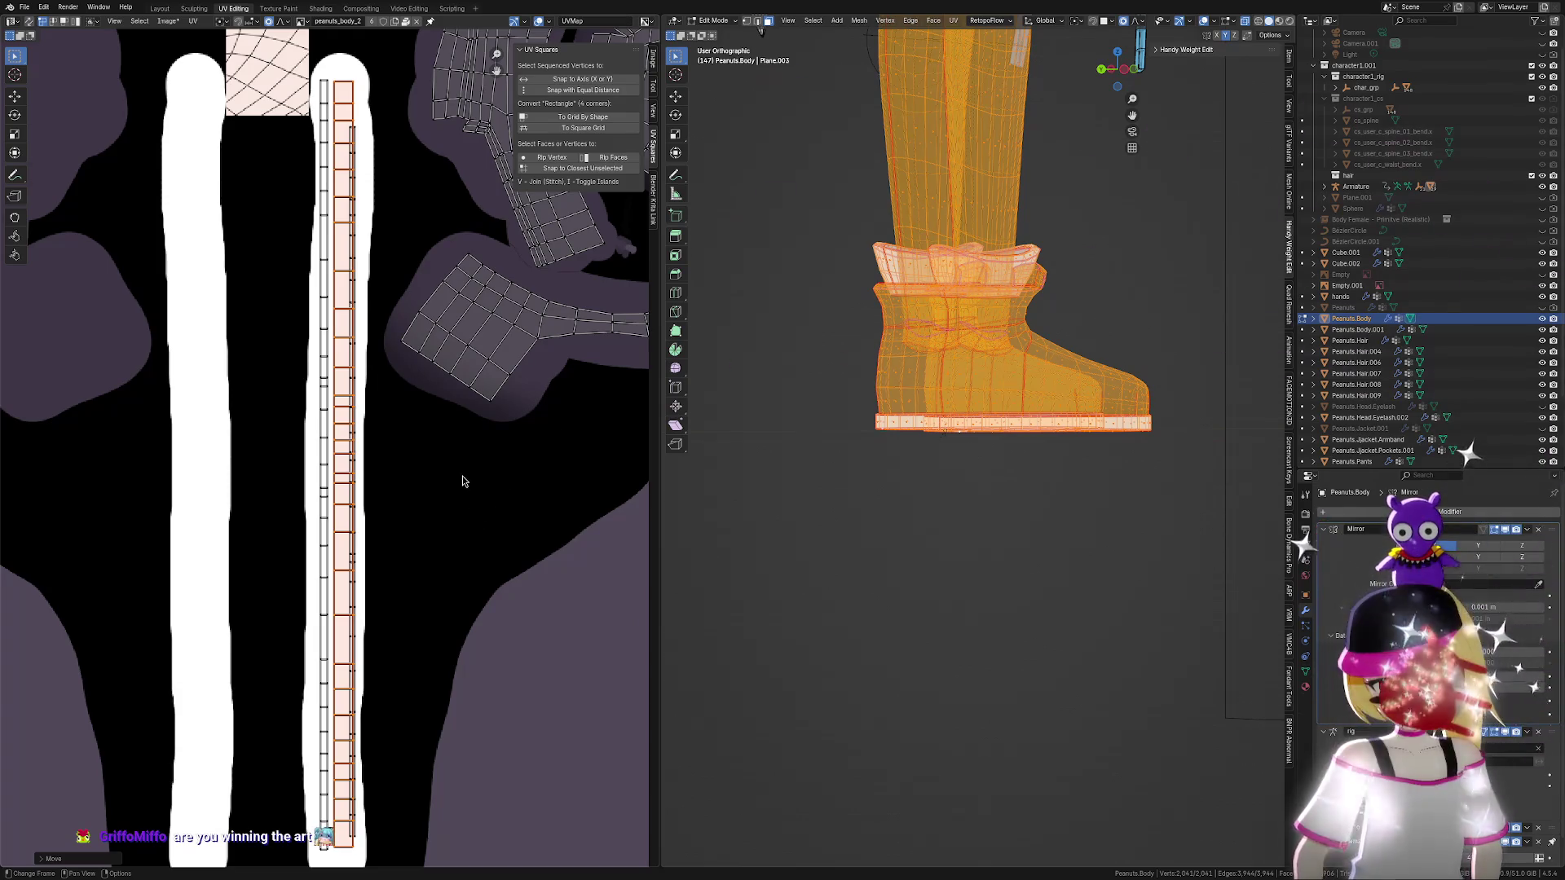
Adjust the strip's right edge loop to lie along the white vertical stripe
{"action": "left_click", "coordinate": [353, 116], "text": "alt"}
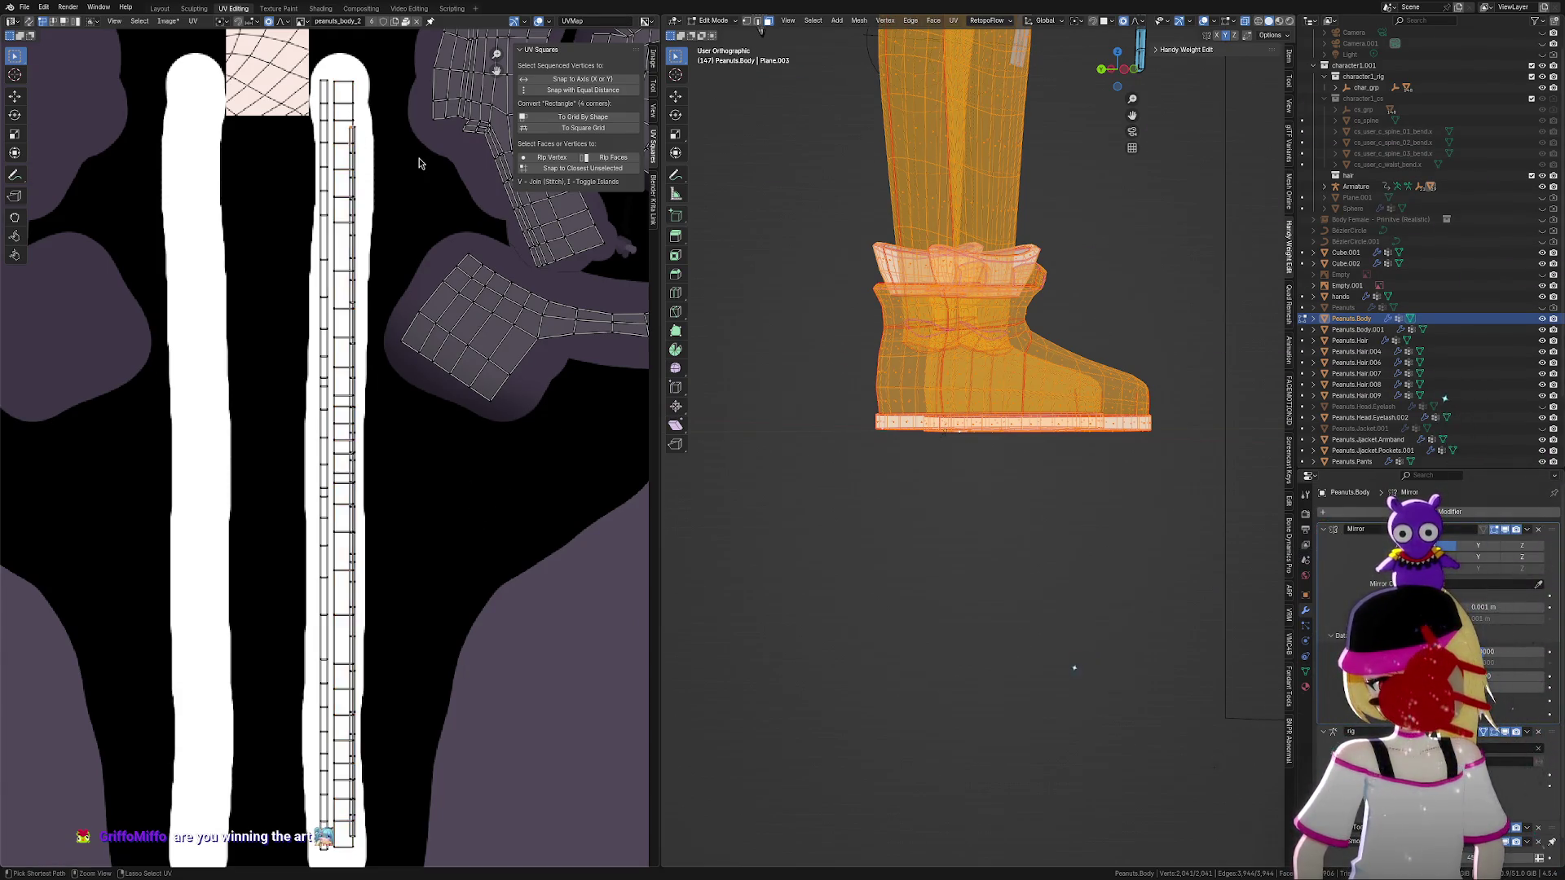
{"action": "key", "text": "s"}
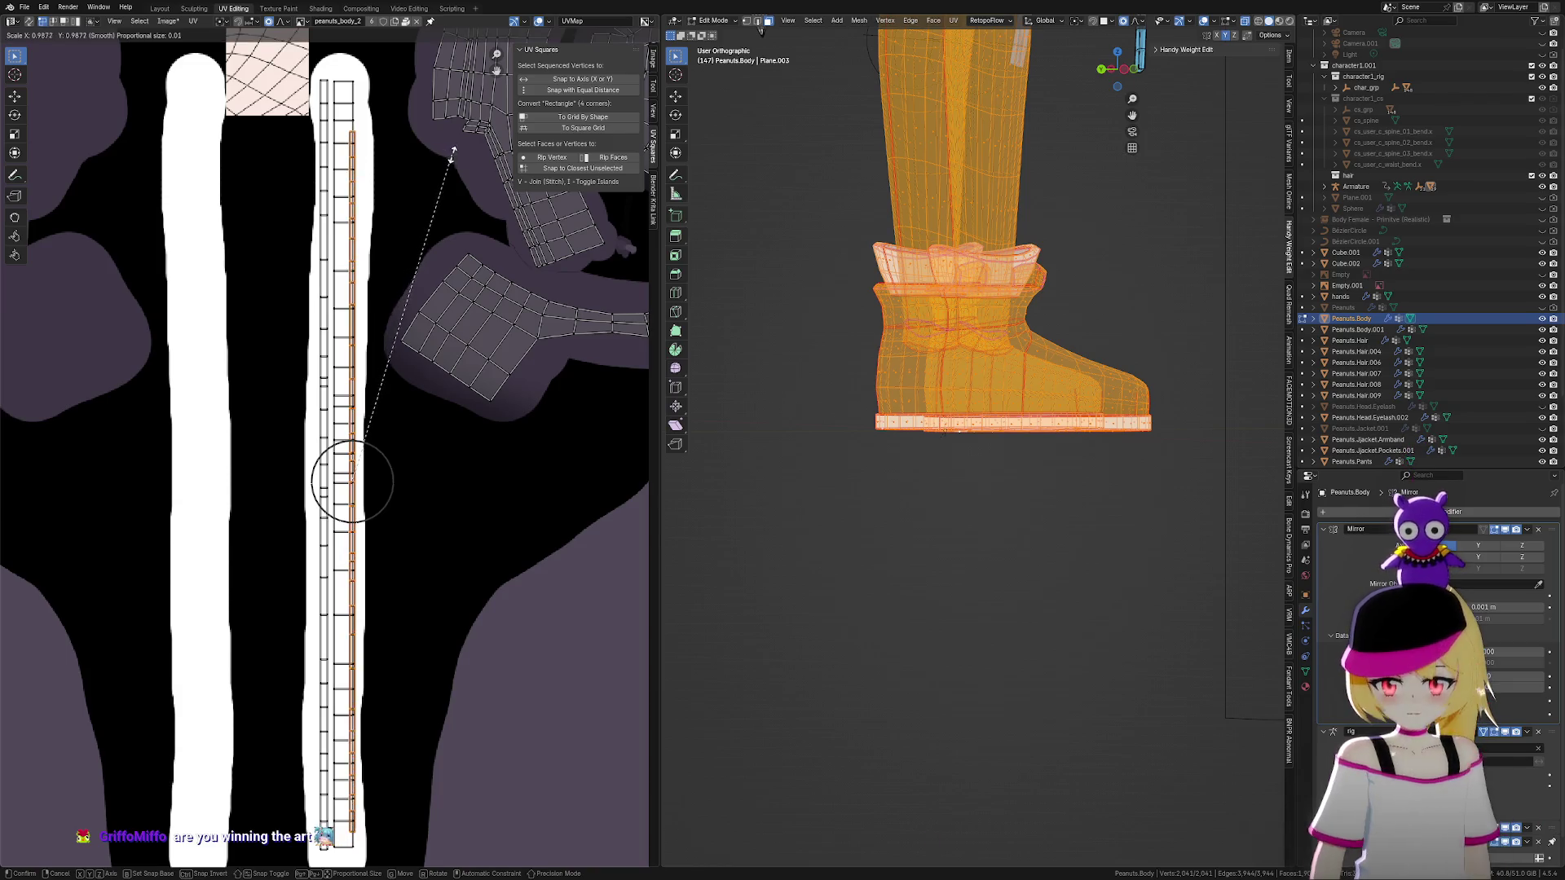
{"action": "key", "text": "g"}
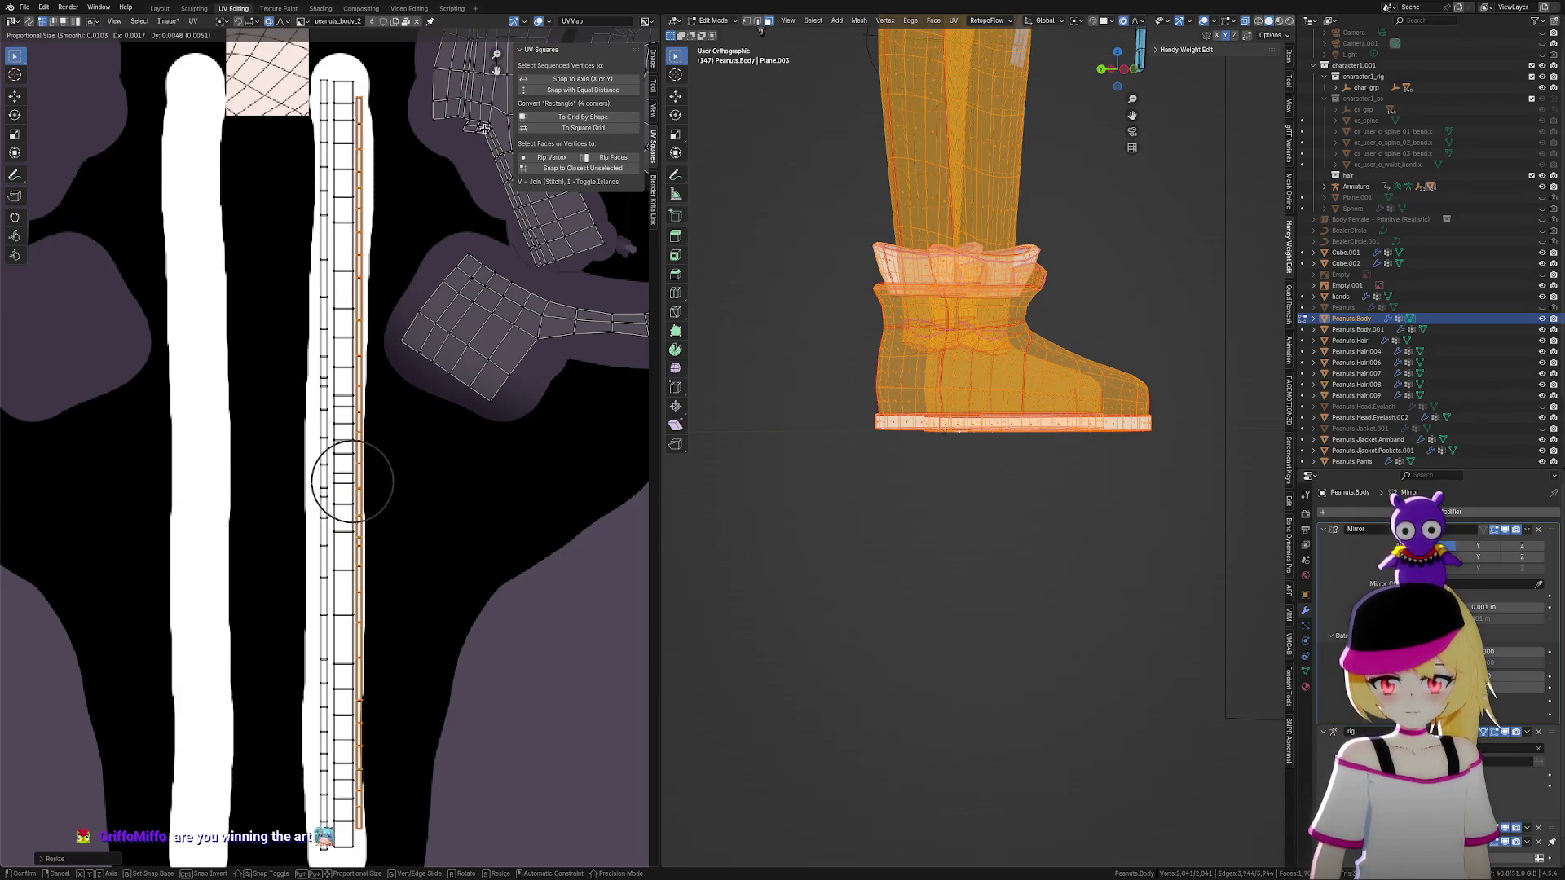
{"action": "left_click", "coordinate": [495, 124]}
{"action": "key", "text": "s"}
{"action": "left_click", "coordinate": [493, 159]}
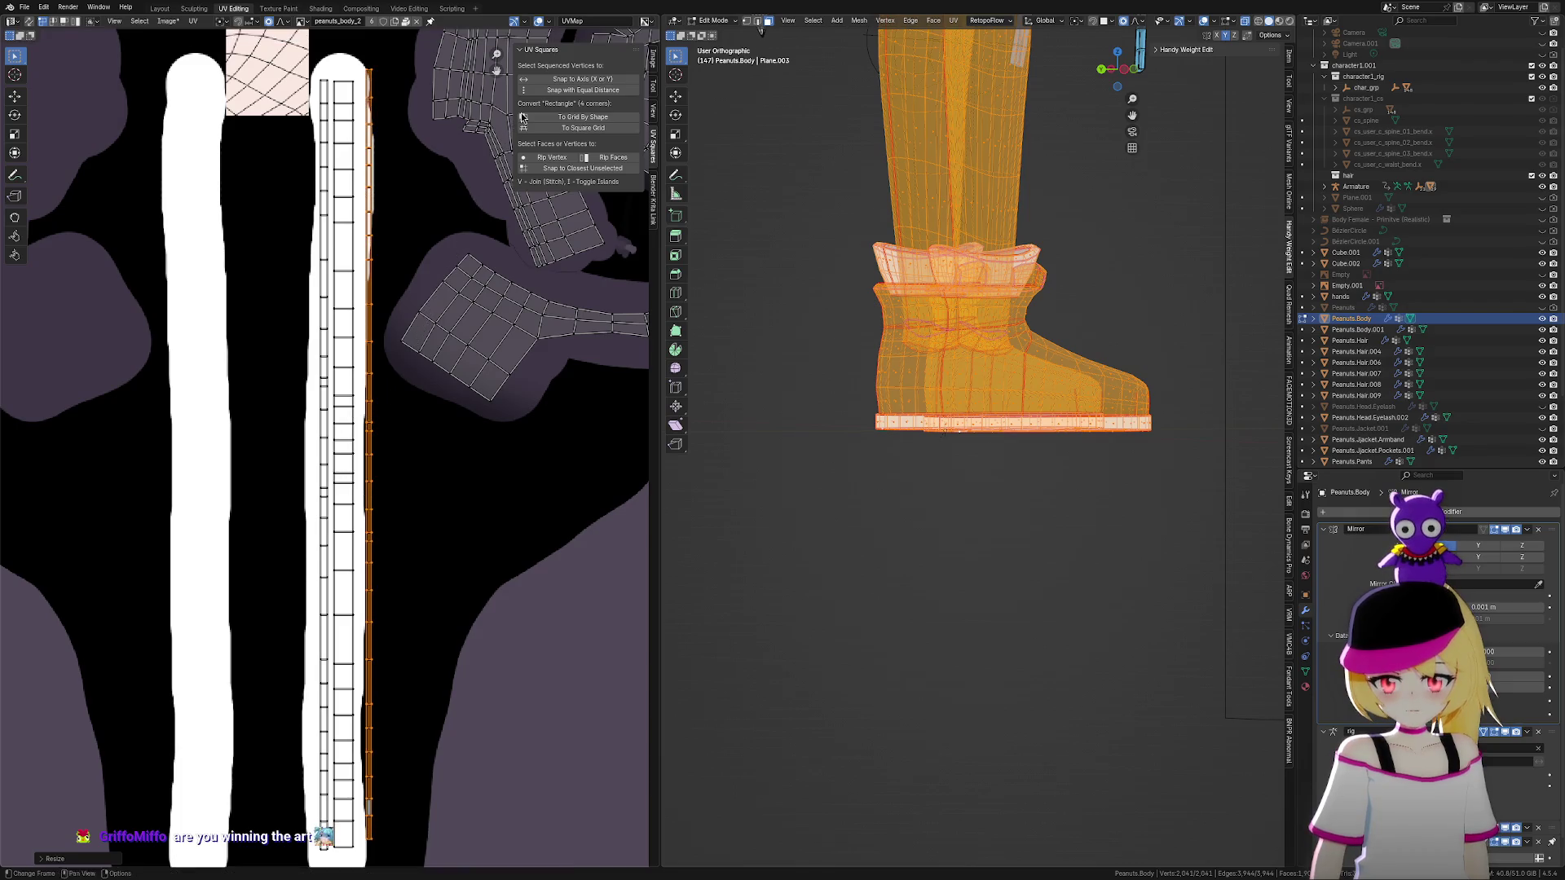
{"action": "key", "text": "g"}
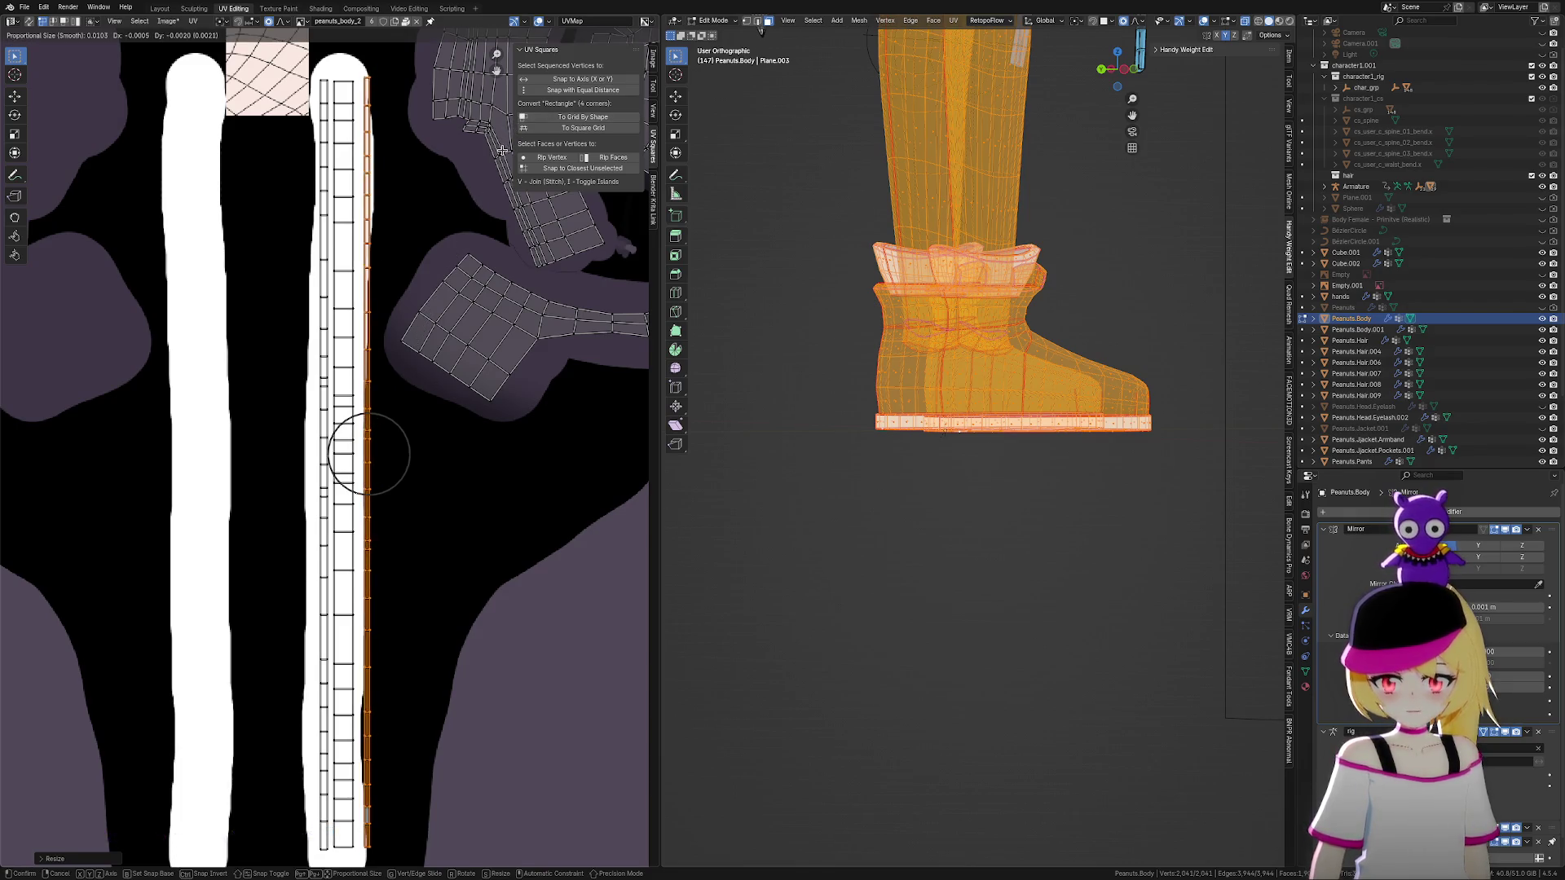
{"action": "left_click", "coordinate": [500, 151]}
{"action": "key", "text": "s"}
{"action": "left_click", "coordinate": [503, 147]}
{"action": "key", "text": "g"}
{"action": "left_click", "coordinate": [430, 259]}
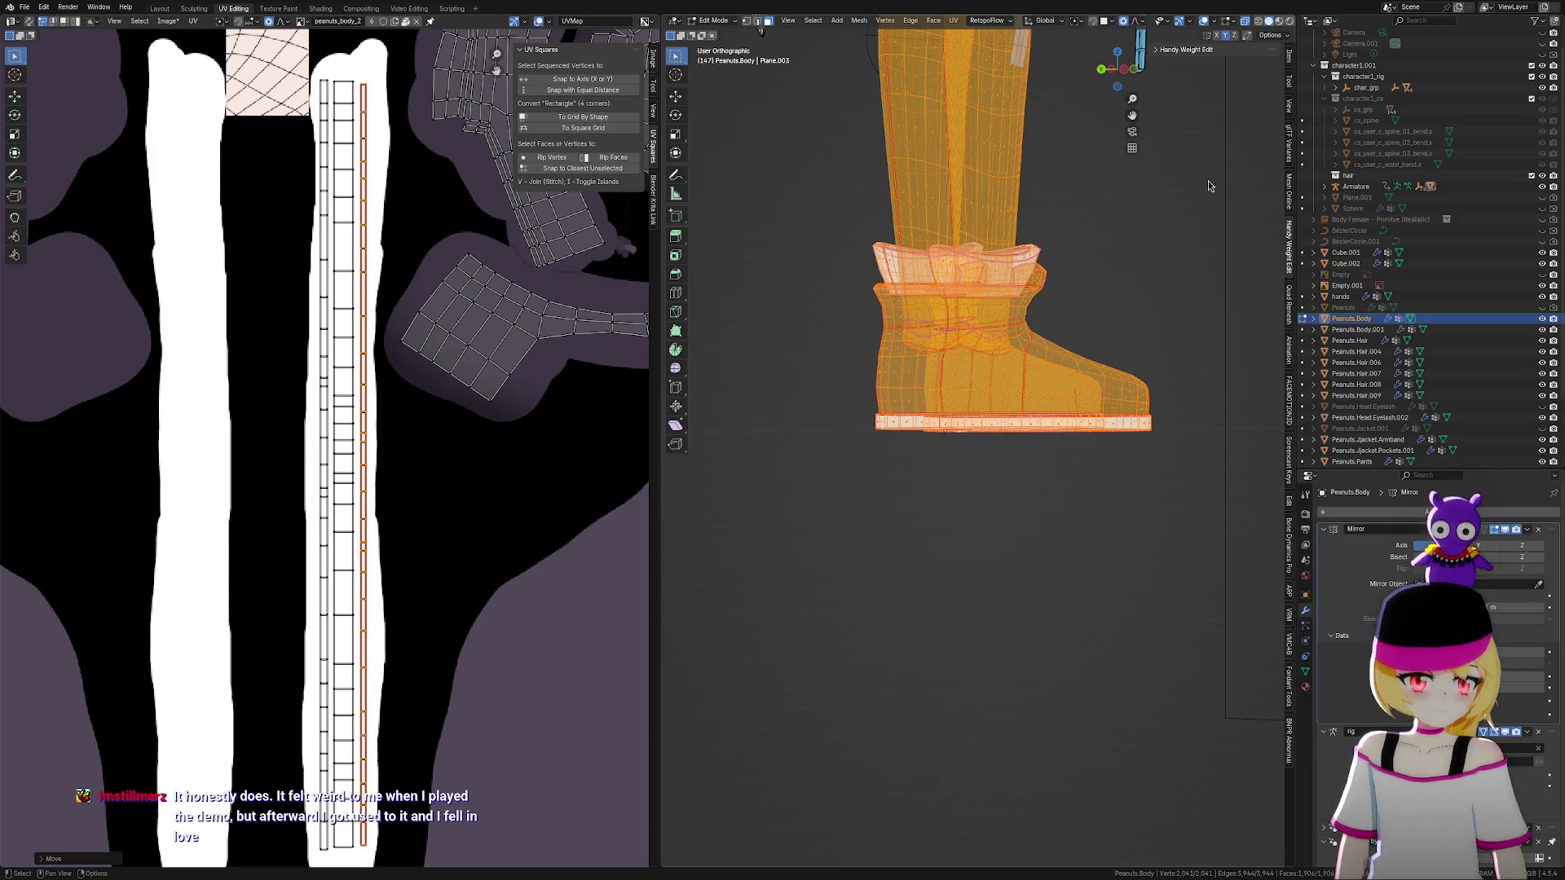
Orbit to an angled view of the boot and turn off X-Ray so the mesh is opaque
{"action": "mouse_move", "coordinate": [1153, 310]}
{"action": "middle_mouse_down"}
{"action": "mouse_move", "coordinate": [1136, 378]}
{"action": "mouse_move", "coordinate": [1130, 319]}
{"action": "middle_mouse_up"}
{"action": "left_click", "coordinate": [1245, 22]}
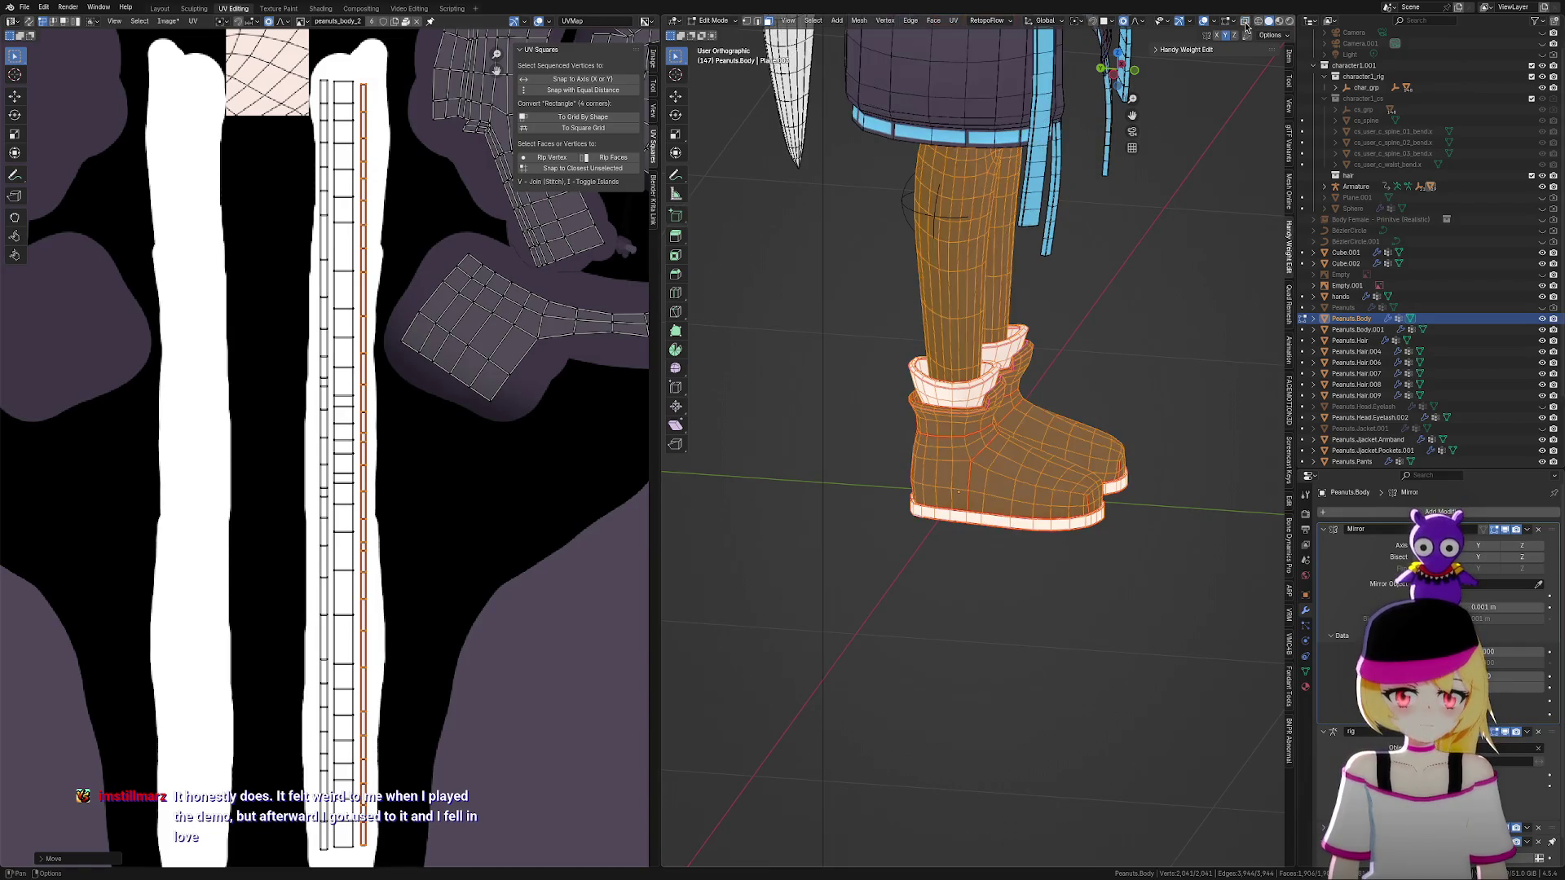
Hide the wireframe and grid overlays and orbit to a front view of the textured legs
{"action": "left_click", "coordinate": [1203, 24]}
{"action": "middle_click_drag", "start_coordinate": [1165, 331], "coordinate": [1037, 333]}
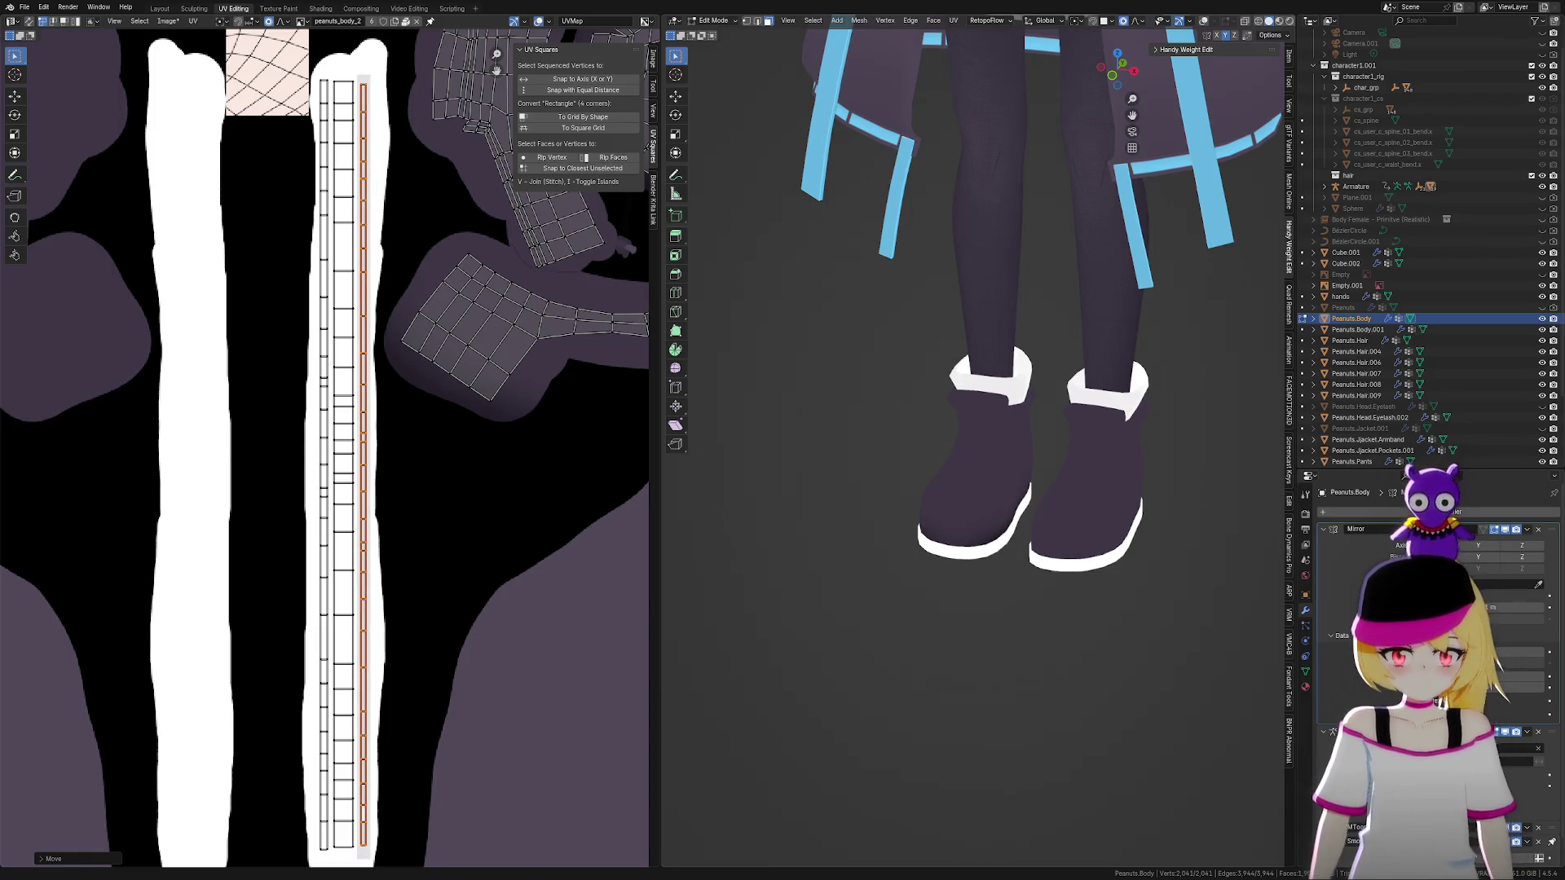
{"action": "scroll", "coordinate": [925, 690], "scroll_direction": "up", "scroll_amount": 3}
{"action": "mouse_move", "coordinate": [926, 689]}
{"action": "middle_mouse_down"}
{"action": "mouse_move", "coordinate": [1041, 644]}
{"action": "mouse_move", "coordinate": [1066, 653]}
{"action": "mouse_move", "coordinate": [1079, 730]}
{"action": "mouse_move", "coordinate": [1163, 839]}
{"action": "middle_mouse_up"}
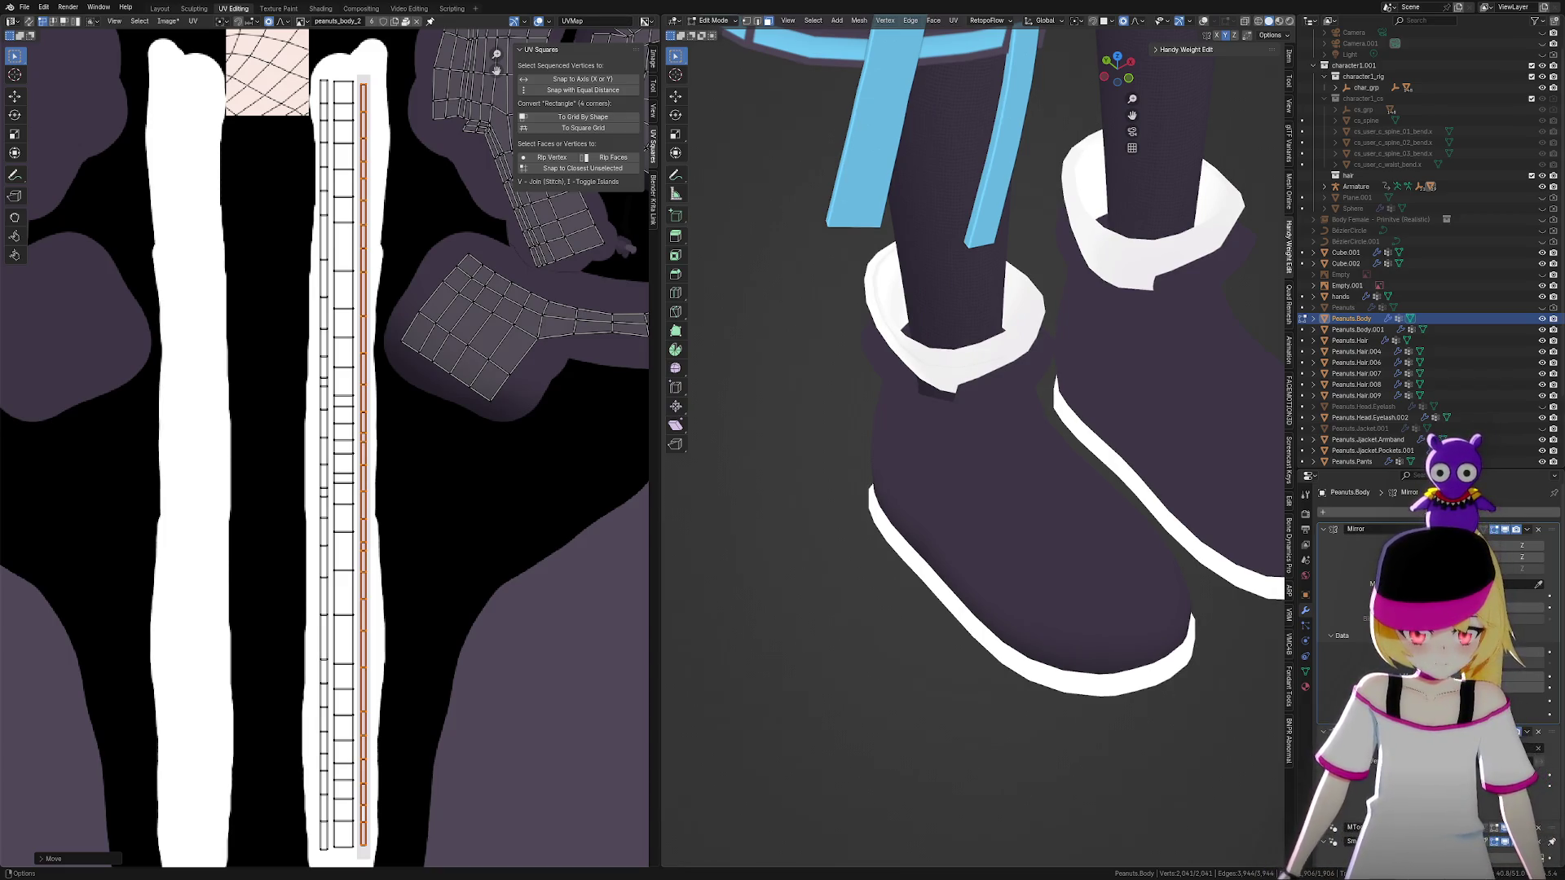
{"action": "mouse_move", "coordinate": [1158, 807]}
{"action": "middle_mouse_down"}
{"action": "mouse_move", "coordinate": [1084, 678]}
{"action": "mouse_move", "coordinate": [1032, 639]}
{"action": "mouse_move", "coordinate": [1092, 712]}
{"action": "mouse_move", "coordinate": [1103, 616]}
{"action": "mouse_move", "coordinate": [1133, 701]}
{"action": "mouse_move", "coordinate": [1087, 705]}
{"action": "mouse_move", "coordinate": [1112, 692]}
{"action": "mouse_move", "coordinate": [1010, 667]}
{"action": "mouse_move", "coordinate": [1093, 622]}
{"action": "mouse_move", "coordinate": [1187, 632]}
{"action": "mouse_move", "coordinate": [1228, 683]}
{"action": "mouse_move", "coordinate": [1108, 685]}
{"action": "mouse_move", "coordinate": [1159, 681]}
{"action": "middle_mouse_up"}
{"action": "scroll", "coordinate": [1033, 652], "scroll_direction": "up", "scroll_amount": 3}
{"action": "scroll", "coordinate": [1182, 660], "scroll_direction": "down", "scroll_amount": 4}
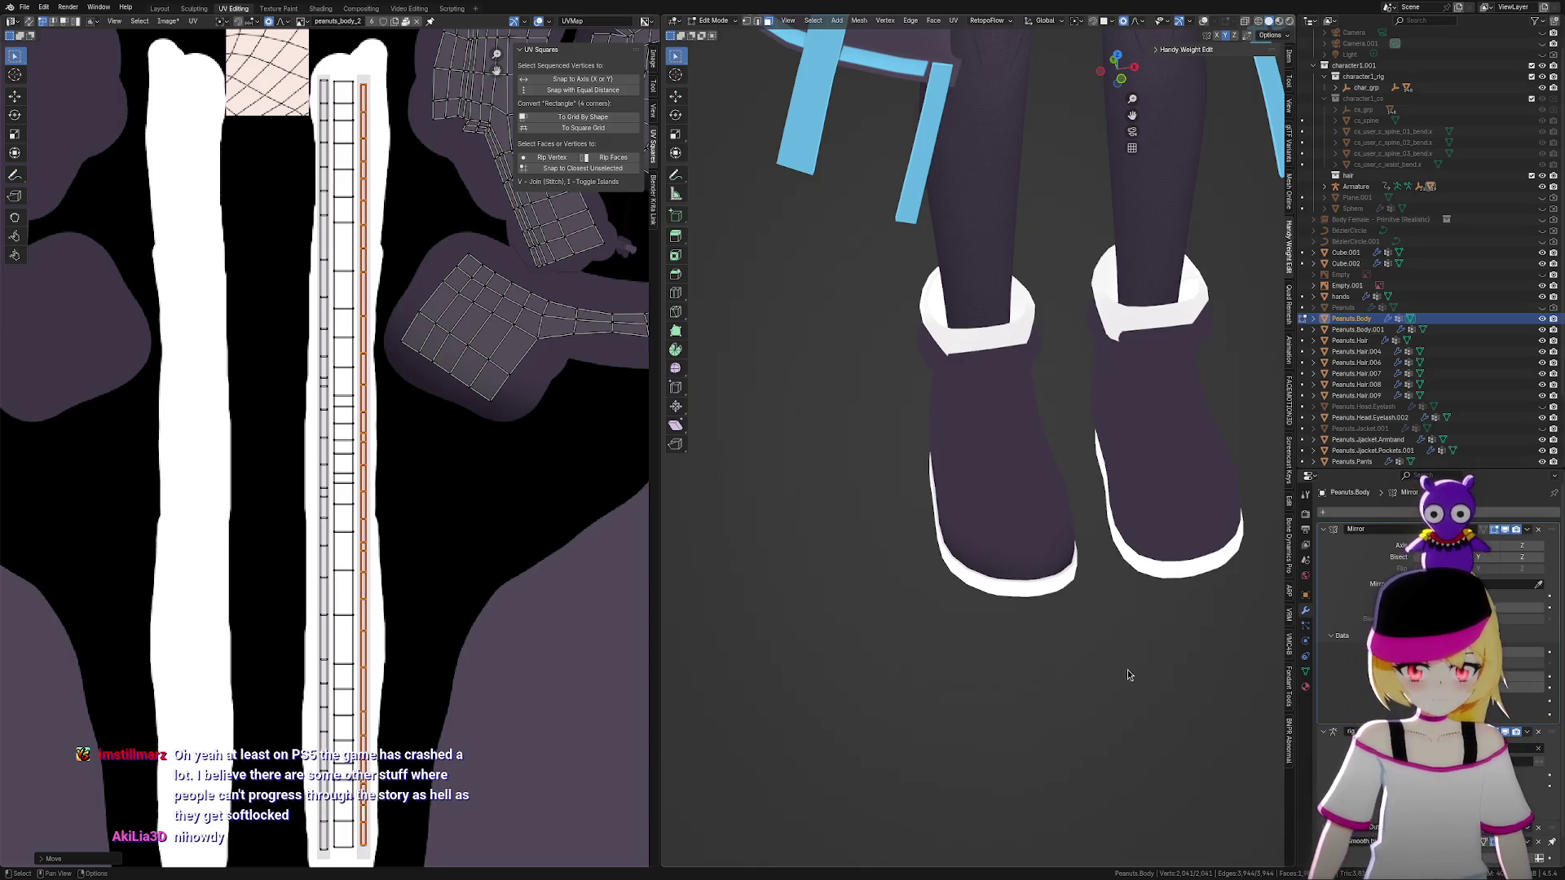
{"action": "scroll", "coordinate": [1117, 685], "scroll_direction": "up", "scroll_amount": 5}
{"action": "scroll", "coordinate": [1173, 738], "scroll_direction": "down", "scroll_amount": 3}
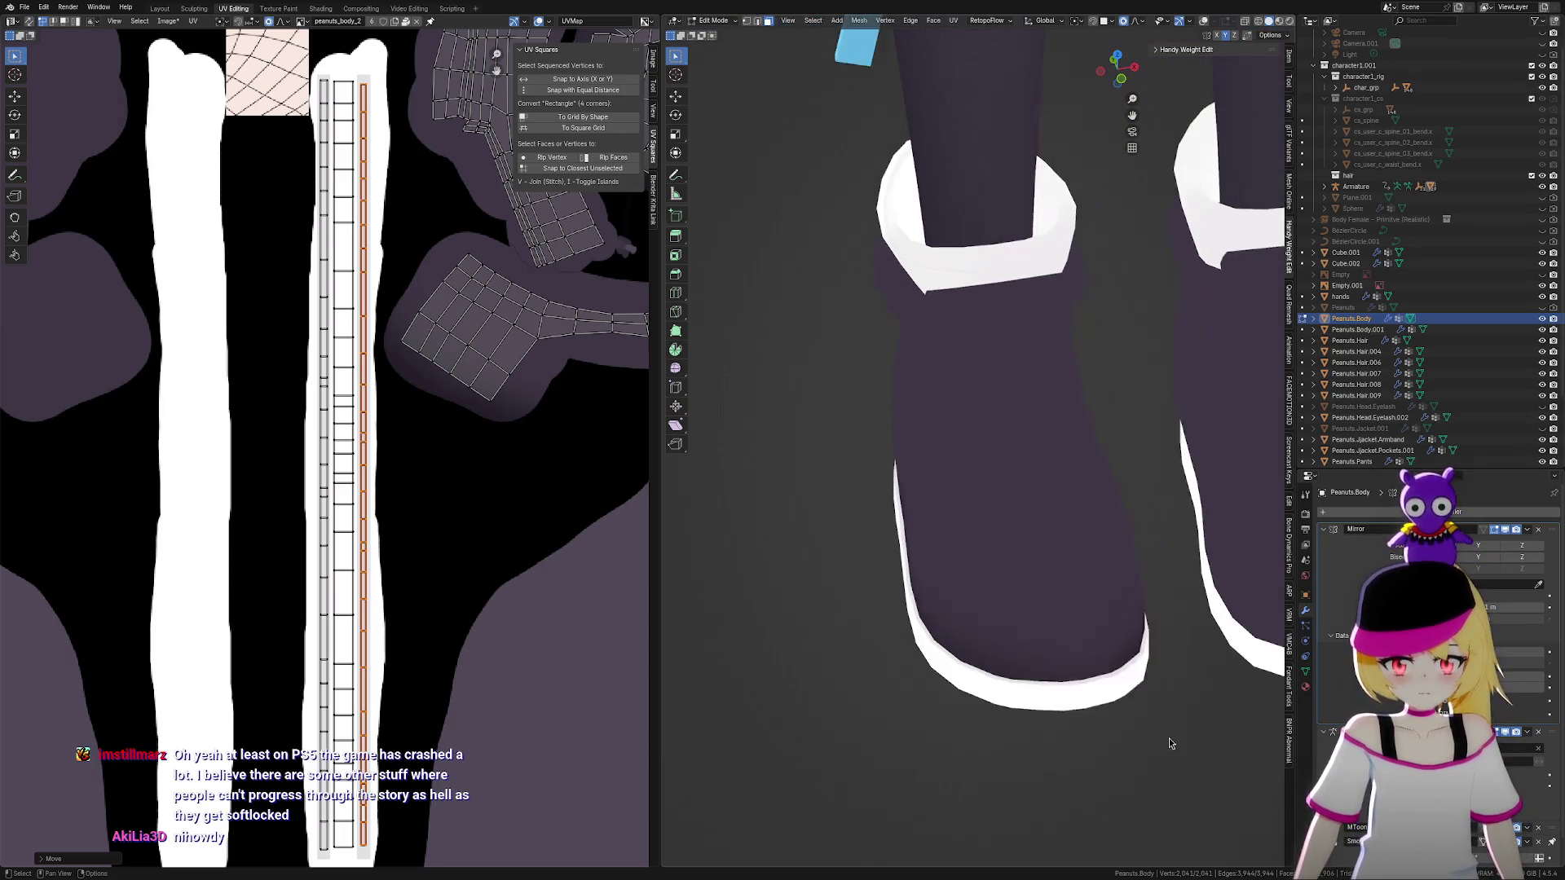
{"action": "mouse_move", "coordinate": [1165, 733]}
{"action": "middle_mouse_down"}
{"action": "mouse_move", "coordinate": [1014, 699]}
{"action": "mouse_move", "coordinate": [1272, 686]}
{"action": "mouse_move", "coordinate": [1281, 719]}
{"action": "mouse_move", "coordinate": [1232, 616]}
{"action": "mouse_move", "coordinate": [1205, 638]}
{"action": "middle_mouse_up"}
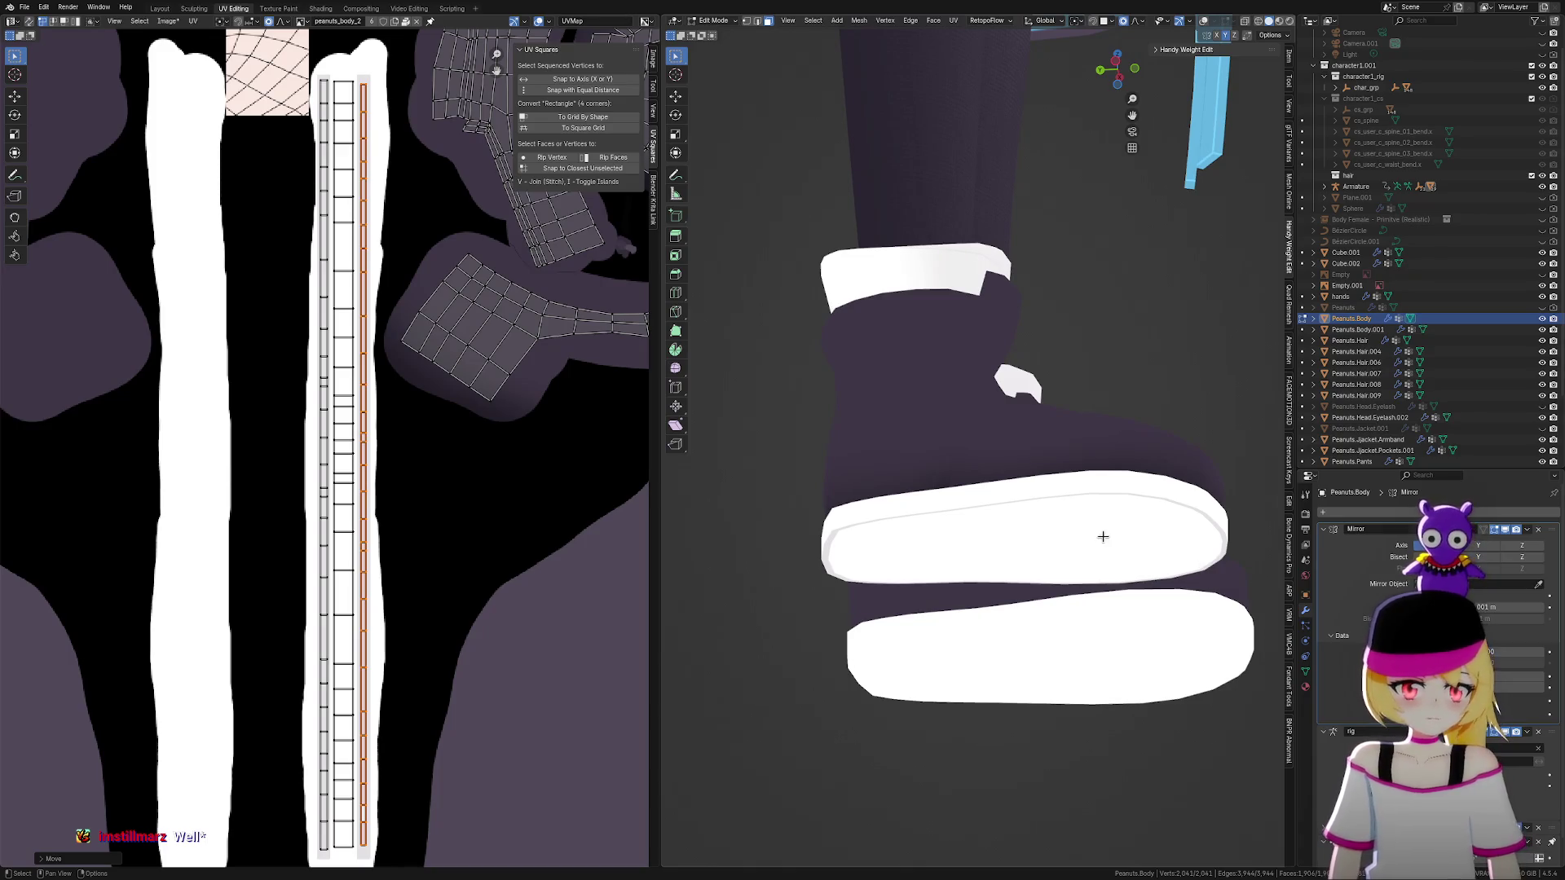
{"action": "mouse_move", "coordinate": [1041, 510]}
{"action": "middle_mouse_down"}
{"action": "mouse_move", "coordinate": [986, 569]}
{"action": "mouse_move", "coordinate": [1133, 584]}
{"action": "mouse_move", "coordinate": [1076, 552]}
{"action": "middle_mouse_up"}
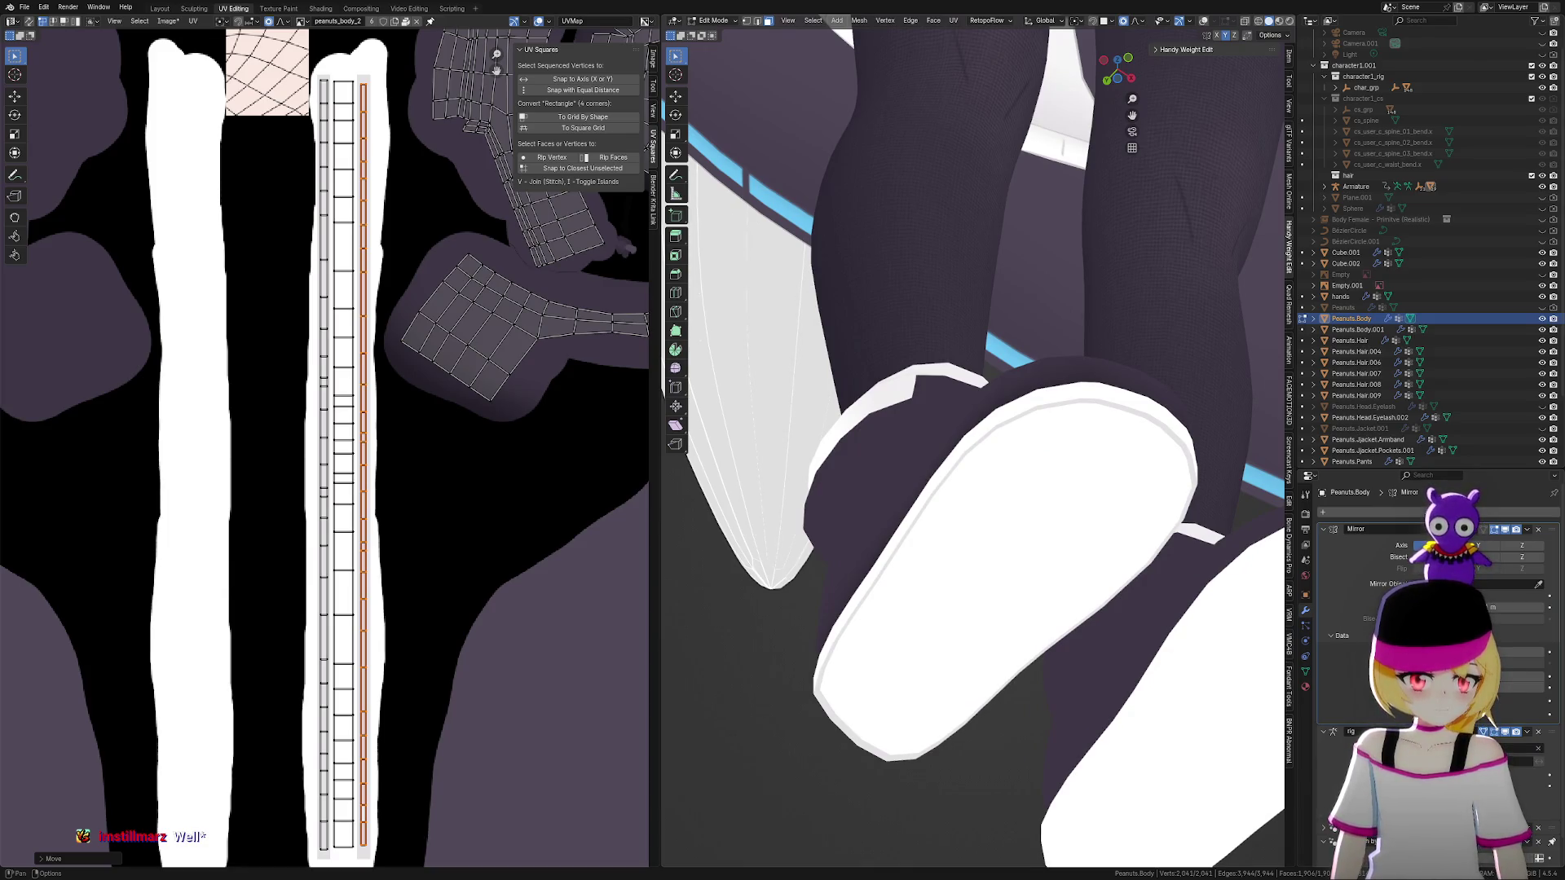
{"action": "scroll", "coordinate": [970, 582], "scroll_direction": "down", "scroll_amount": 2}
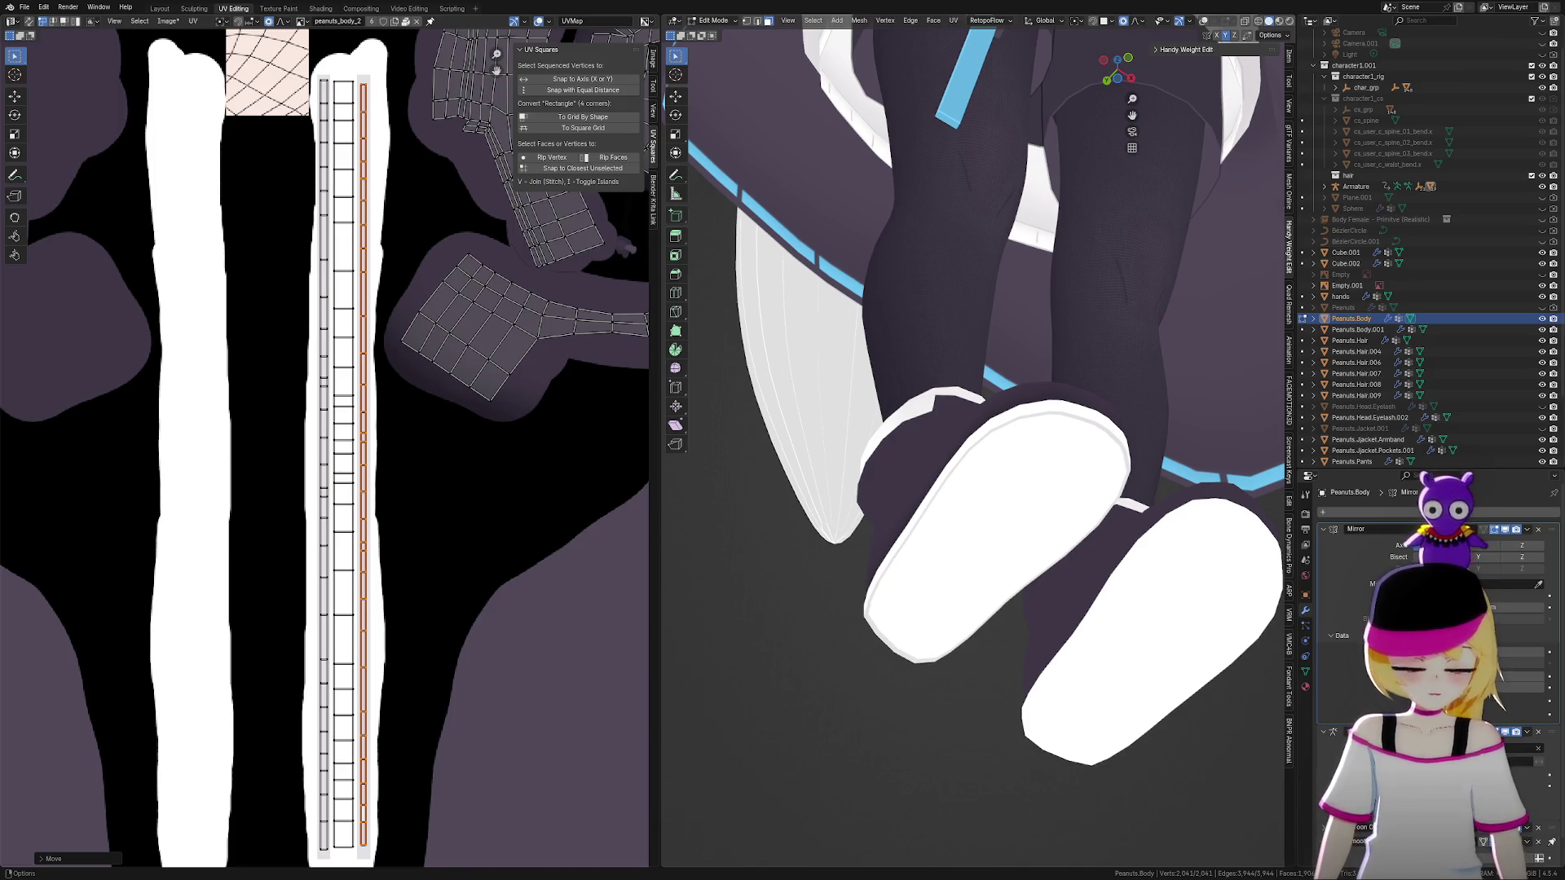
{"action": "middle_click_drag", "start_coordinate": [1052, 717], "coordinate": [1051, 685]}
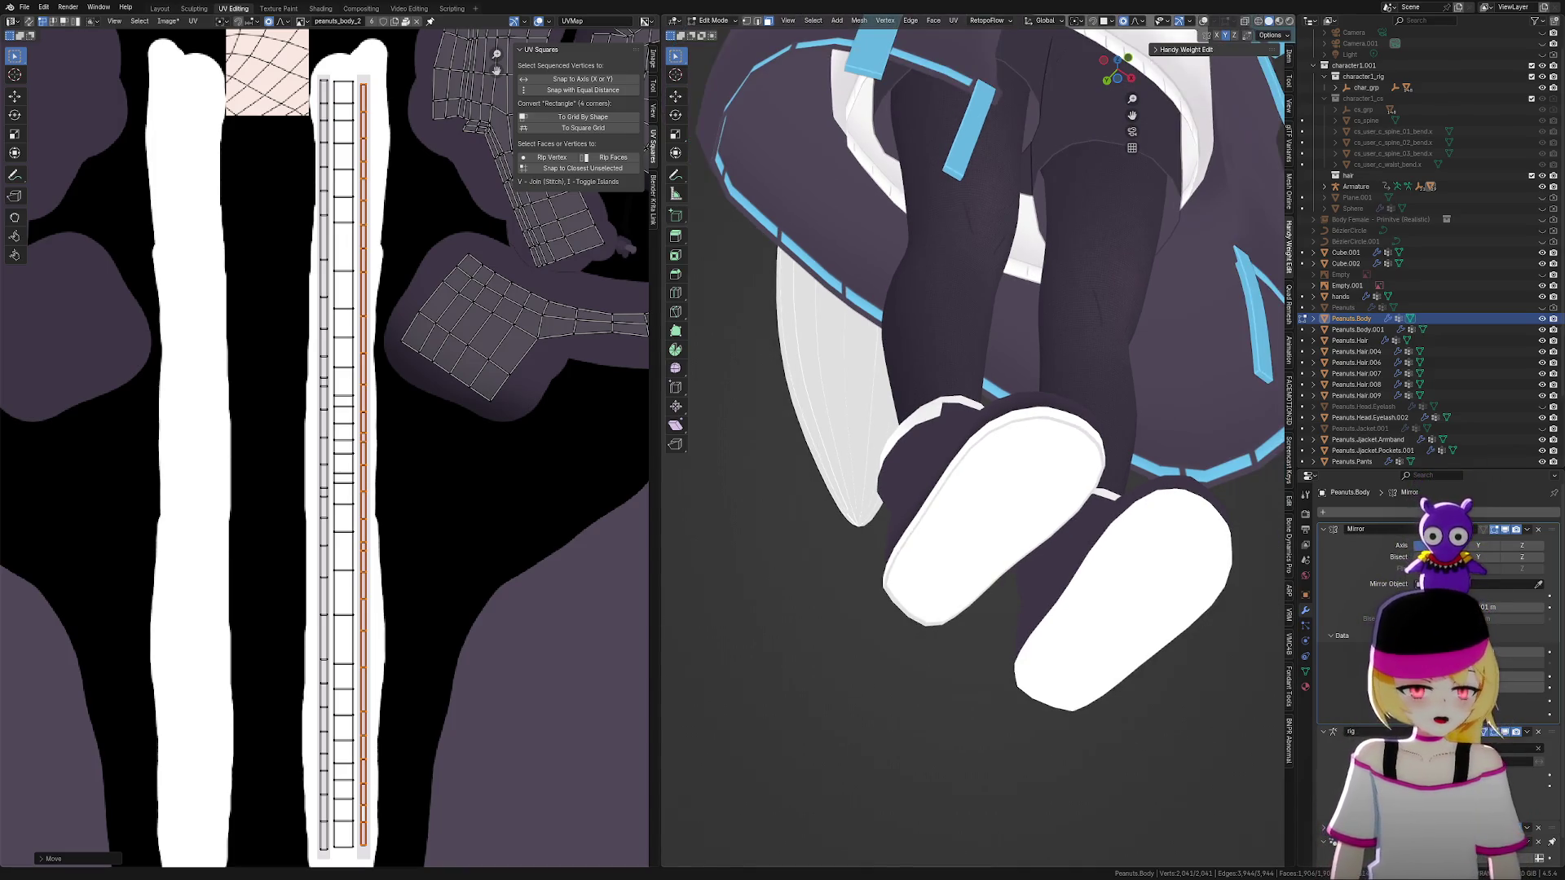
{"action": "mouse_move", "coordinate": [991, 582]}
{"action": "middle_mouse_down"}
{"action": "mouse_move", "coordinate": [1100, 600]}
{"action": "mouse_move", "coordinate": [1076, 562]}
{"action": "middle_mouse_up"}
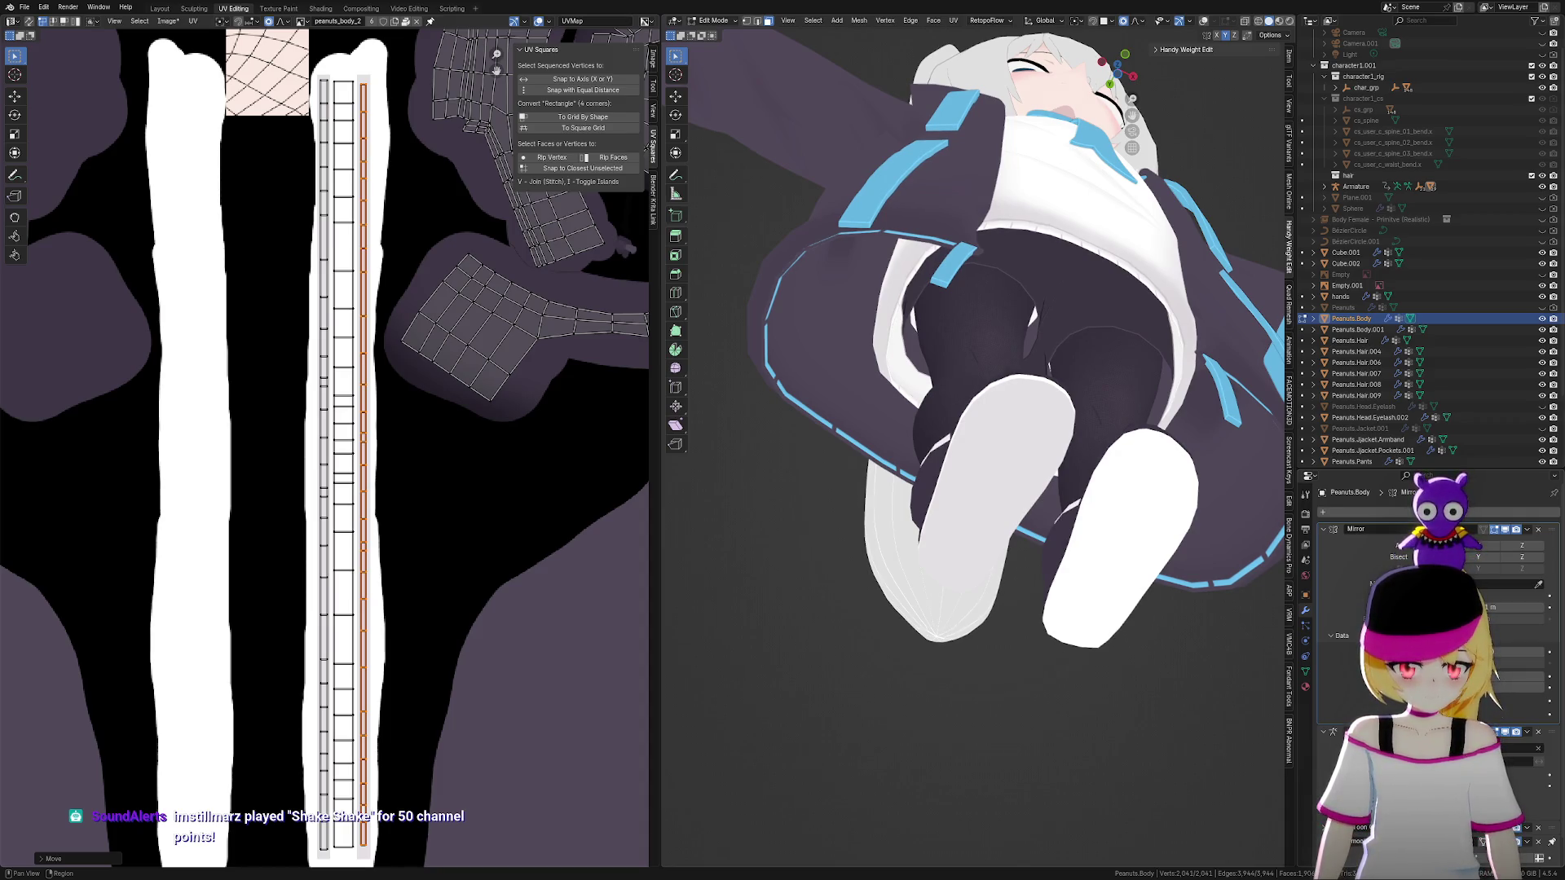
{"action": "mouse_move", "coordinate": [1122, 805]}
{"action": "middle_mouse_down"}
{"action": "mouse_move", "coordinate": [853, 671]}
{"action": "mouse_move", "coordinate": [981, 737]}
{"action": "mouse_move", "coordinate": [900, 643]}
{"action": "mouse_move", "coordinate": [838, 649]}
{"action": "mouse_move", "coordinate": [723, 706]}
{"action": "mouse_move", "coordinate": [930, 734]}
{"action": "mouse_move", "coordinate": [991, 674]}
{"action": "mouse_move", "coordinate": [1059, 741]}
{"action": "mouse_move", "coordinate": [987, 709]}
{"action": "middle_mouse_up"}
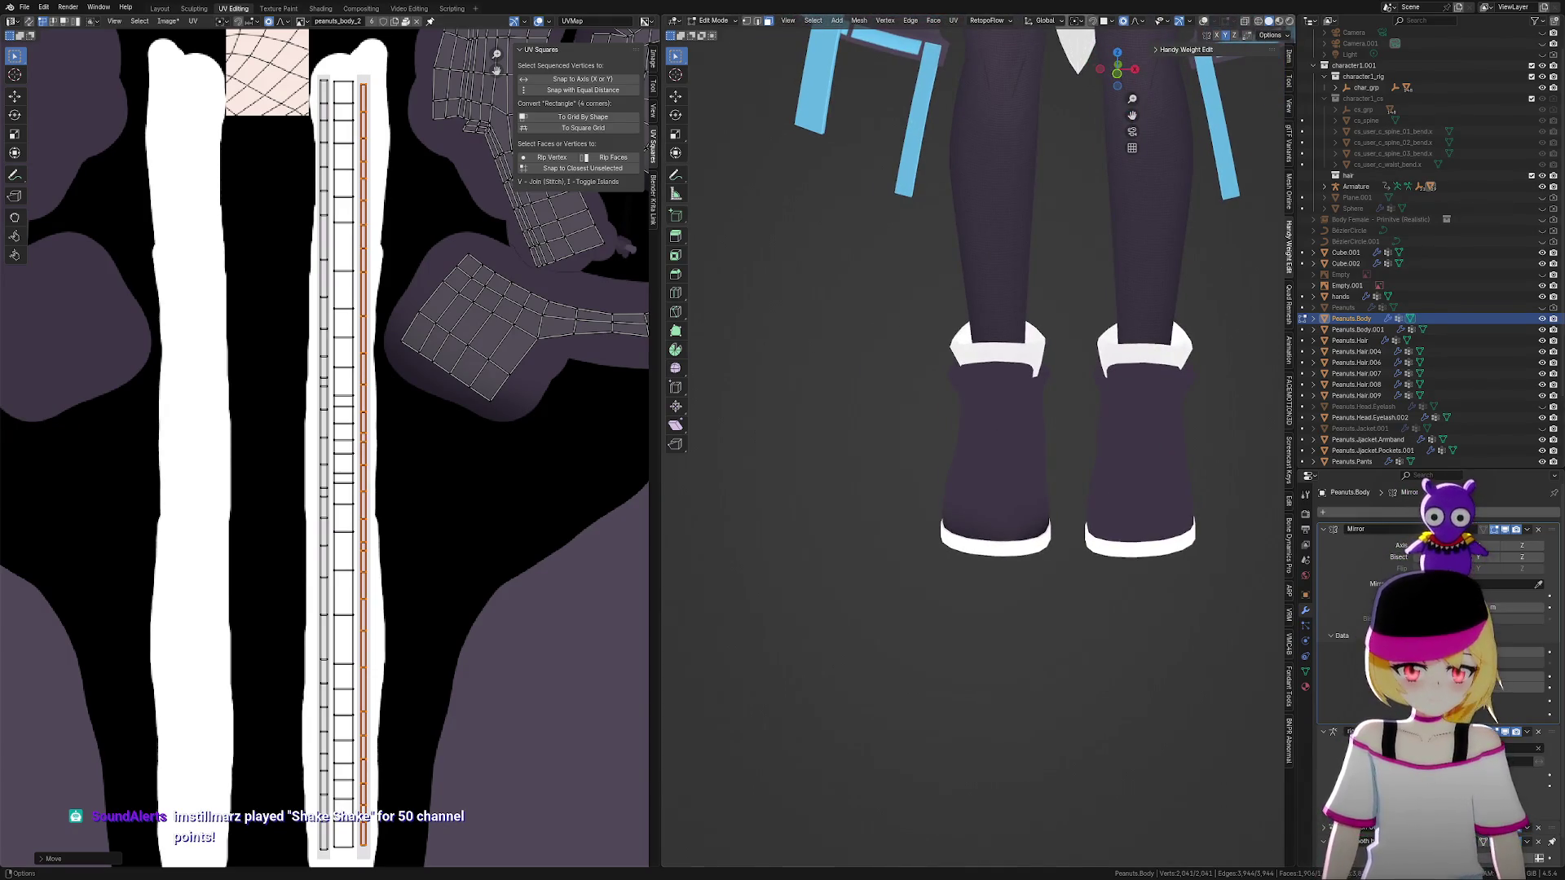
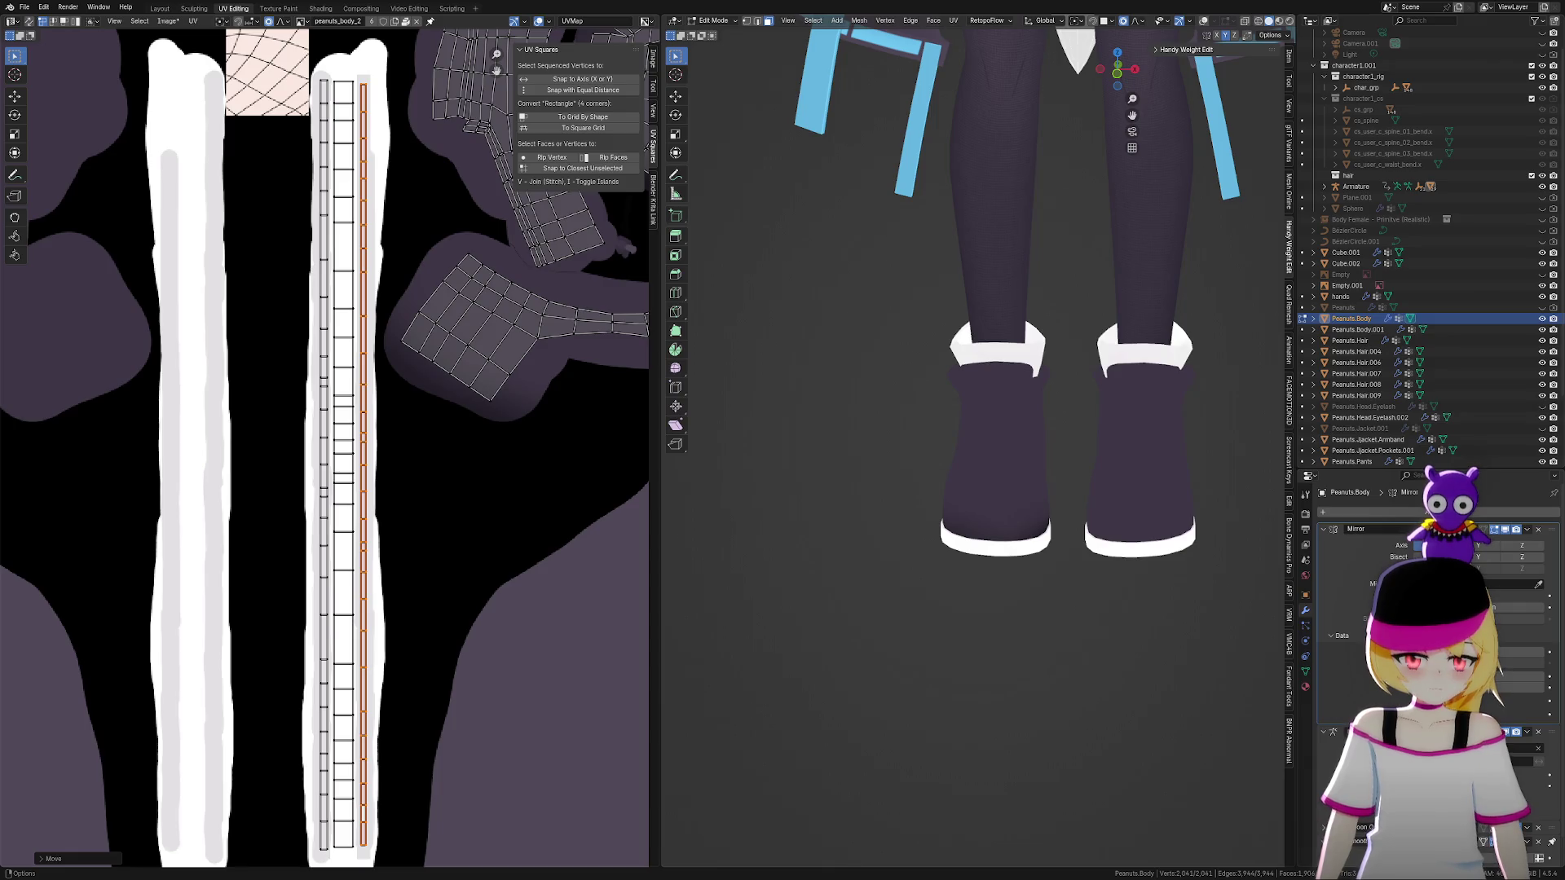
Zoom in on the boots and snap to a side view of the boot's ankle
{"action": "mouse_move", "coordinate": [1092, 481]}
{"action": "middle_mouse_down", "text": "ctrl"}
{"action": "mouse_move", "coordinate": [1057, 662]}
{"action": "mouse_move", "coordinate": [1169, 698]}
{"action": "mouse_move", "coordinate": [929, 612]}
{"action": "mouse_move", "coordinate": [968, 624]}
{"action": "mouse_move", "coordinate": [950, 563]}
{"action": "mouse_move", "coordinate": [991, 565]}
{"action": "mouse_move", "coordinate": [1052, 577]}
{"action": "mouse_move", "coordinate": [946, 670]}
{"action": "middle_mouse_up", "text": "ctrl"}
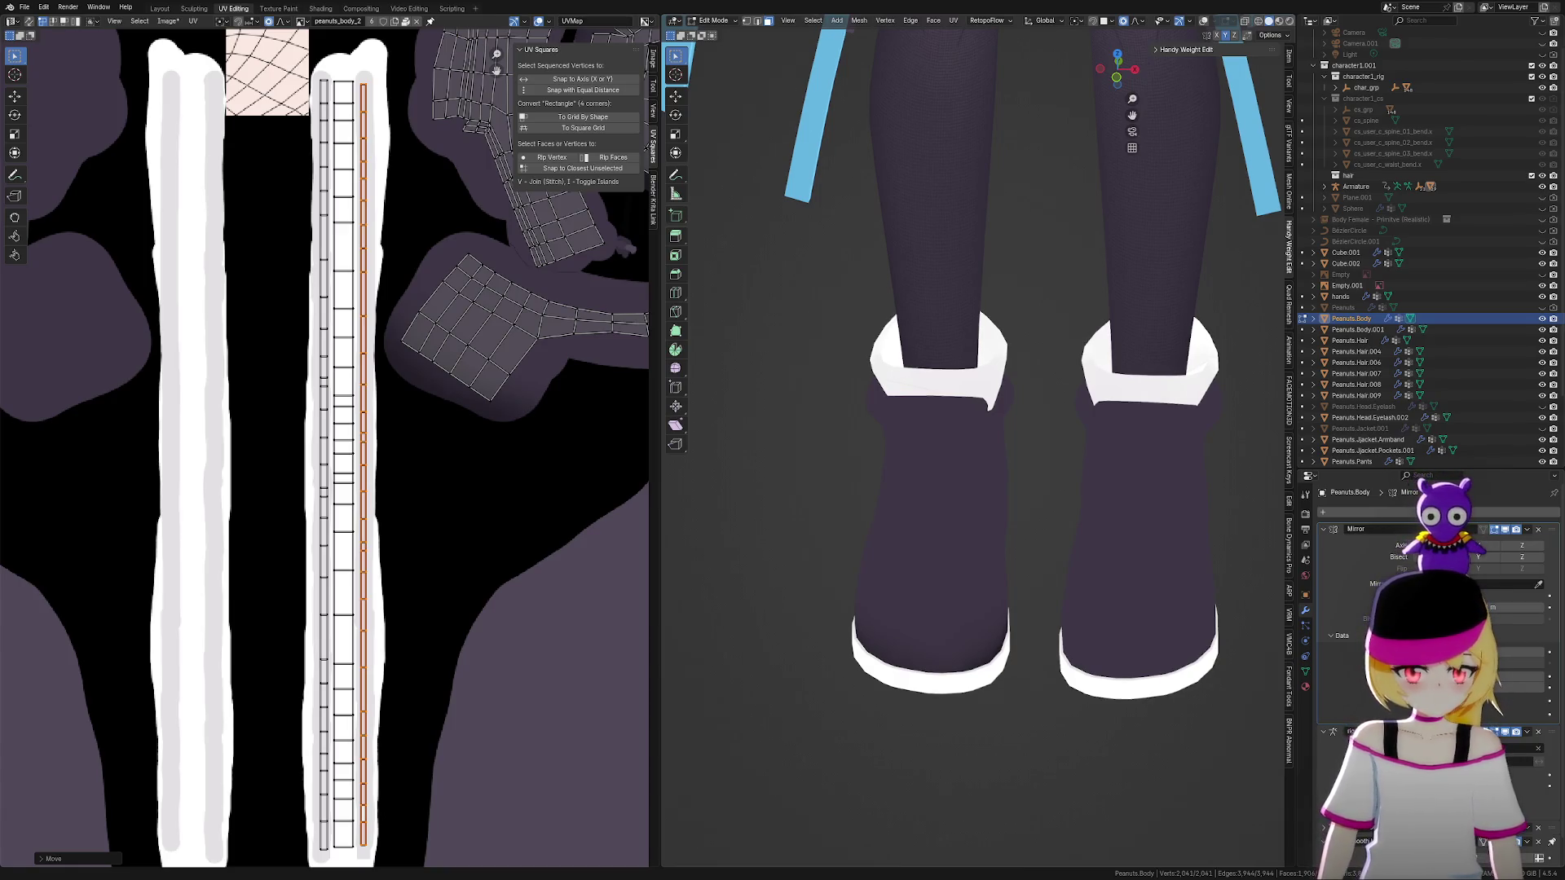
{"action": "mouse_move", "coordinate": [549, 465]}
{"action": "middle_mouse_down"}
{"action": "mouse_move", "coordinate": [294, 601]}
{"action": "mouse_move", "coordinate": [201, 781]}
{"action": "middle_mouse_up"}
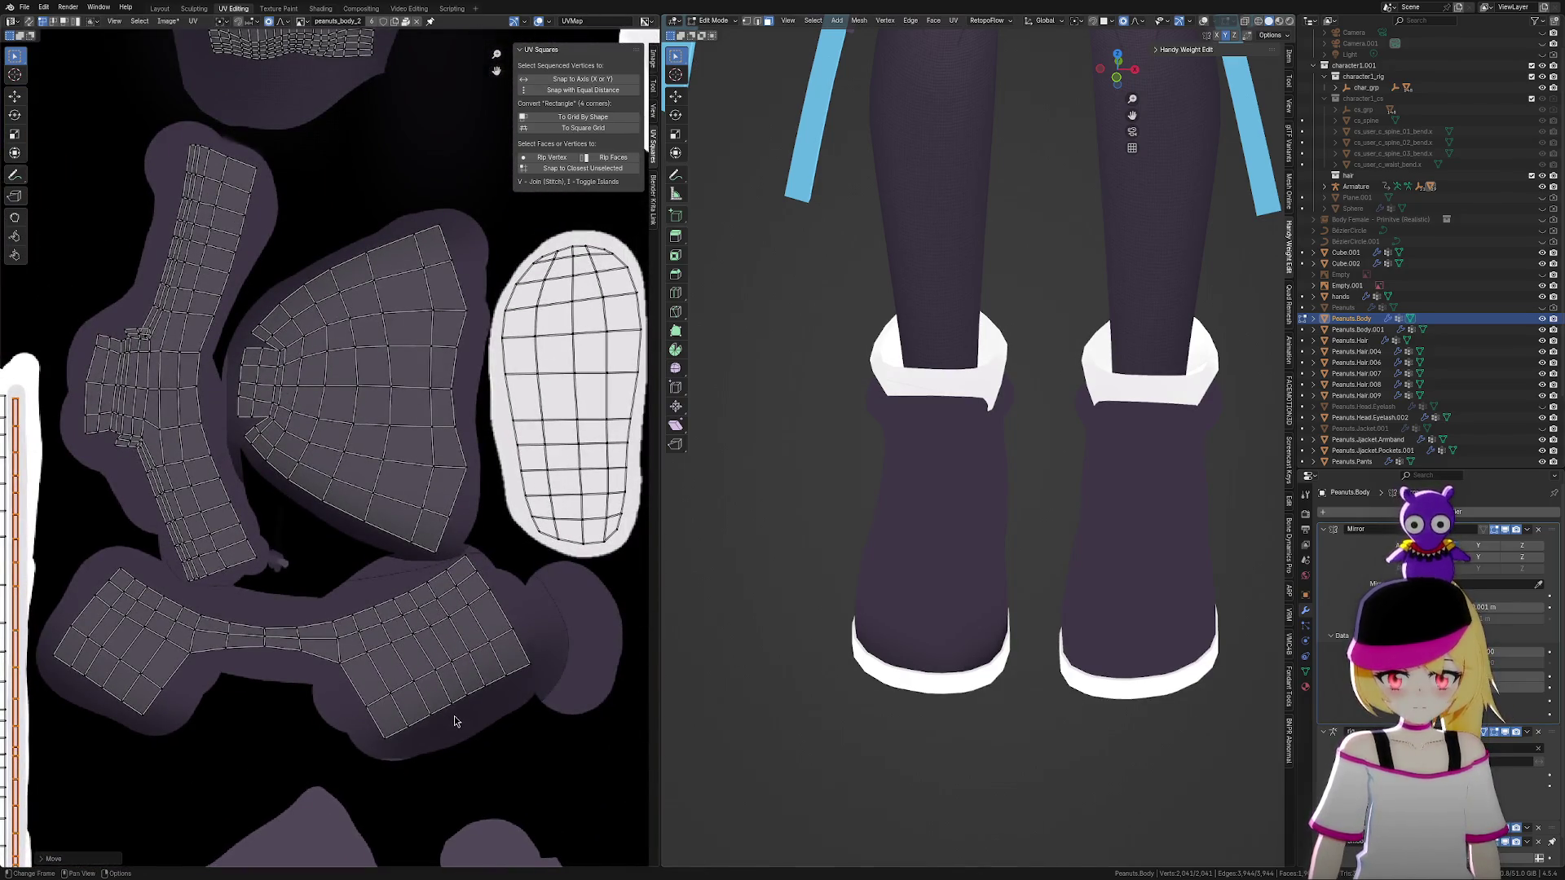
{"action": "middle_click_drag", "start_coordinate": [1092, 660], "coordinate": [1095, 618]}
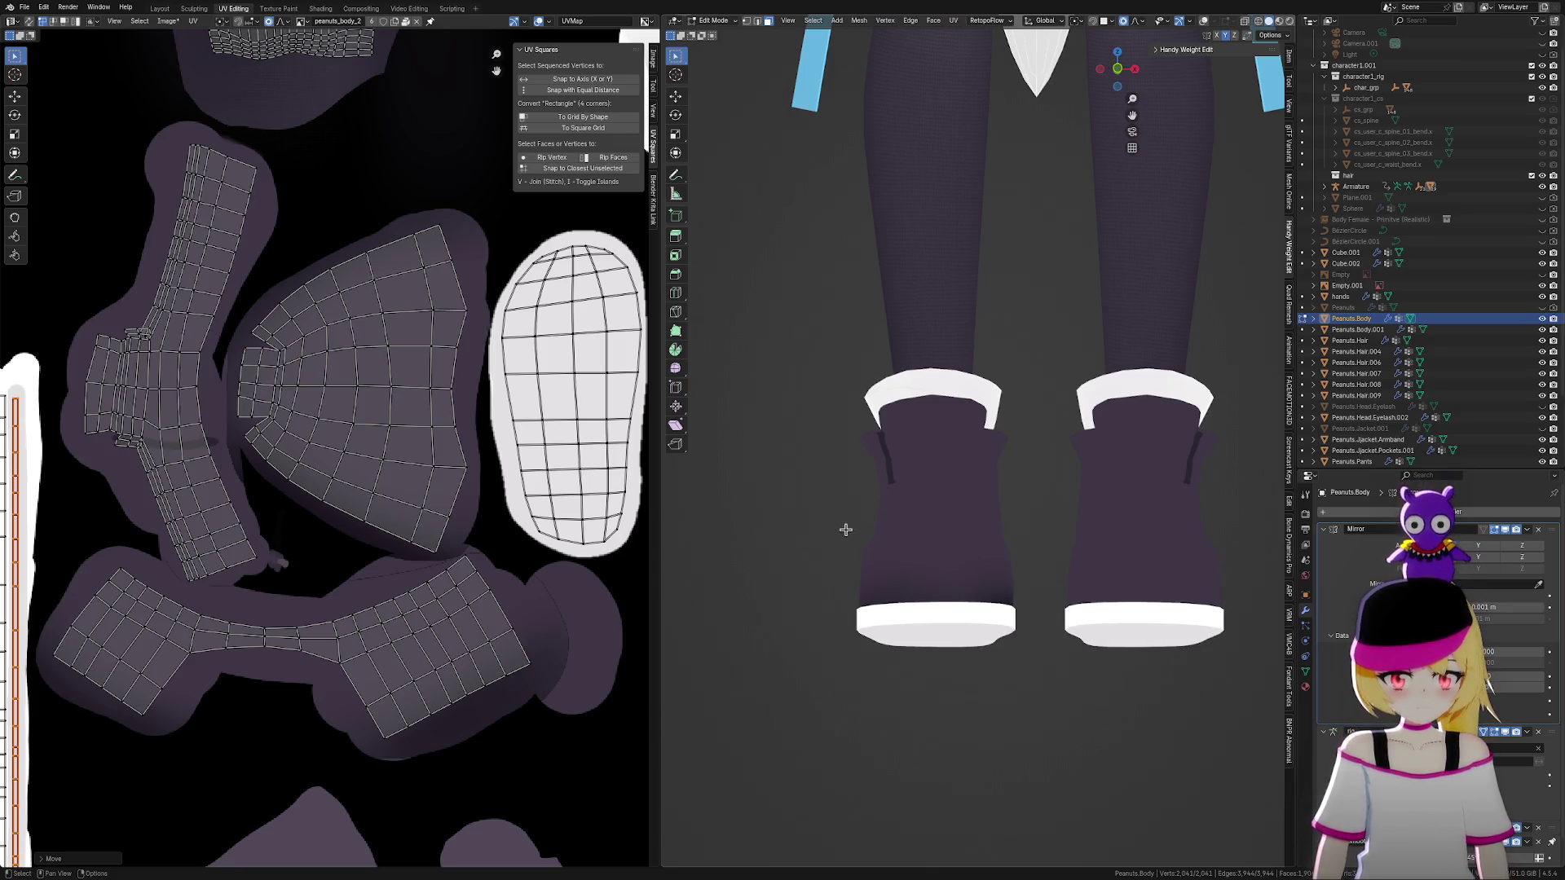
{"action": "scroll", "coordinate": [842, 531], "scroll_direction": "down", "scroll_amount": 3}
{"action": "mouse_move", "coordinate": [1044, 569]}
{"action": "middle_mouse_down"}
{"action": "mouse_move", "coordinate": [1159, 579]}
{"action": "mouse_move", "coordinate": [1159, 552]}
{"action": "mouse_move", "coordinate": [1023, 600]}
{"action": "mouse_move", "coordinate": [1211, 567]}
{"action": "mouse_move", "coordinate": [1174, 580]}
{"action": "middle_mouse_up"}
{"action": "left_click", "coordinate": [1116, 70]}
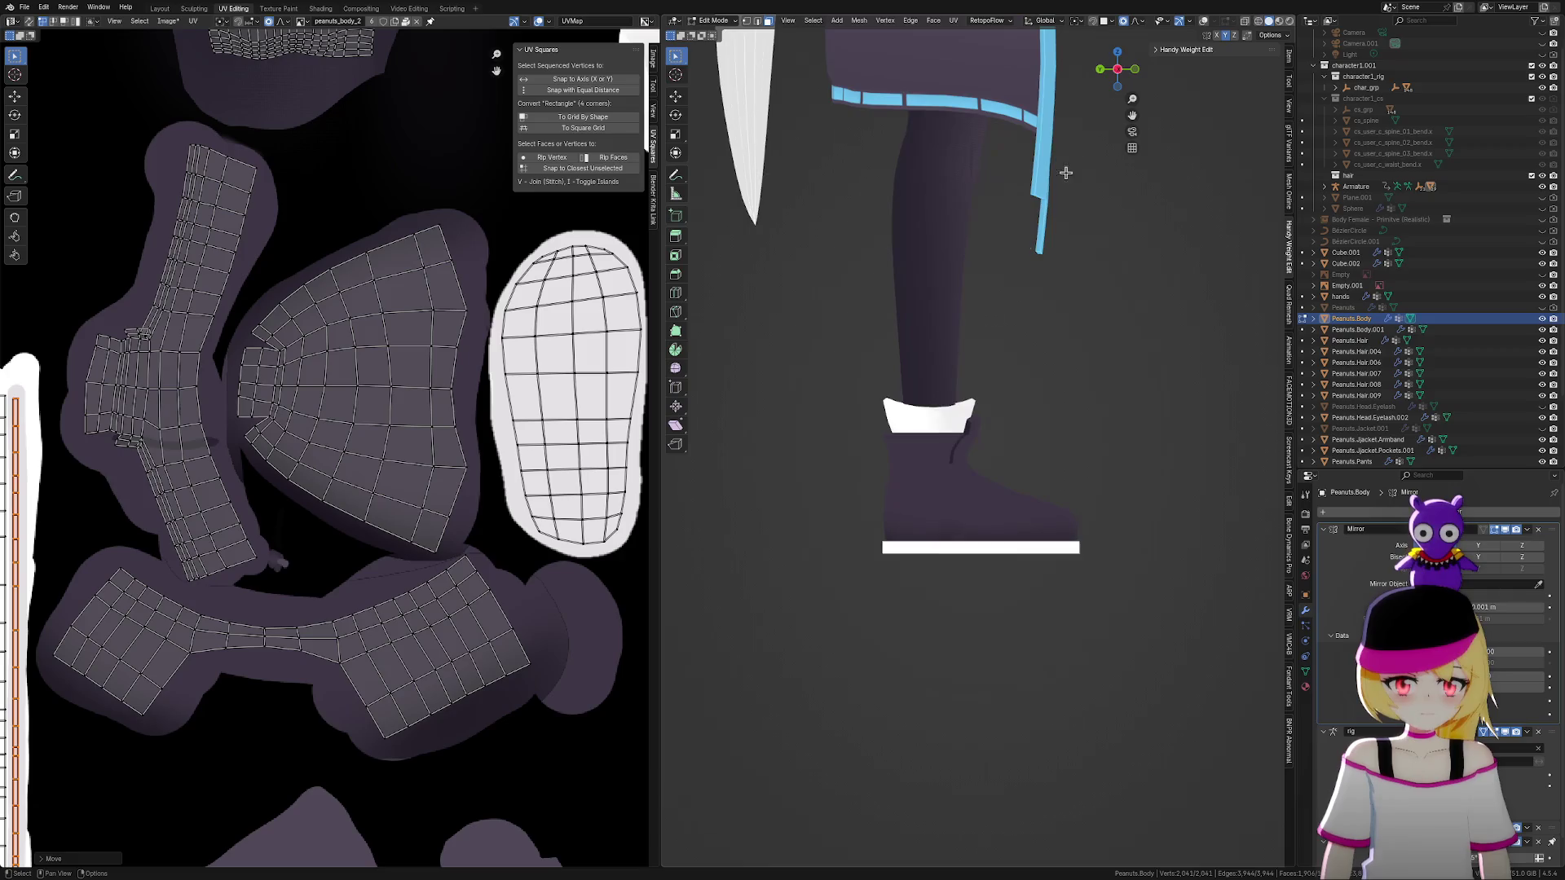
{"action": "scroll", "coordinate": [936, 569], "scroll_direction": "up", "scroll_amount": 4}
In vertex mode with X-Ray on, select the vertices and faces around the ankle notch
{"action": "left_click", "coordinate": [970, 526]}
{"action": "scroll", "coordinate": [1022, 445], "scroll_direction": "up", "scroll_amount": 2}
{"action": "scroll", "coordinate": [1022, 445], "scroll_direction": "down", "scroll_amount": 2}
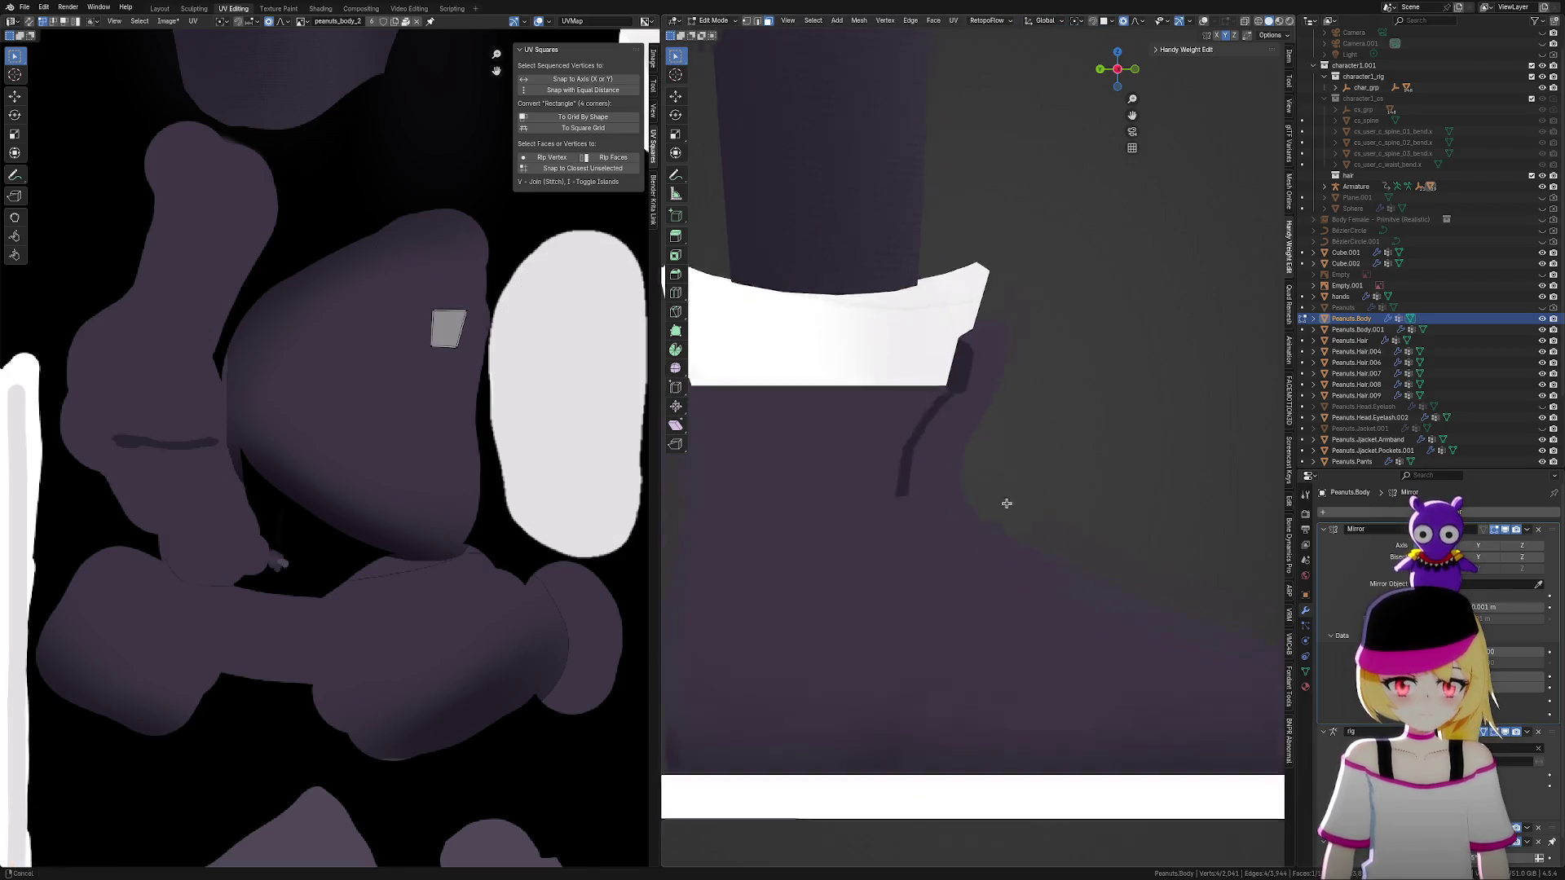
{"action": "scroll", "coordinate": [978, 440], "scroll_direction": "up", "scroll_amount": 5}
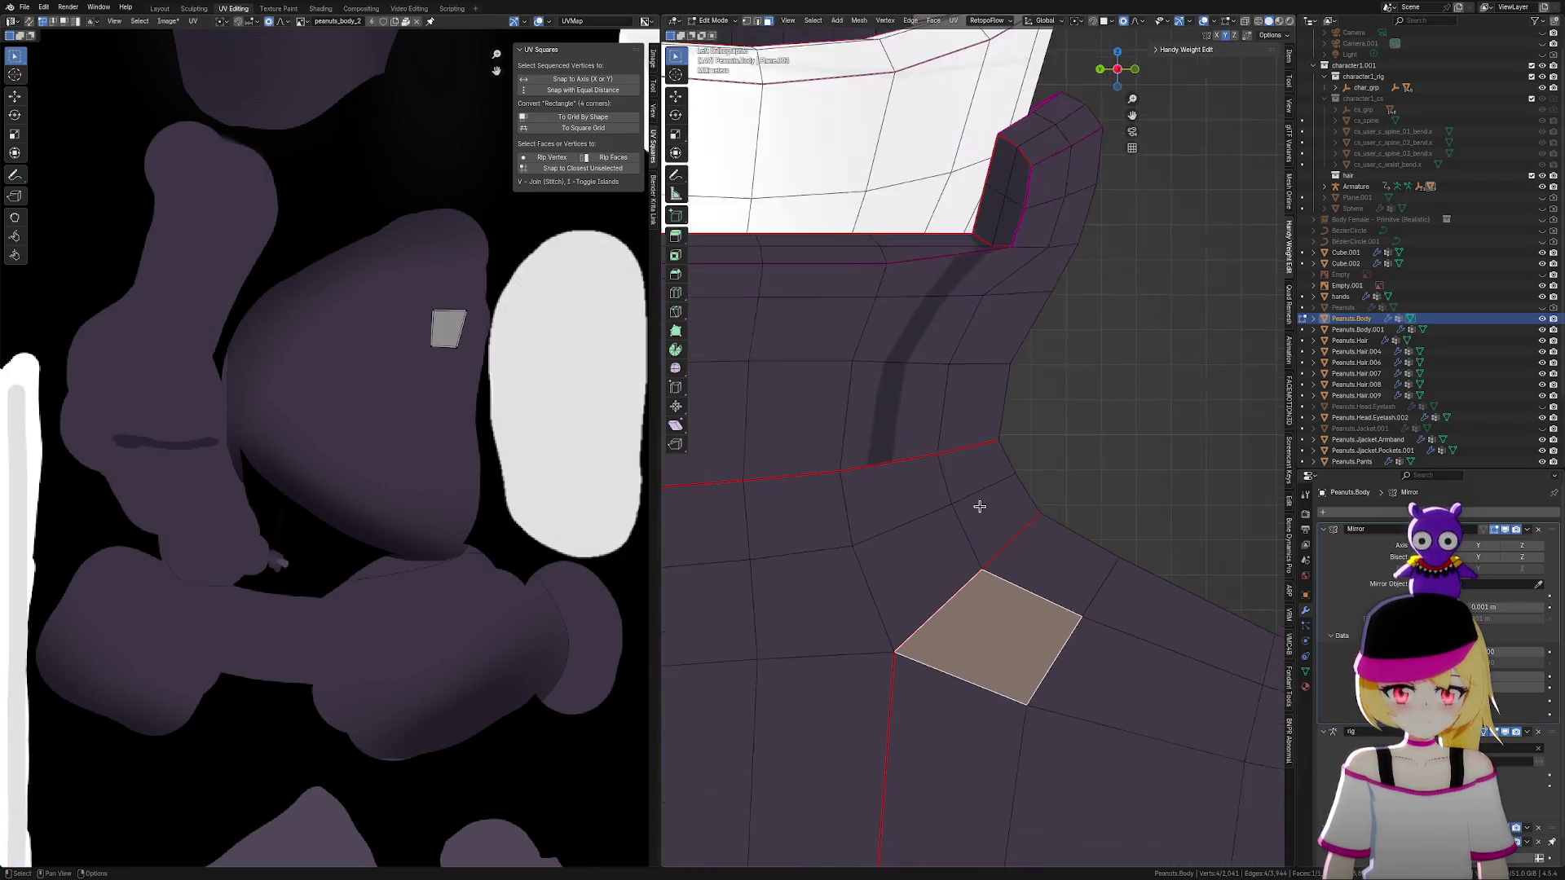
{"action": "key", "text": "Tab"}
{"action": "key", "text": "Tab"}
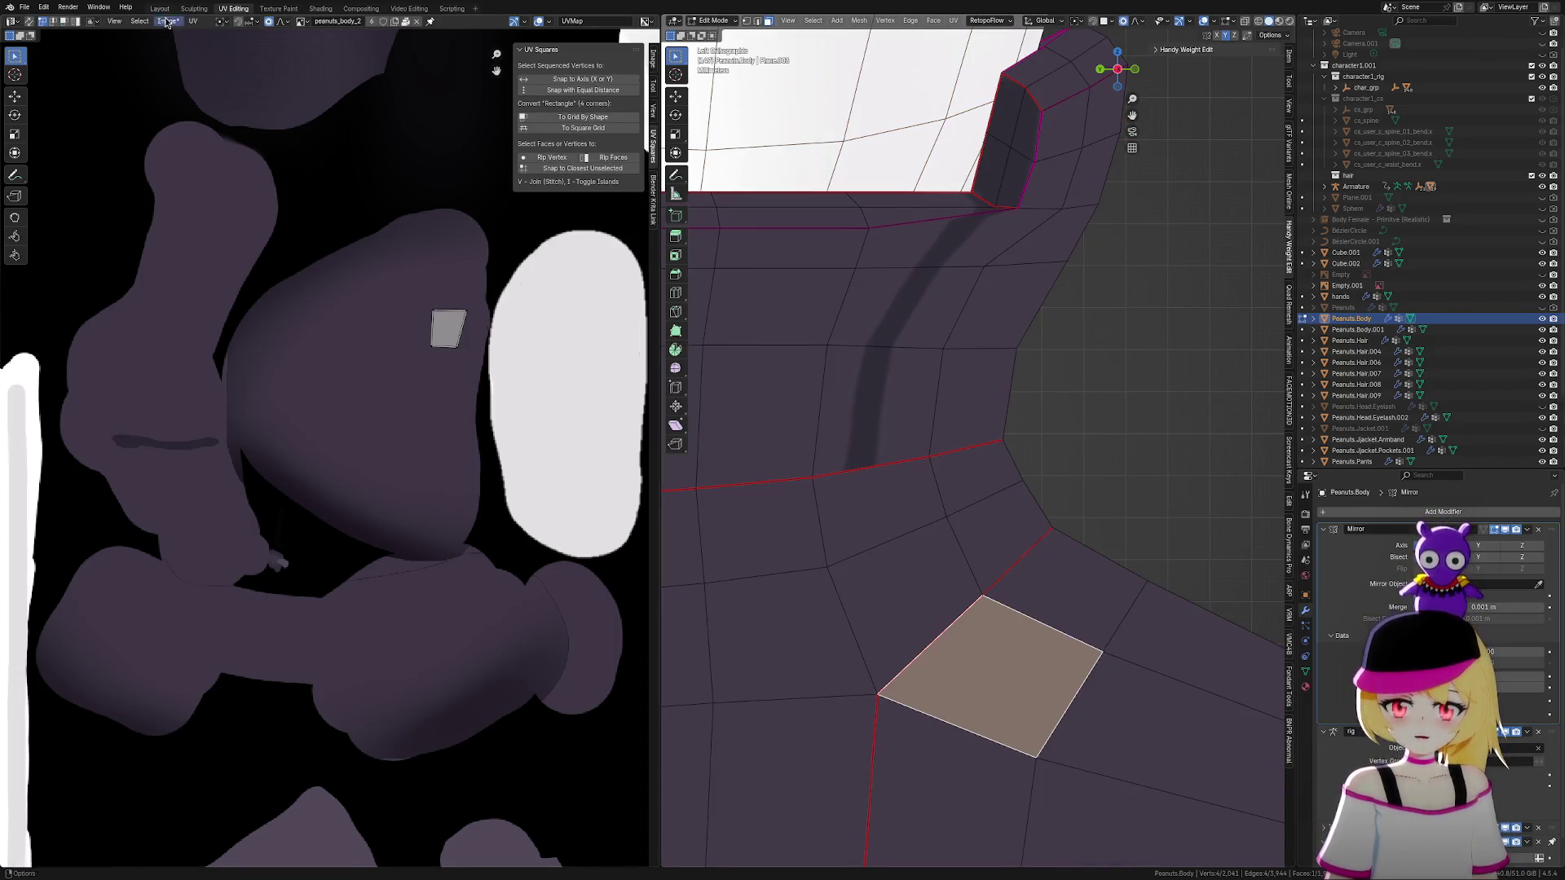
{"action": "left_click", "coordinate": [746, 22]}
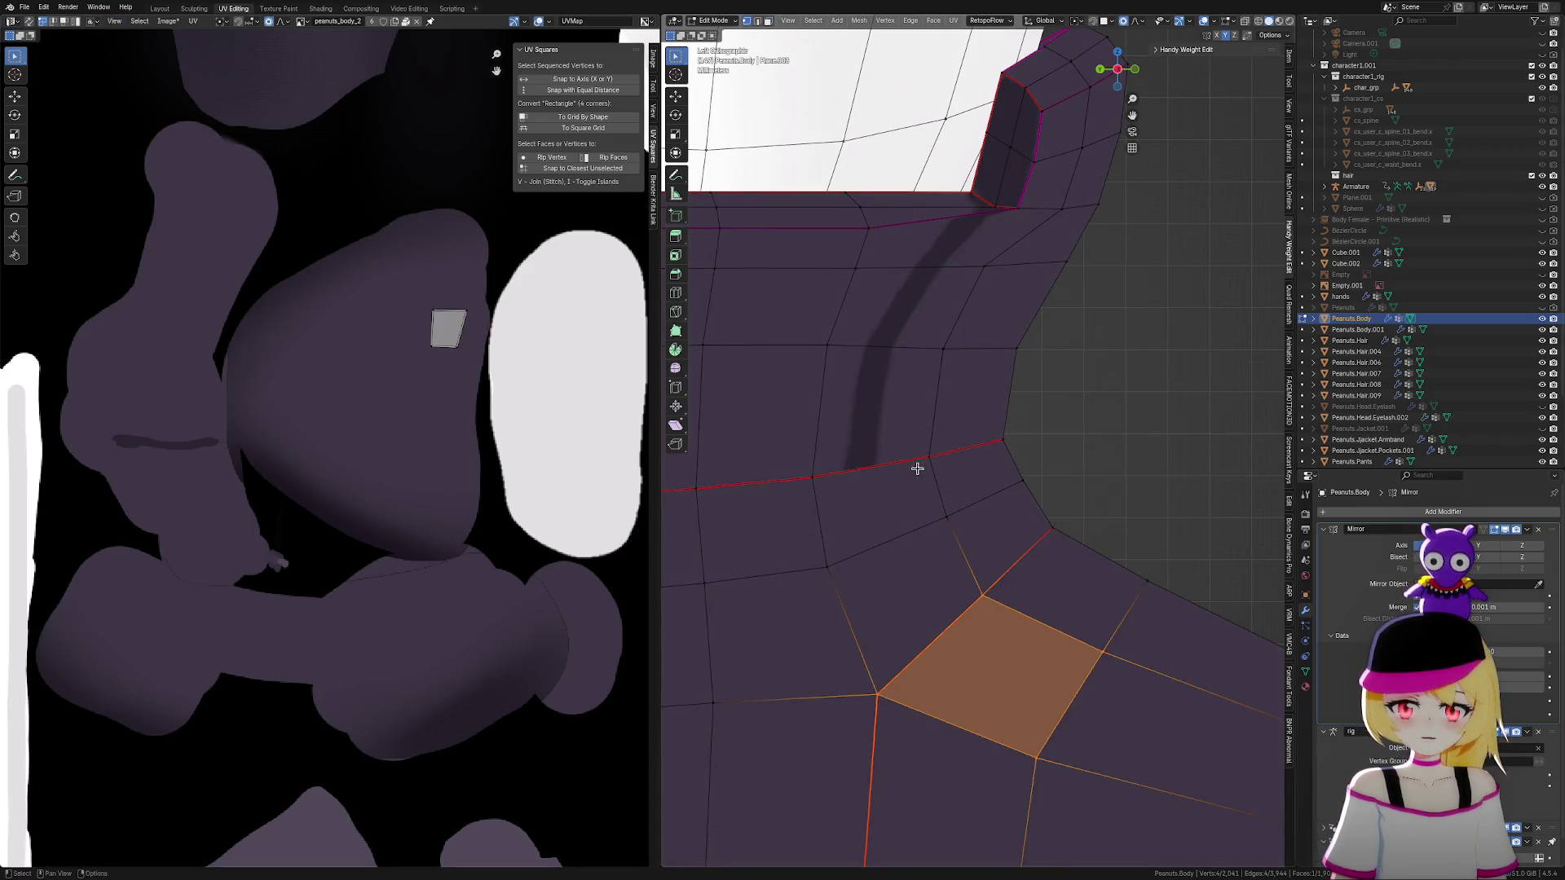
{"action": "left_click", "coordinate": [1245, 20]}
{"action": "left_click_drag", "start_coordinate": [802, 431], "coordinate": [964, 543]}
{"action": "left_click", "coordinate": [1026, 486], "text": "shift"}
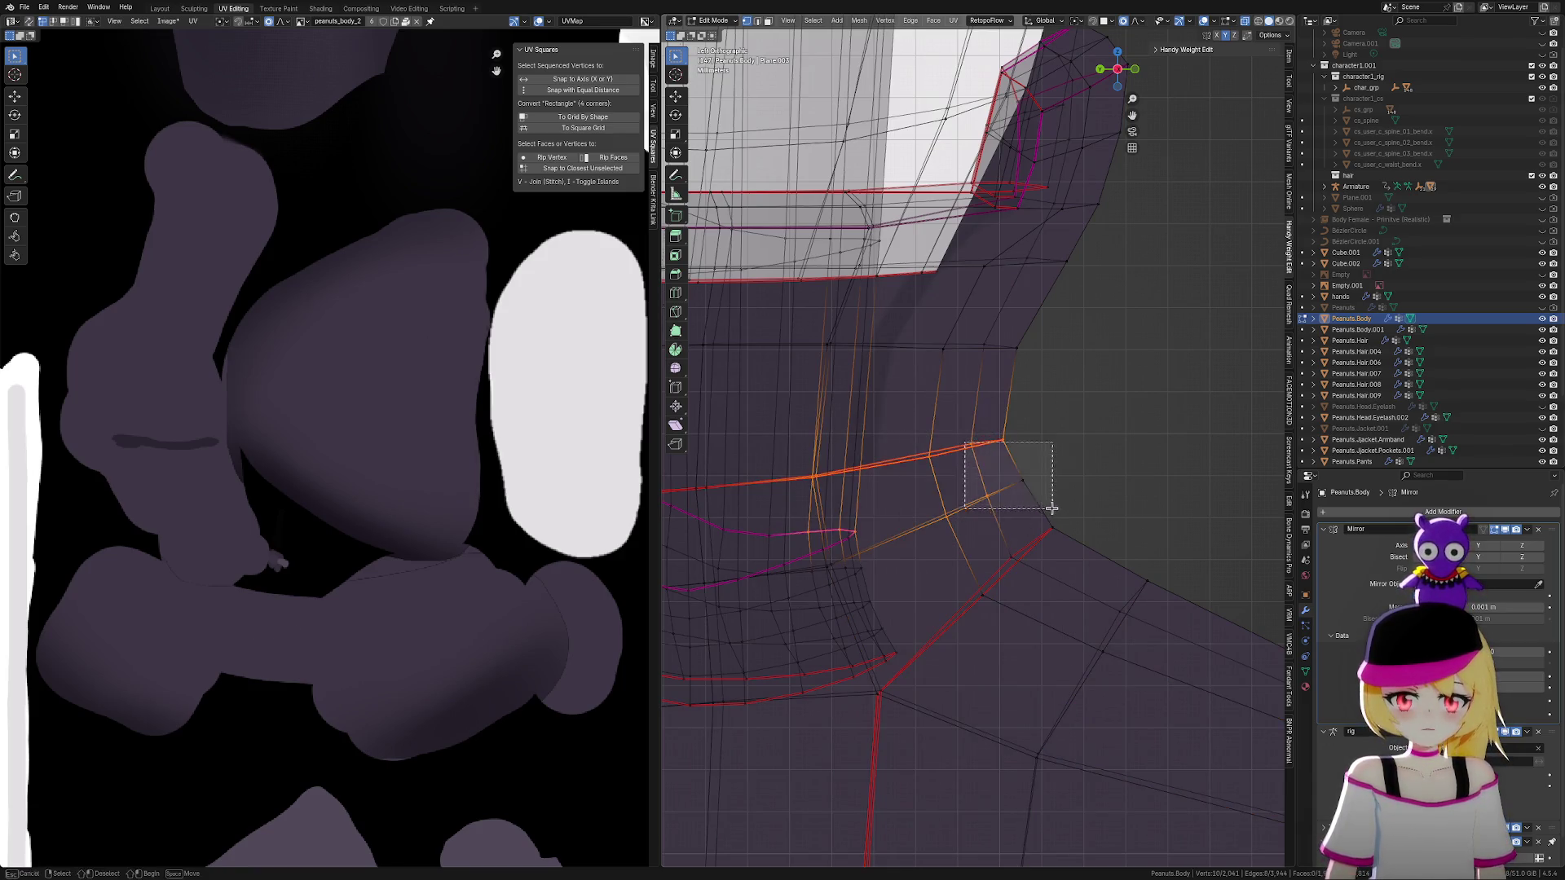
{"action": "left_click", "coordinate": [941, 516], "text": "shift"}
Isolate the connected boot mesh and select three adjacent faces near the ankle
{"action": "scroll", "coordinate": [901, 562], "scroll_direction": "up", "scroll_amount": 1}
{"action": "key", "text": "b"}
{"action": "left_click_drag", "start_coordinate": [844, 555], "coordinate": [1076, 447]}
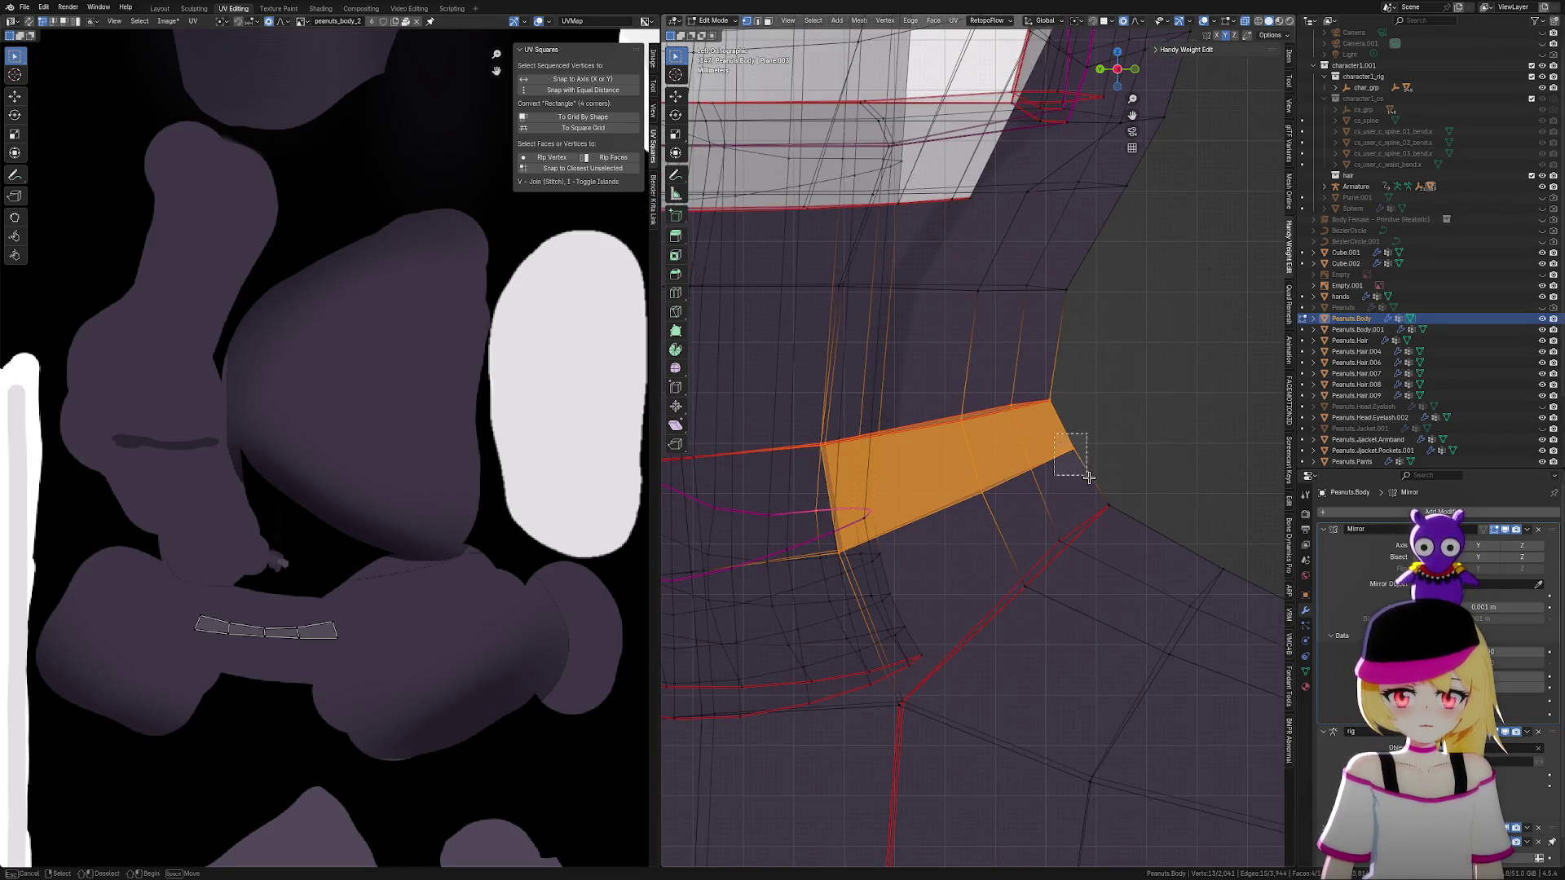
{"action": "left_click", "coordinate": [1129, 518]}
{"action": "key", "text": "ctrl+l"}
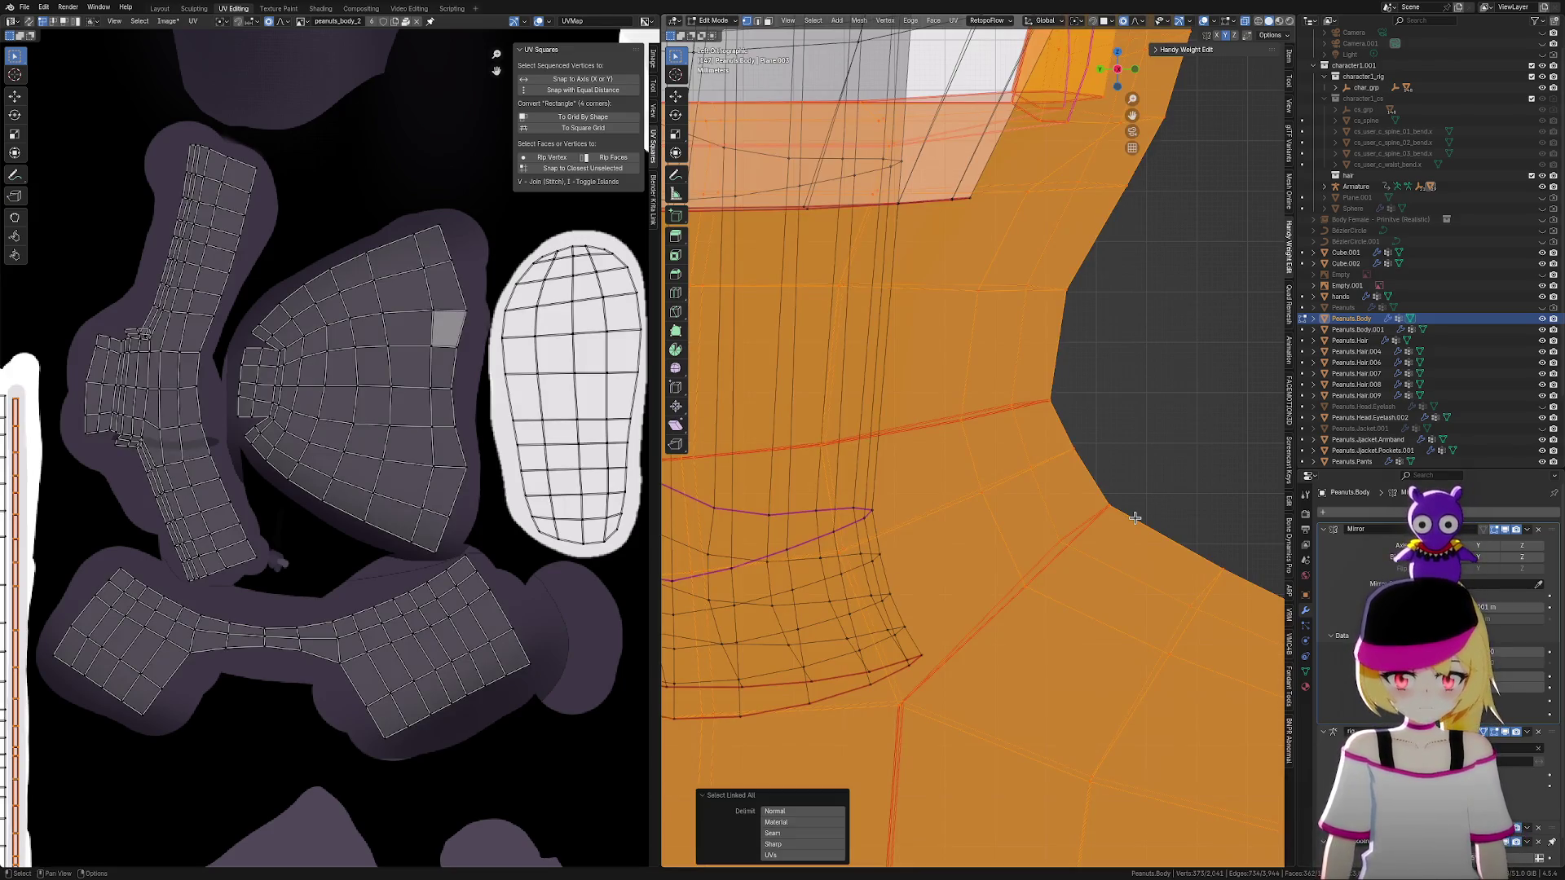
{"action": "key", "text": "alt+h"}
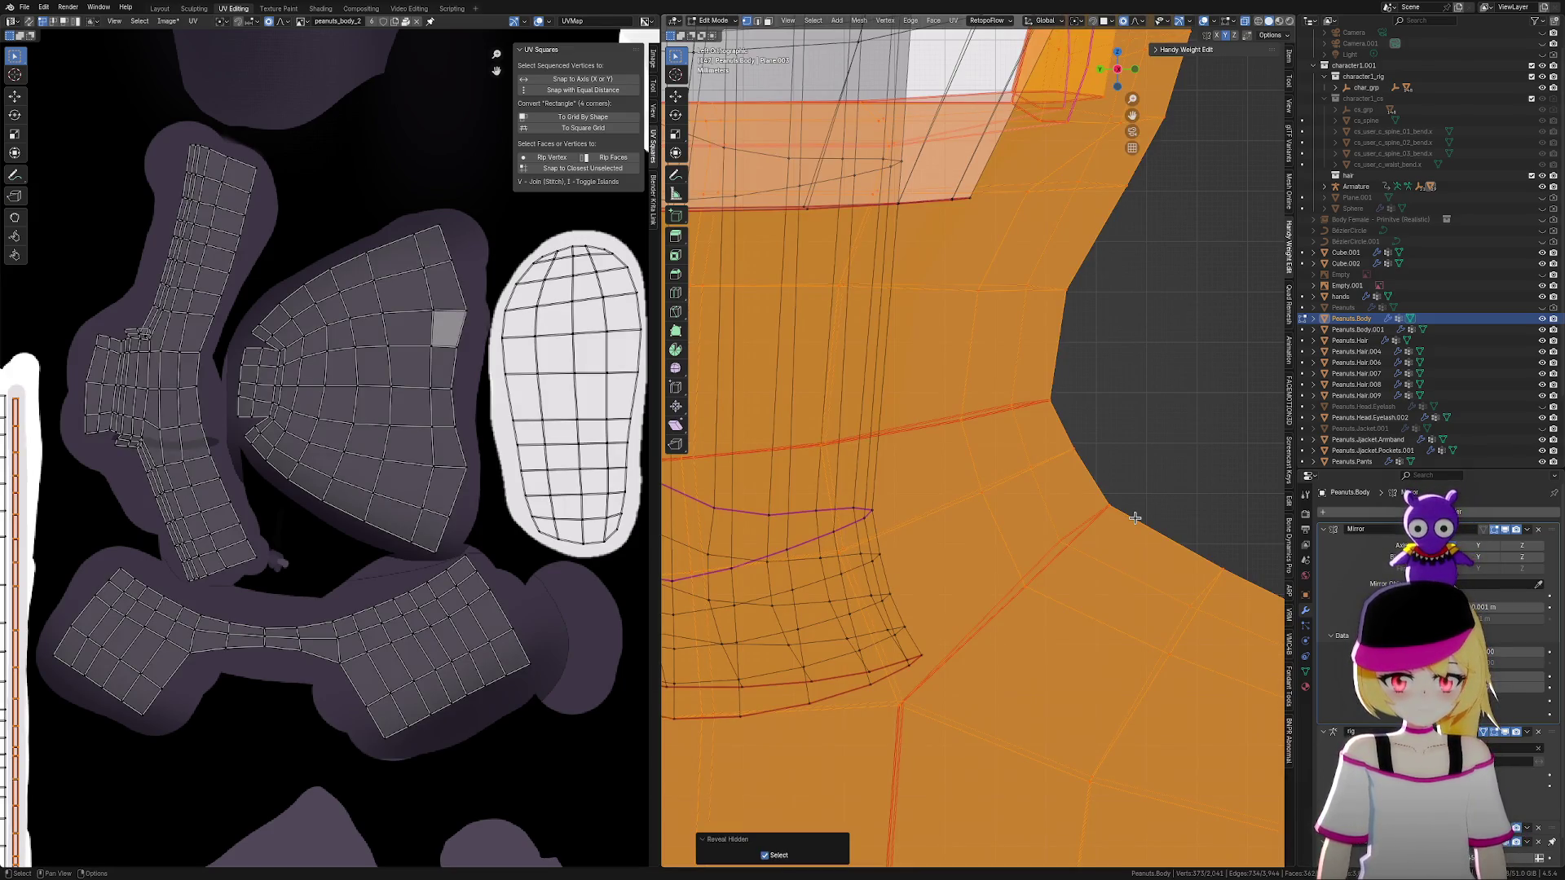
{"action": "key", "text": "shift+h"}
{"action": "left_click_drag", "start_coordinate": [776, 384], "coordinate": [937, 551]}
{"action": "left_click_drag", "start_coordinate": [936, 384], "coordinate": [1097, 489], "text": "shift"}
{"action": "left_click_drag", "start_coordinate": [957, 475], "coordinate": [1100, 607], "text": "shift"}
{"action": "left_click_drag", "start_coordinate": [788, 556], "coordinate": [942, 728], "text": "shift"}
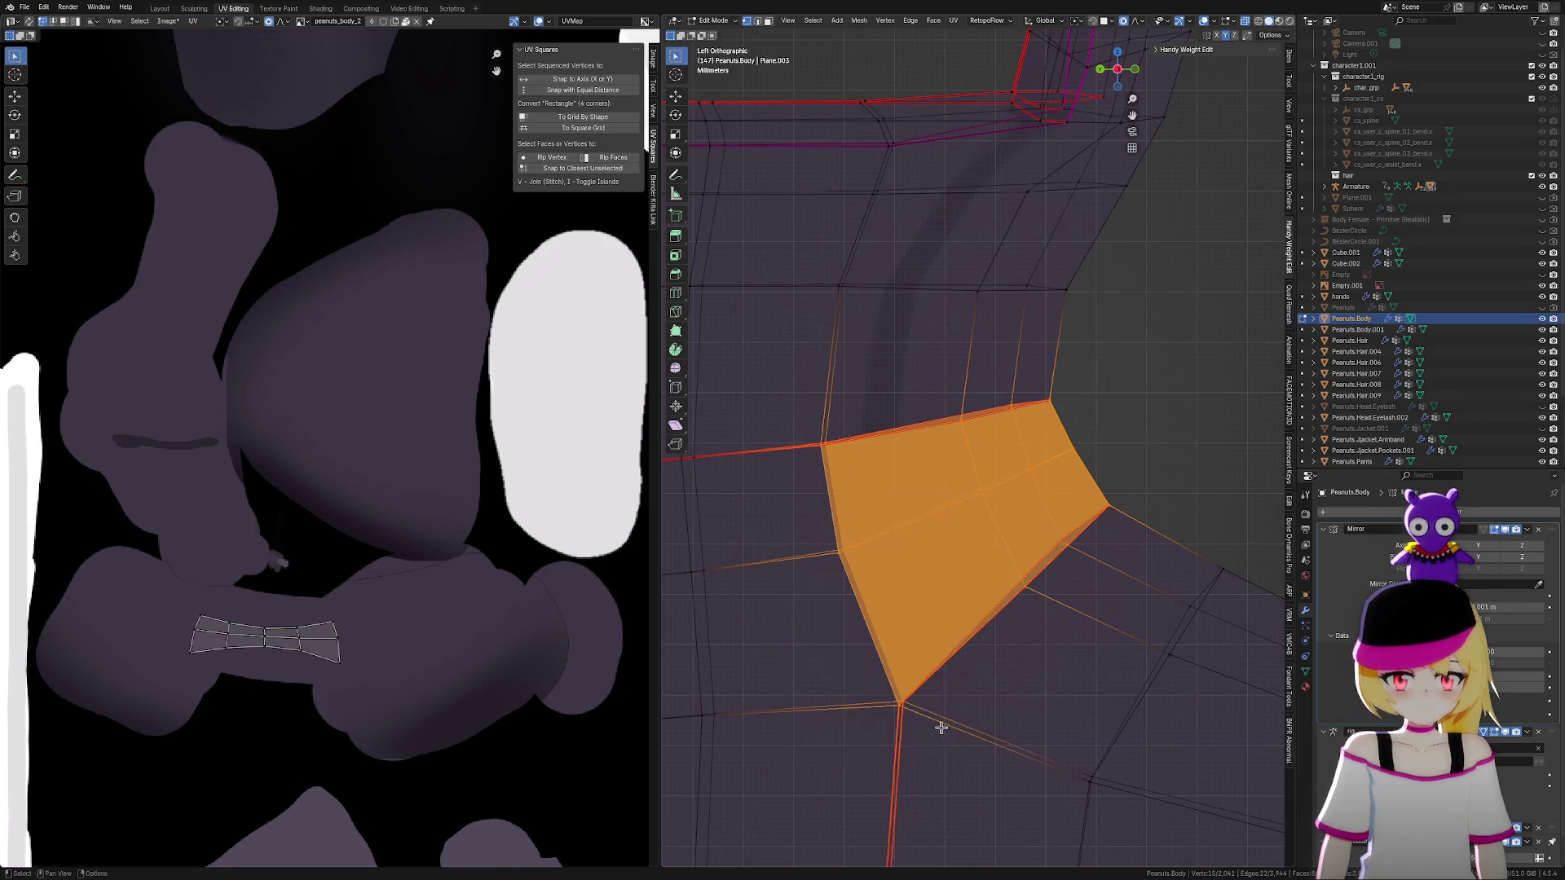
Proportionally move the ankle faces, an edge loop above them, and a block of ankle faces
{"action": "key", "text": "g"}
{"action": "left_click", "coordinate": [986, 688]}
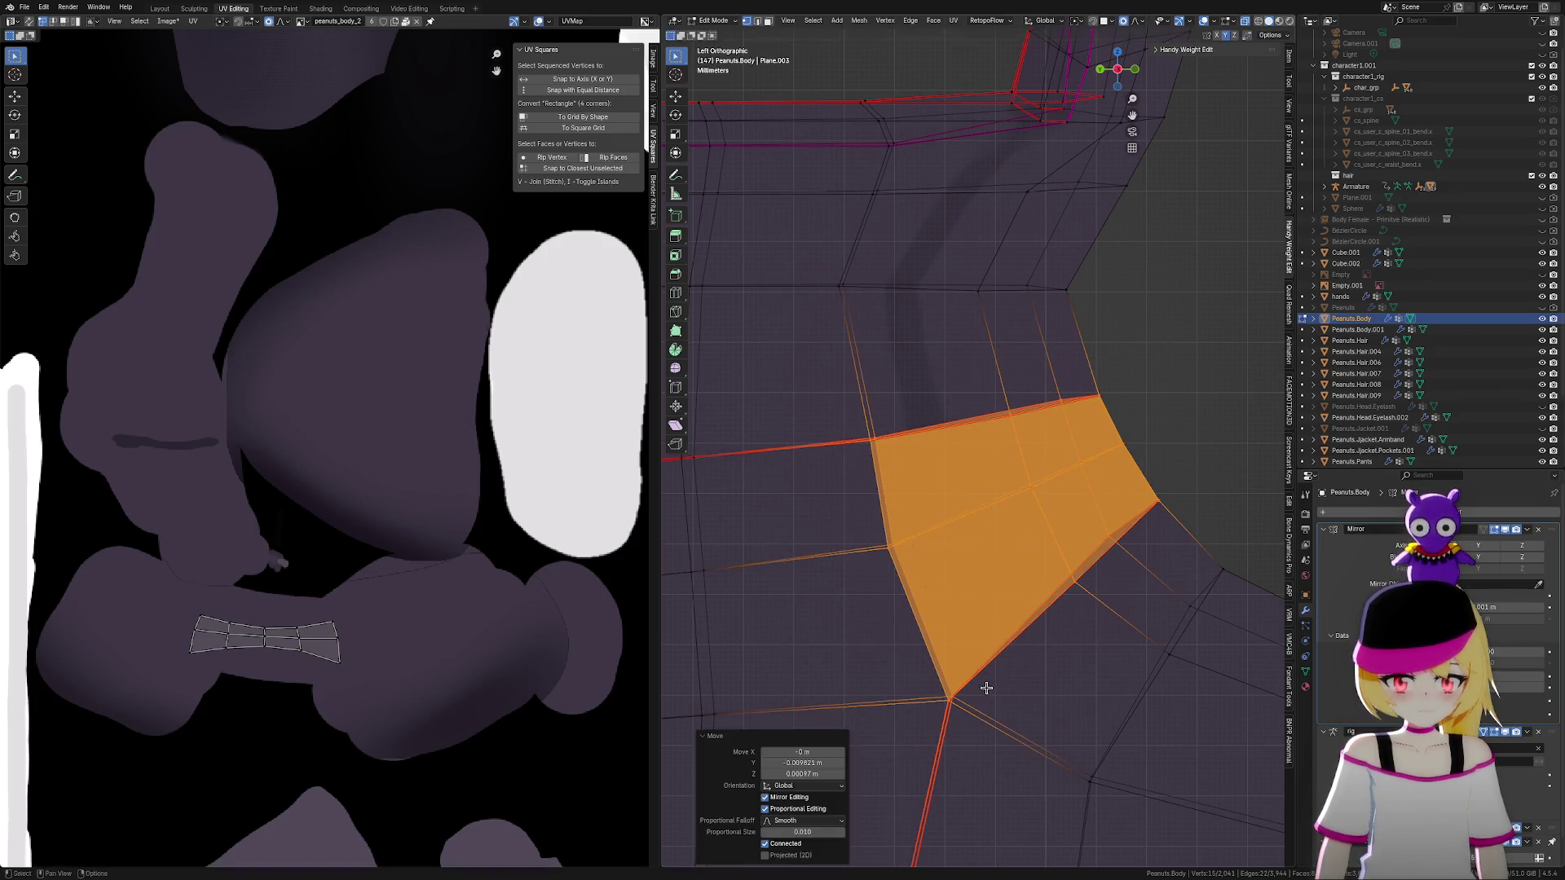
{"action": "left_click_drag", "start_coordinate": [817, 259], "coordinate": [1160, 339]}
{"action": "key", "text": "g"}
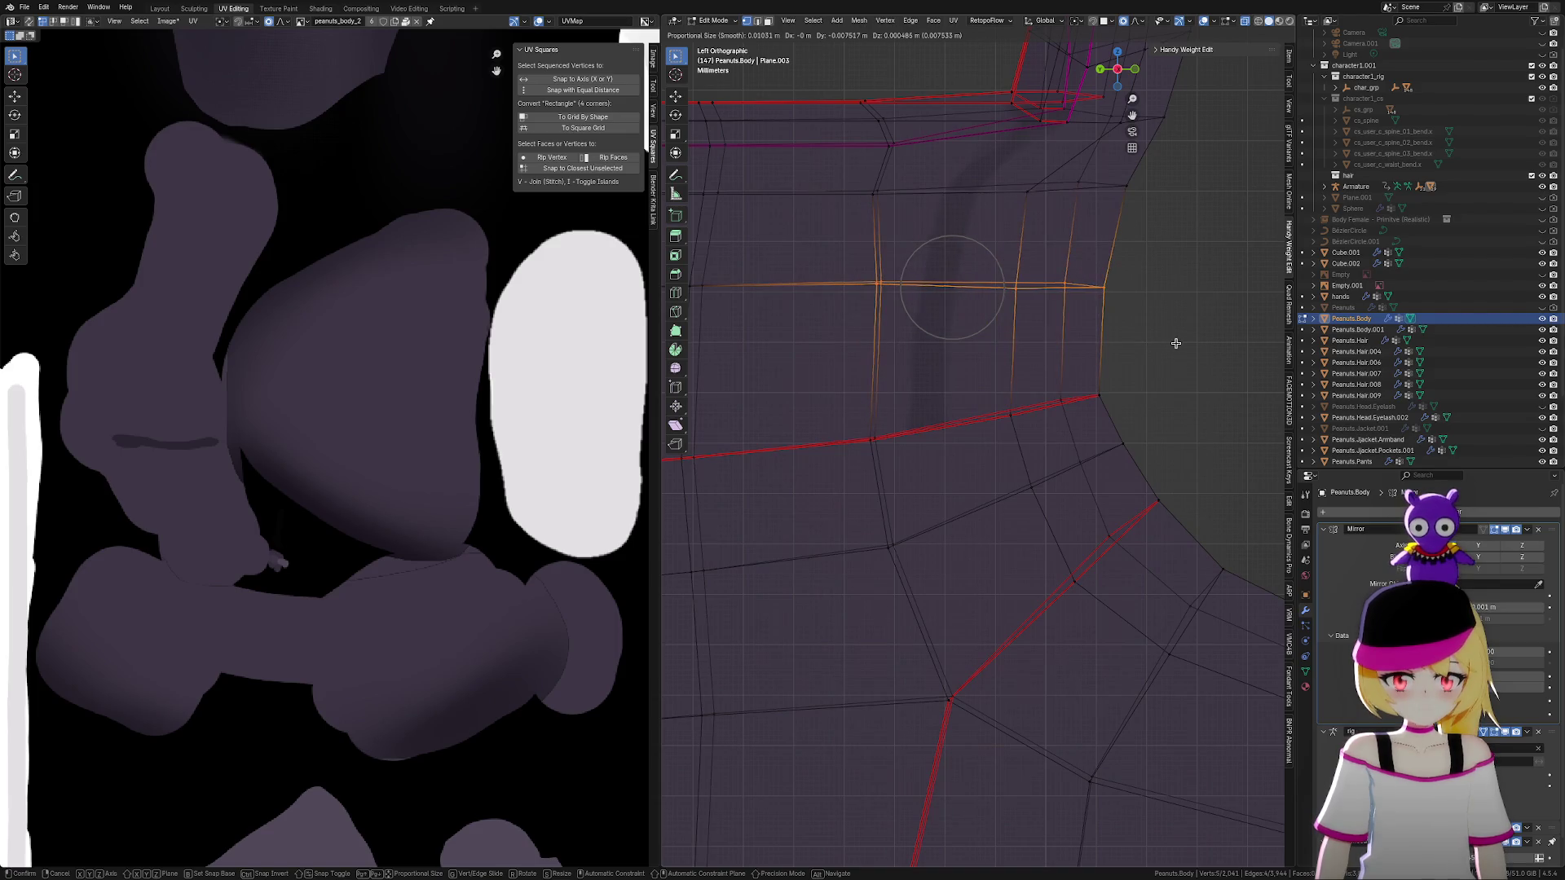
{"action": "left_click", "coordinate": [1176, 343]}
{"action": "left_click_drag", "start_coordinate": [837, 244], "coordinate": [1176, 631]}
{"action": "left_click_drag", "start_coordinate": [900, 570], "coordinate": [969, 745], "text": "shift"}
{"action": "key", "text": "g"}
{"action": "left_click", "coordinate": [971, 744]}
Nudge an ankle vertex, the back-edge vertex and two ankle faces slightly
{"action": "mouse_move", "coordinate": [834, 229]}
{"action": "left_mouse_down"}
{"action": "mouse_move", "coordinate": [1163, 426]}
{"action": "mouse_move", "coordinate": [932, 407]}
{"action": "left_mouse_up"}
{"action": "key", "text": "g"}
{"action": "left_click", "coordinate": [923, 409]}
{"action": "left_click_drag", "start_coordinate": [976, 360], "coordinate": [1128, 447]}
{"action": "key", "text": "g"}
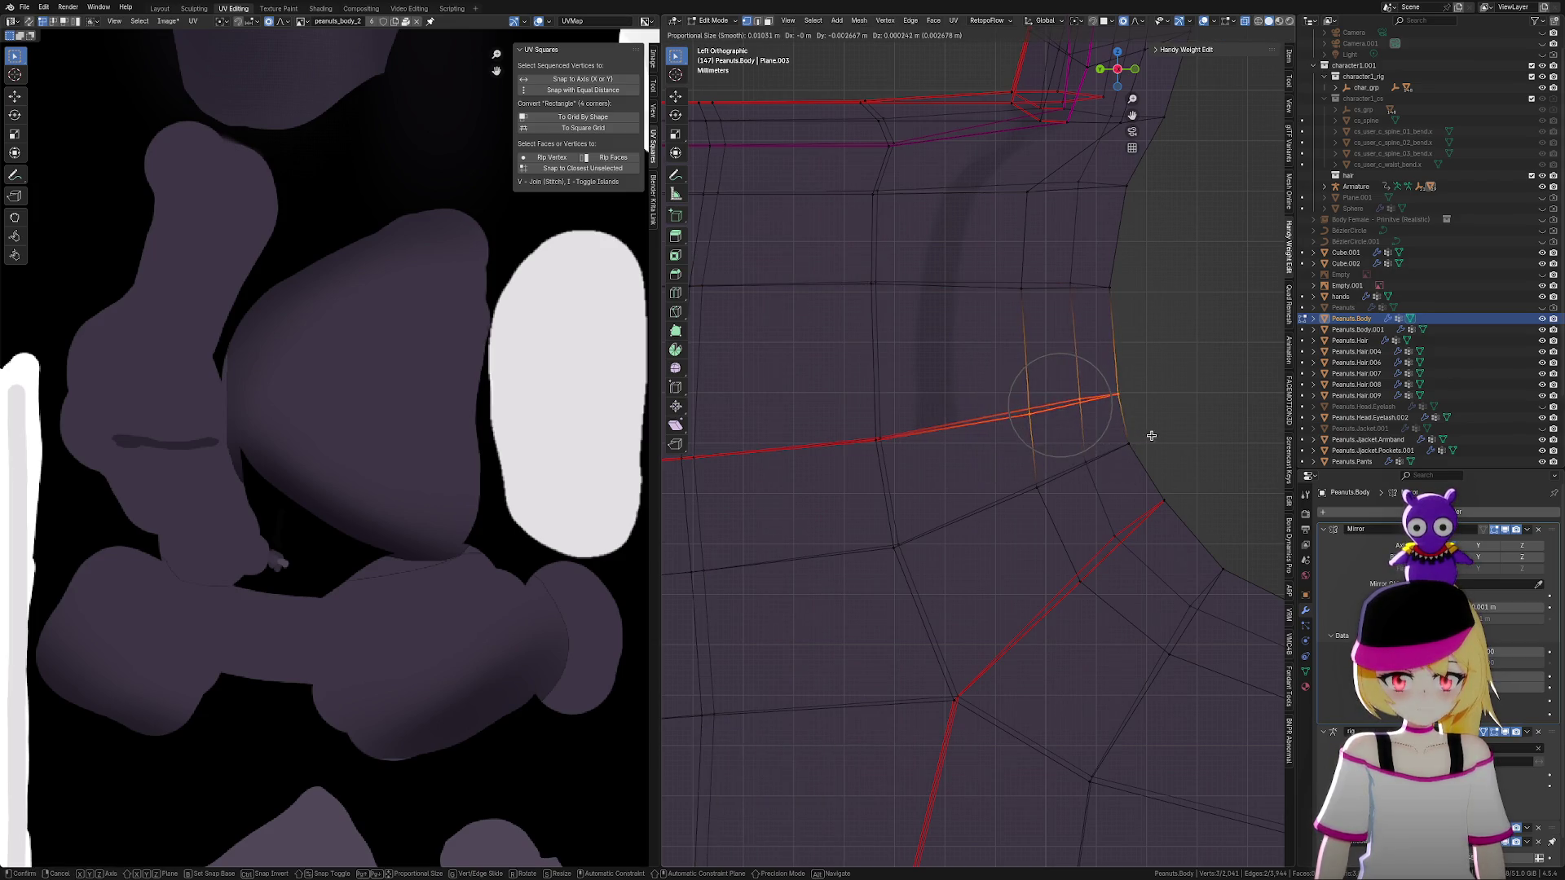
{"action": "left_click", "coordinate": [1151, 436]}
{"action": "left_click_drag", "start_coordinate": [970, 337], "coordinate": [1154, 489]}
{"action": "left_click_drag", "start_coordinate": [1009, 454], "coordinate": [1076, 500]}
{"action": "key", "text": "g"}
{"action": "left_click", "coordinate": [1073, 510]}
Shift two nearby vertices slightly, view both boots, and return to Object Mode
{"action": "left_click_drag", "start_coordinate": [837, 416], "coordinate": [914, 617]}
{"action": "scroll", "coordinate": [936, 454], "scroll_direction": "down", "scroll_amount": 2}
{"action": "key", "text": "g"}
{"action": "left_click", "coordinate": [1056, 508]}
{"action": "scroll", "coordinate": [1056, 508], "scroll_direction": "down", "scroll_amount": 4}
{"action": "mouse_move", "coordinate": [1056, 508]}
{"action": "middle_mouse_down"}
{"action": "mouse_move", "coordinate": [1103, 492]}
{"action": "mouse_move", "coordinate": [1090, 487]}
{"action": "mouse_move", "coordinate": [1112, 495]}
{"action": "mouse_move", "coordinate": [1079, 522]}
{"action": "middle_mouse_up"}
{"action": "key", "text": "Tab"}
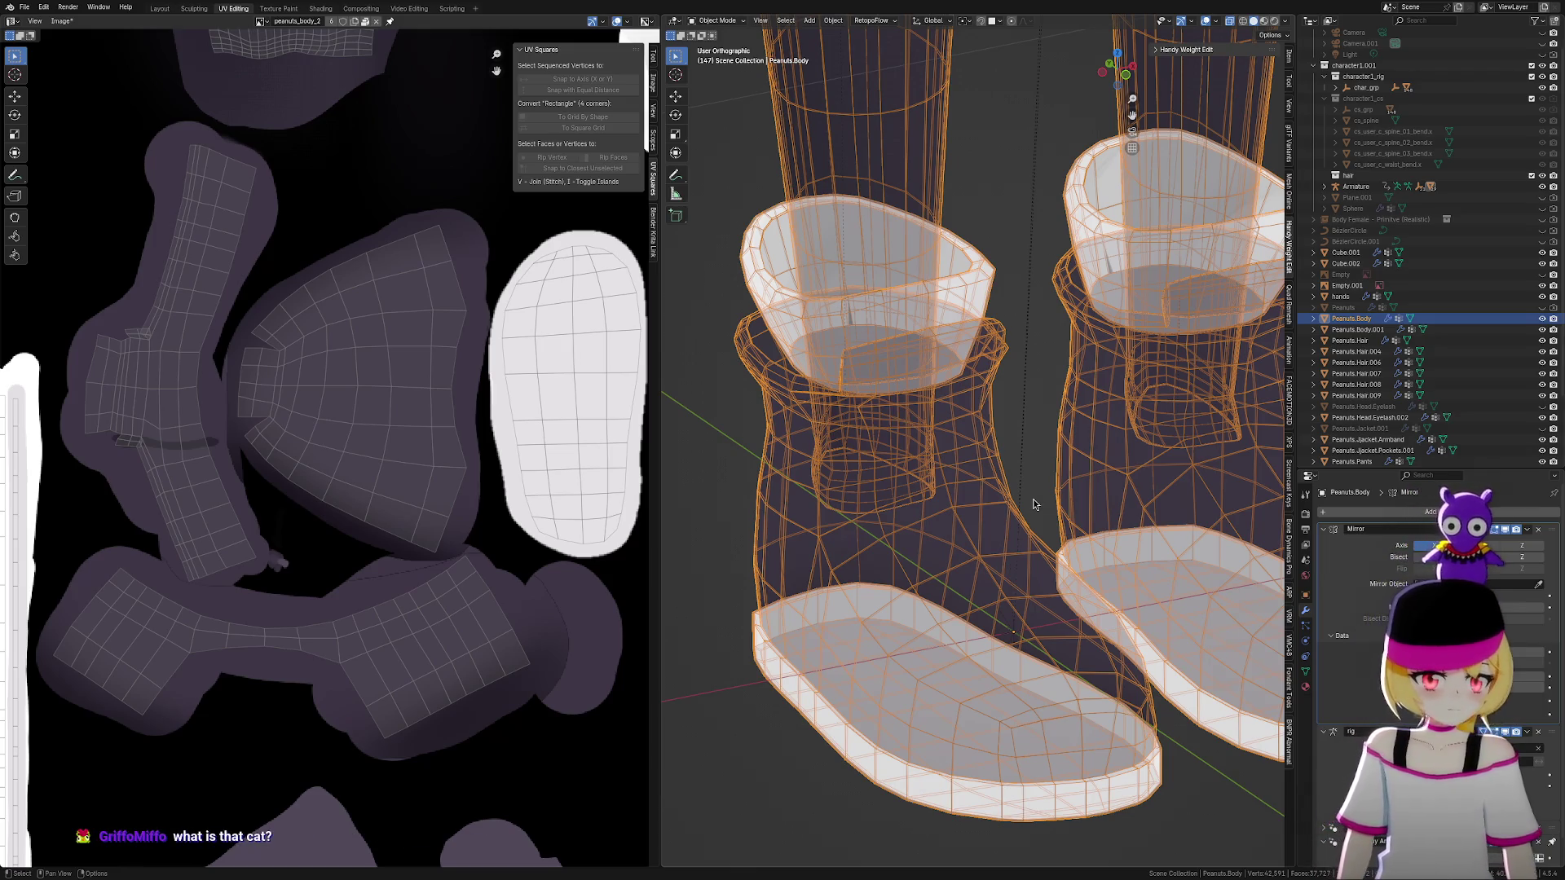
Enter Edit Mode on Peanuts.Body and select all to show the boot's UV islands
{"action": "scroll", "coordinate": [1033, 499], "scroll_direction": "down", "scroll_amount": 3}
{"action": "scroll", "coordinate": [1060, 570], "scroll_direction": "up", "scroll_amount": 3}
{"action": "key", "text": "Tab"}
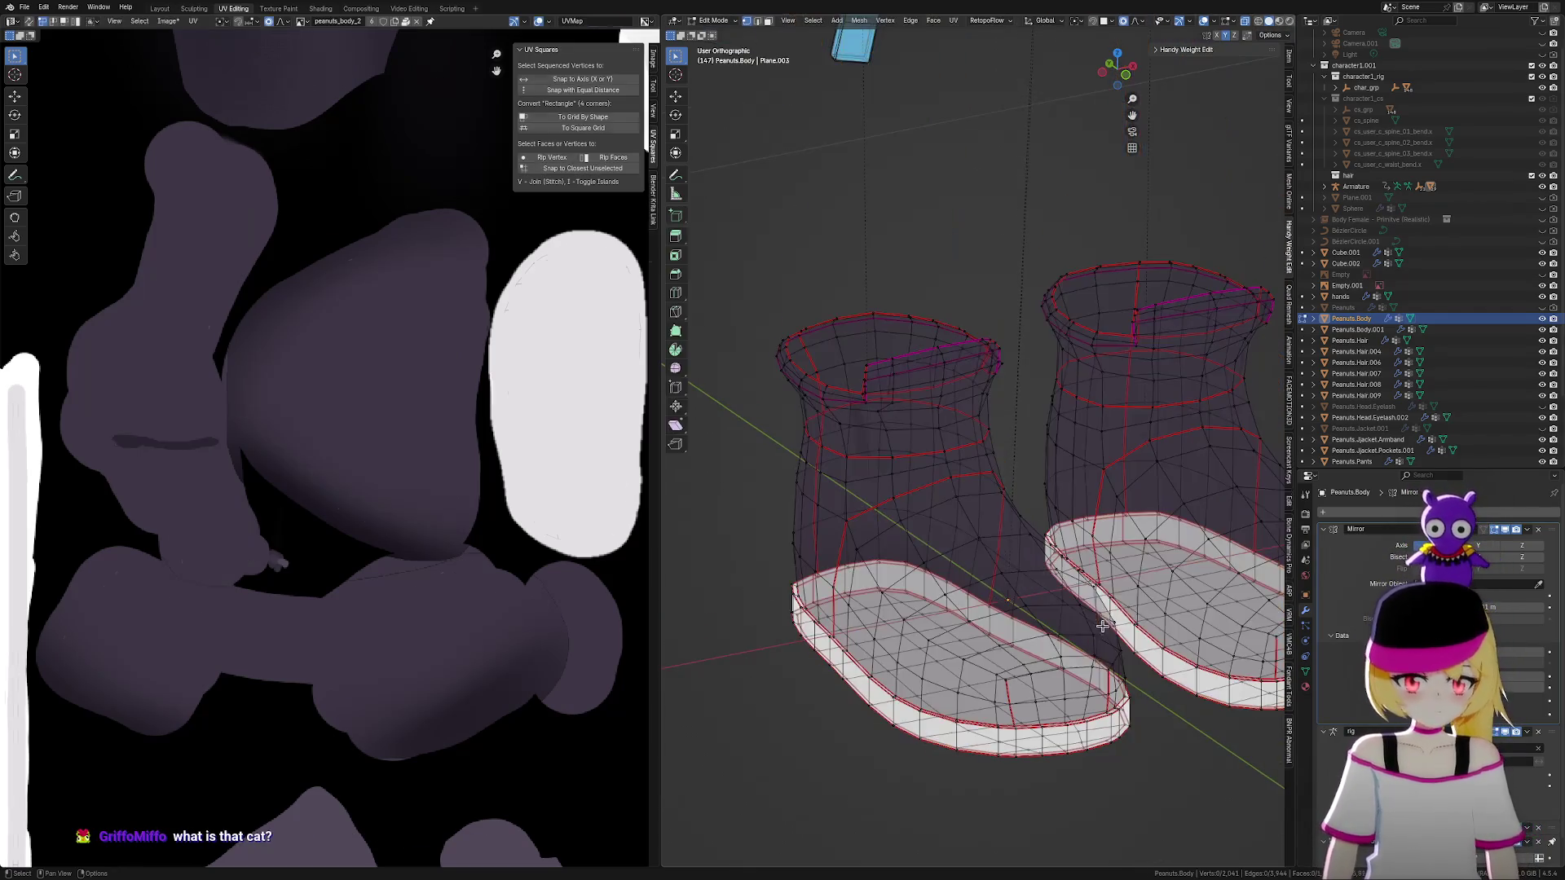
{"action": "key", "text": "a"}
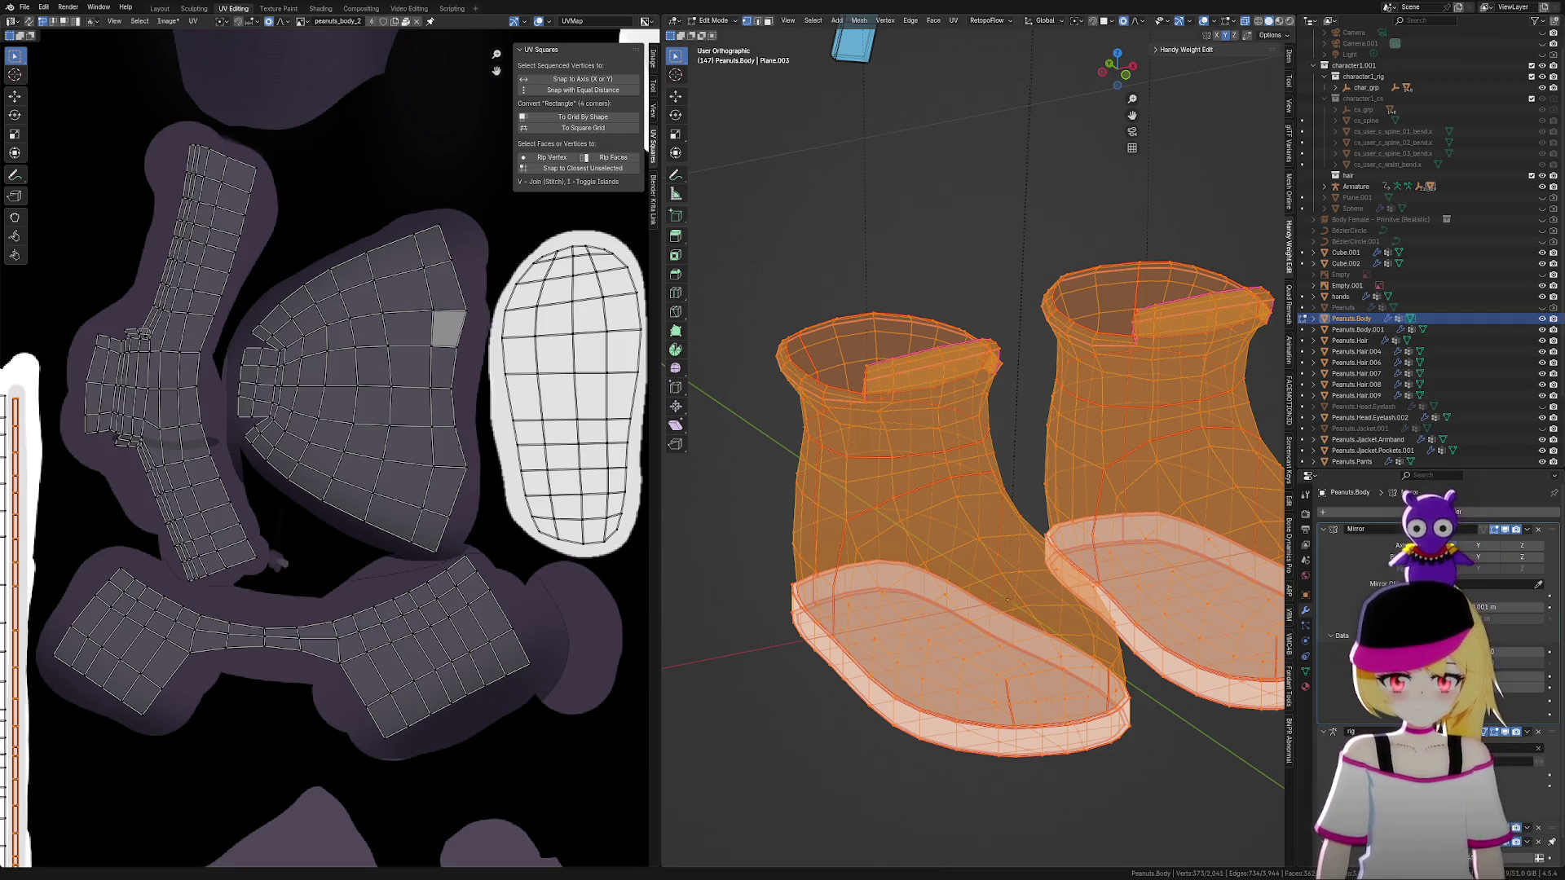
Turn off X-Ray and overlays to preview the solid boots, then pick an edge path in the UV editor
{"action": "left_click", "coordinate": [1250, 27]}
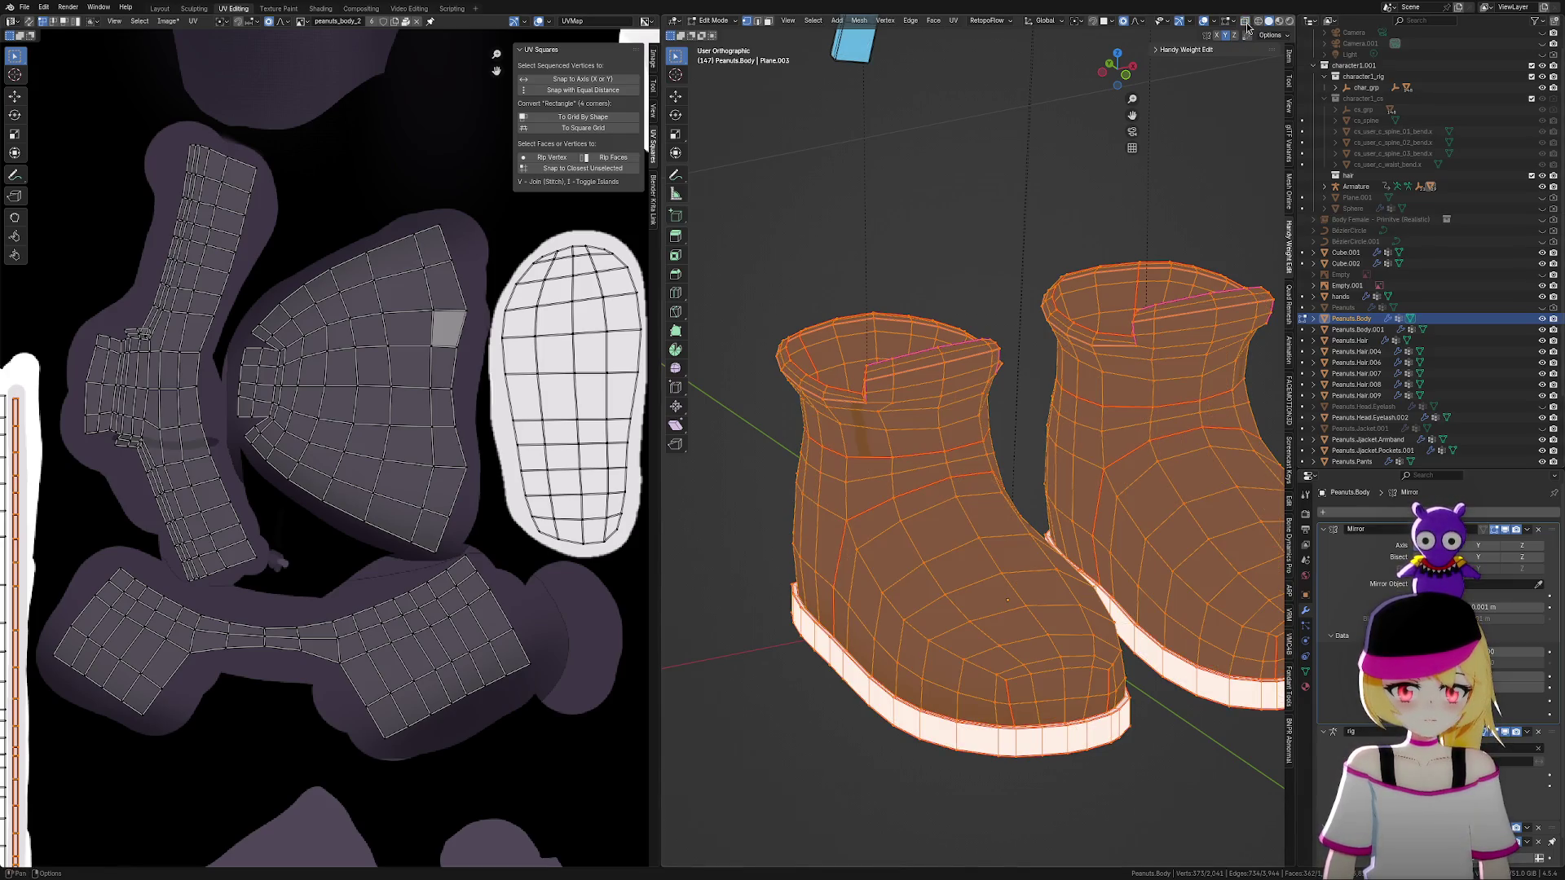
{"action": "left_click", "coordinate": [1203, 20]}
{"action": "middle_click_drag", "start_coordinate": [1153, 511], "coordinate": [1201, 504]}
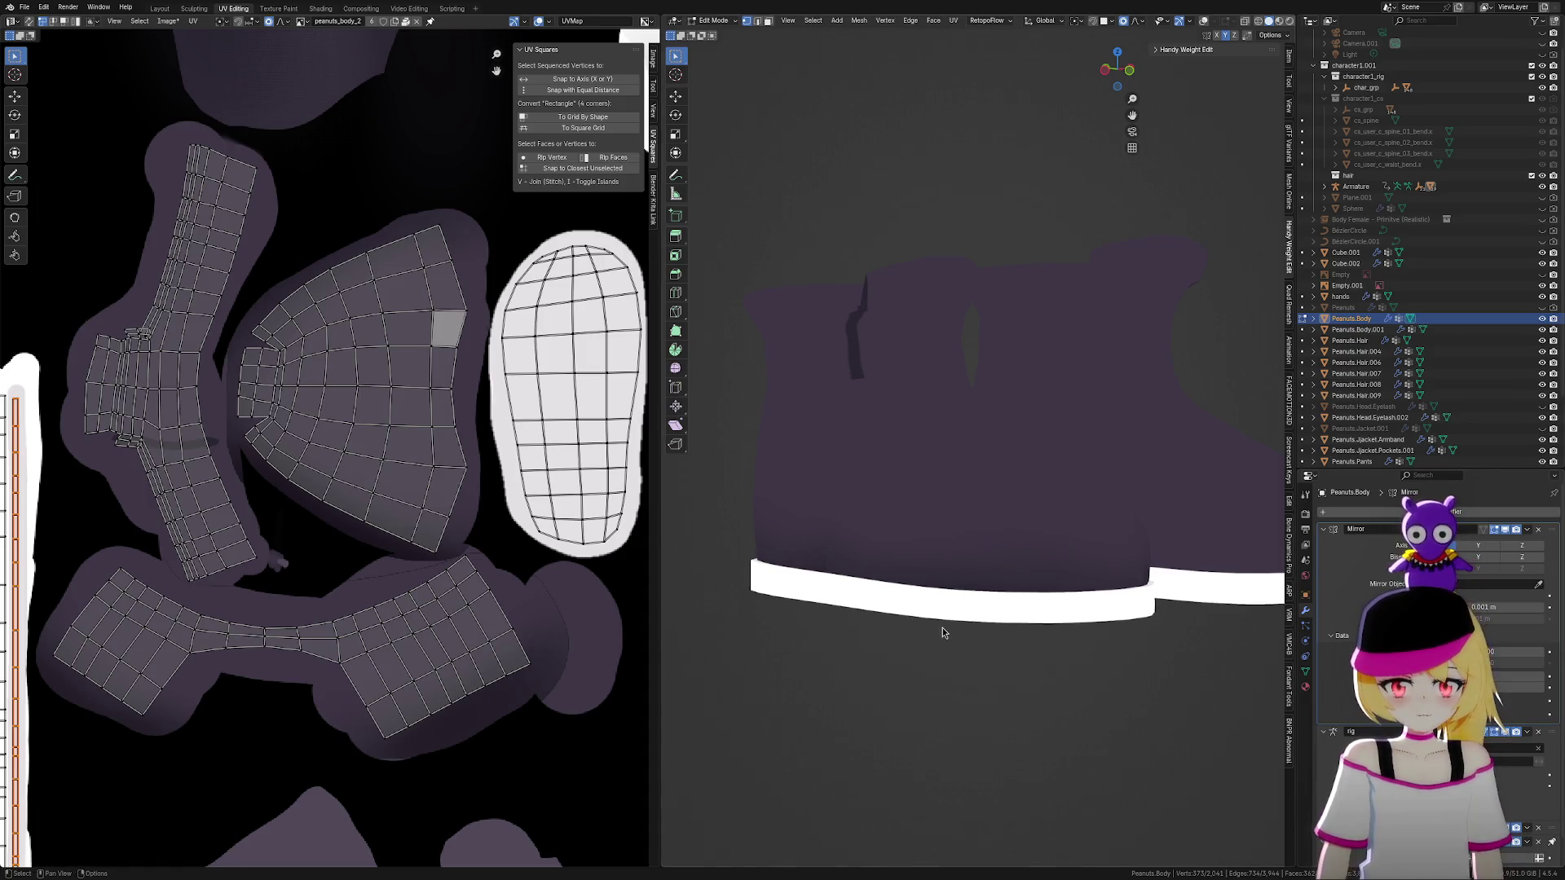
{"action": "scroll", "coordinate": [435, 670], "scroll_direction": "down", "scroll_amount": 3}
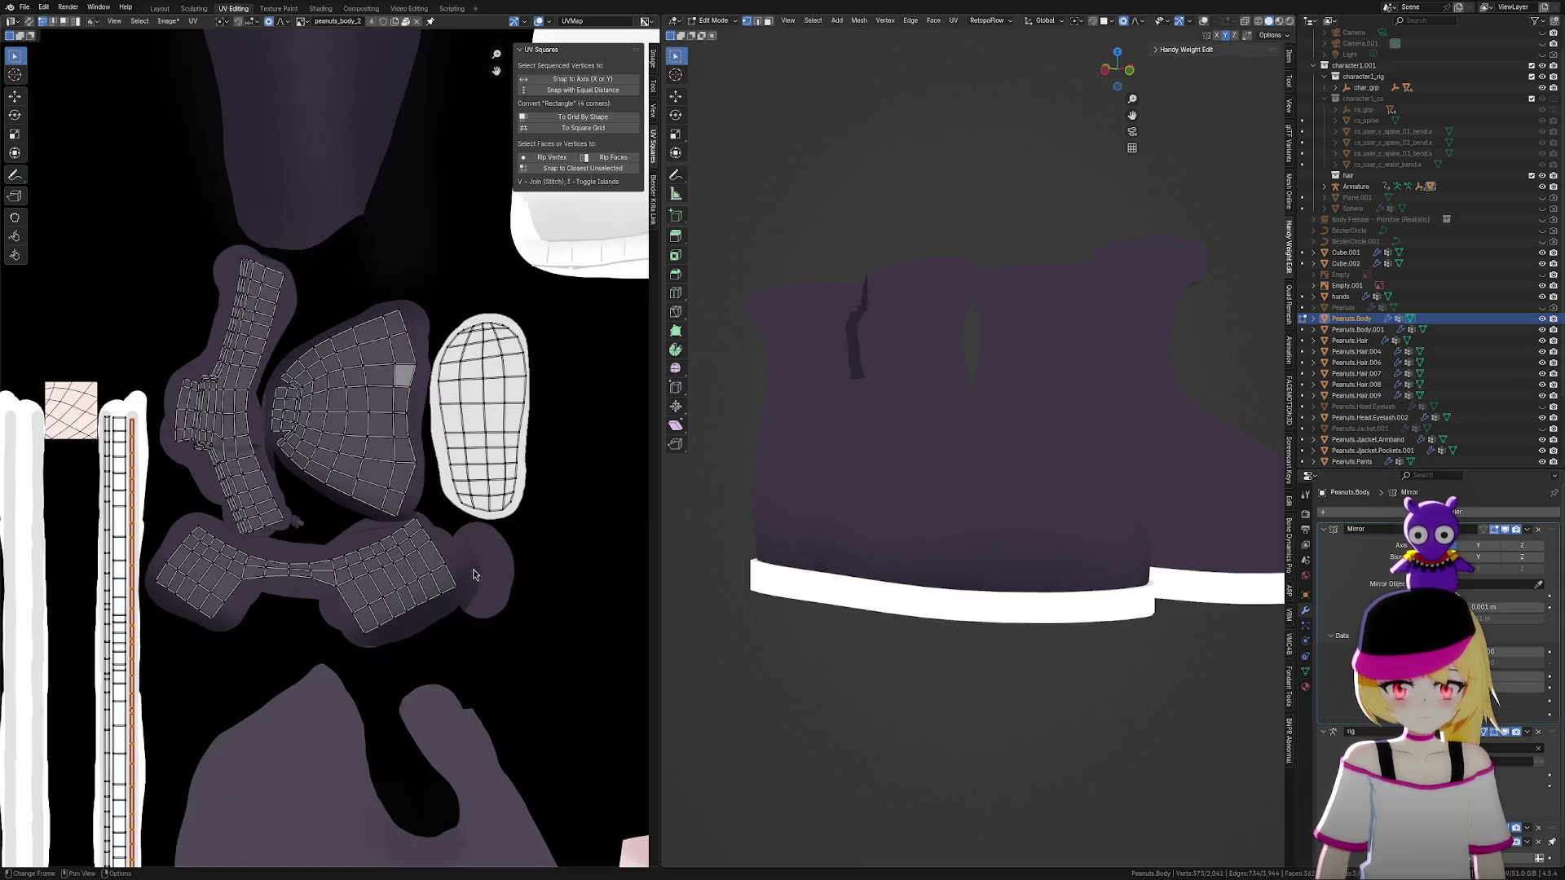
{"action": "scroll", "coordinate": [489, 486], "scroll_direction": "down", "scroll_amount": 2}
{"action": "scroll", "coordinate": [318, 515], "scroll_direction": "up", "scroll_amount": 2}
{"action": "scroll", "coordinate": [342, 510], "scroll_direction": "up", "scroll_amount": 3}
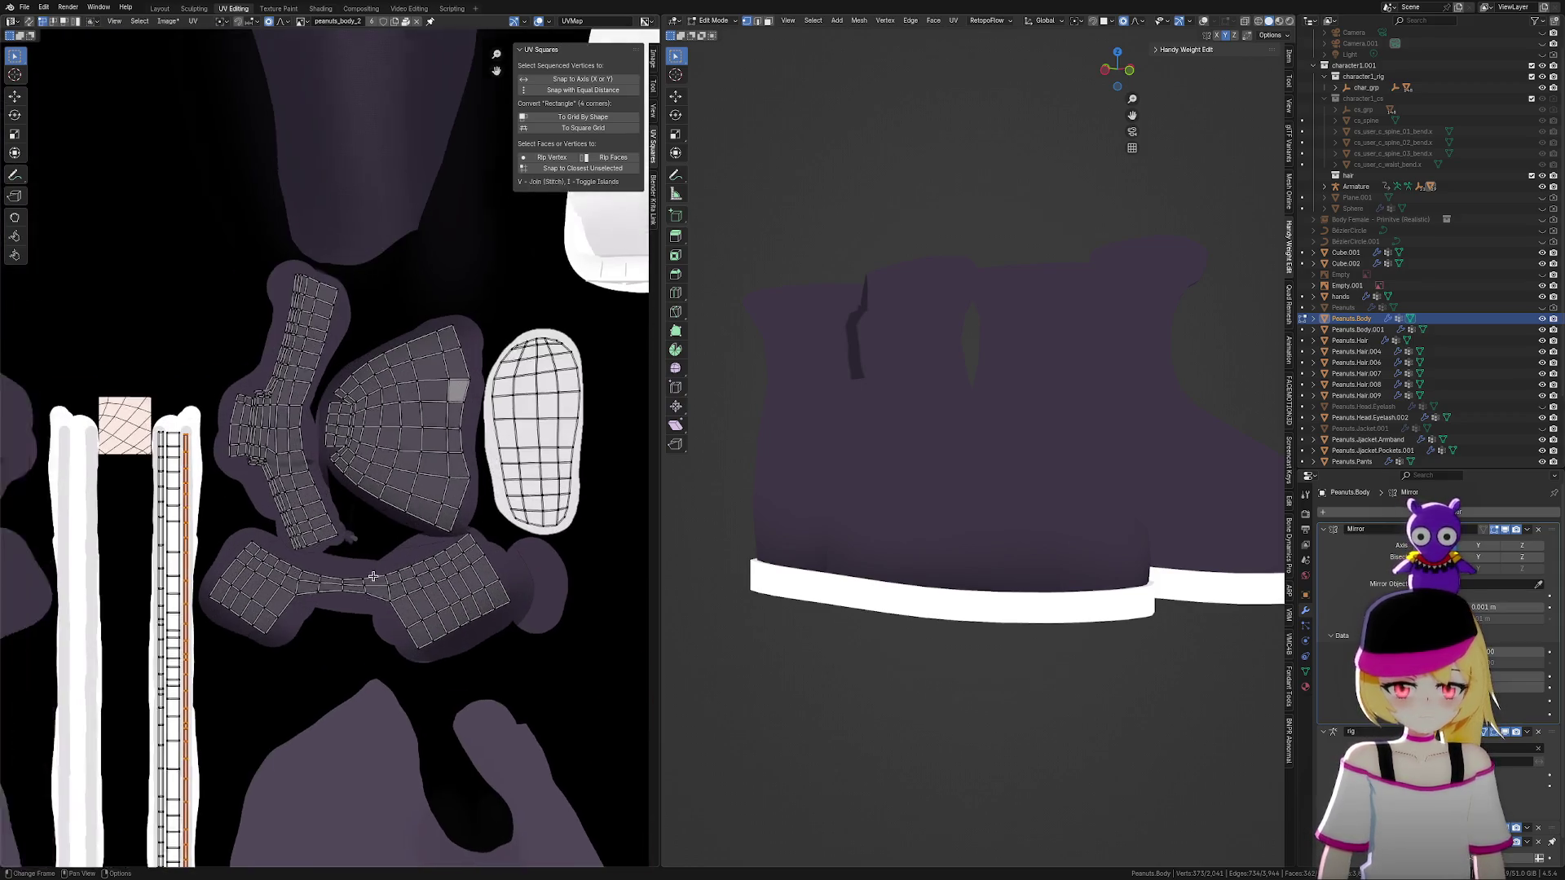
{"action": "left_click", "coordinate": [432, 486], "text": "ctrl"}
Select the whole boot UV island and re-unwrap it Angle Based
{"action": "key", "text": "ctrl+l"}
{"action": "key", "text": "u"}
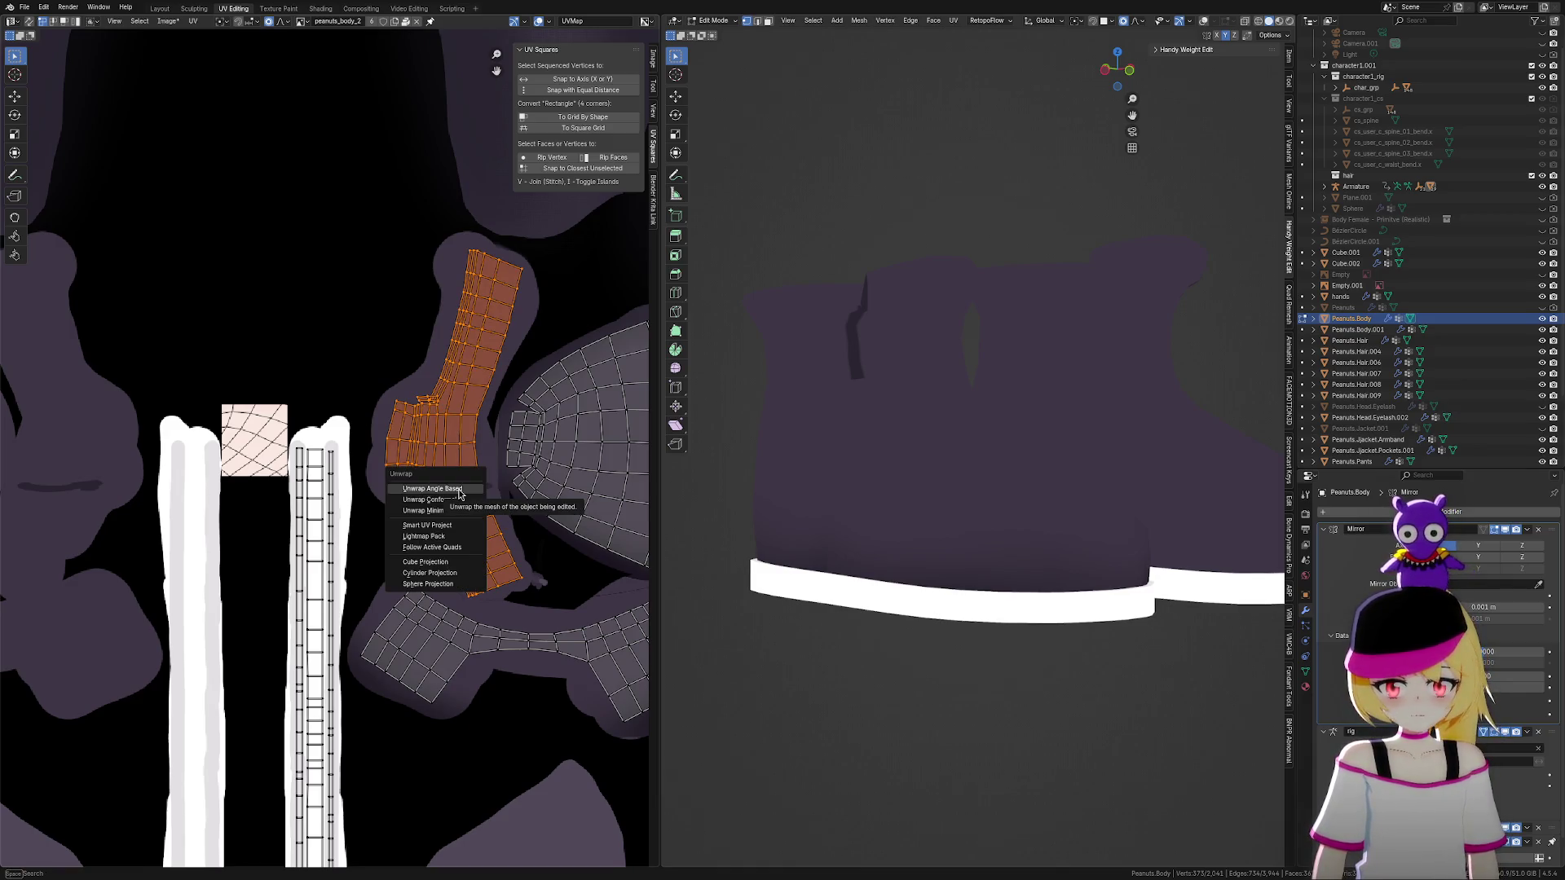
{"action": "left_click", "coordinate": [432, 488]}
{"action": "scroll", "coordinate": [457, 489], "scroll_direction": "down", "scroll_amount": 5}
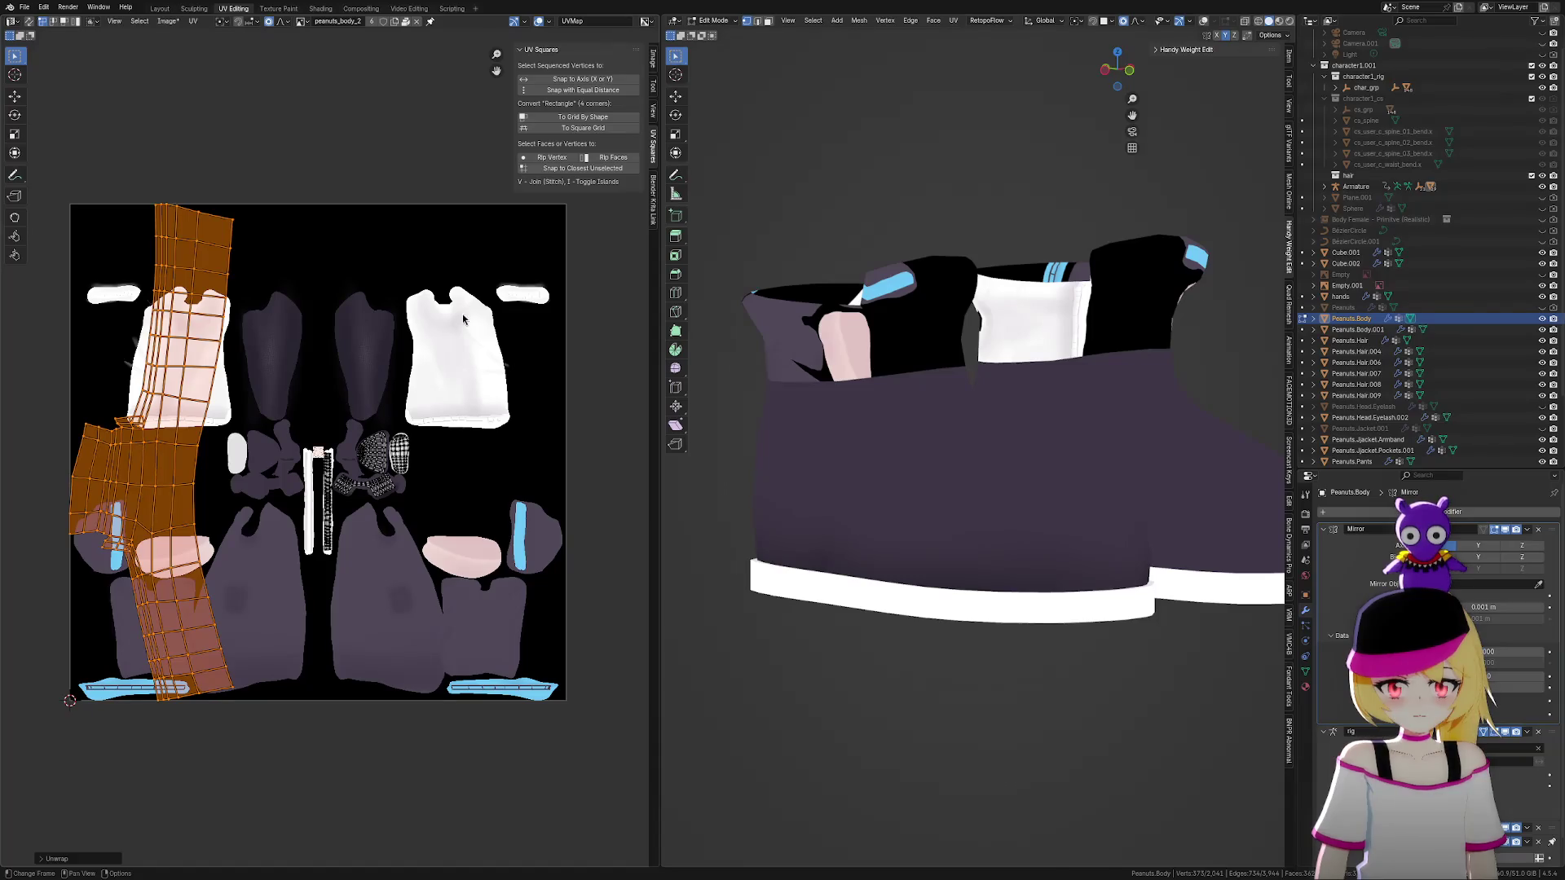
Shrink the boot UV island and move it toward the texture centre
{"action": "key", "text": "s"}
{"action": "key", "text": "Return"}
{"action": "key", "text": "g"}
{"action": "key", "text": "Return"}
{"action": "scroll", "coordinate": [336, 455], "scroll_direction": "up", "scroll_amount": 7}
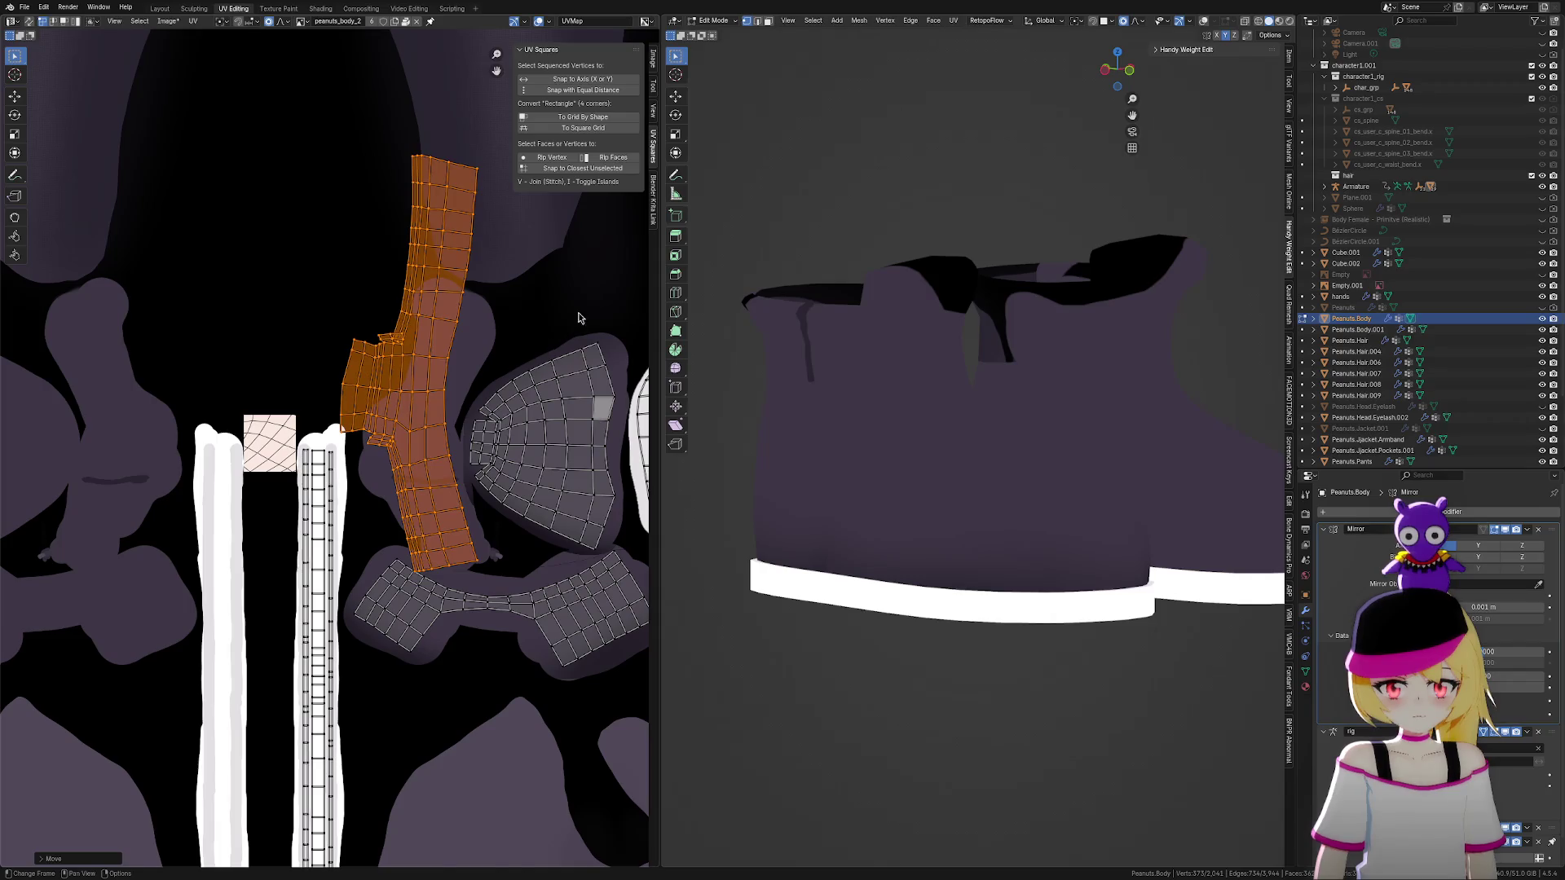
{"action": "key", "text": "s"}
{"action": "key", "text": "Return"}
{"action": "key", "text": "g"}
{"action": "key", "text": "s"}
{"action": "key", "text": "Return"}
{"action": "key", "text": "g"}
Bend and reshape the island proportionally into a curved strip over the purple texture
{"action": "key", "text": "s"}
{"action": "key", "text": "Return"}
{"action": "key", "text": "g"}
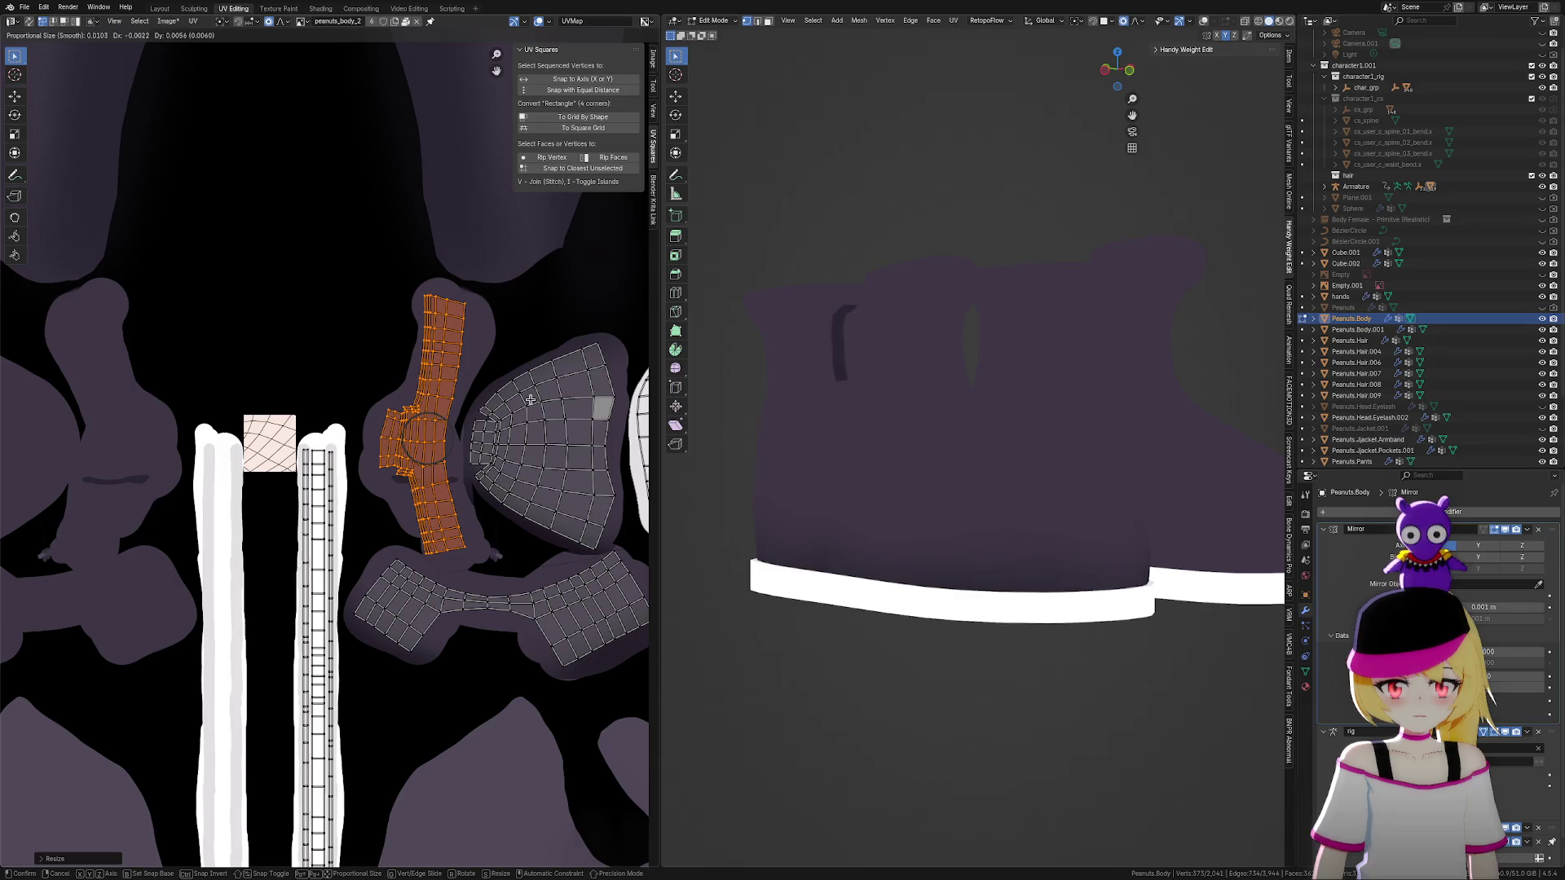
{"action": "key", "text": "Return"}
{"action": "key", "text": "s"}
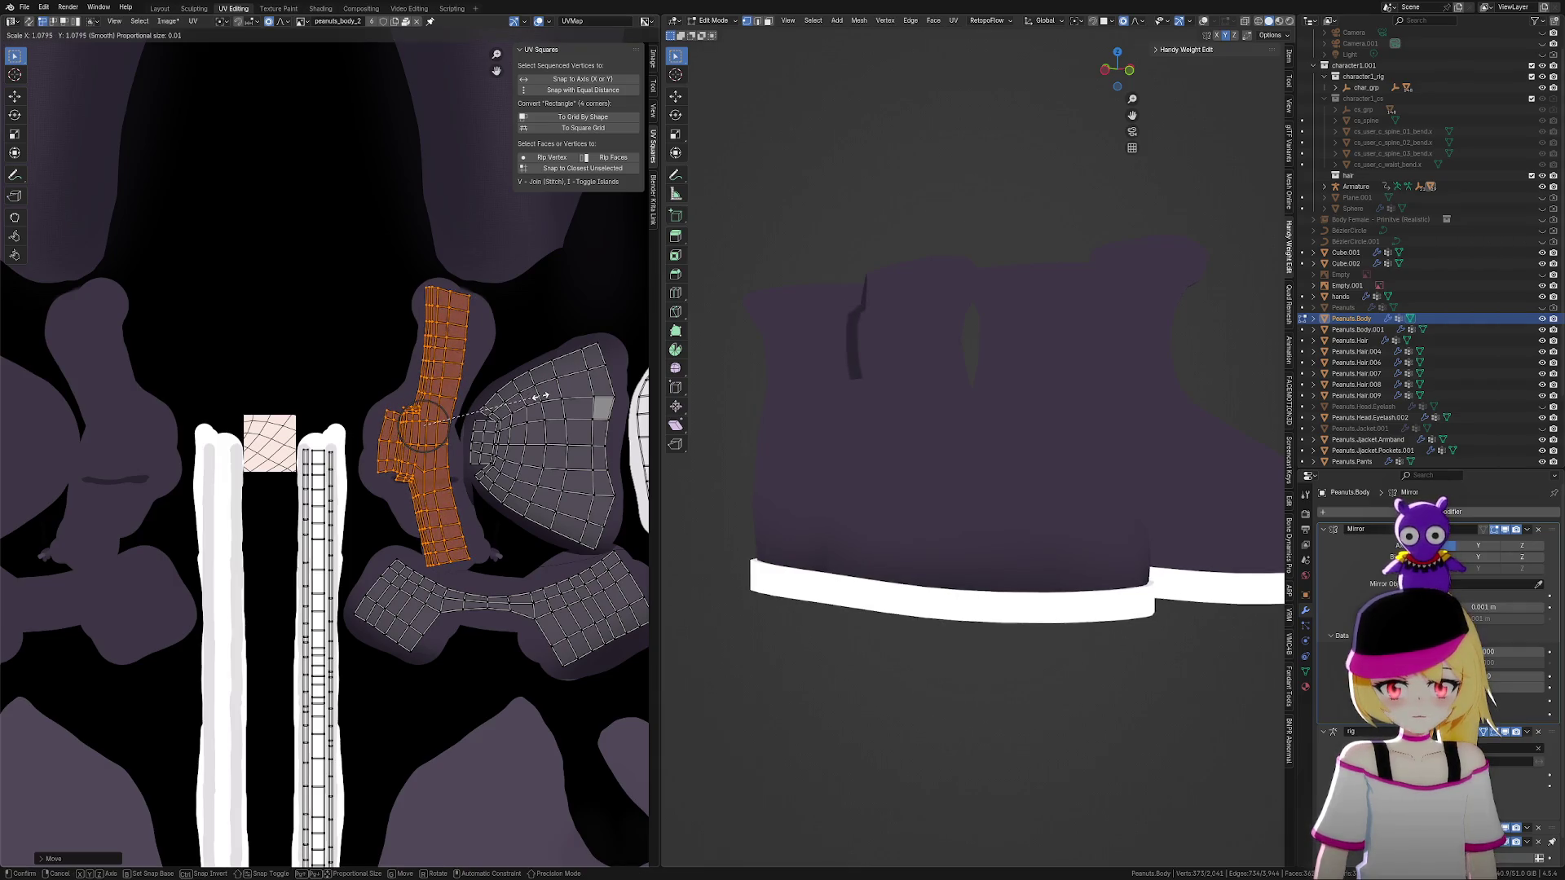
{"action": "key", "text": "Return"}
{"action": "scroll", "coordinate": [478, 462], "scroll_direction": "up", "scroll_amount": 3}
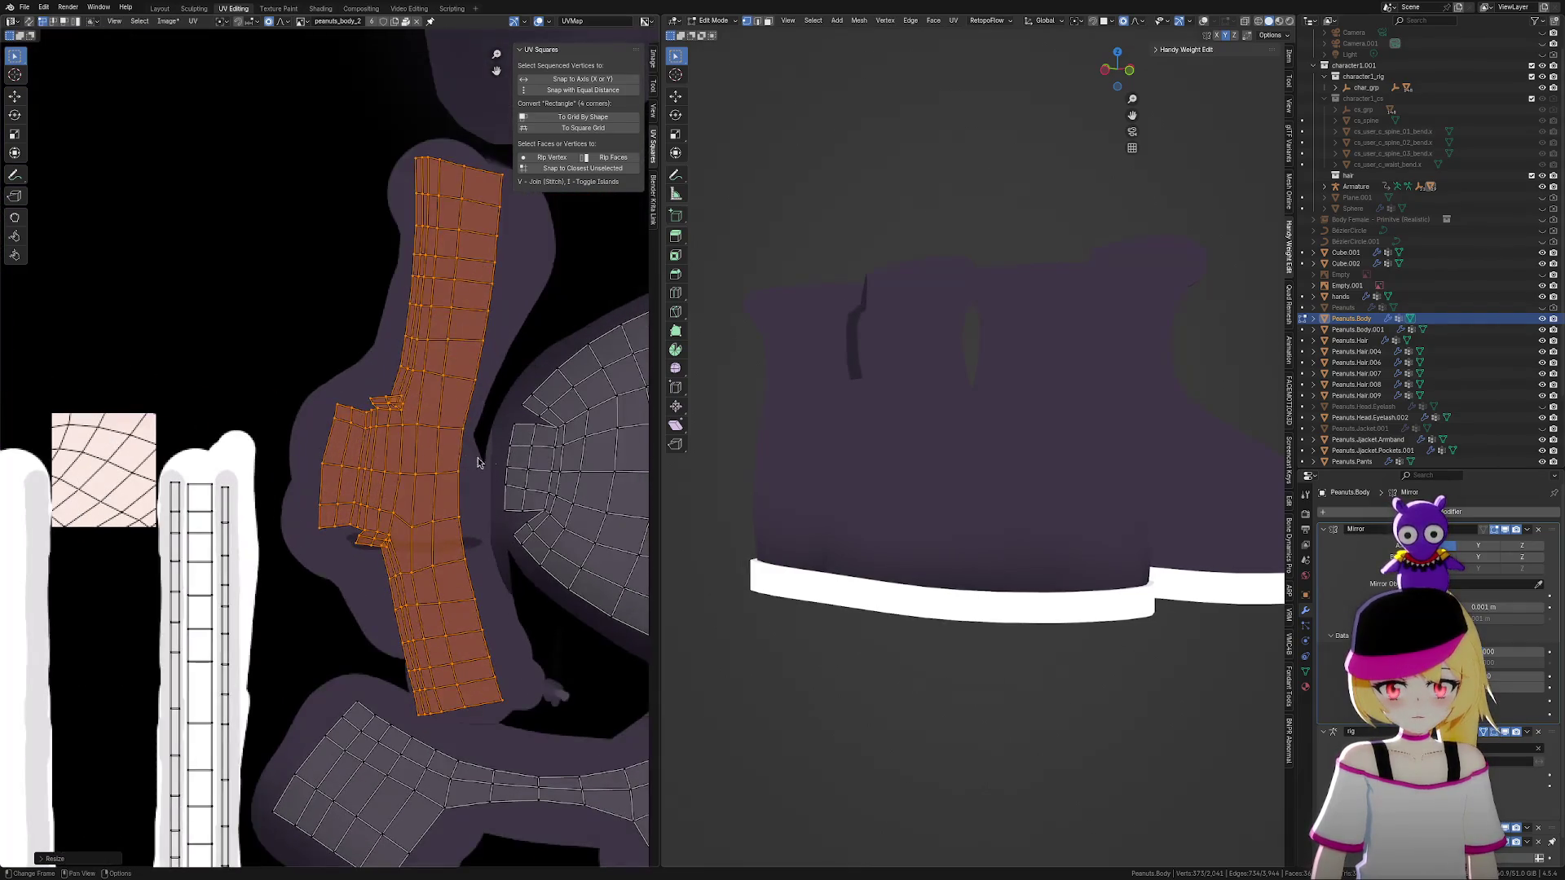
{"action": "middle_click_drag", "start_coordinate": [544, 450], "coordinate": [500, 467]}
{"action": "key", "text": "g"}
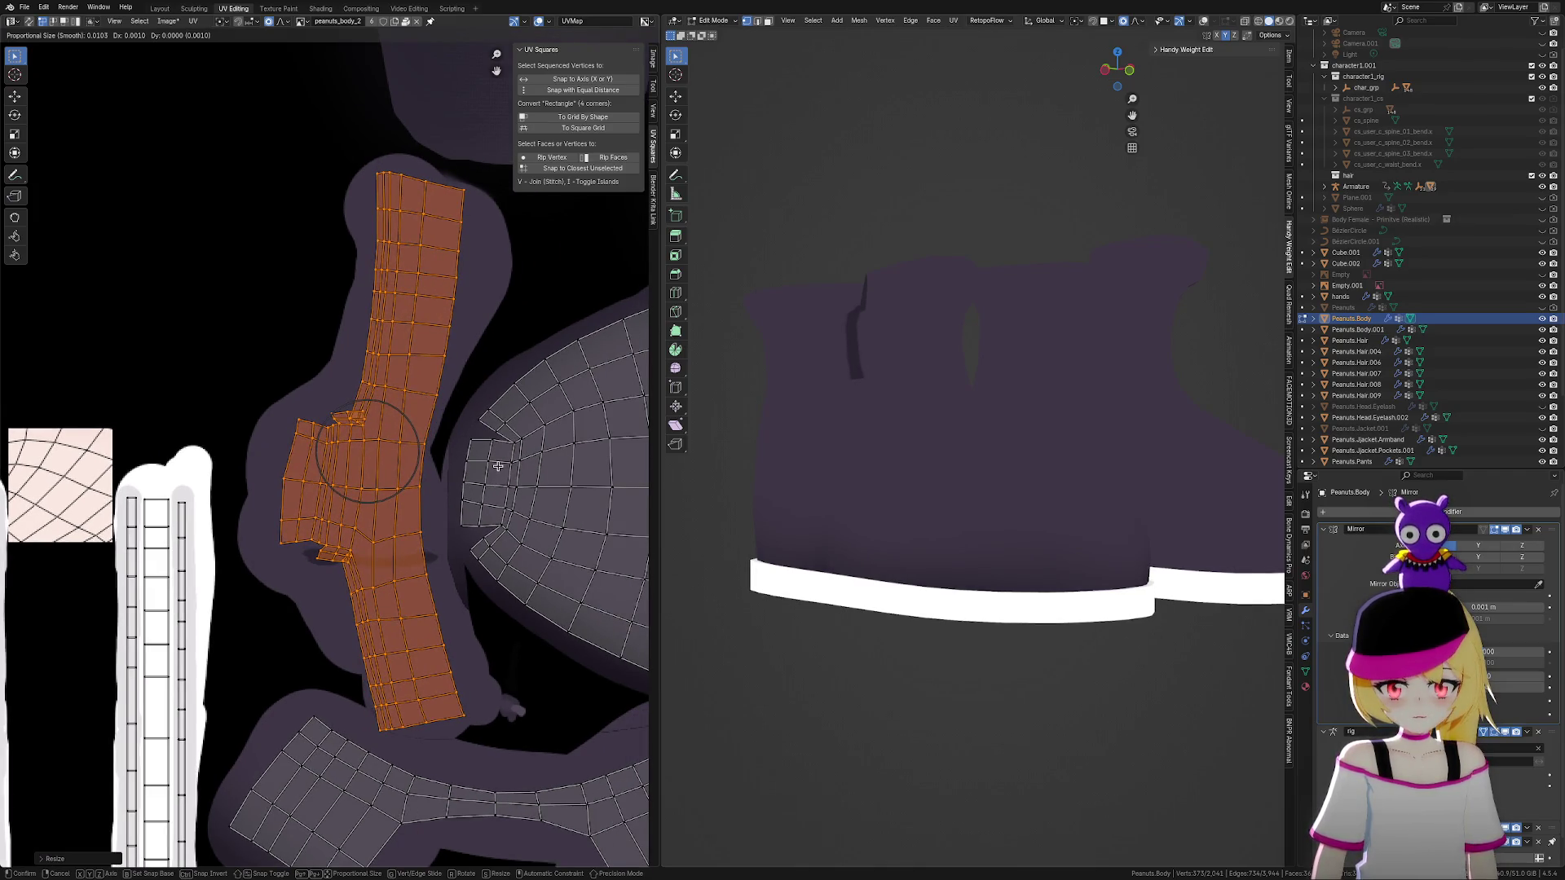
{"action": "left_click", "coordinate": [497, 466]}
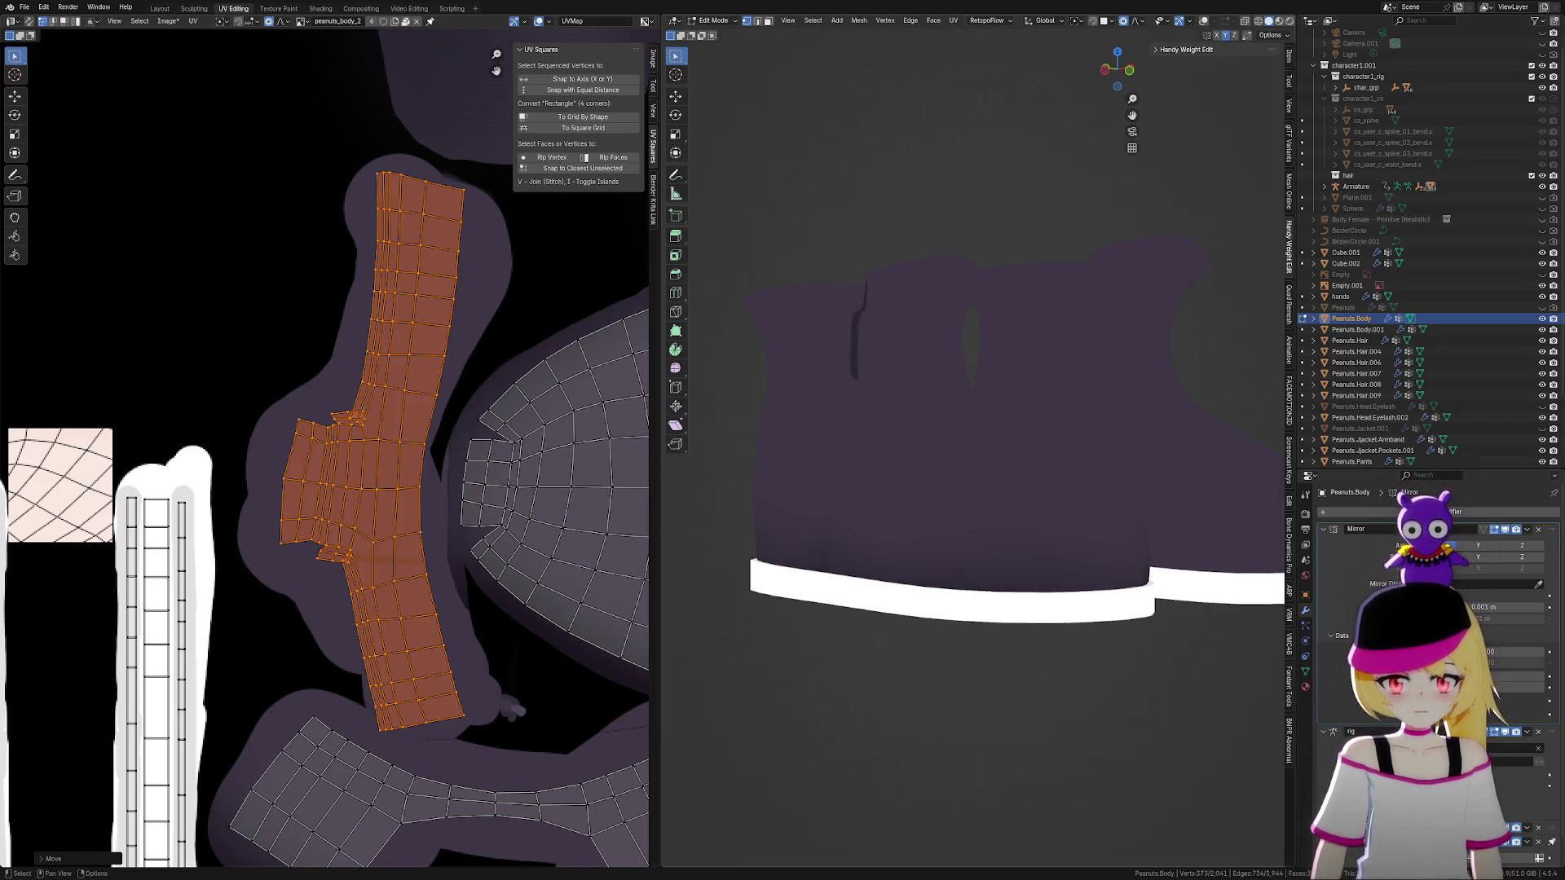
{"action": "mouse_move", "coordinate": [1011, 537]}
{"action": "middle_mouse_down"}
{"action": "mouse_move", "coordinate": [1017, 576]}
{"action": "mouse_move", "coordinate": [1068, 546]}
{"action": "mouse_move", "coordinate": [1037, 517]}
{"action": "mouse_move", "coordinate": [1037, 549]}
{"action": "mouse_move", "coordinate": [1142, 614]}
{"action": "mouse_move", "coordinate": [1156, 594]}
{"action": "mouse_move", "coordinate": [1174, 604]}
{"action": "mouse_move", "coordinate": [1016, 597]}
{"action": "mouse_move", "coordinate": [1000, 574]}
{"action": "mouse_move", "coordinate": [1034, 552]}
{"action": "mouse_move", "coordinate": [1219, 597]}
{"action": "mouse_move", "coordinate": [1099, 599]}
{"action": "middle_mouse_up"}
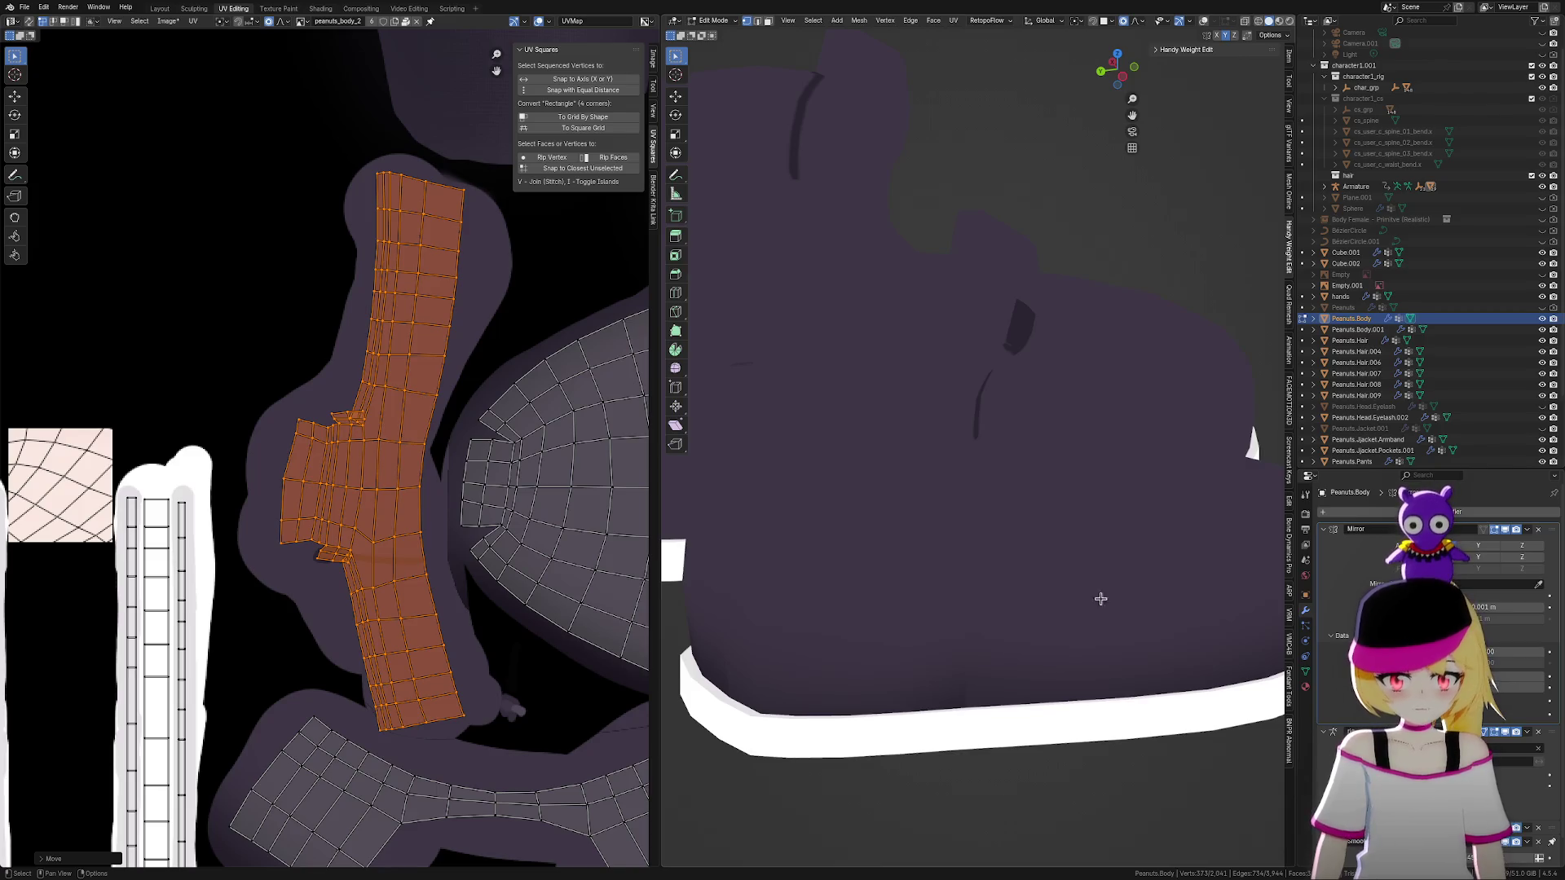
{"action": "mouse_move", "coordinate": [1101, 541]}
{"action": "middle_mouse_down"}
{"action": "mouse_move", "coordinate": [1153, 500]}
{"action": "mouse_move", "coordinate": [1121, 492]}
{"action": "mouse_move", "coordinate": [1211, 489]}
{"action": "mouse_move", "coordinate": [1055, 487]}
{"action": "mouse_move", "coordinate": [1062, 476]}
{"action": "middle_mouse_up"}
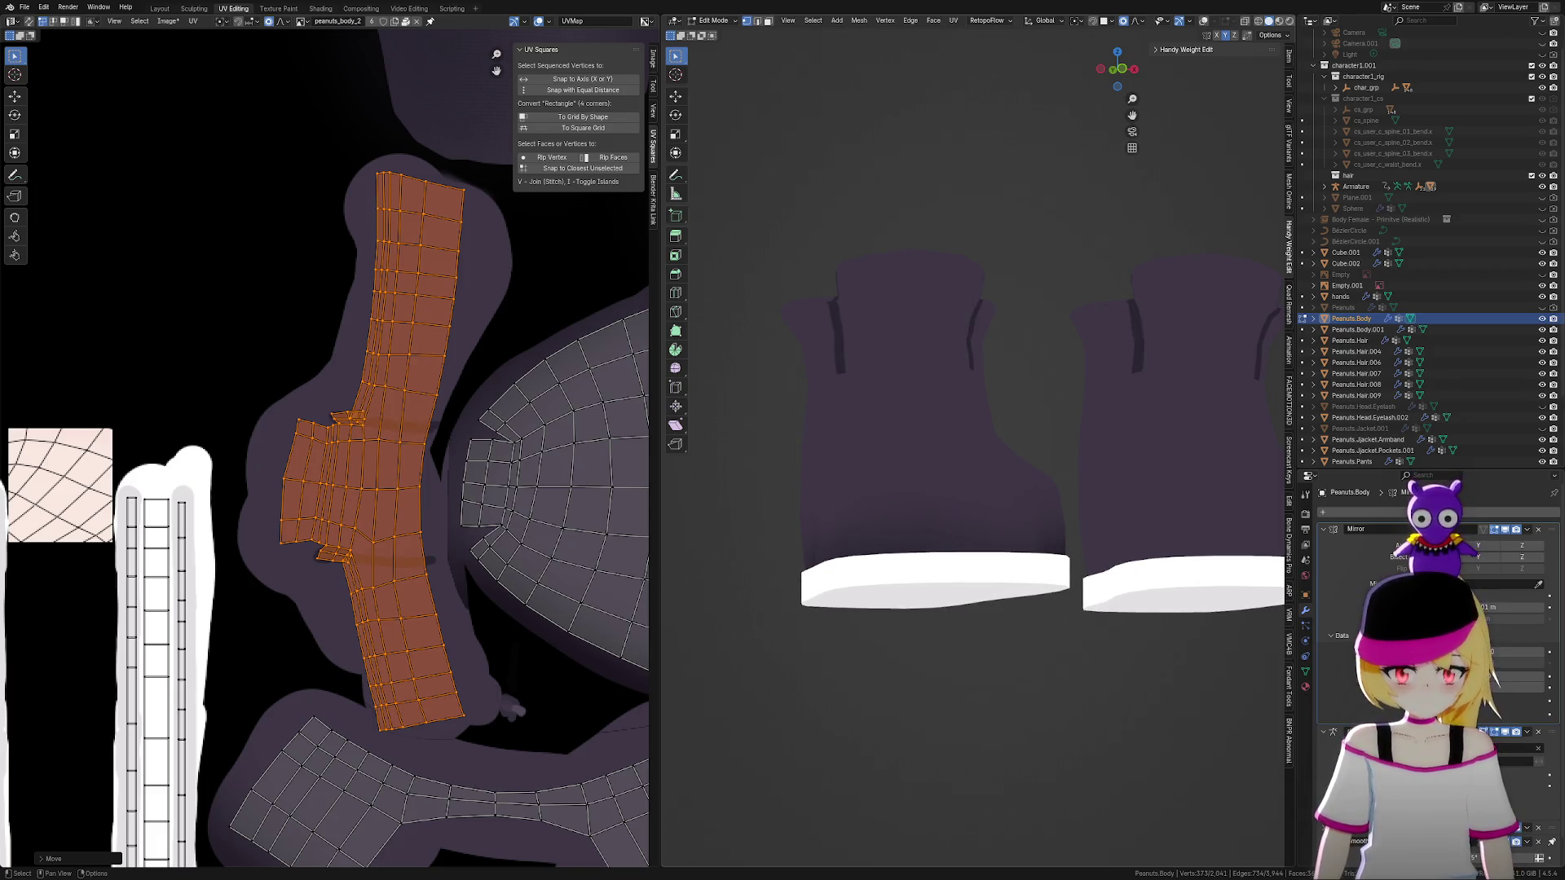
{"action": "scroll", "coordinate": [1044, 370], "scroll_direction": "down", "scroll_amount": 4}
{"action": "mouse_move", "coordinate": [1044, 370]}
{"action": "middle_mouse_down"}
{"action": "mouse_move", "coordinate": [1152, 443]}
{"action": "mouse_move", "coordinate": [1067, 513]}
{"action": "mouse_move", "coordinate": [967, 500]}
{"action": "mouse_move", "coordinate": [1009, 489]}
{"action": "middle_mouse_up"}
{"action": "scroll", "coordinate": [1005, 397], "scroll_direction": "up", "scroll_amount": 3}
{"action": "scroll", "coordinate": [1005, 398], "scroll_direction": "up", "scroll_amount": 3}
{"action": "mouse_move", "coordinate": [1048, 297]}
{"action": "middle_mouse_down"}
{"action": "mouse_move", "coordinate": [915, 395]}
{"action": "mouse_move", "coordinate": [866, 395]}
{"action": "mouse_move", "coordinate": [907, 403]}
{"action": "middle_mouse_up"}
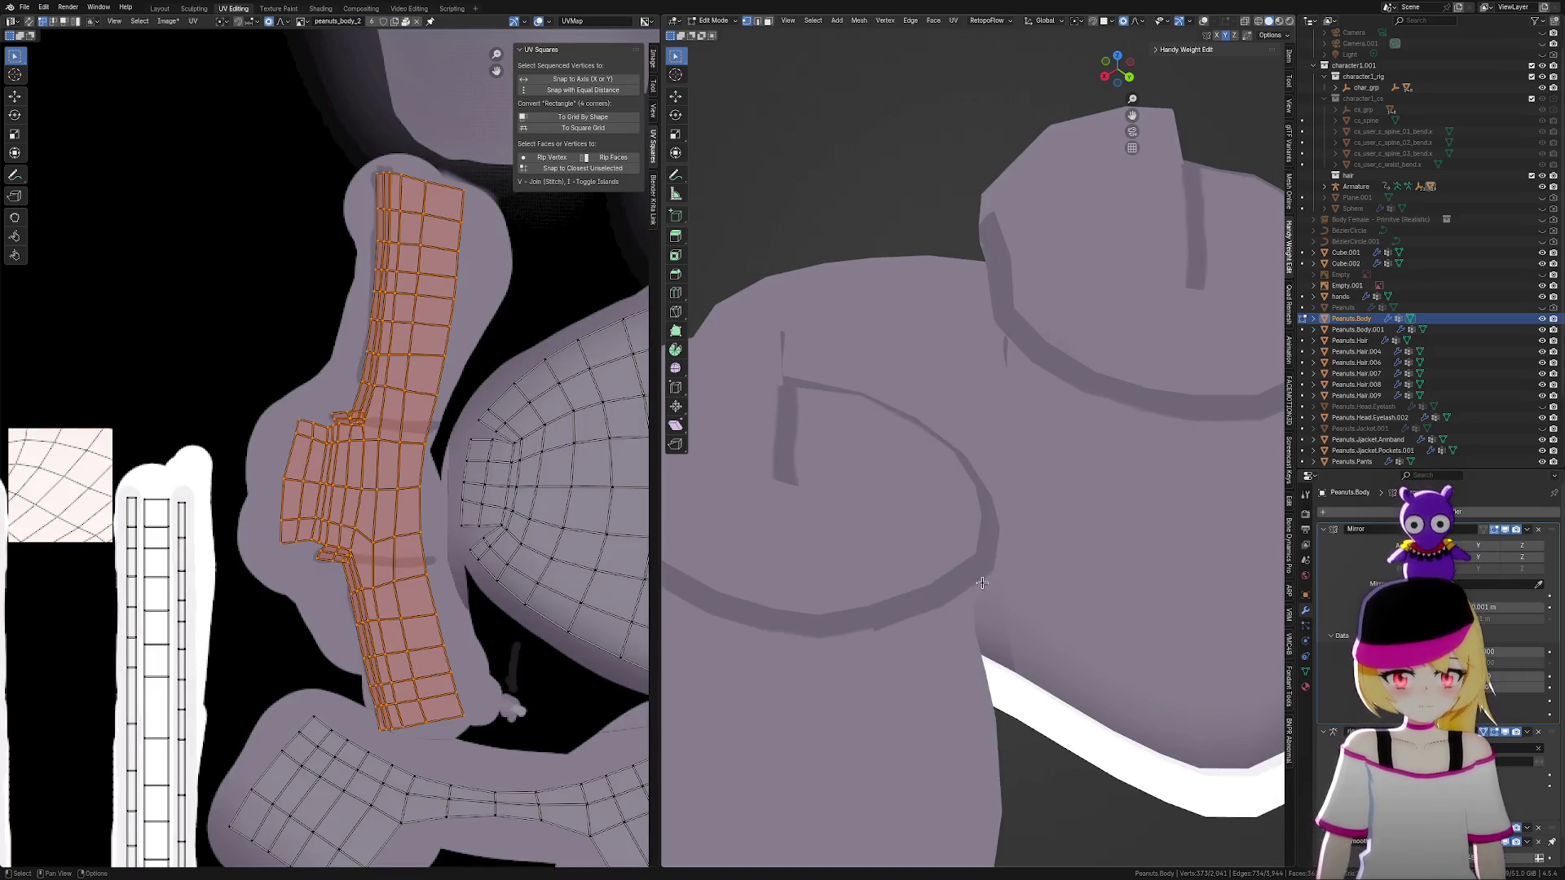
{"action": "scroll", "coordinate": [983, 584], "scroll_direction": "down", "scroll_amount": 8}
{"action": "middle_click_drag", "start_coordinate": [983, 584], "coordinate": [1084, 623]}
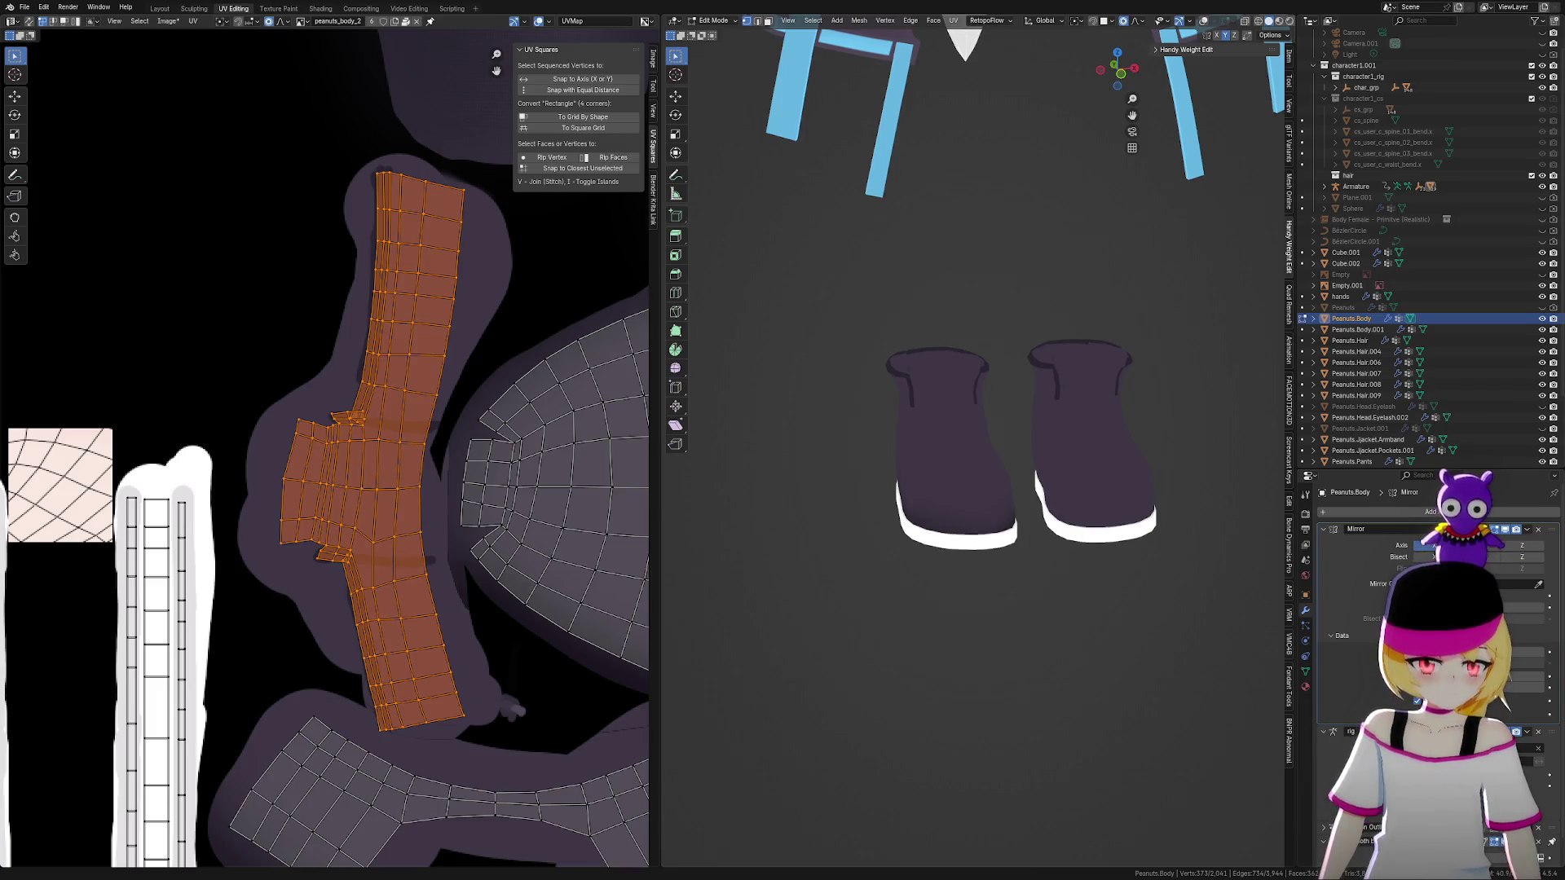
{"action": "mouse_move", "coordinate": [1080, 436]}
{"action": "middle_mouse_down", "text": "ctrl"}
{"action": "mouse_move", "coordinate": [1106, 487]}
{"action": "mouse_move", "coordinate": [1125, 478]}
{"action": "mouse_move", "coordinate": [665, 470]}
{"action": "mouse_move", "coordinate": [1290, 491]}
{"action": "middle_mouse_up", "text": "ctrl"}
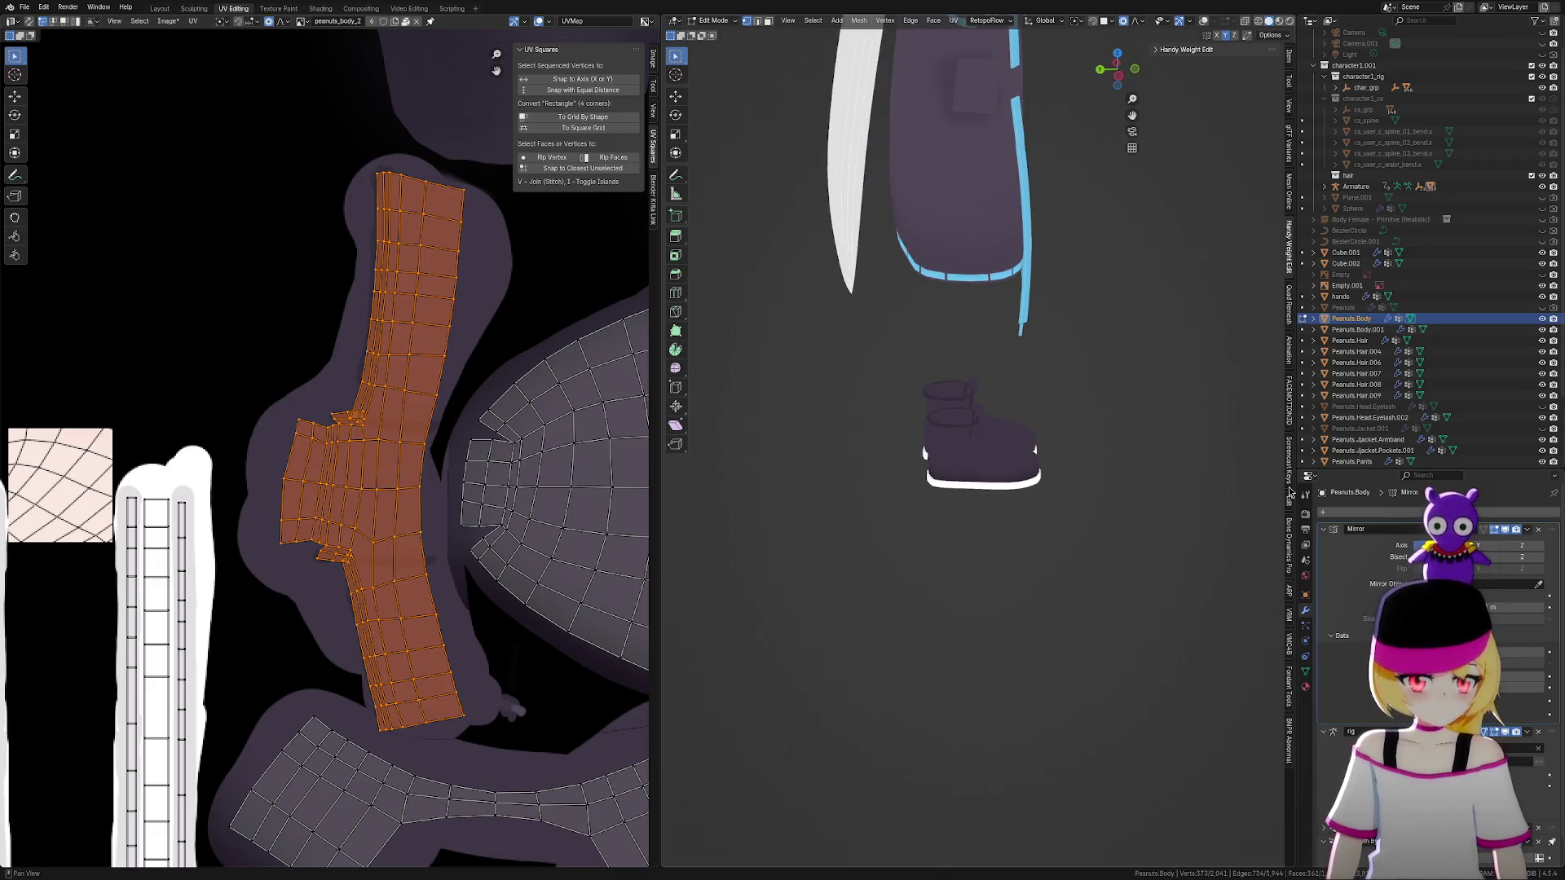
{"action": "scroll", "coordinate": [1141, 652], "scroll_direction": "up", "scroll_amount": 2}
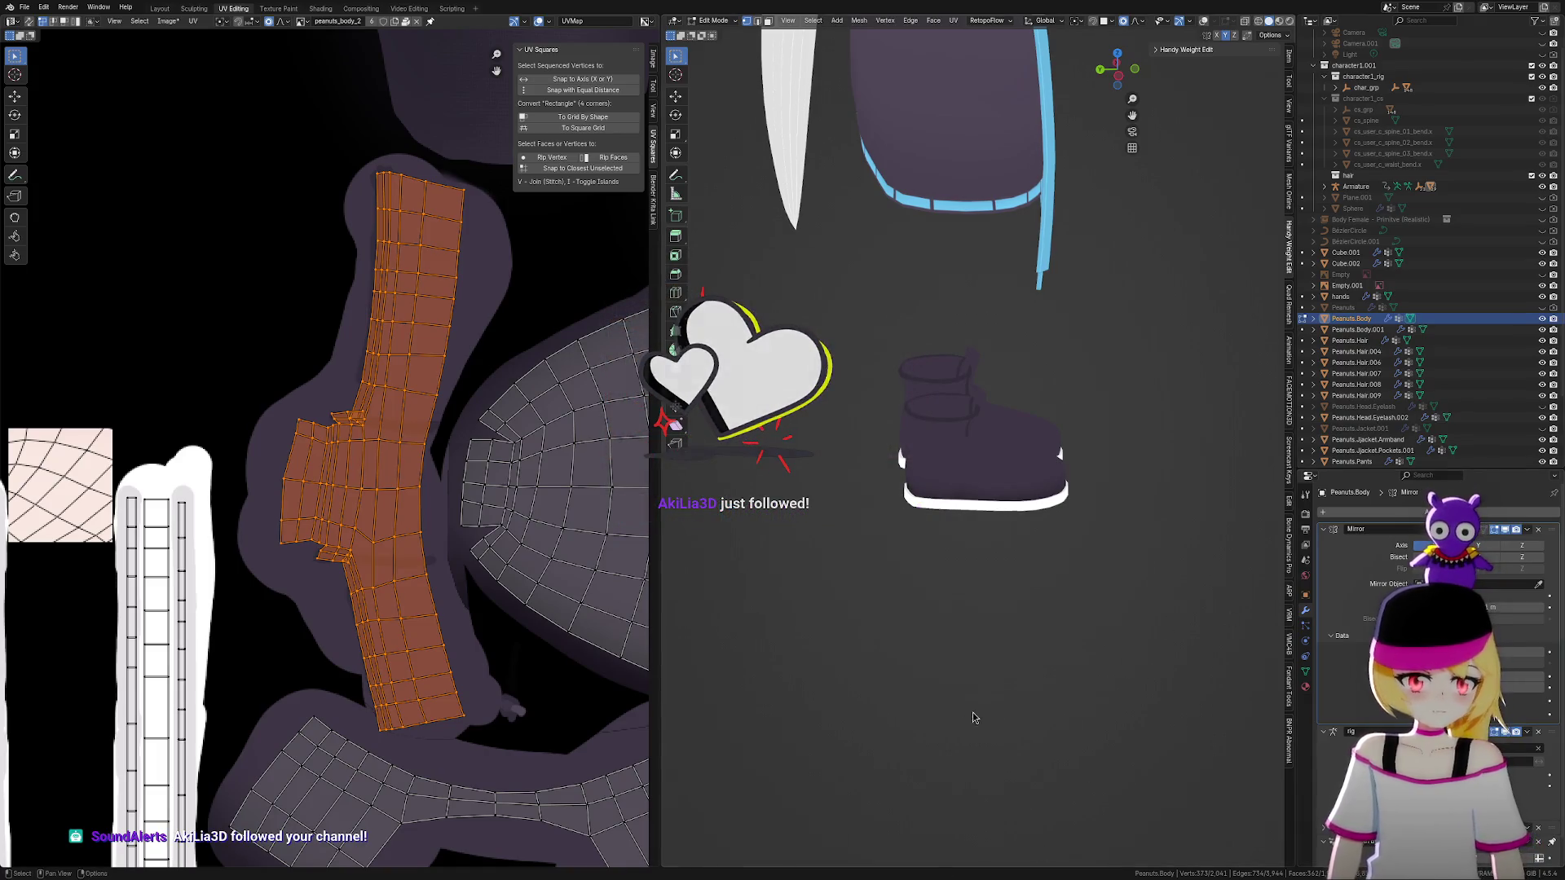
{"action": "scroll", "coordinate": [1083, 520], "scroll_direction": "up", "scroll_amount": 5}
{"action": "mouse_move", "coordinate": [1094, 549]}
{"action": "middle_mouse_down"}
{"action": "mouse_move", "coordinate": [1013, 630]}
{"action": "mouse_move", "coordinate": [1073, 675]}
{"action": "mouse_move", "coordinate": [1095, 648]}
{"action": "middle_mouse_up"}
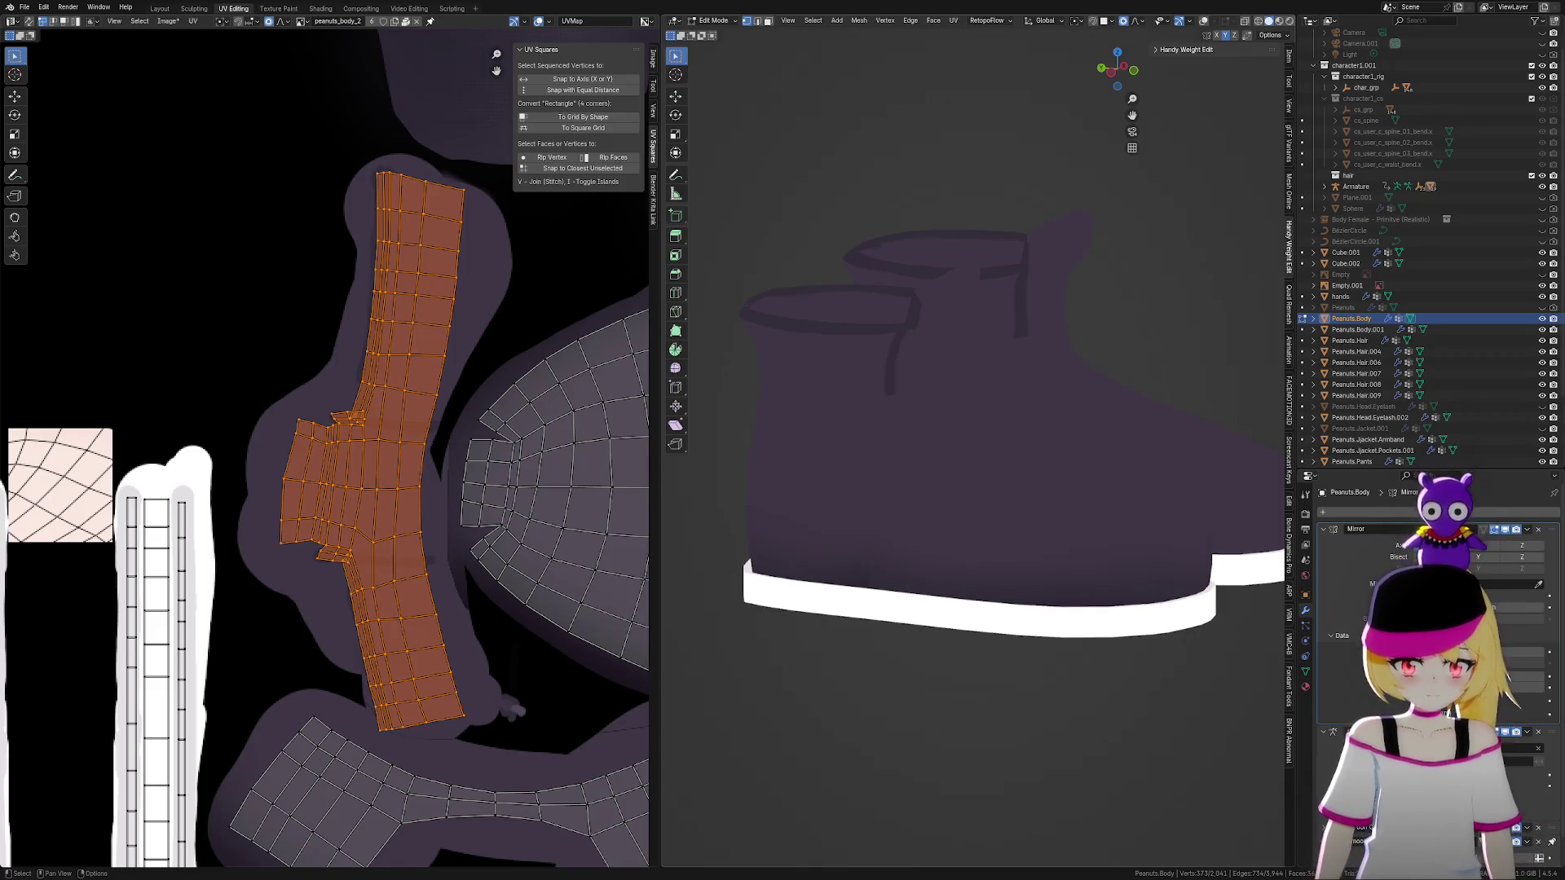
{"action": "mouse_move", "coordinate": [866, 570]}
{"action": "middle_mouse_down"}
{"action": "mouse_move", "coordinate": [1013, 570]}
{"action": "mouse_move", "coordinate": [921, 594]}
{"action": "mouse_move", "coordinate": [895, 560]}
{"action": "middle_mouse_up"}
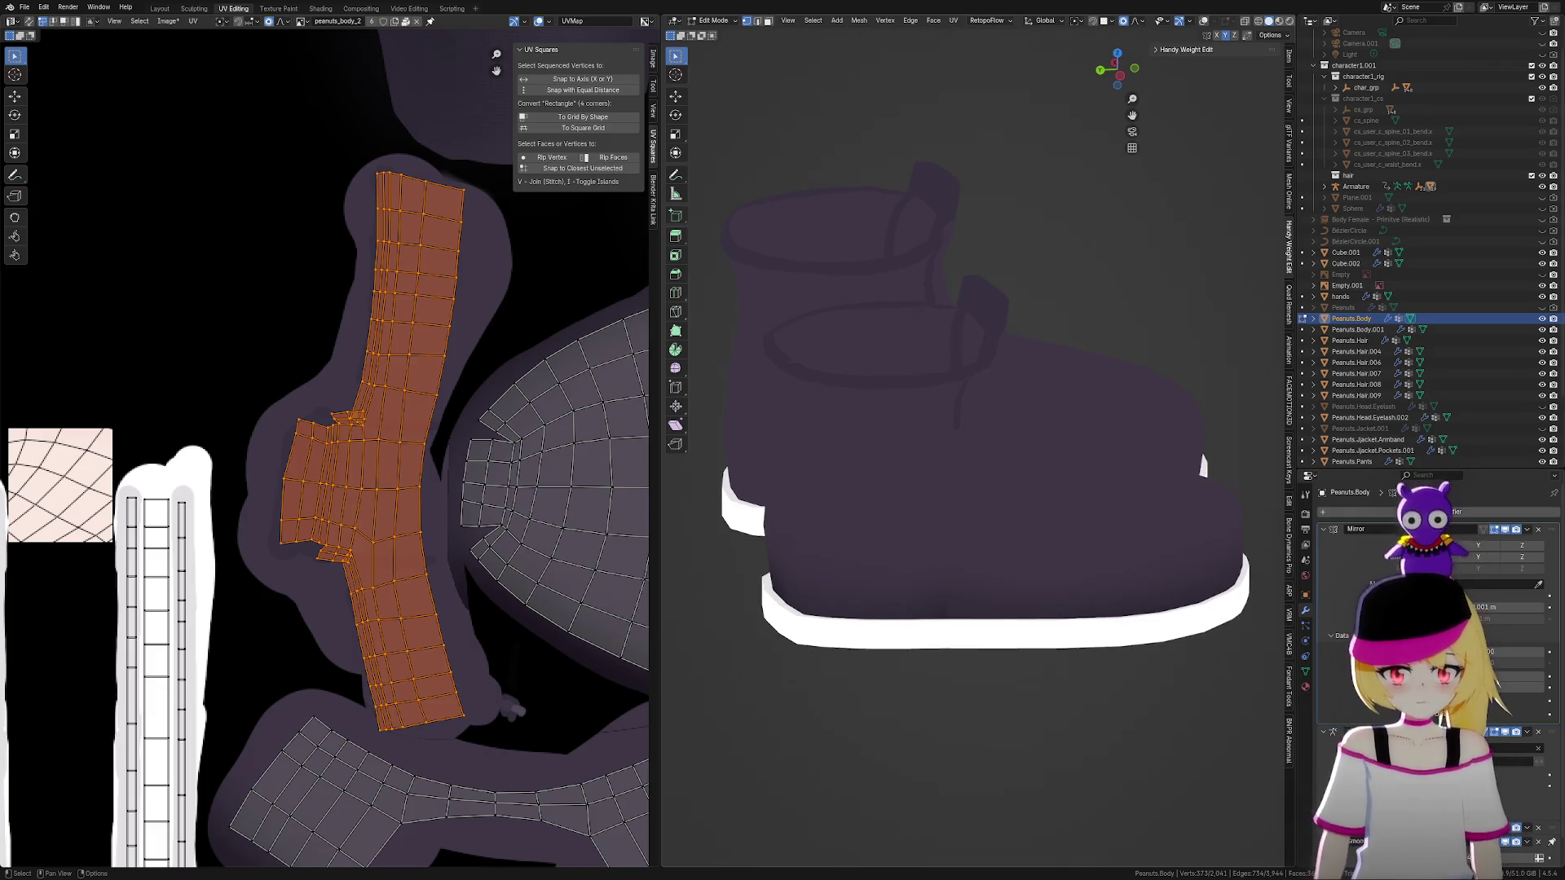
{"action": "scroll", "coordinate": [794, 436], "scroll_direction": "down", "scroll_amount": 3}
{"action": "mouse_move", "coordinate": [926, 492]}
{"action": "middle_mouse_down"}
{"action": "mouse_move", "coordinate": [995, 495]}
{"action": "mouse_move", "coordinate": [835, 521]}
{"action": "mouse_move", "coordinate": [926, 478]}
{"action": "mouse_move", "coordinate": [1057, 481]}
{"action": "mouse_move", "coordinate": [946, 464]}
{"action": "mouse_move", "coordinate": [1051, 472]}
{"action": "mouse_move", "coordinate": [971, 468]}
{"action": "middle_mouse_up"}
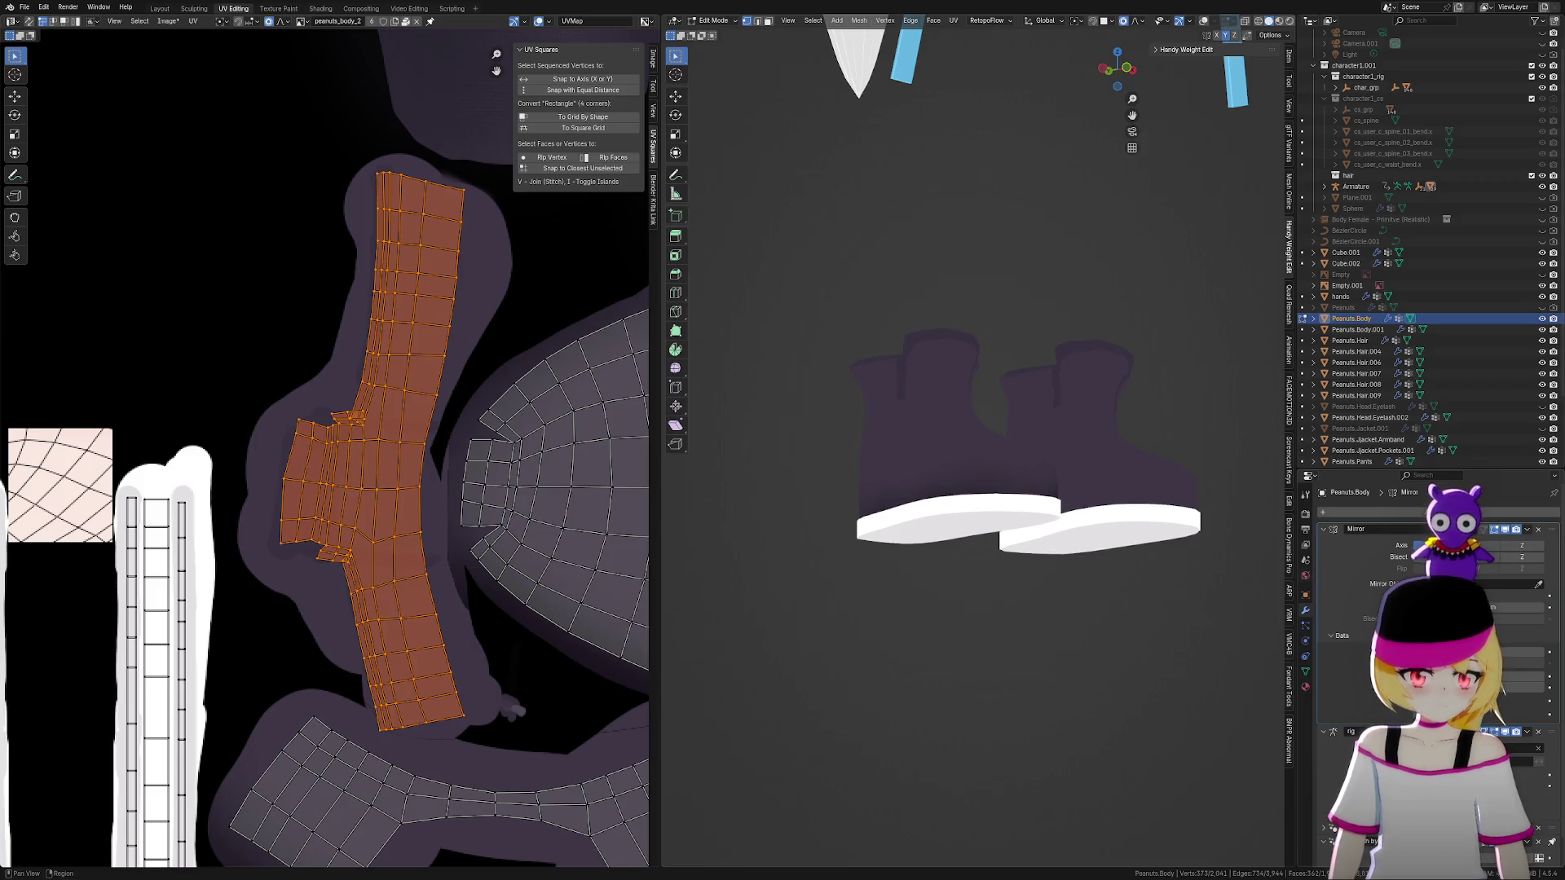
Orbit to the front of the boots, zoom in and turn viewport overlays back on
{"action": "mouse_move", "coordinate": [1107, 440]}
{"action": "middle_mouse_down"}
{"action": "mouse_move", "coordinate": [1076, 545]}
{"action": "mouse_move", "coordinate": [1049, 570]}
{"action": "mouse_move", "coordinate": [1103, 583]}
{"action": "mouse_move", "coordinate": [1124, 612]}
{"action": "mouse_move", "coordinate": [1086, 559]}
{"action": "mouse_move", "coordinate": [1024, 570]}
{"action": "mouse_move", "coordinate": [1076, 550]}
{"action": "mouse_move", "coordinate": [1122, 576]}
{"action": "mouse_move", "coordinate": [1081, 568]}
{"action": "middle_mouse_up"}
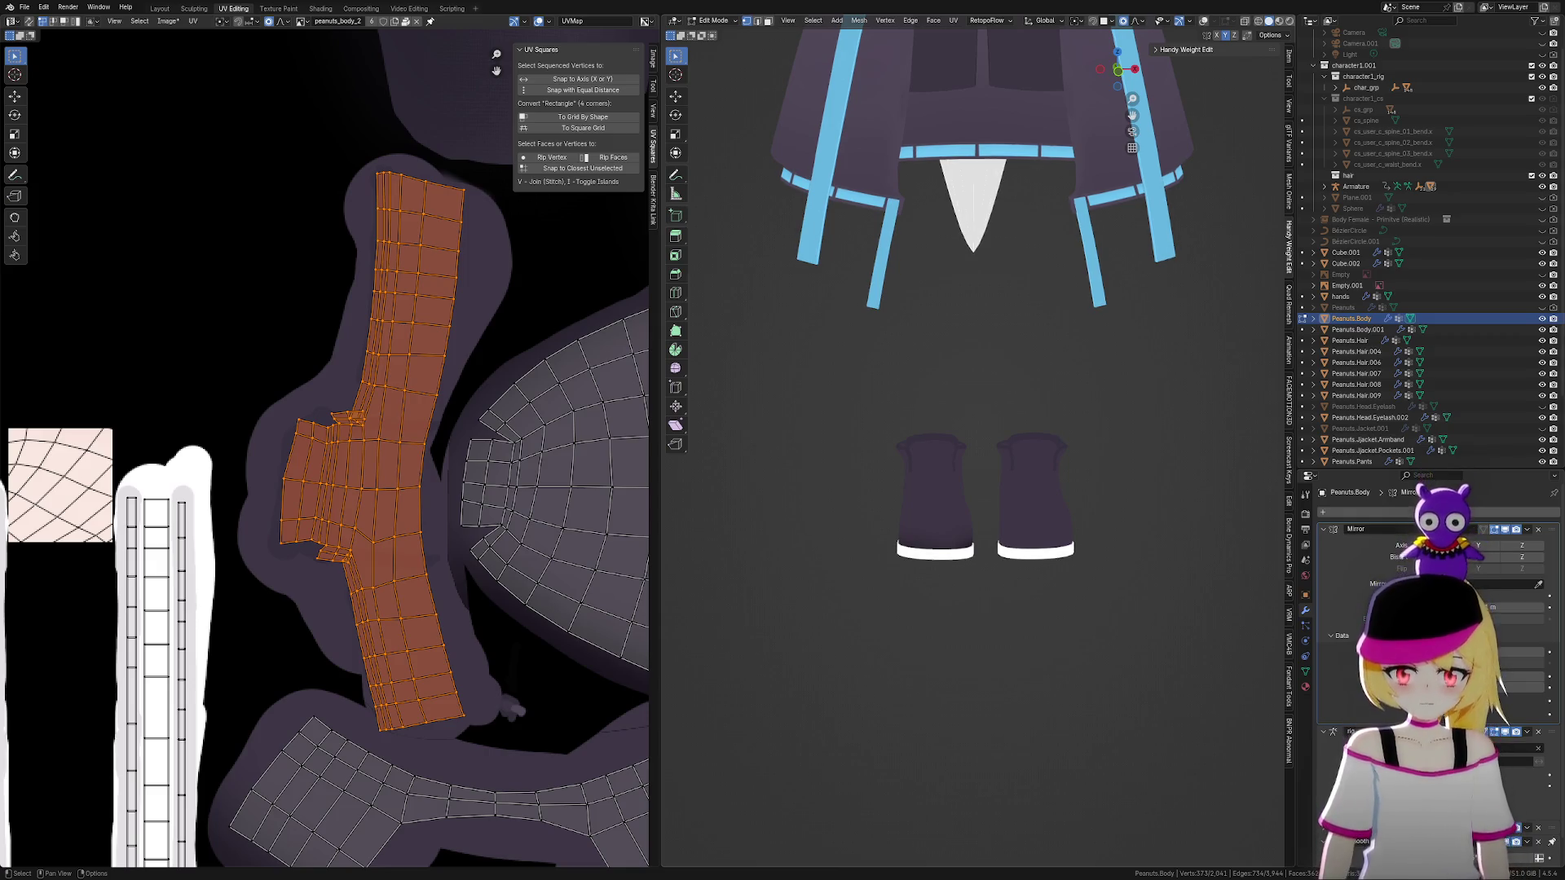
{"action": "mouse_move", "coordinate": [1063, 521]}
{"action": "middle_mouse_down"}
{"action": "mouse_move", "coordinate": [1104, 551]}
{"action": "mouse_move", "coordinate": [989, 562]}
{"action": "mouse_move", "coordinate": [1087, 568]}
{"action": "middle_mouse_up"}
{"action": "scroll", "coordinate": [1087, 568], "scroll_direction": "up", "scroll_amount": 5}
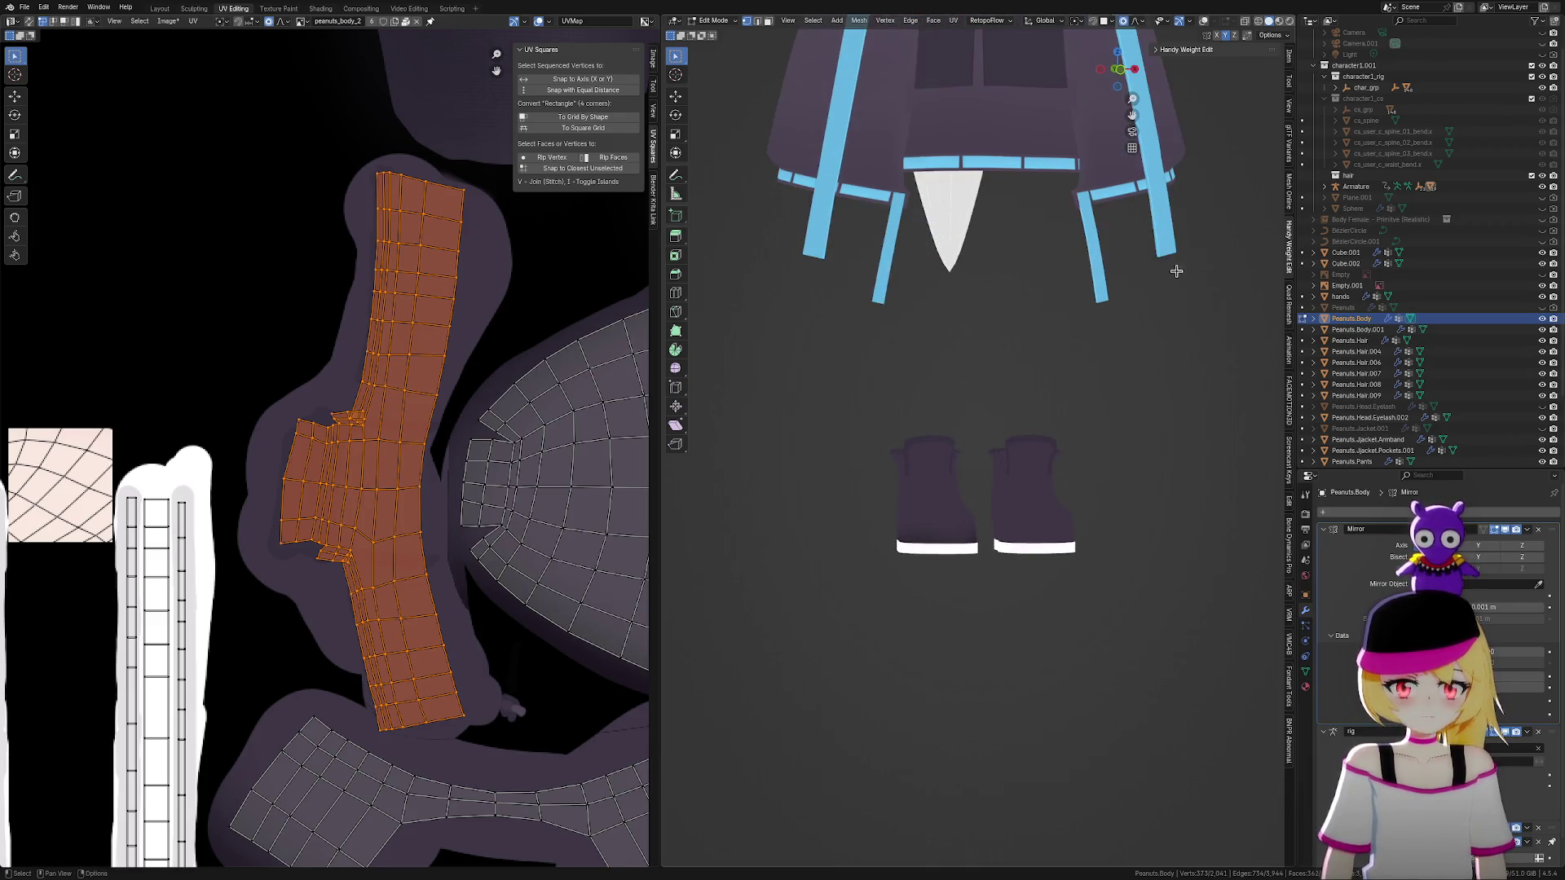
{"action": "left_click", "coordinate": [1204, 21]}
{"action": "scroll", "coordinate": [800, 499], "scroll_direction": "up", "scroll_amount": 3}
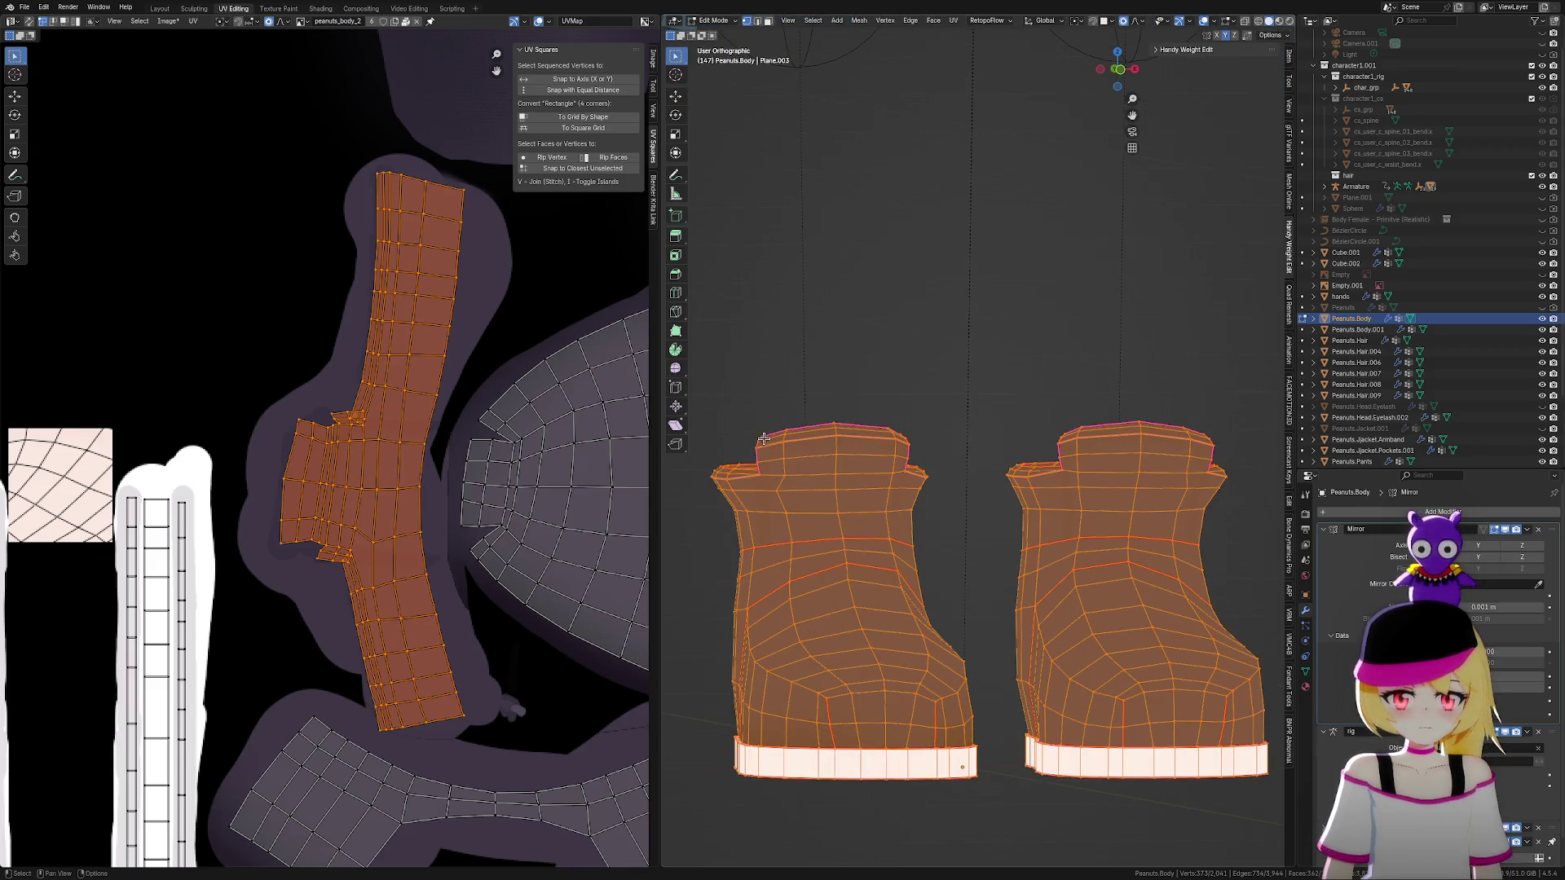
Edge-slide the boots' top rim edges by a 0.250 factor, then switch back to Object Mode
{"action": "left_click_drag", "start_coordinate": [747, 409], "coordinate": [771, 459]}
{"action": "key", "text": "g"}
{"action": "key", "text": "g"}
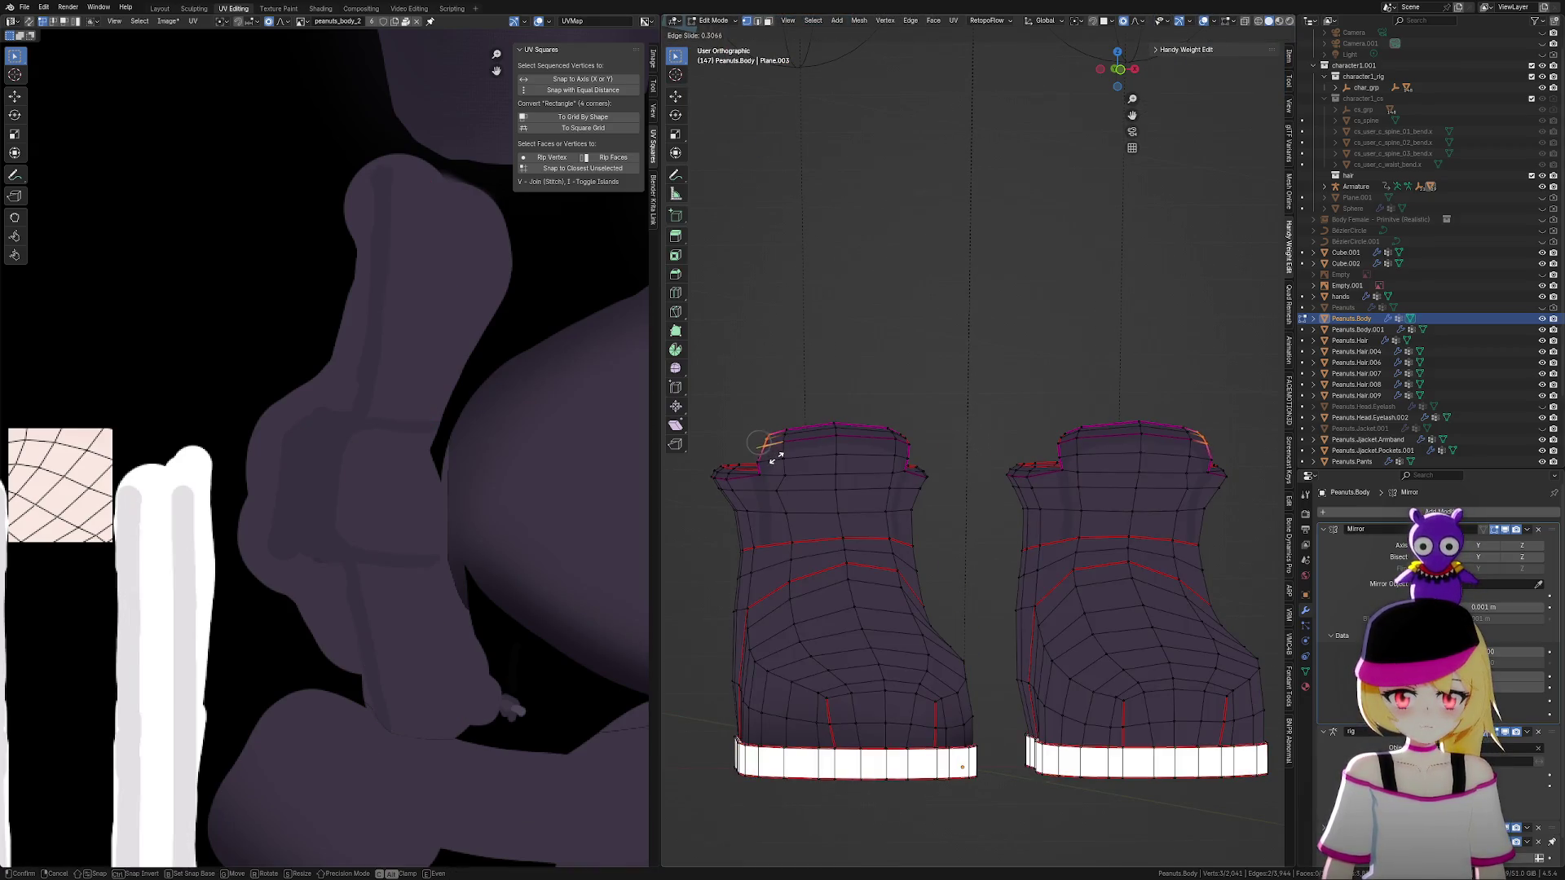
{"action": "left_click", "coordinate": [774, 458]}
{"action": "scroll", "coordinate": [1013, 437], "scroll_direction": "up", "scroll_amount": 1}
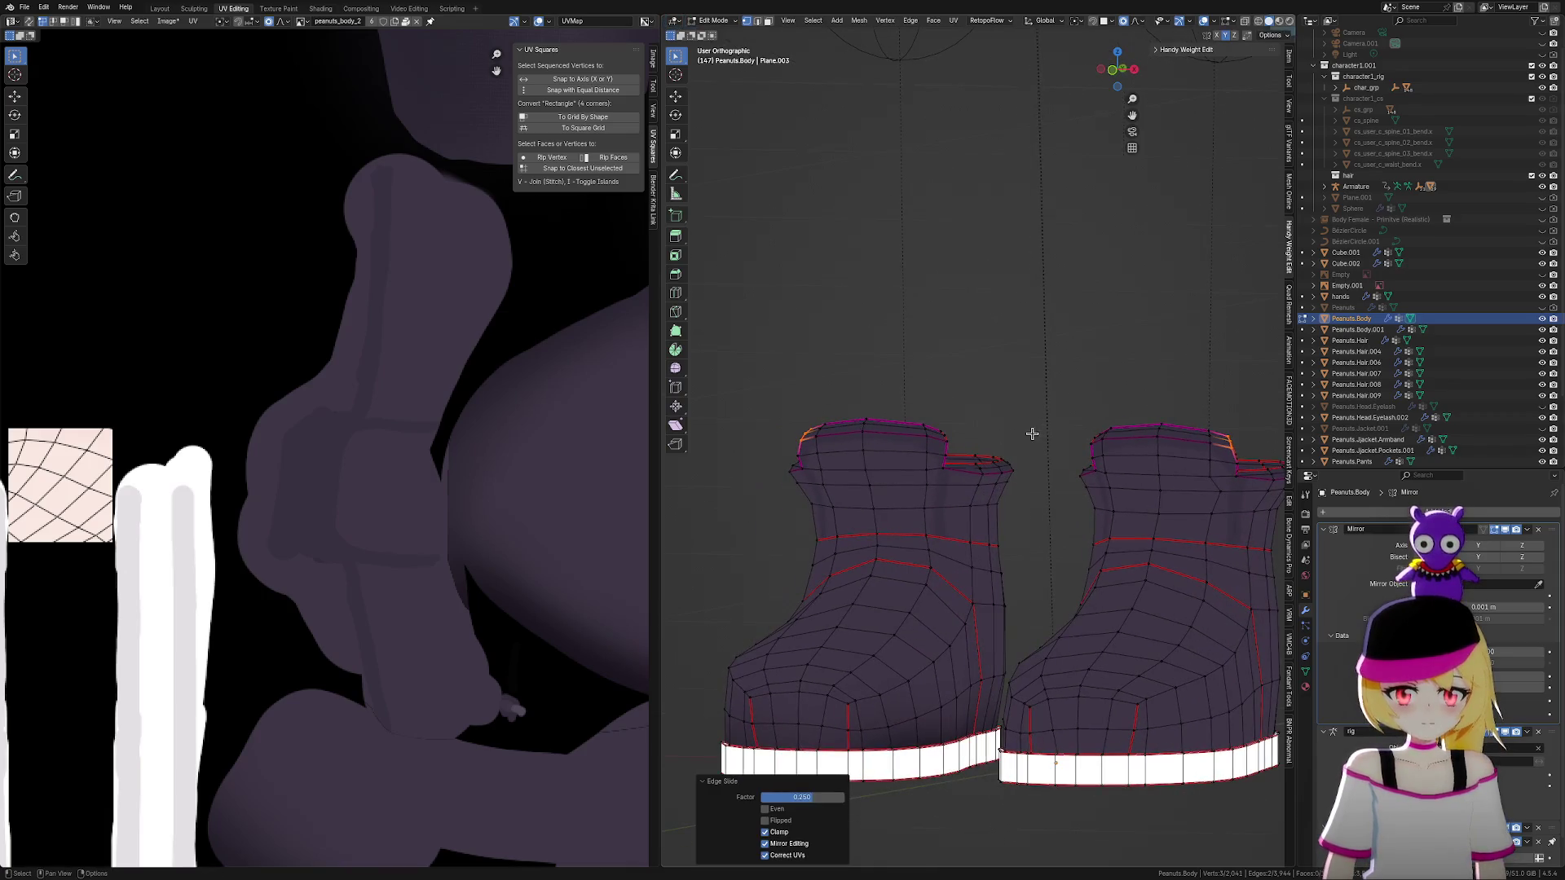
{"action": "scroll", "coordinate": [968, 447], "scroll_direction": "up", "scroll_amount": 2}
{"action": "scroll", "coordinate": [897, 473], "scroll_direction": "down", "scroll_amount": 4}
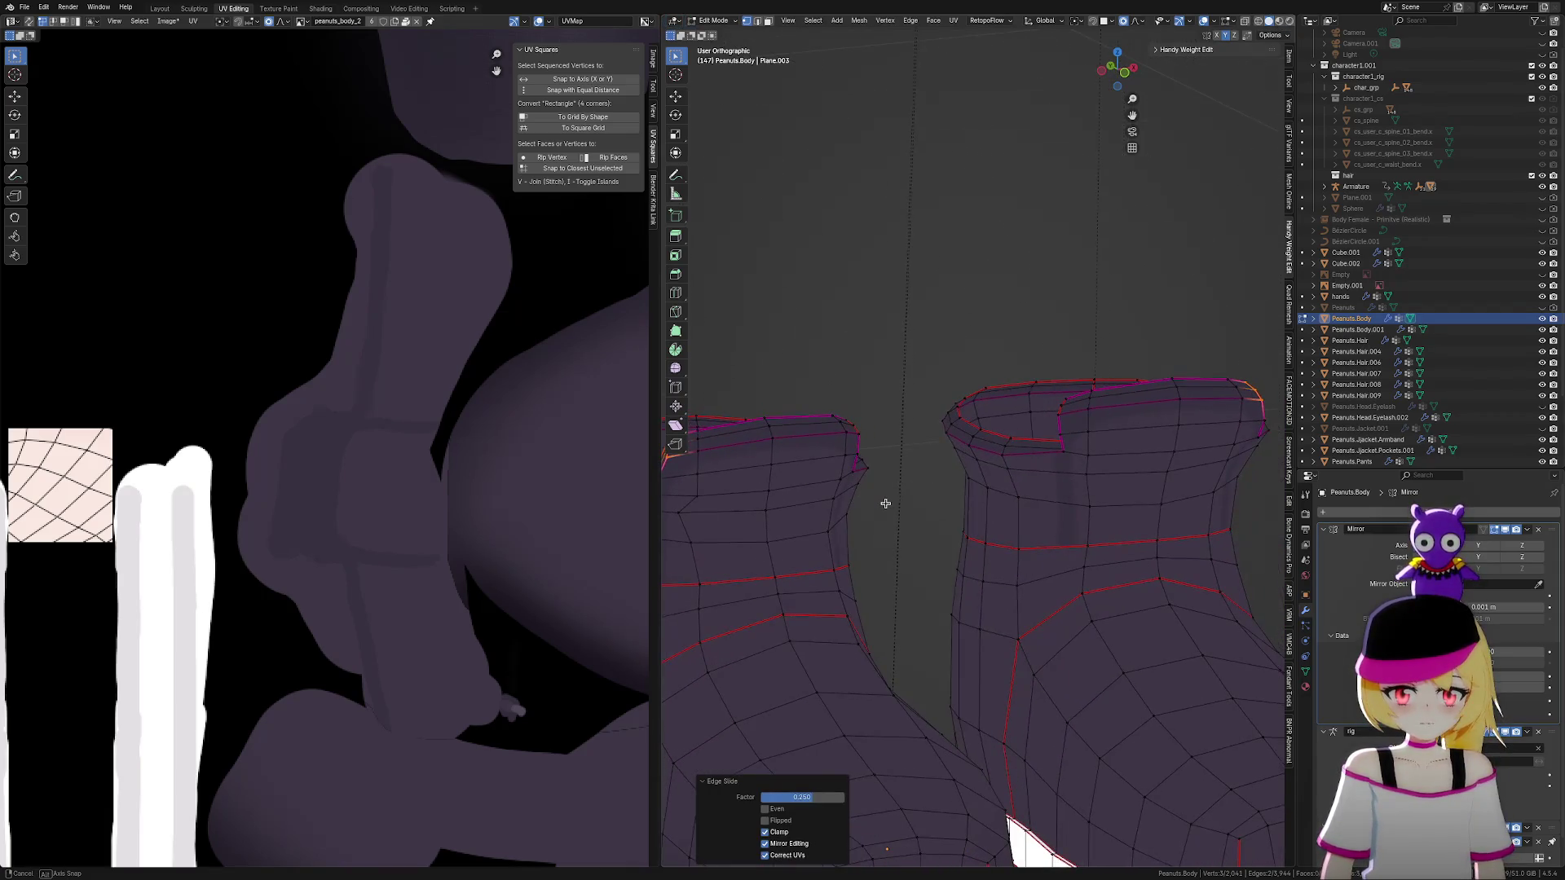
{"action": "mouse_move", "coordinate": [1019, 493]}
{"action": "middle_mouse_down"}
{"action": "mouse_move", "coordinate": [1125, 495]}
{"action": "mouse_move", "coordinate": [1252, 95]}
{"action": "middle_mouse_up"}
{"action": "key", "text": "Tab"}
{"action": "left_click", "coordinate": [1017, 497]}
{"action": "scroll", "coordinate": [1118, 513], "scroll_direction": "down", "scroll_amount": 2}
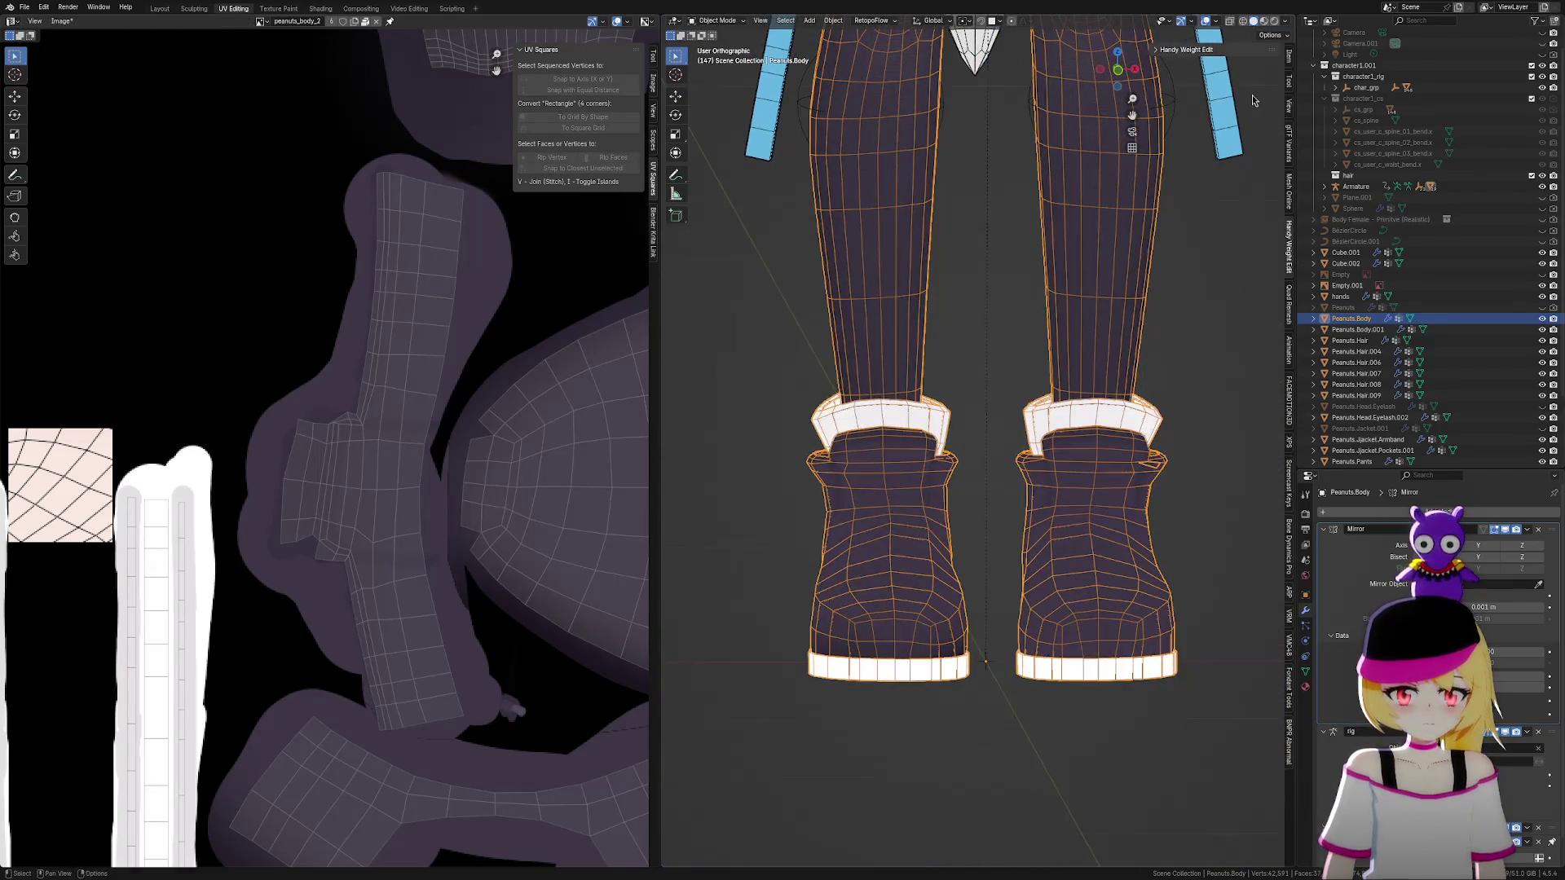
Hide overlays and orbit around the shaded purple boots with white cuffs and soles
{"action": "left_click", "coordinate": [1231, 22]}
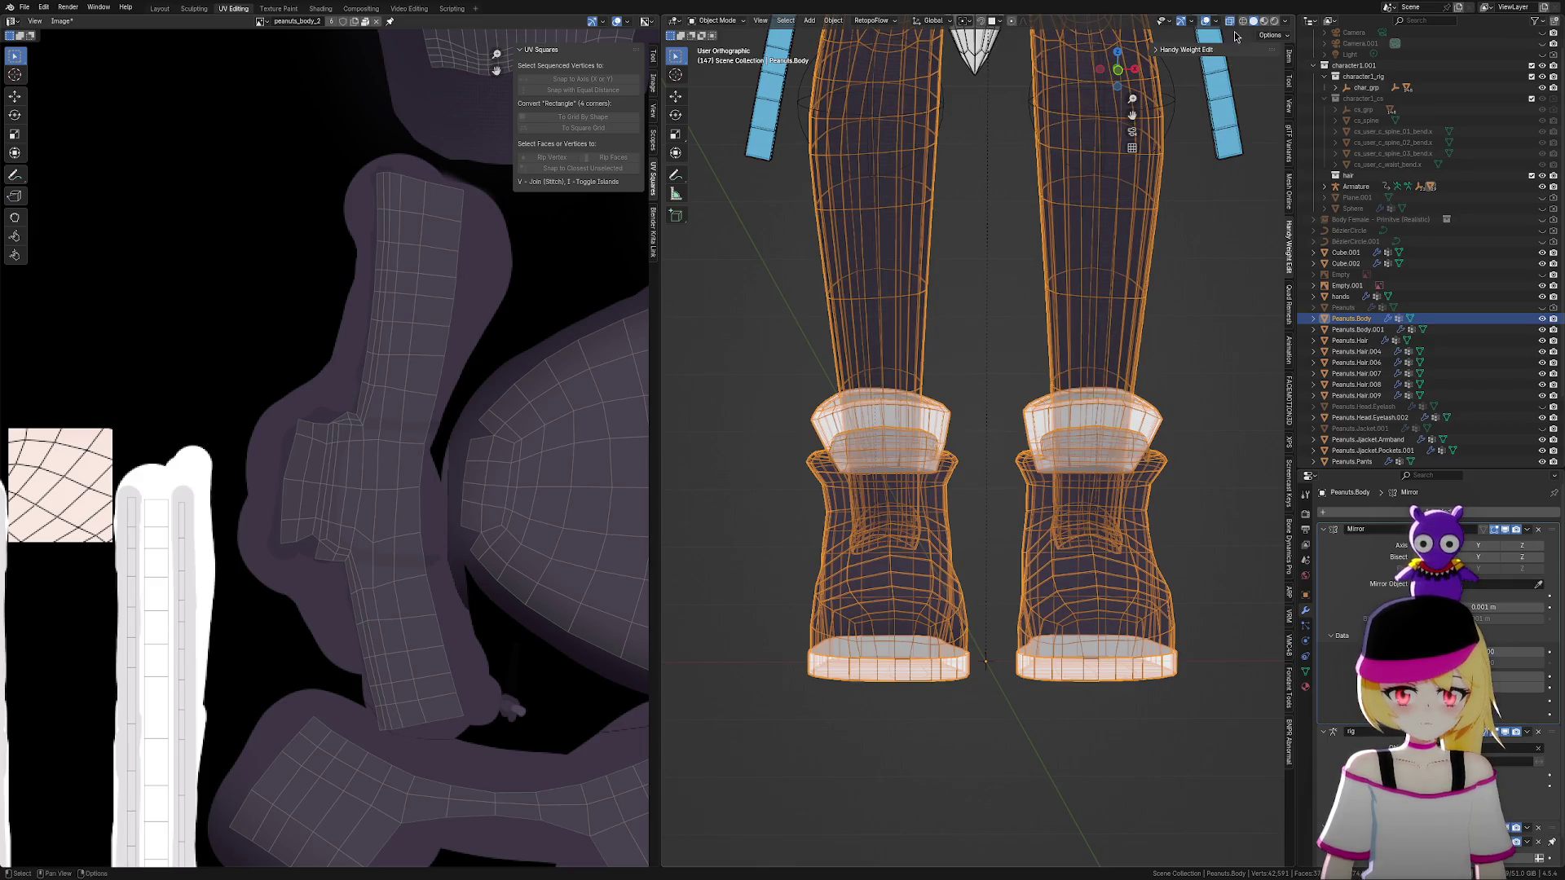
{"action": "left_click", "coordinate": [1233, 23]}
{"action": "left_click", "coordinate": [1204, 24]}
{"action": "scroll", "coordinate": [1191, 370], "scroll_direction": "down", "scroll_amount": 6}
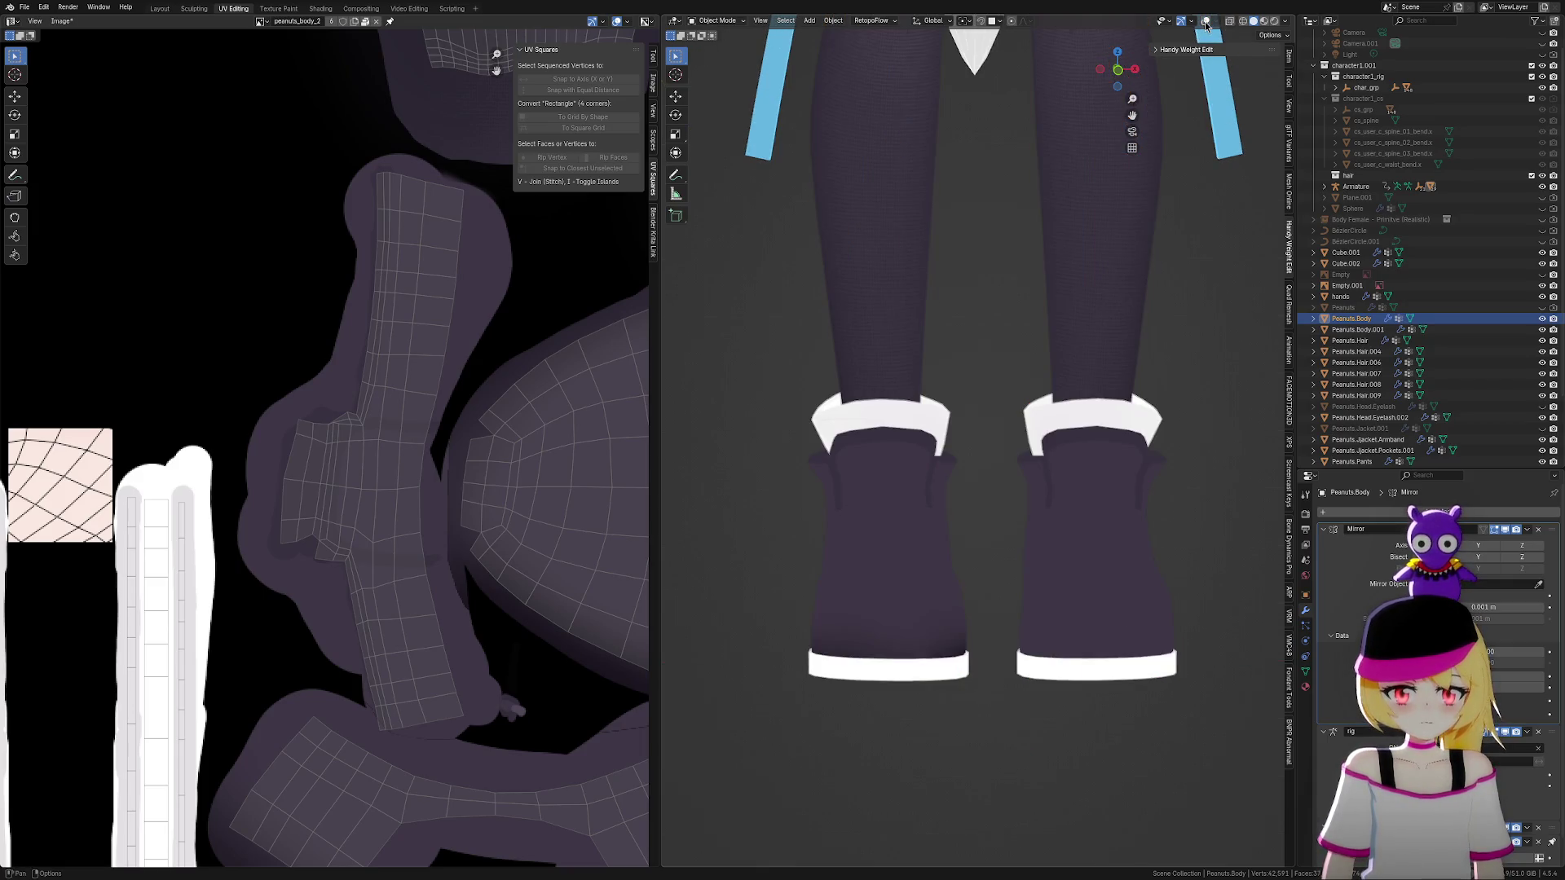
{"action": "scroll", "coordinate": [1107, 491], "scroll_direction": "up", "scroll_amount": 3}
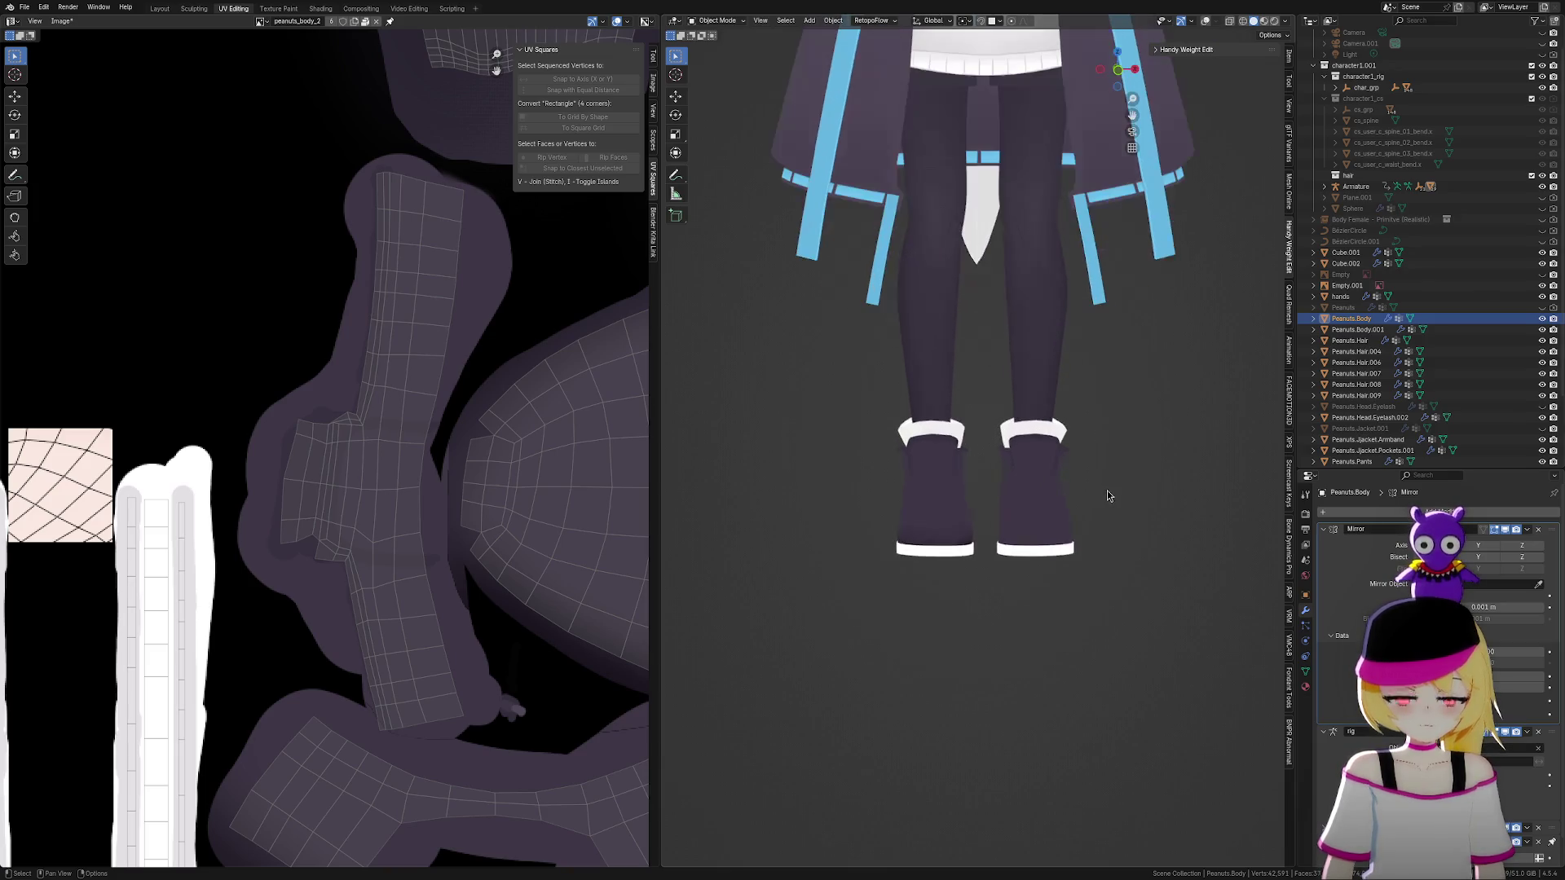
{"action": "mouse_move", "coordinate": [1107, 490]}
{"action": "middle_mouse_down"}
{"action": "mouse_move", "coordinate": [1118, 549]}
{"action": "mouse_move", "coordinate": [1184, 531]}
{"action": "mouse_move", "coordinate": [703, 545]}
{"action": "mouse_move", "coordinate": [810, 530]}
{"action": "mouse_move", "coordinate": [726, 548]}
{"action": "mouse_move", "coordinate": [1208, 570]}
{"action": "mouse_move", "coordinate": [1088, 570]}
{"action": "mouse_move", "coordinate": [1083, 551]}
{"action": "mouse_move", "coordinate": [1107, 550]}
{"action": "middle_mouse_up"}
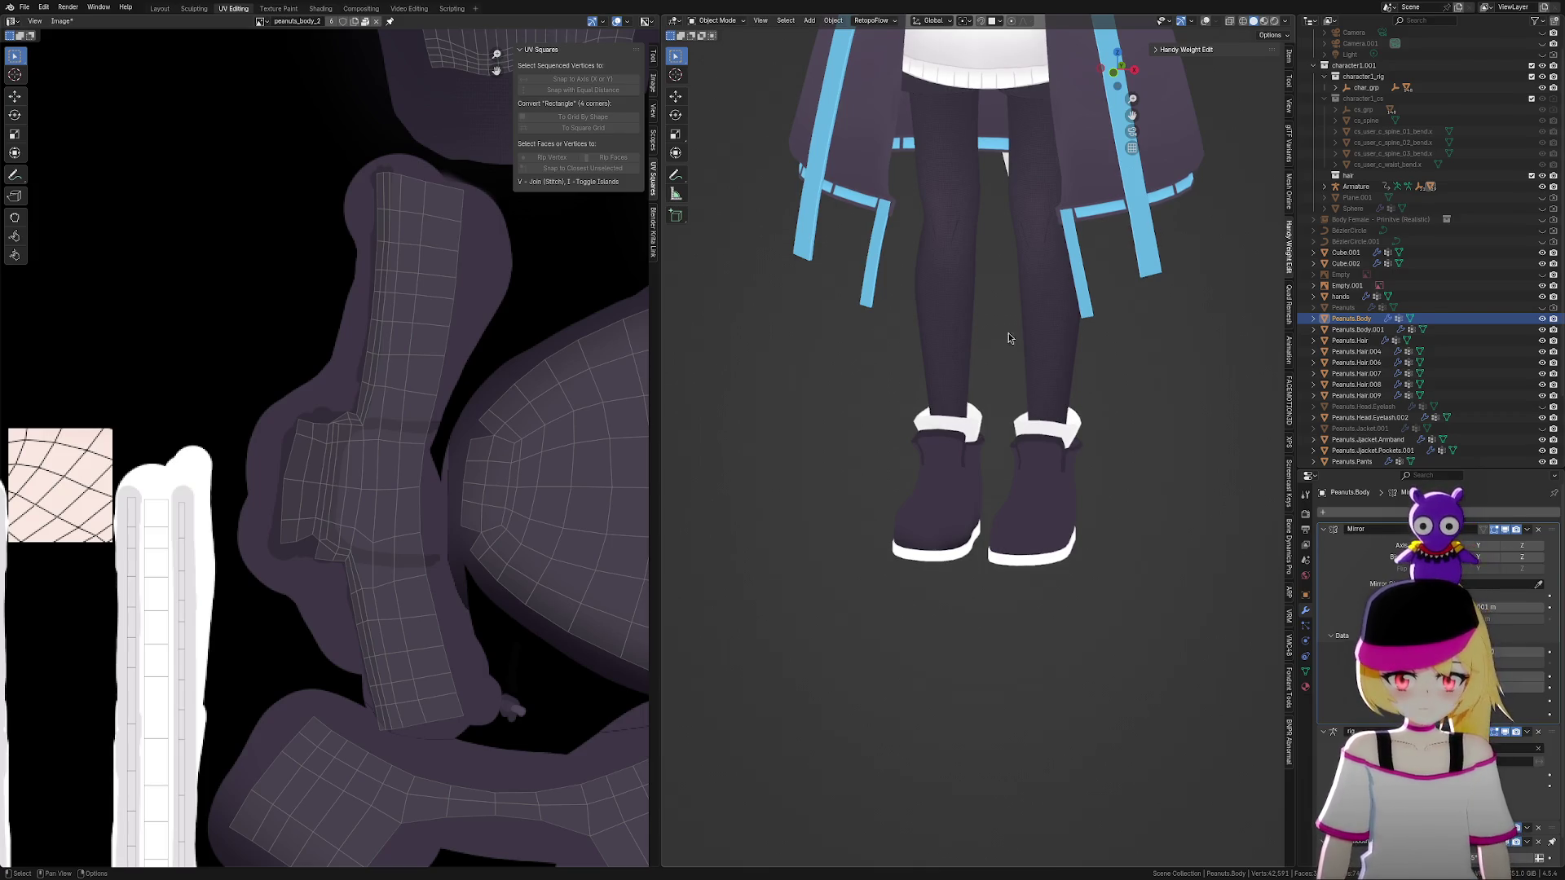
{"action": "mouse_move", "coordinate": [1009, 335]}
{"action": "middle_mouse_down"}
{"action": "mouse_move", "coordinate": [1044, 487]}
{"action": "mouse_move", "coordinate": [1188, 506]}
{"action": "mouse_move", "coordinate": [1135, 517]}
{"action": "mouse_move", "coordinate": [1161, 526]}
{"action": "mouse_move", "coordinate": [899, 487]}
{"action": "middle_mouse_up"}
{"action": "scroll", "coordinate": [900, 488], "scroll_direction": "up", "scroll_amount": 4}
{"action": "scroll", "coordinate": [1051, 563], "scroll_direction": "up", "scroll_amount": 2}
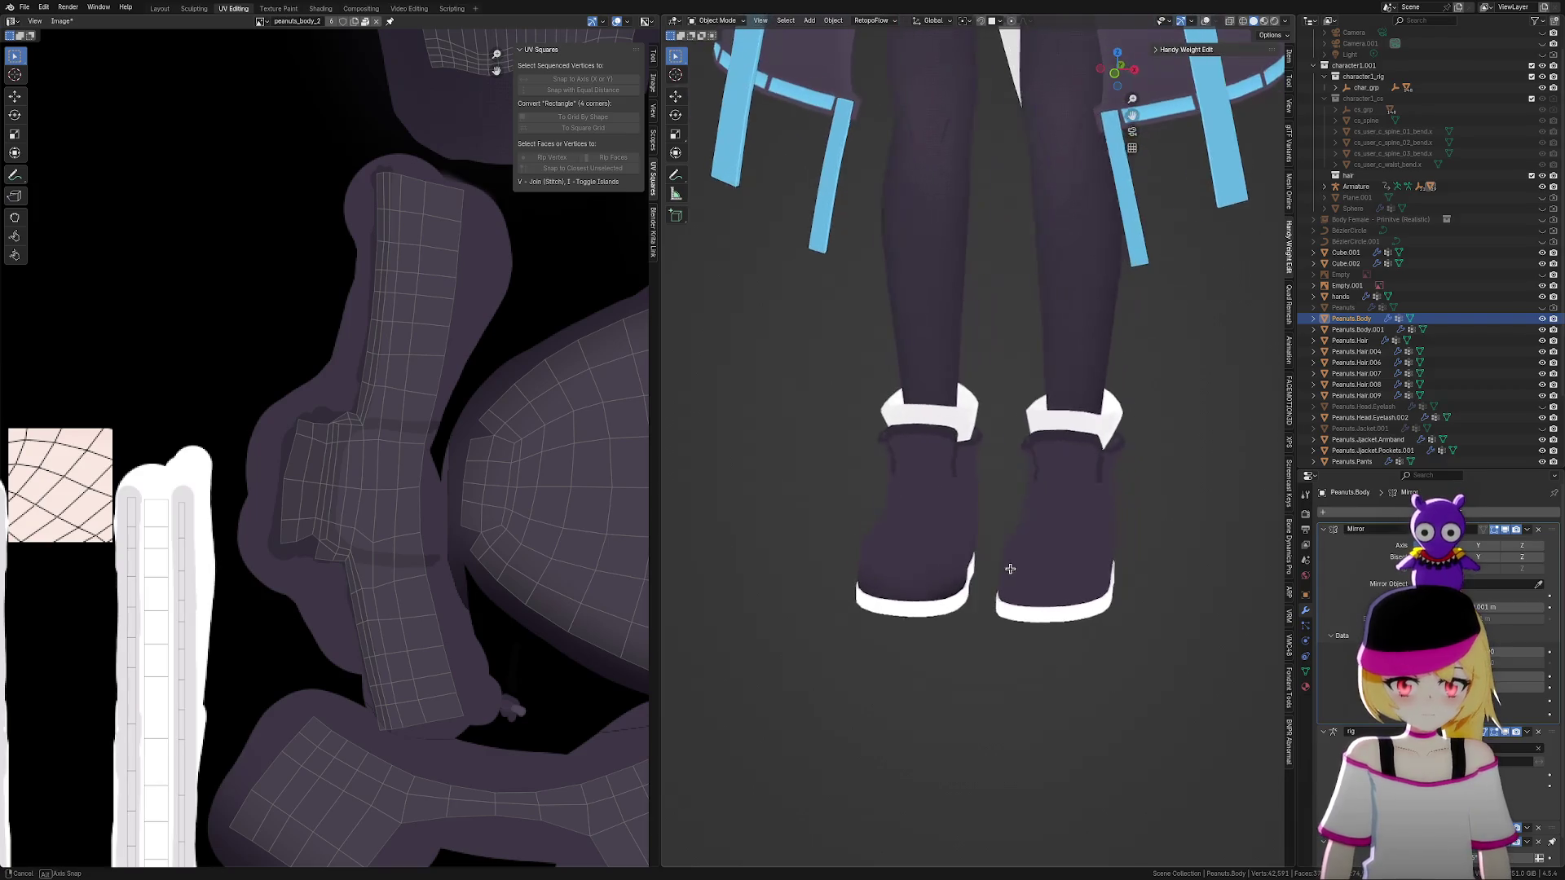
{"action": "middle_click_drag", "start_coordinate": [1010, 568], "coordinate": [1015, 555]}
{"action": "scroll", "coordinate": [1019, 542], "scroll_direction": "down", "scroll_amount": 5}
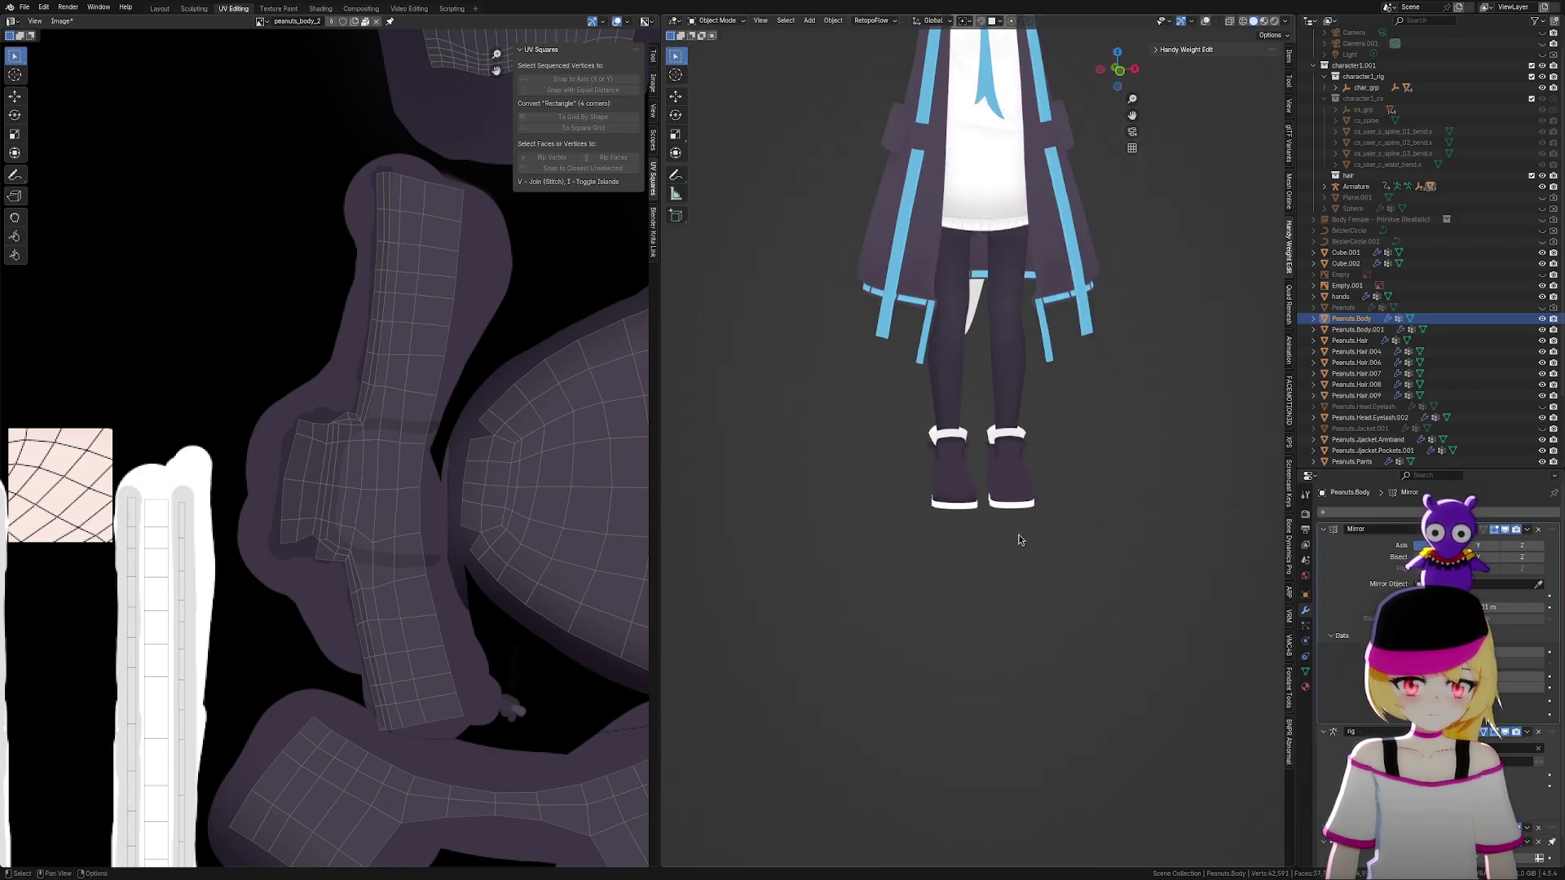
{"action": "scroll", "coordinate": [1018, 539], "scroll_direction": "up", "scroll_amount": 3}
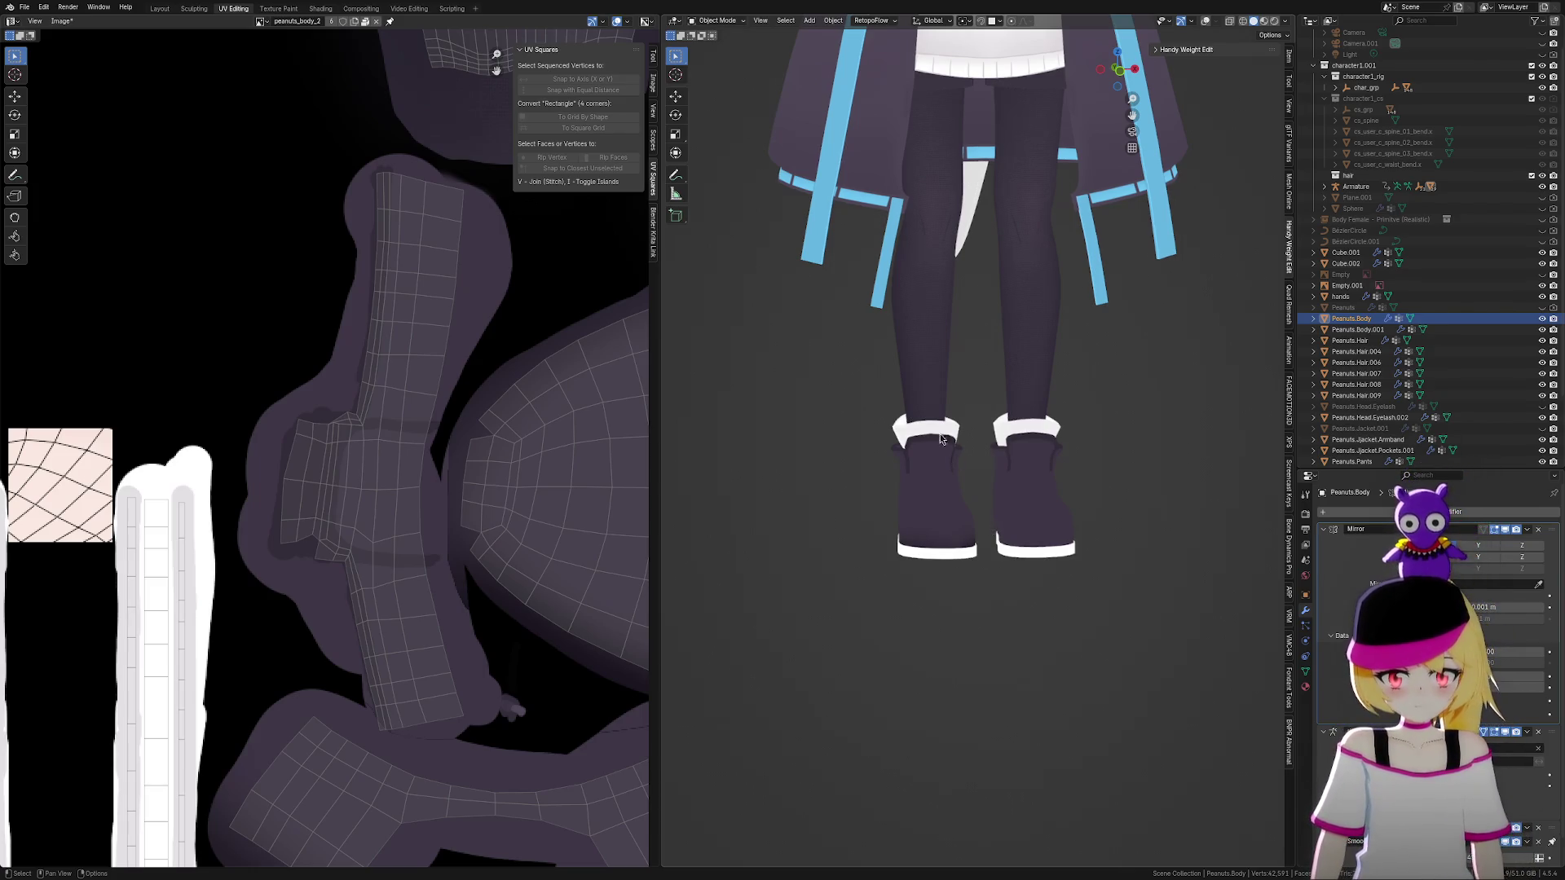
{"action": "scroll", "coordinate": [1071, 526], "scroll_direction": "up", "scroll_amount": 5}
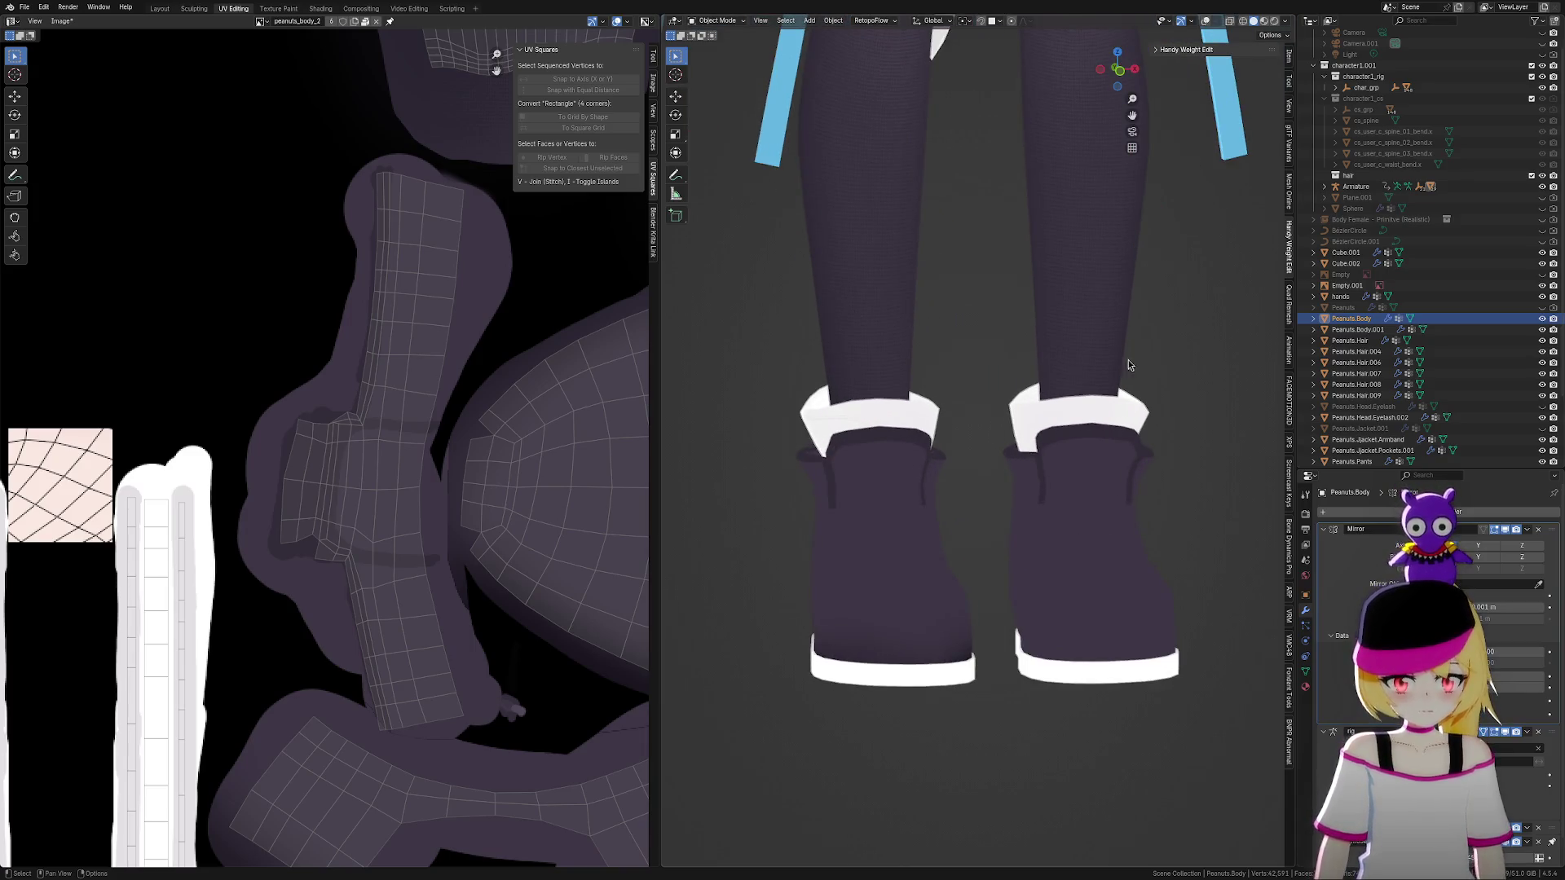
Select all, enter Edit Mode on the body mesh, and isolate the connected boot geometry
{"action": "key", "text": "a"}
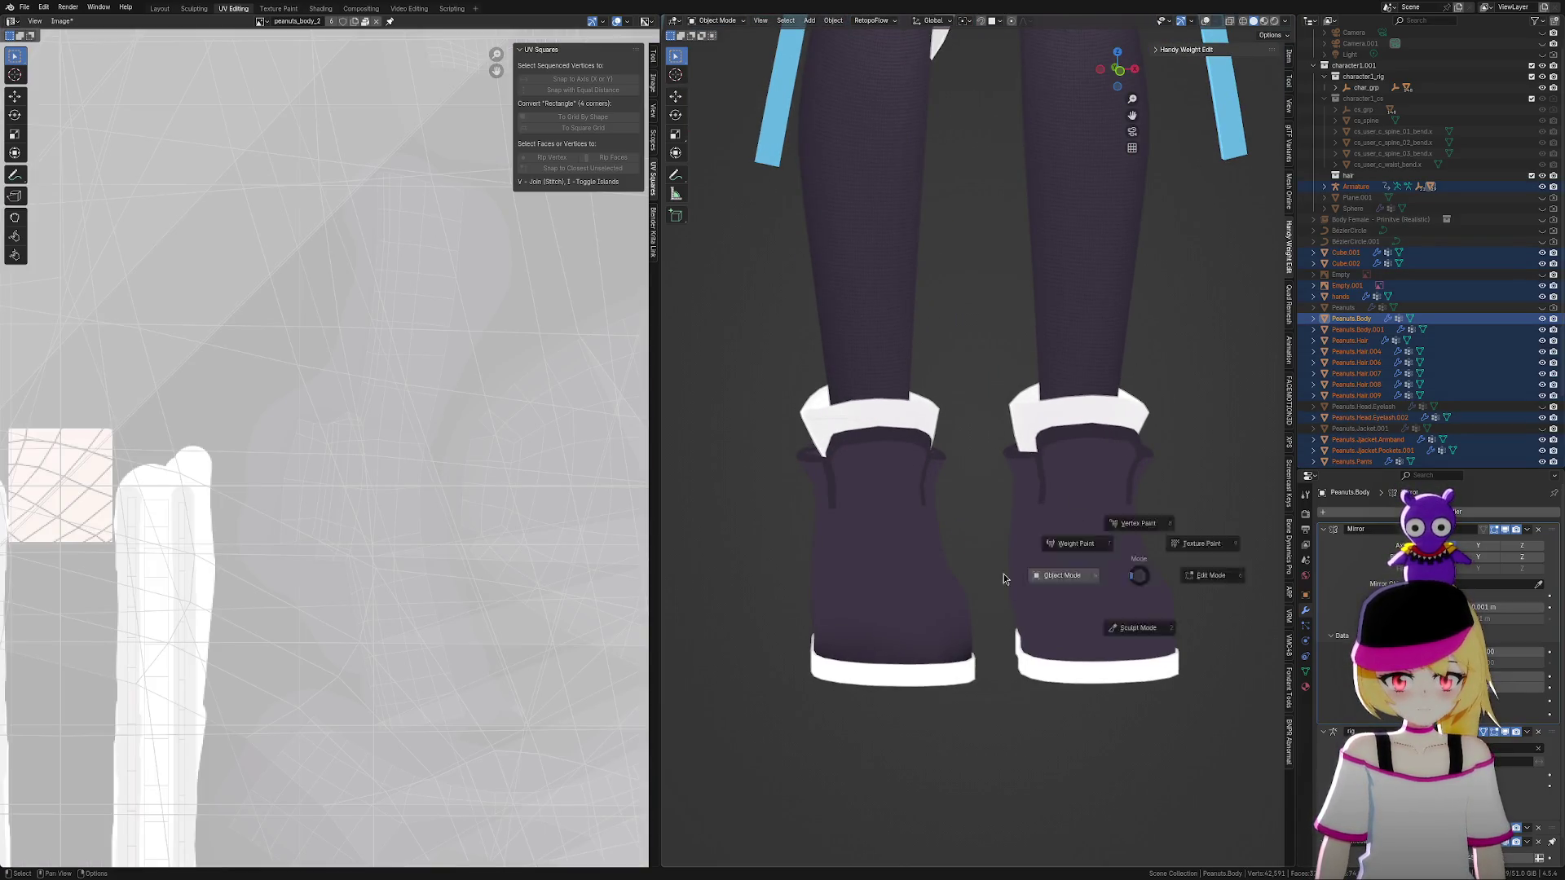
{"action": "key", "text": "Tab"}
{"action": "key", "text": "h"}
{"action": "key", "text": "l"}
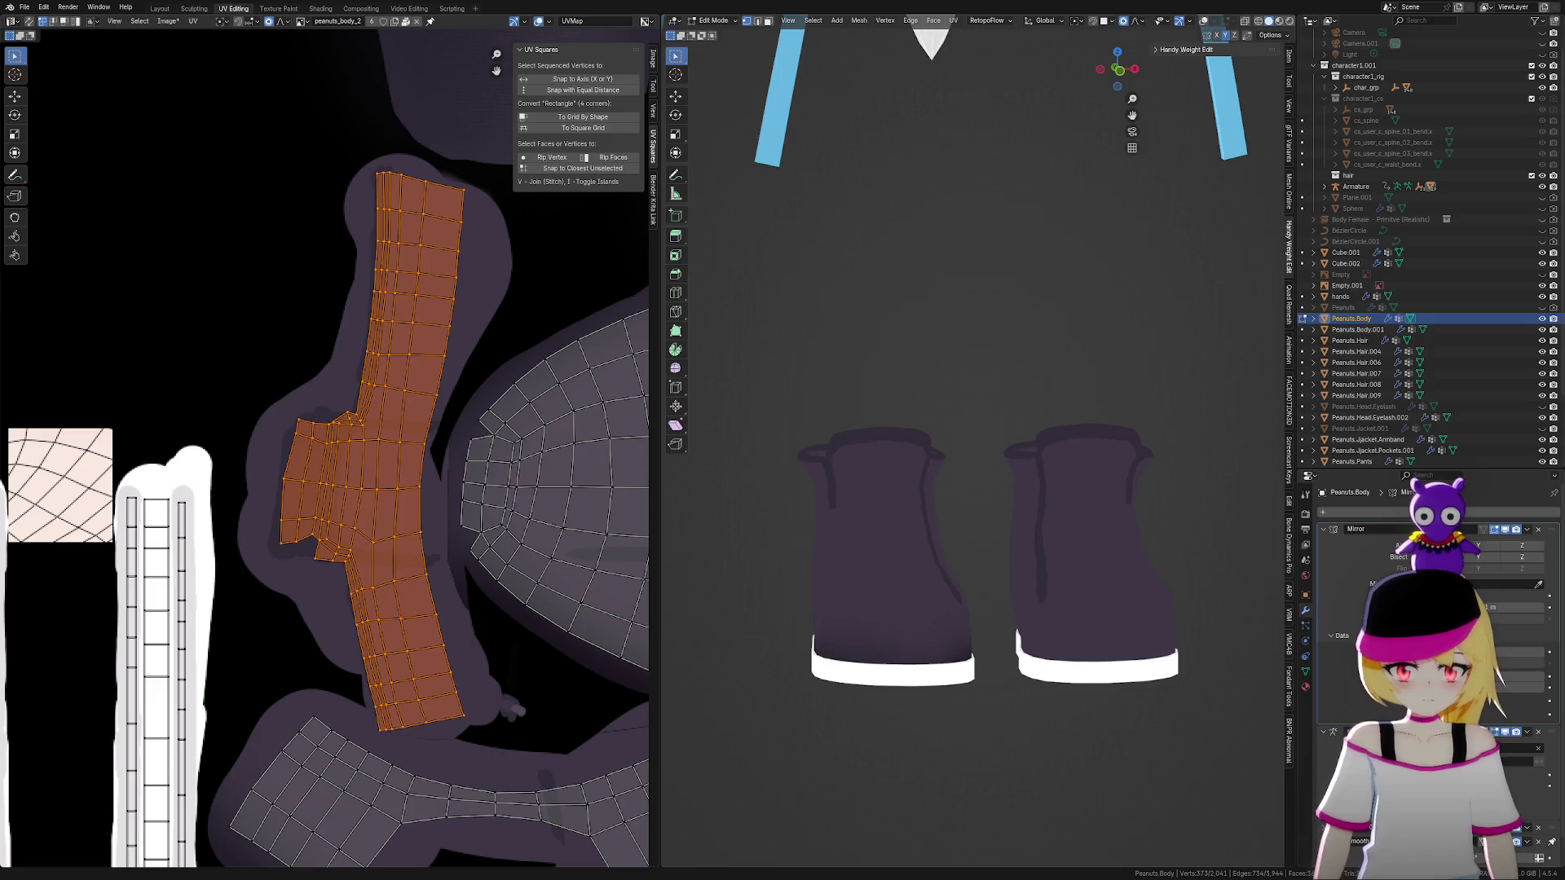
{"action": "mouse_move", "coordinate": [1025, 541]}
{"action": "middle_mouse_down"}
{"action": "mouse_move", "coordinate": [1208, 633]}
{"action": "mouse_move", "coordinate": [1180, 649]}
{"action": "mouse_move", "coordinate": [1249, 664]}
{"action": "mouse_move", "coordinate": [1129, 659]}
{"action": "middle_mouse_up"}
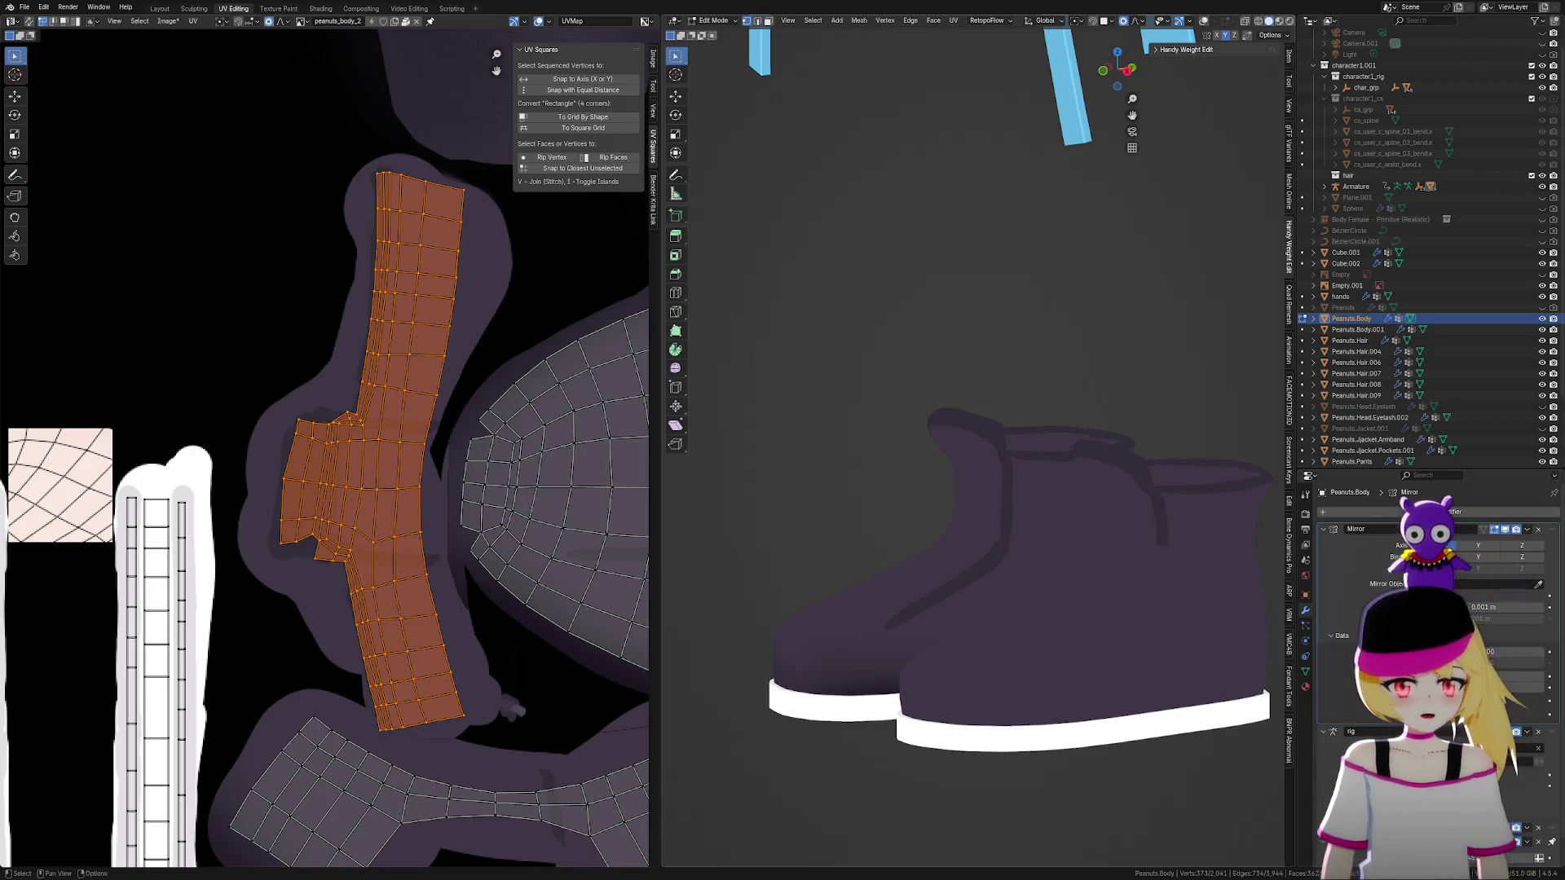
{"action": "mouse_move", "coordinate": [859, 587]}
{"action": "middle_mouse_down"}
{"action": "mouse_move", "coordinate": [1024, 600]}
{"action": "mouse_move", "coordinate": [1009, 597]}
{"action": "middle_mouse_up"}
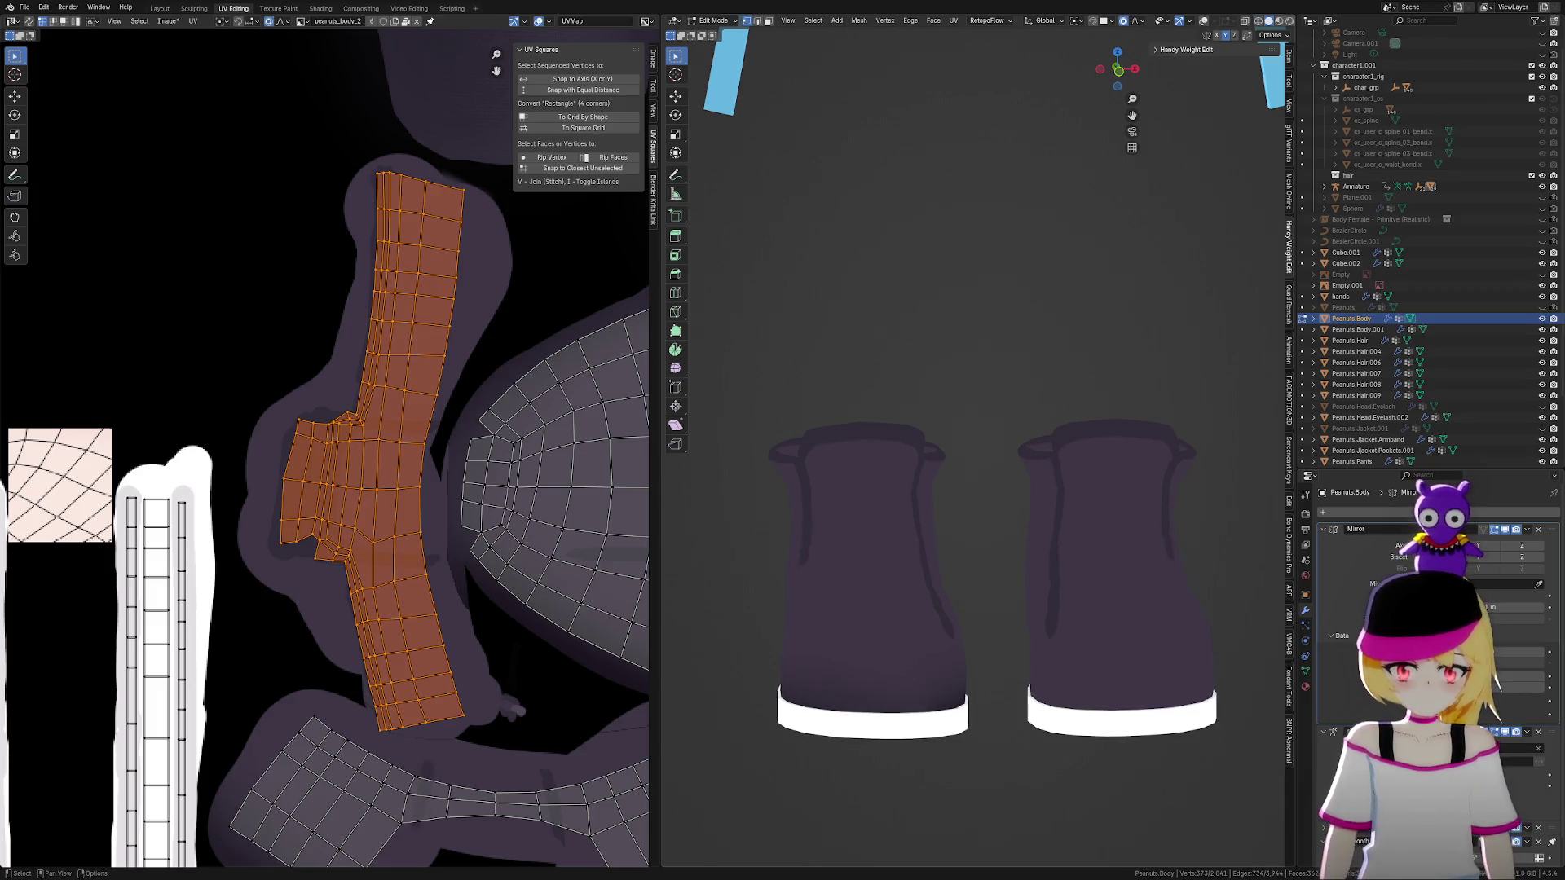
{"action": "scroll", "coordinate": [837, 409], "scroll_direction": "up", "scroll_amount": 2}
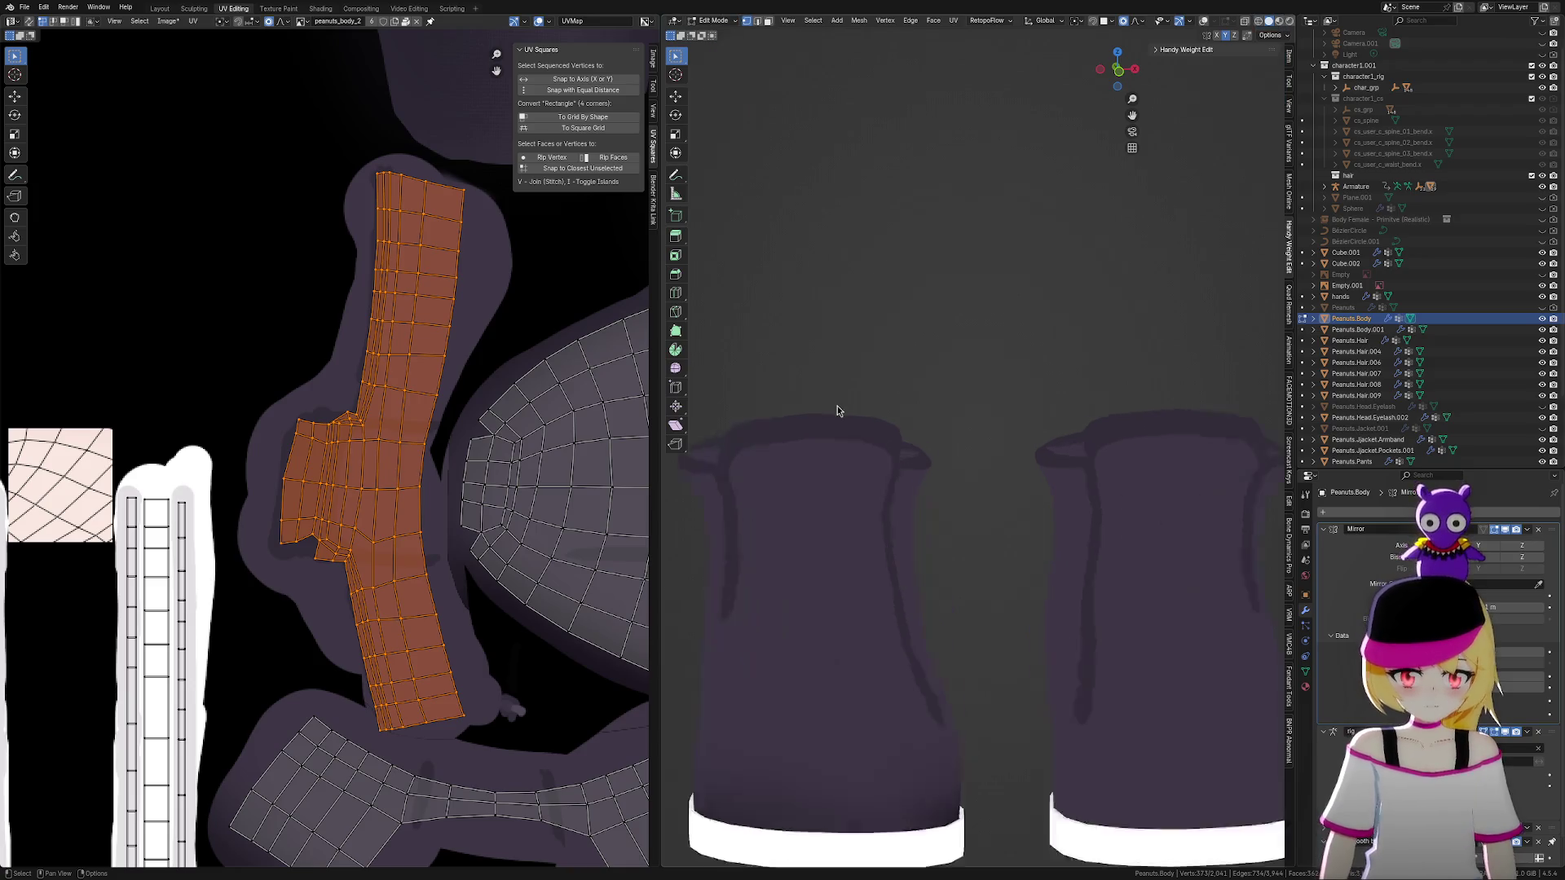
{"action": "scroll", "coordinate": [837, 410], "scroll_direction": "up", "scroll_amount": 2}
{"action": "key", "text": "KP_3"}
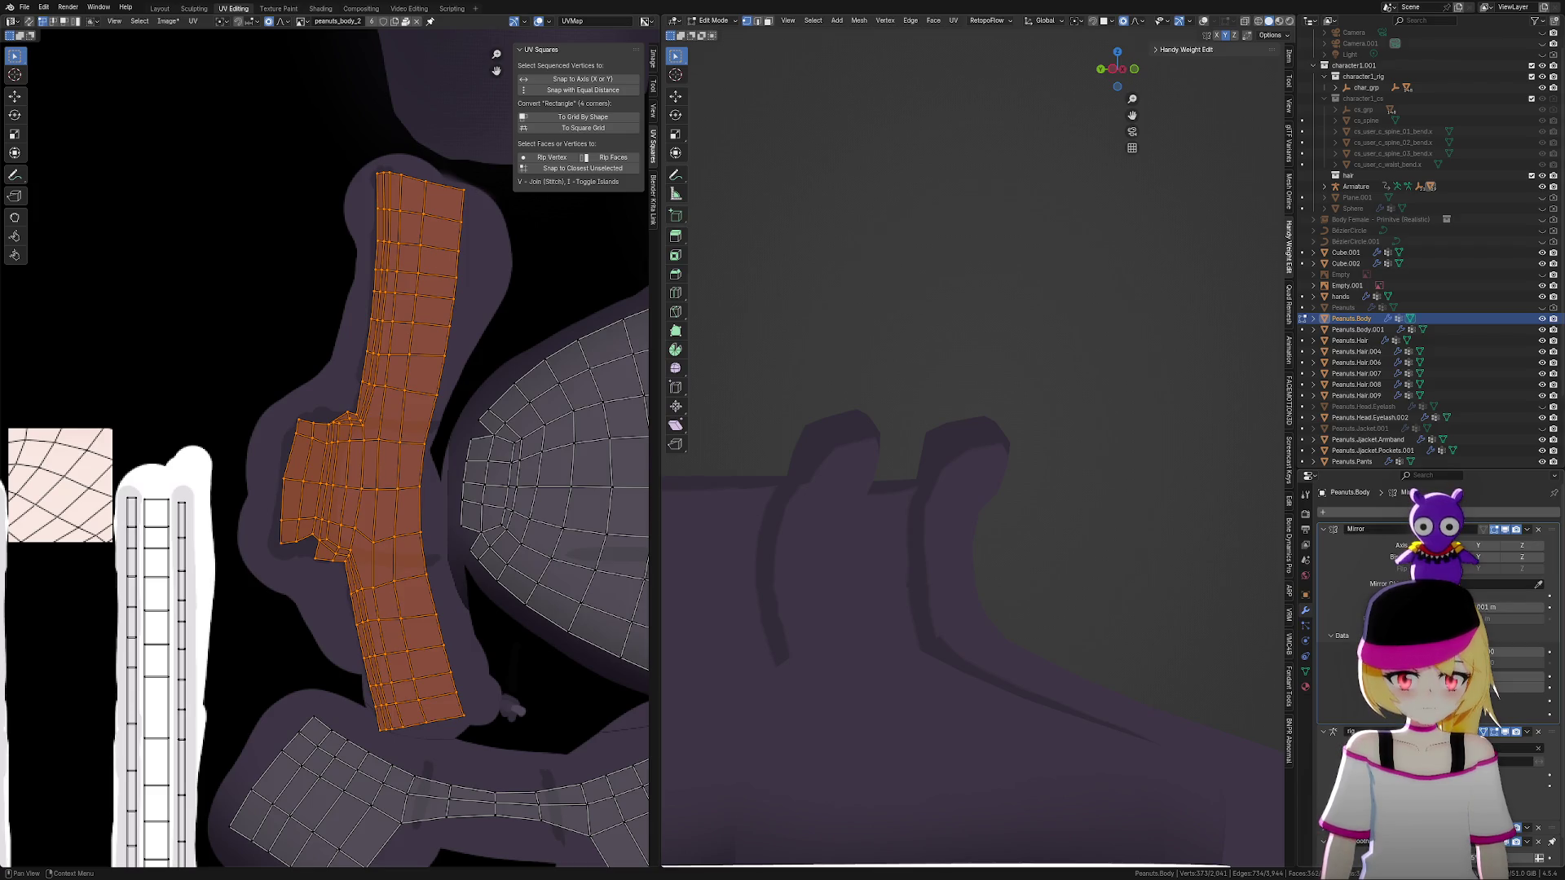
{"action": "mouse_move", "coordinate": [978, 619]}
{"action": "middle_mouse_down"}
{"action": "mouse_move", "coordinate": [1170, 566]}
{"action": "mouse_move", "coordinate": [1041, 566]}
{"action": "mouse_move", "coordinate": [1077, 573]}
{"action": "mouse_move", "coordinate": [1065, 570]}
{"action": "mouse_move", "coordinate": [1076, 652]}
{"action": "mouse_move", "coordinate": [1081, 580]}
{"action": "mouse_move", "coordinate": [1044, 563]}
{"action": "mouse_move", "coordinate": [1051, 587]}
{"action": "mouse_move", "coordinate": [1016, 622]}
{"action": "mouse_move", "coordinate": [1121, 608]}
{"action": "mouse_move", "coordinate": [1013, 601]}
{"action": "mouse_move", "coordinate": [1059, 604]}
{"action": "middle_mouse_up"}
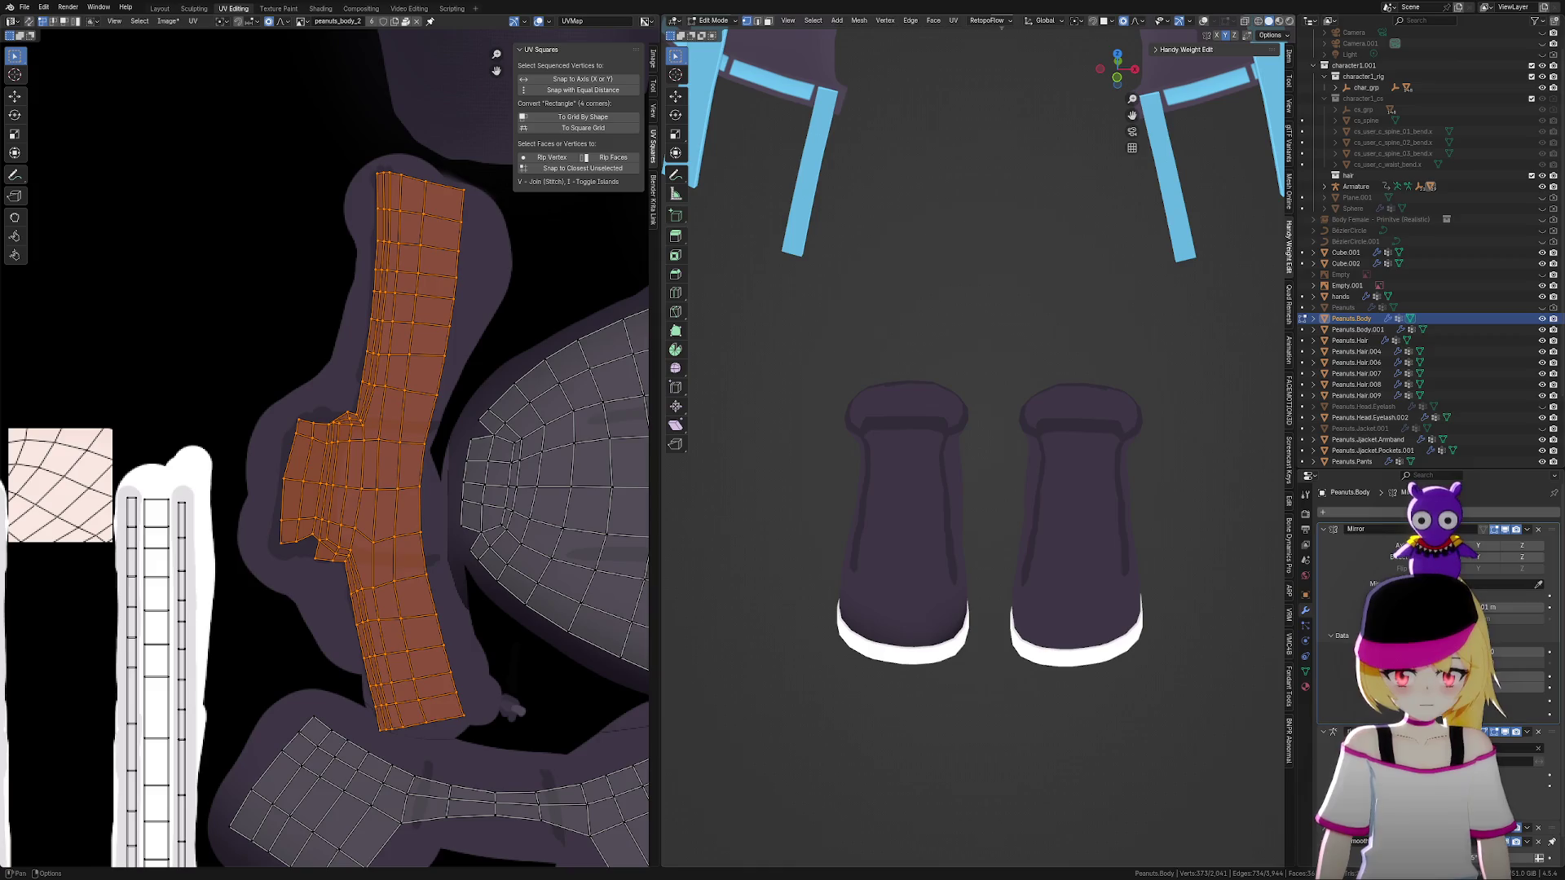
{"action": "mouse_move", "coordinate": [917, 646]}
{"action": "middle_mouse_down", "text": "ctrl"}
{"action": "mouse_move", "coordinate": [824, 632]}
{"action": "mouse_move", "coordinate": [943, 622]}
{"action": "mouse_move", "coordinate": [919, 622]}
{"action": "middle_mouse_up", "text": "ctrl"}
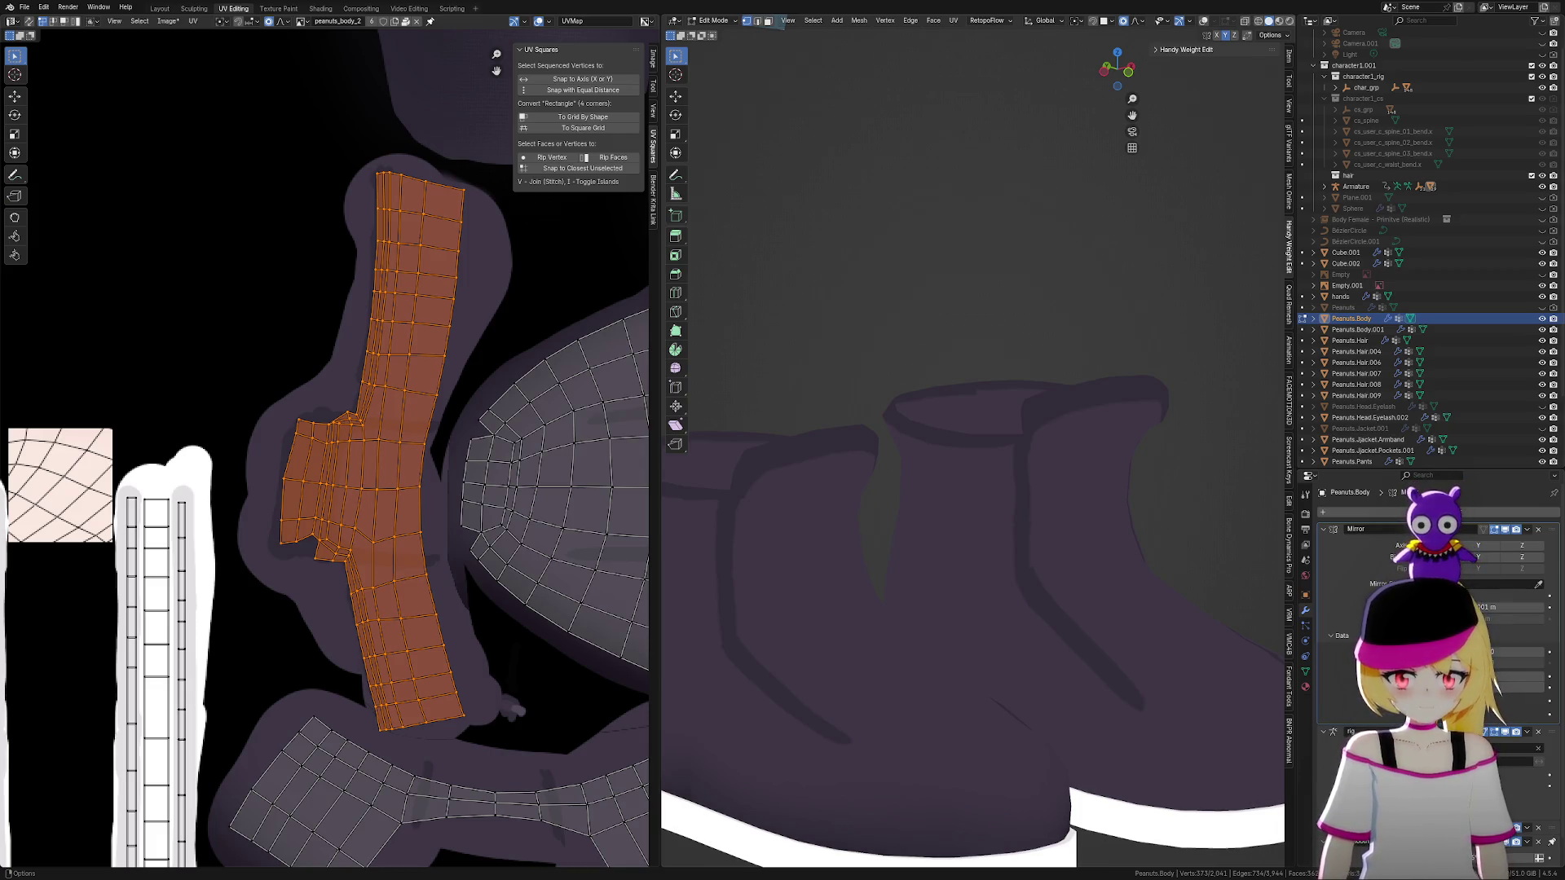
{"action": "scroll", "coordinate": [970, 664], "scroll_direction": "down", "scroll_amount": 4}
{"action": "mouse_move", "coordinate": [1159, 641]}
{"action": "middle_mouse_down"}
{"action": "mouse_move", "coordinate": [1065, 665]}
{"action": "mouse_move", "coordinate": [1096, 664]}
{"action": "middle_mouse_up"}
{"action": "scroll", "coordinate": [1074, 675], "scroll_direction": "down", "scroll_amount": 3}
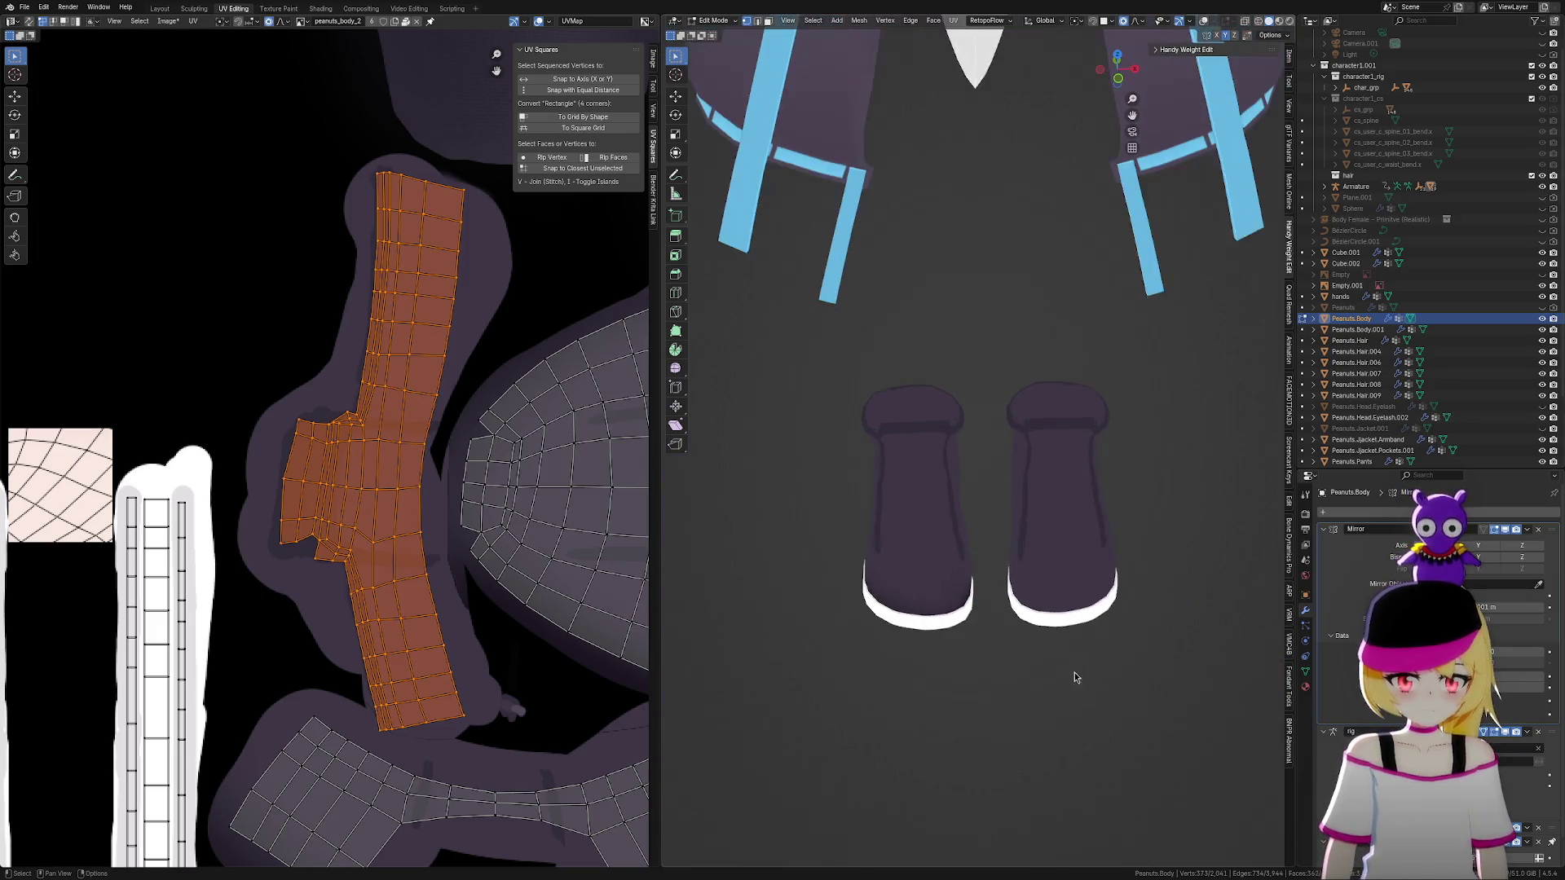
Zoom the front view of the purple boots on their white soles
{"action": "scroll", "coordinate": [1074, 677], "scroll_direction": "down", "scroll_amount": 2}
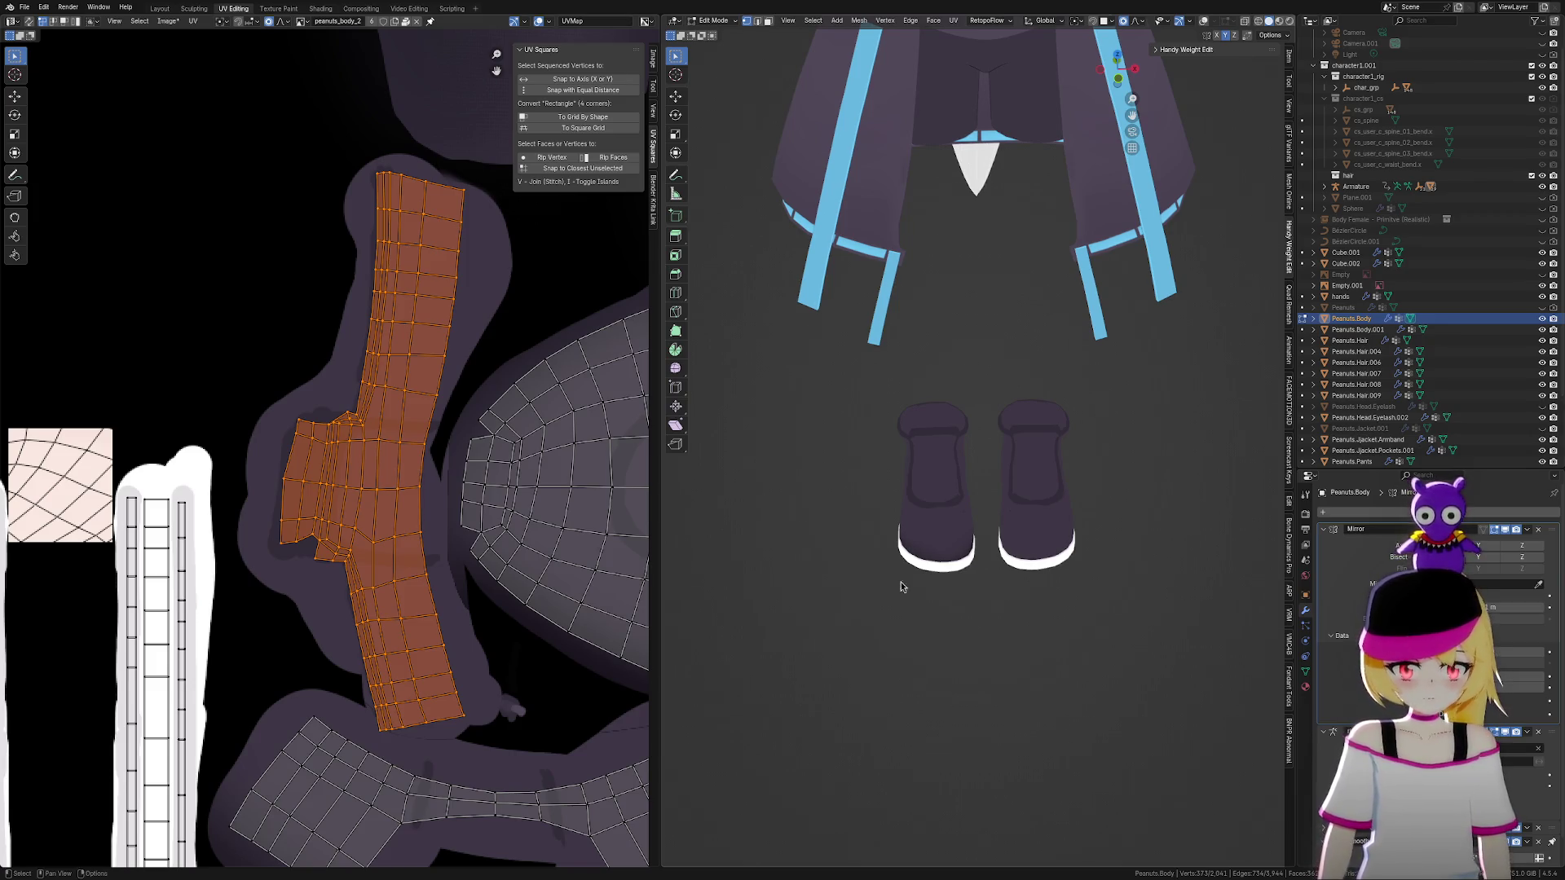
{"action": "scroll", "coordinate": [950, 465], "scroll_direction": "up", "scroll_amount": 2}
{"action": "scroll", "coordinate": [1043, 573], "scroll_direction": "up", "scroll_amount": 1}
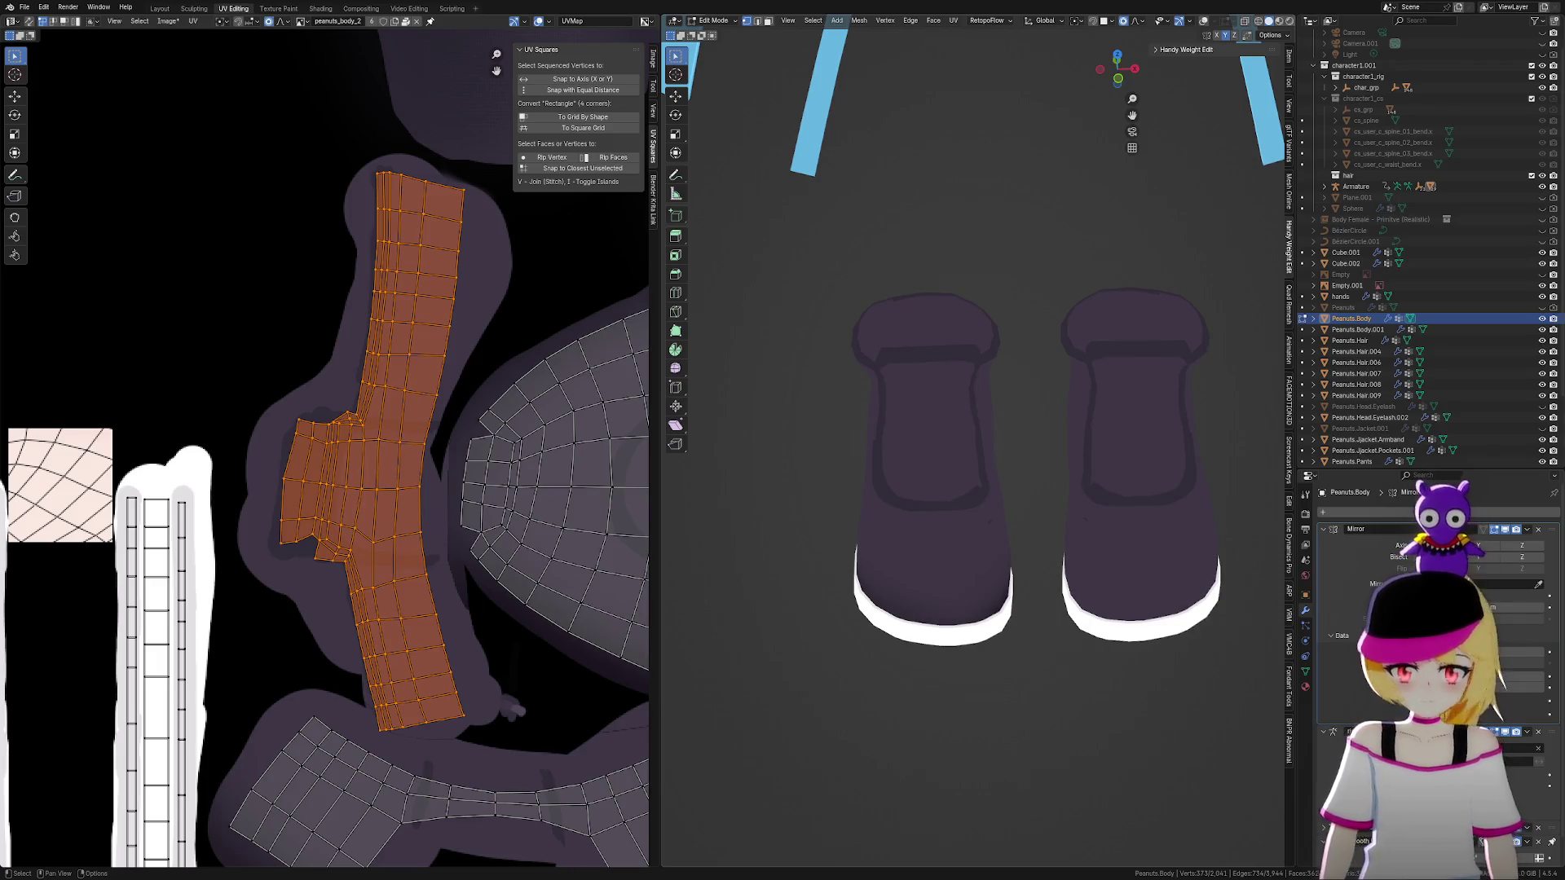
{"action": "scroll", "coordinate": [1037, 562], "scroll_direction": "up", "scroll_amount": 3}
{"action": "mouse_move", "coordinate": [943, 514]}
{"action": "middle_mouse_down"}
{"action": "mouse_move", "coordinate": [902, 478]}
{"action": "mouse_move", "coordinate": [886, 487]}
{"action": "middle_mouse_up"}
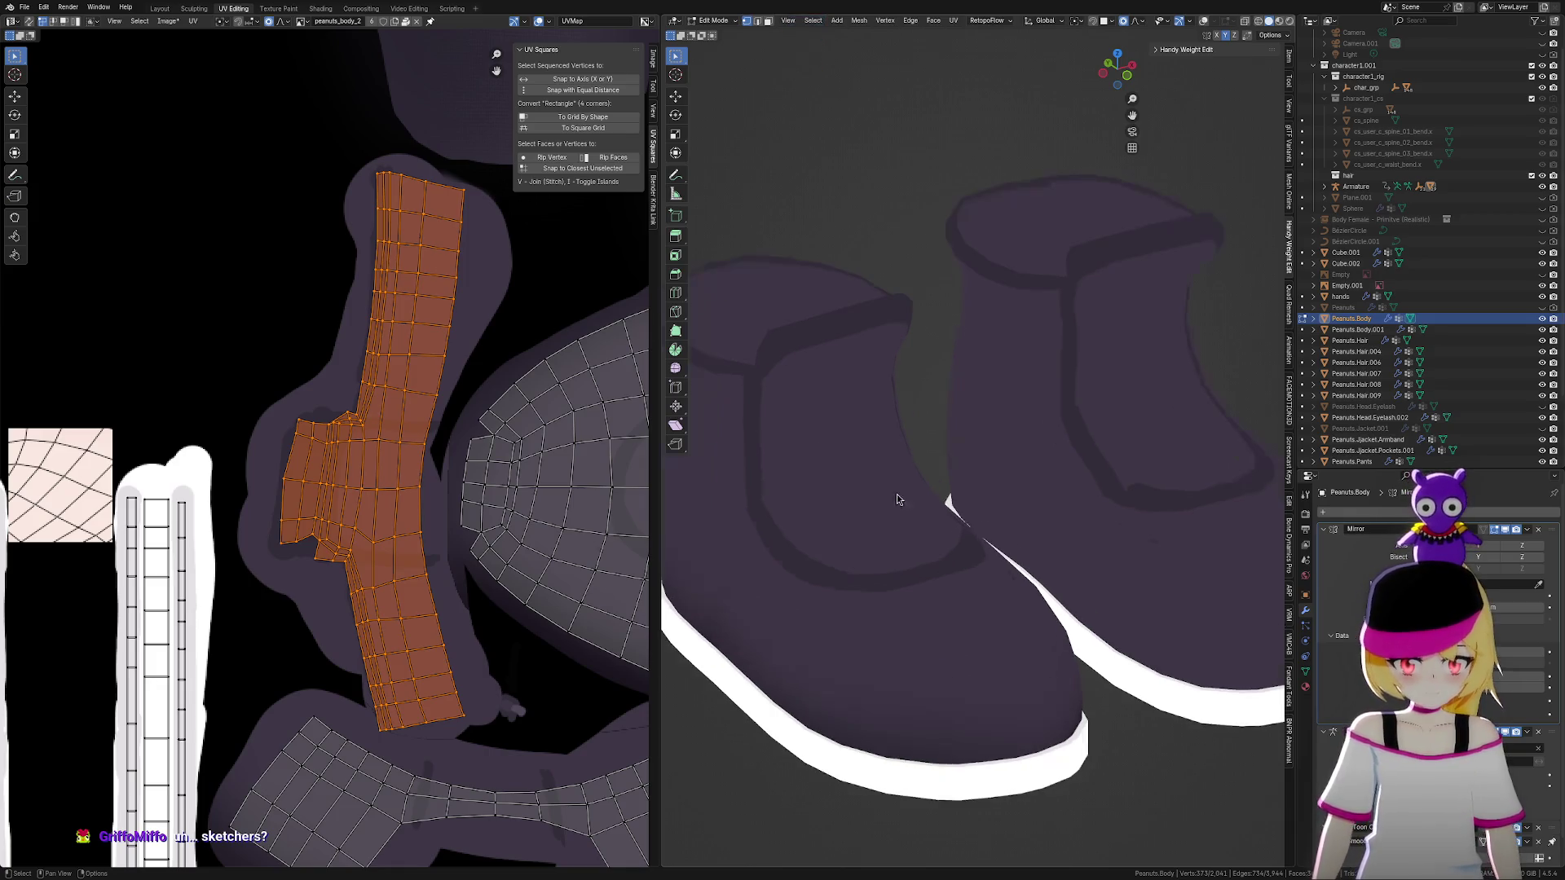
{"action": "scroll", "coordinate": [975, 526], "scroll_direction": "down", "scroll_amount": 2}
{"action": "middle_click_drag", "start_coordinate": [975, 527], "coordinate": [1089, 599]}
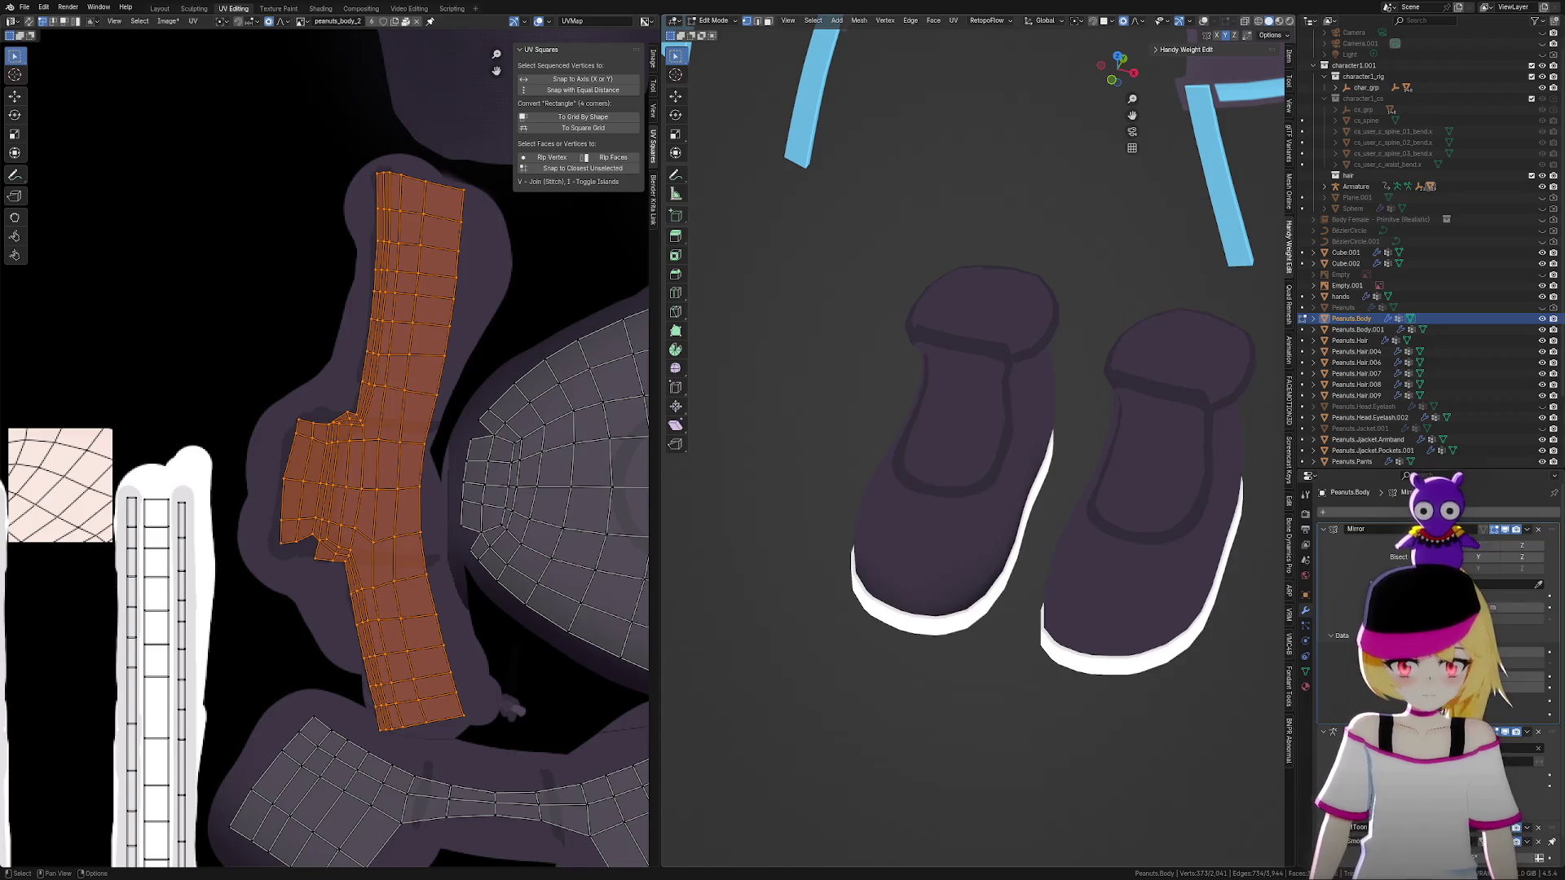
{"action": "mouse_move", "coordinate": [1141, 620]}
{"action": "middle_mouse_down"}
{"action": "mouse_move", "coordinate": [1128, 535]}
{"action": "mouse_move", "coordinate": [1157, 531]}
{"action": "mouse_move", "coordinate": [1069, 546]}
{"action": "mouse_move", "coordinate": [1135, 570]}
{"action": "mouse_move", "coordinate": [1190, 566]}
{"action": "mouse_move", "coordinate": [1069, 541]}
{"action": "mouse_move", "coordinate": [1100, 546]}
{"action": "middle_mouse_up"}
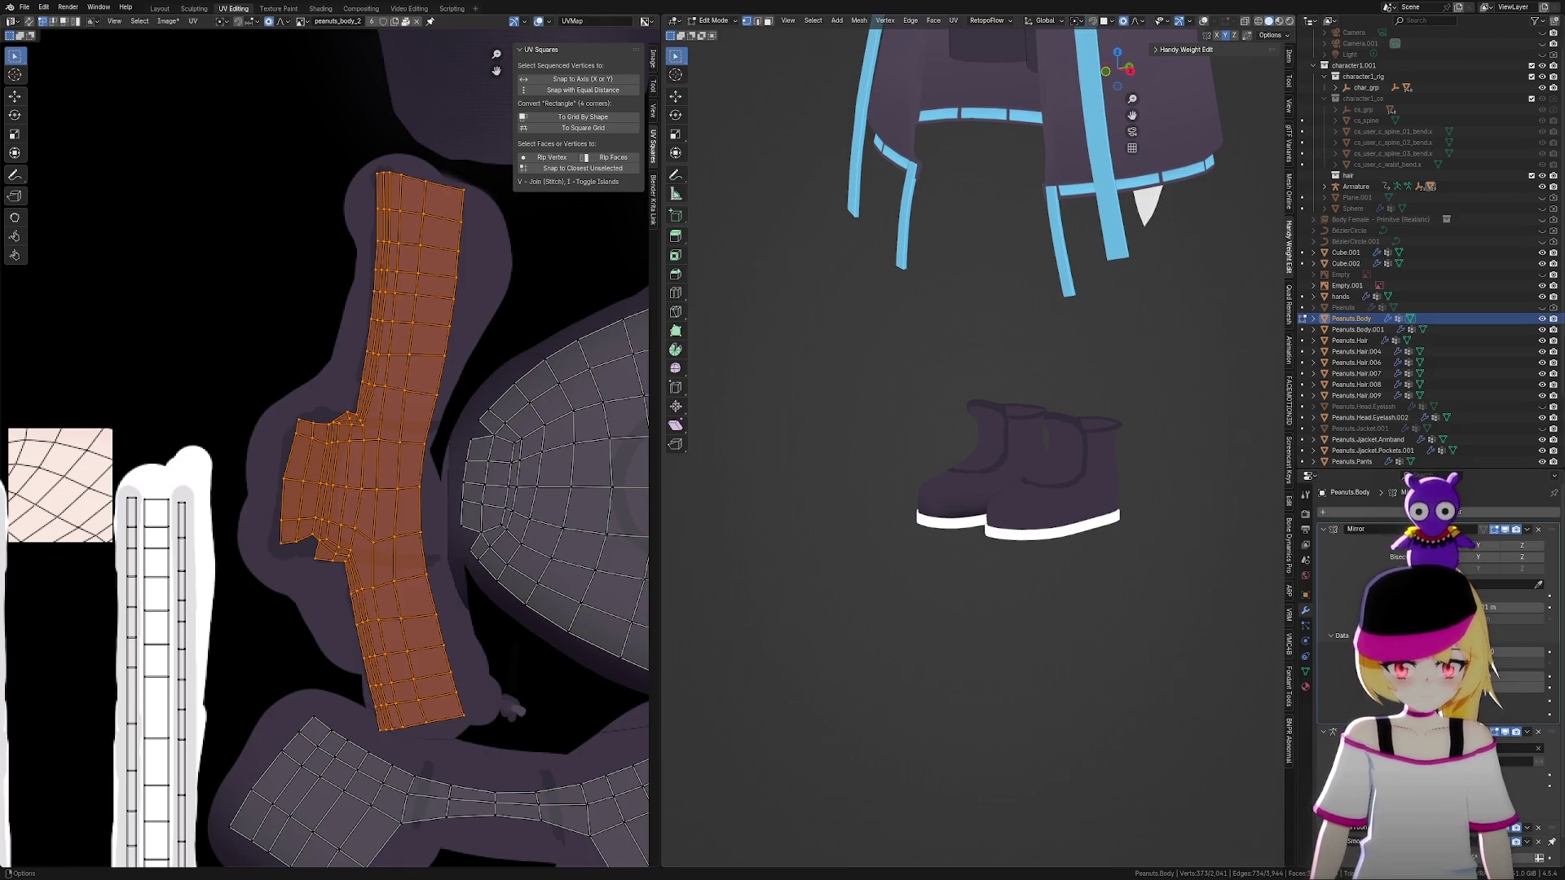
{"action": "scroll", "coordinate": [1060, 456], "scroll_direction": "up", "scroll_amount": 6}
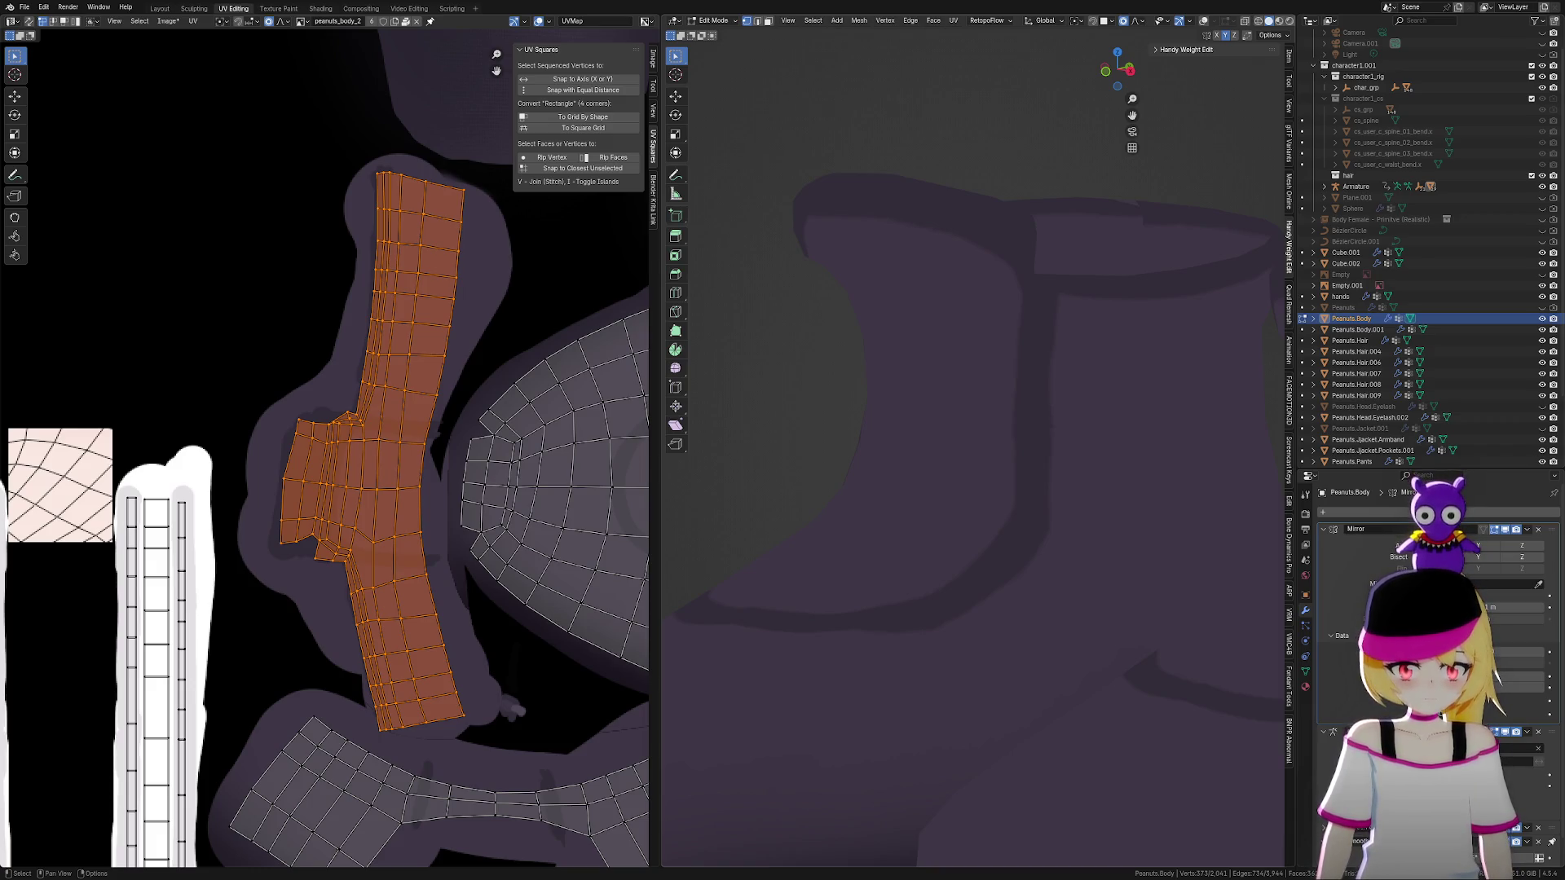
{"action": "scroll", "coordinate": [958, 458], "scroll_direction": "down", "scroll_amount": 5}
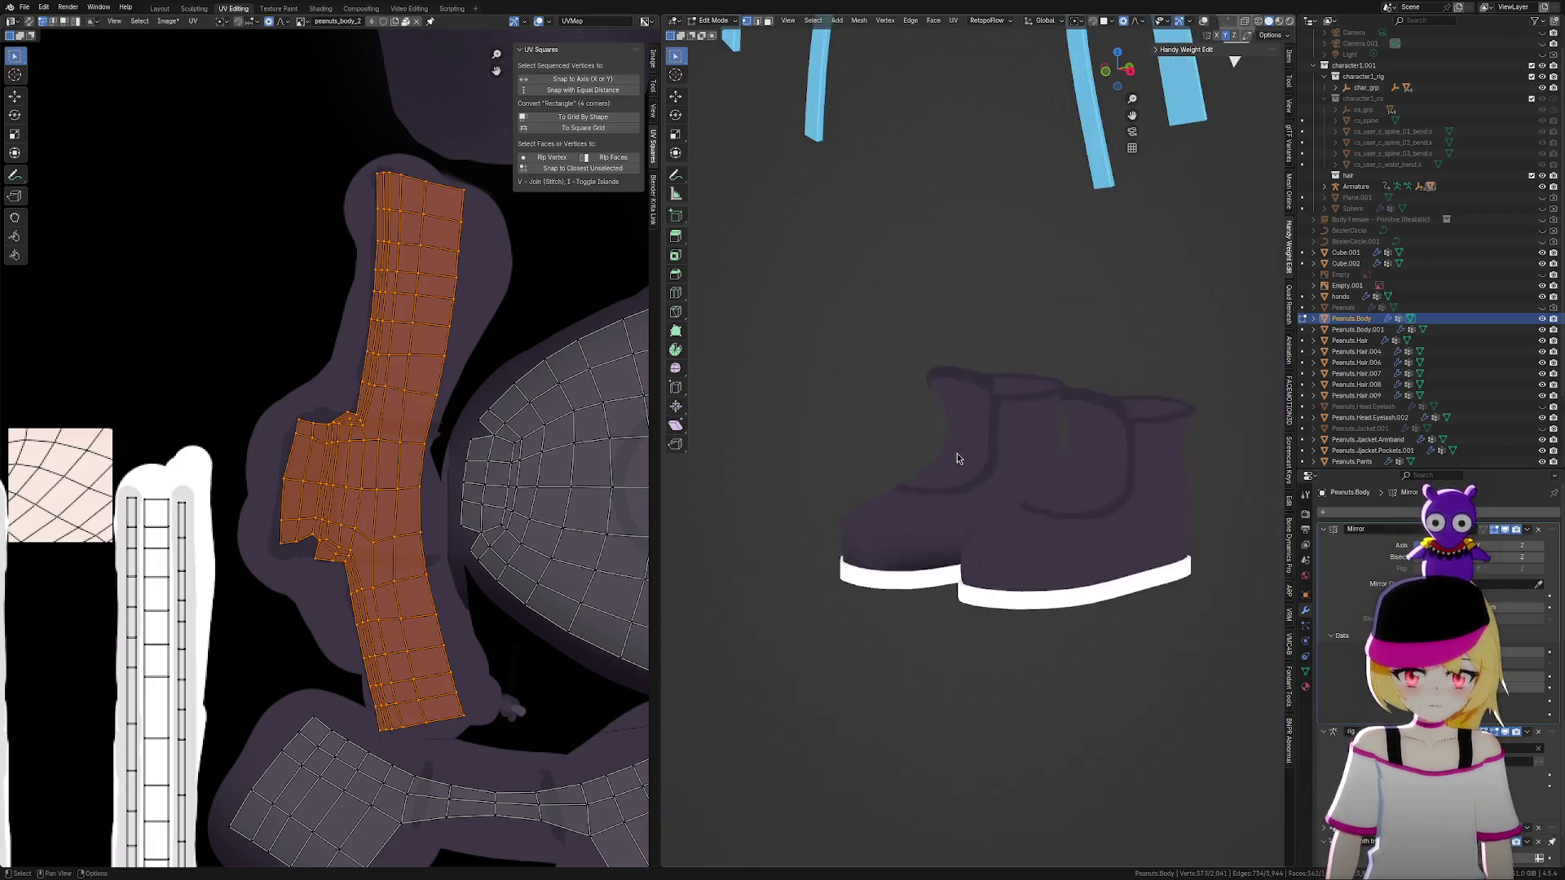
Orbit to a front view of the whole character and save justapeanuts2.009.blend
{"action": "mouse_move", "coordinate": [958, 458]}
{"action": "middle_mouse_down"}
{"action": "mouse_move", "coordinate": [1027, 548]}
{"action": "mouse_move", "coordinate": [1053, 512]}
{"action": "mouse_move", "coordinate": [1076, 511]}
{"action": "mouse_move", "coordinate": [1125, 667]}
{"action": "mouse_move", "coordinate": [1086, 653]}
{"action": "mouse_move", "coordinate": [1153, 632]}
{"action": "mouse_move", "coordinate": [1080, 660]}
{"action": "middle_mouse_up"}
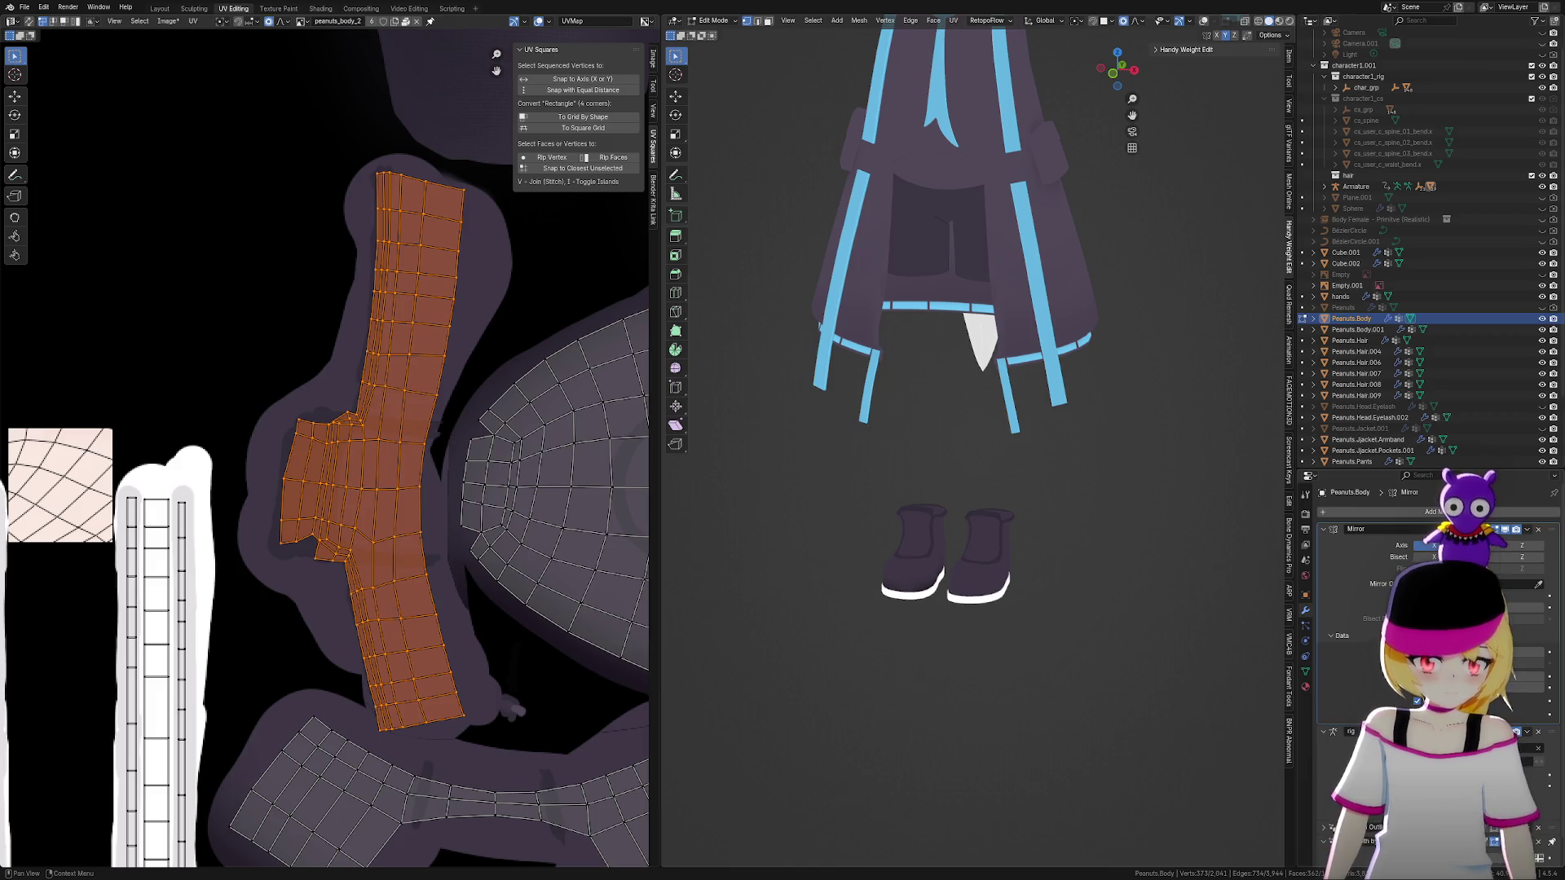
{"action": "mouse_move", "coordinate": [1174, 774]}
{"action": "middle_mouse_down"}
{"action": "mouse_move", "coordinate": [1195, 760]}
{"action": "mouse_move", "coordinate": [1161, 809]}
{"action": "mouse_move", "coordinate": [1193, 779]}
{"action": "mouse_move", "coordinate": [688, 810]}
{"action": "mouse_move", "coordinate": [1194, 806]}
{"action": "mouse_move", "coordinate": [1141, 803]}
{"action": "mouse_move", "coordinate": [1190, 798]}
{"action": "mouse_move", "coordinate": [1177, 793]}
{"action": "middle_mouse_up"}
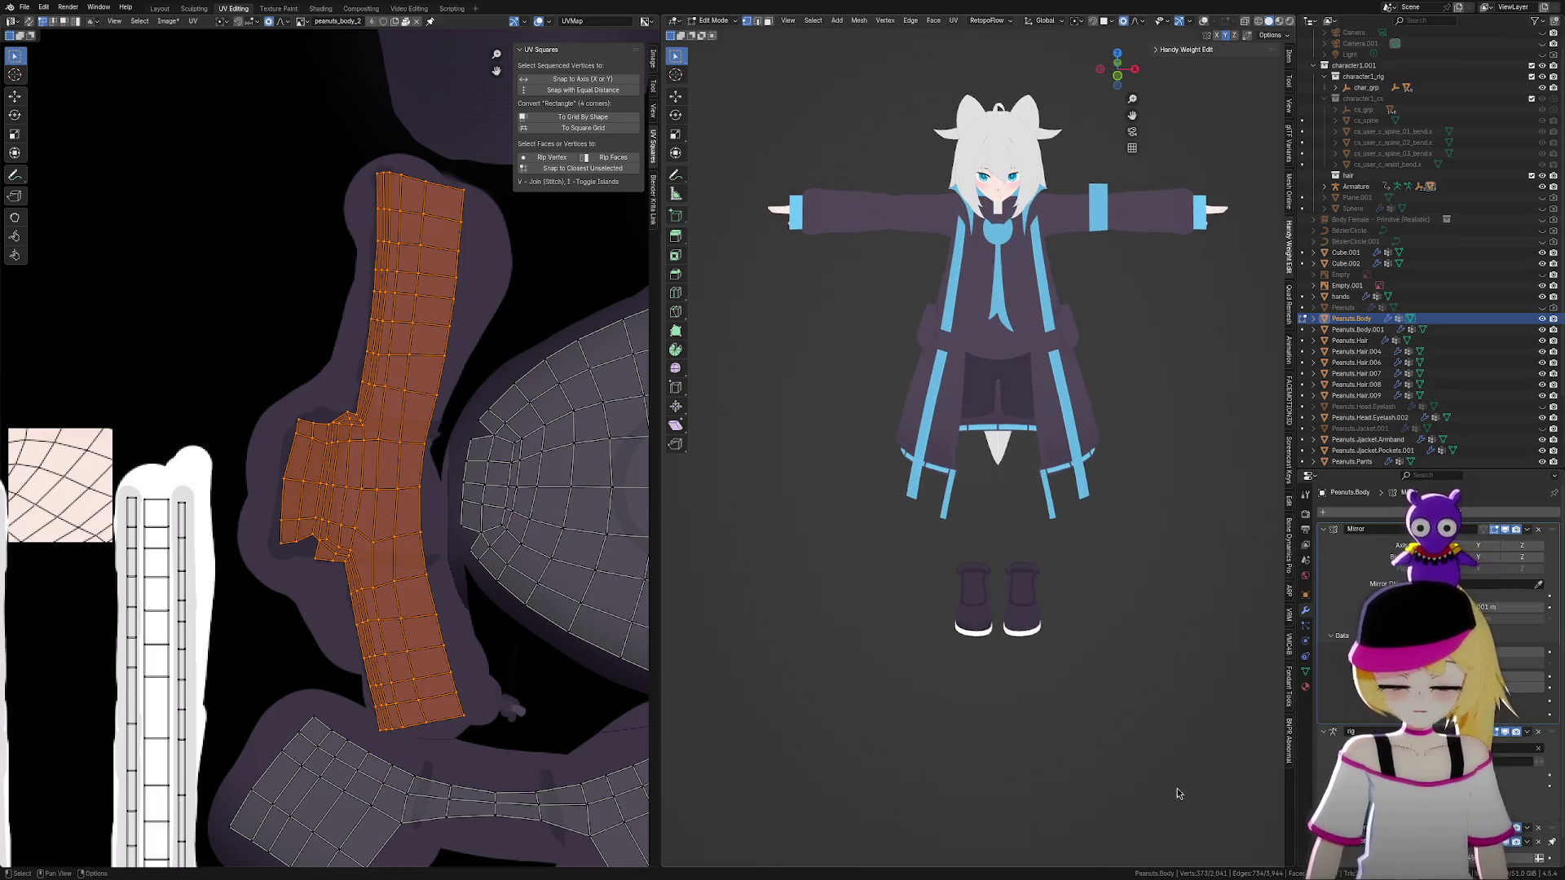
{"action": "key", "text": "ctrl+s"}
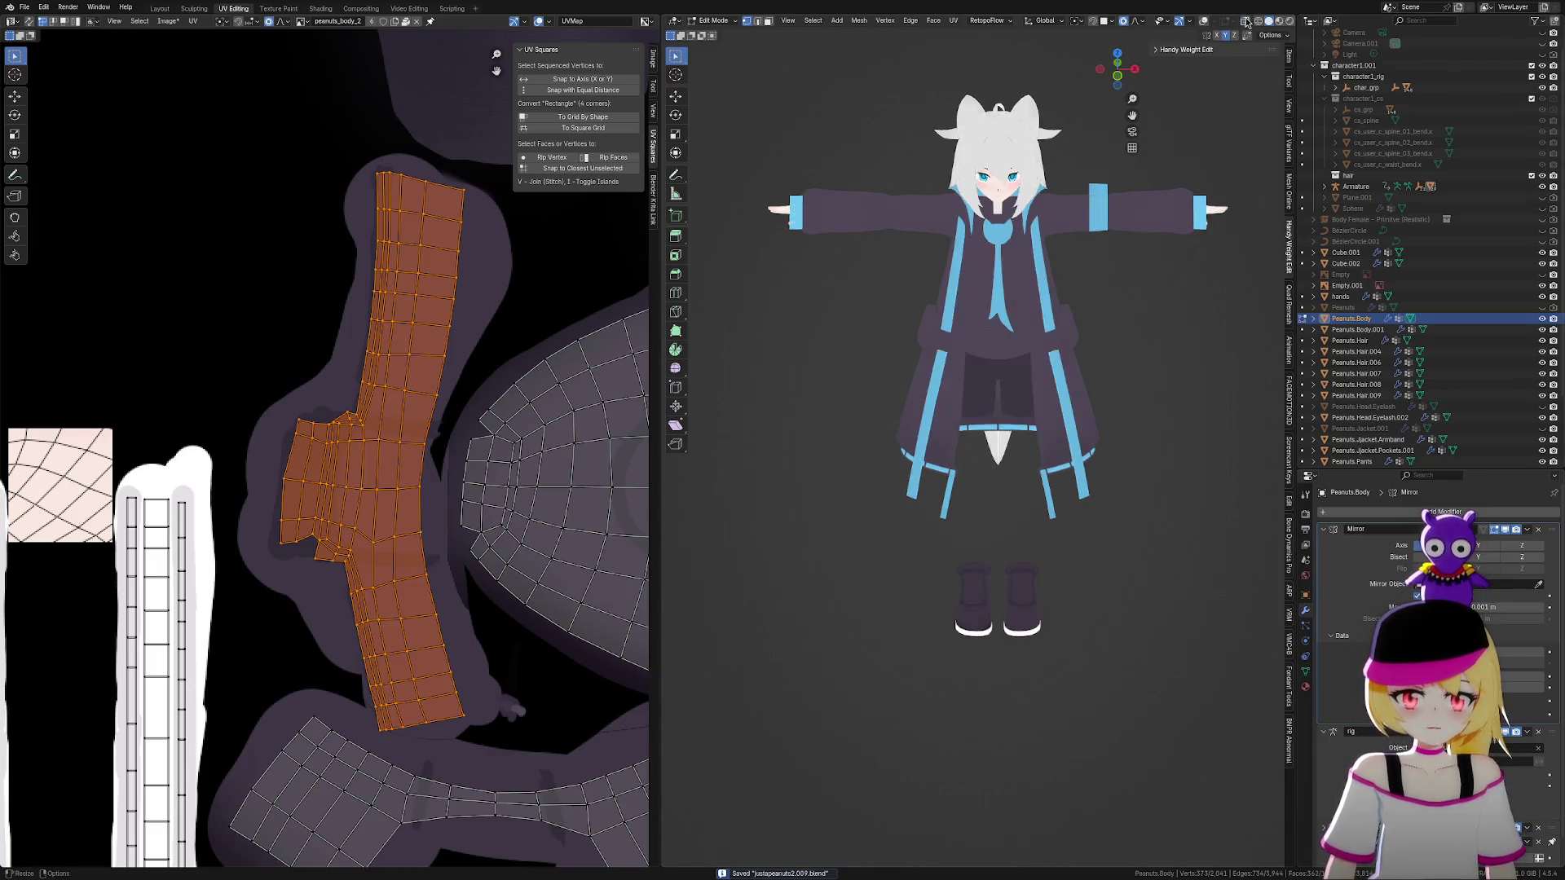
Switch the character to Object Mode and orbit and zoom to inspect the purple boots
{"action": "key", "text": "ctrl+Tab"}
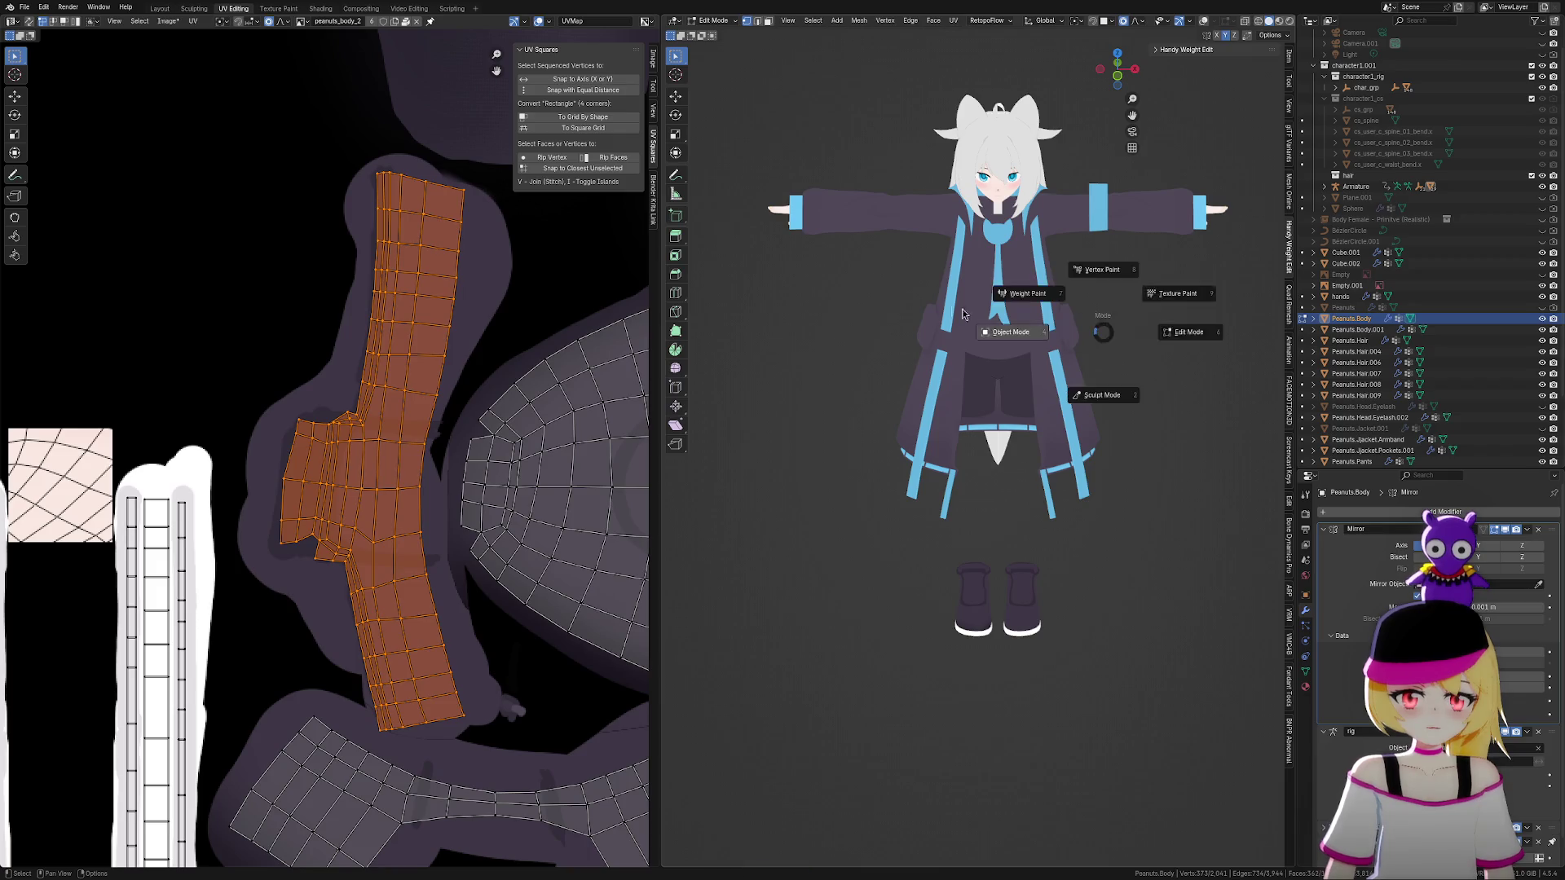
{"action": "left_click", "coordinate": [962, 313]}
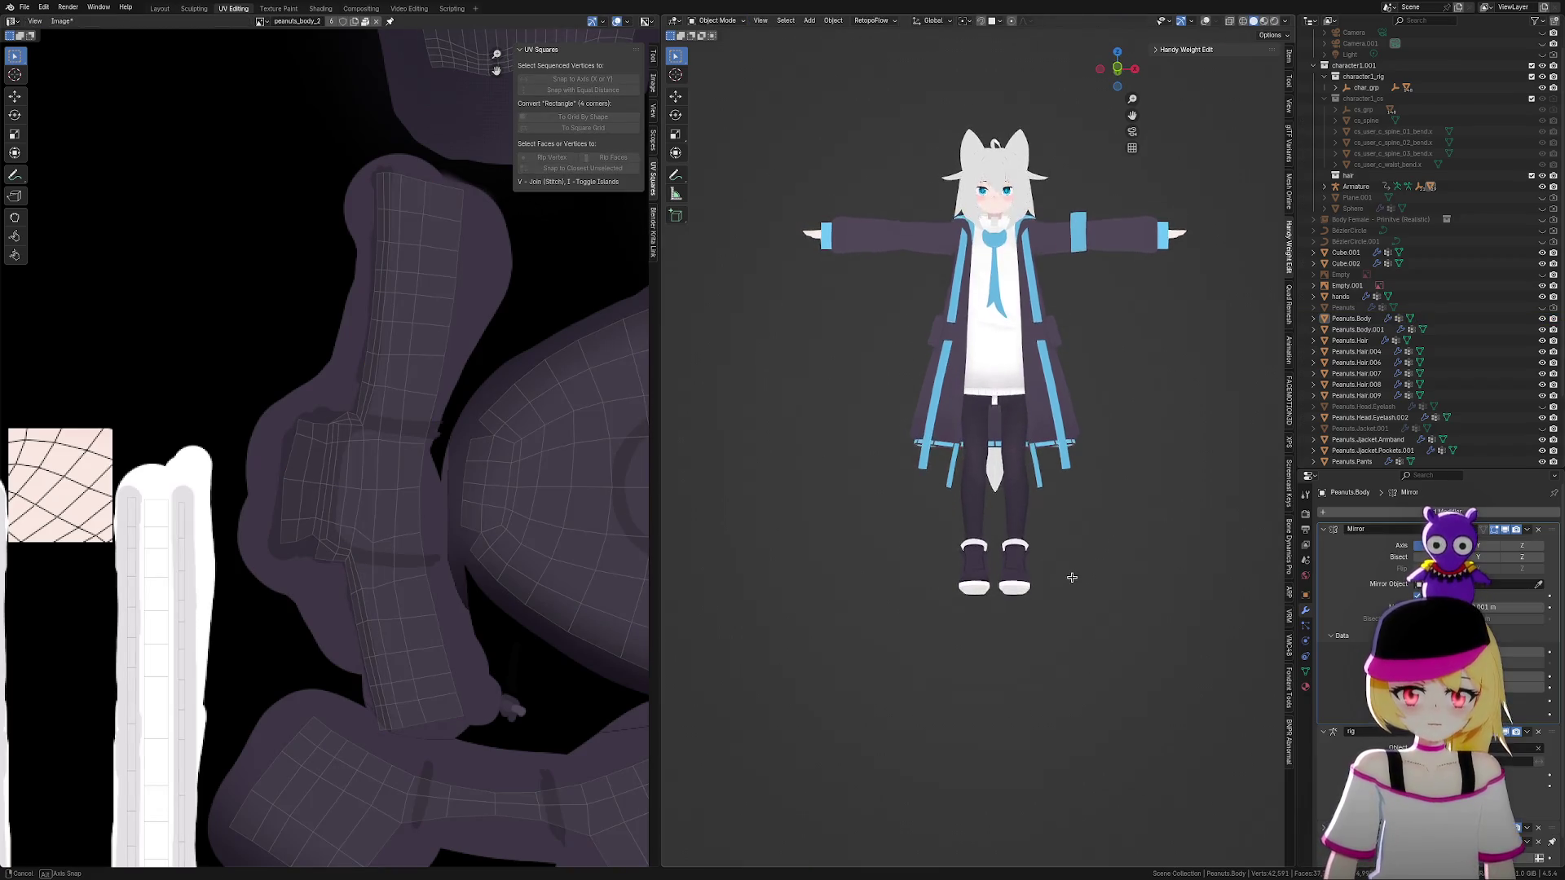
{"action": "mouse_move", "coordinate": [1071, 577]}
{"action": "middle_mouse_down"}
{"action": "mouse_move", "coordinate": [1104, 594]}
{"action": "mouse_move", "coordinate": [1260, 580]}
{"action": "mouse_move", "coordinate": [783, 575]}
{"action": "mouse_move", "coordinate": [885, 579]}
{"action": "mouse_move", "coordinate": [844, 635]}
{"action": "mouse_move", "coordinate": [807, 619]}
{"action": "mouse_move", "coordinate": [1026, 617]}
{"action": "mouse_move", "coordinate": [831, 600]}
{"action": "mouse_move", "coordinate": [985, 604]}
{"action": "mouse_move", "coordinate": [971, 619]}
{"action": "mouse_move", "coordinate": [1080, 693]}
{"action": "mouse_move", "coordinate": [904, 708]}
{"action": "mouse_move", "coordinate": [1002, 683]}
{"action": "mouse_move", "coordinate": [1064, 709]}
{"action": "middle_mouse_up"}
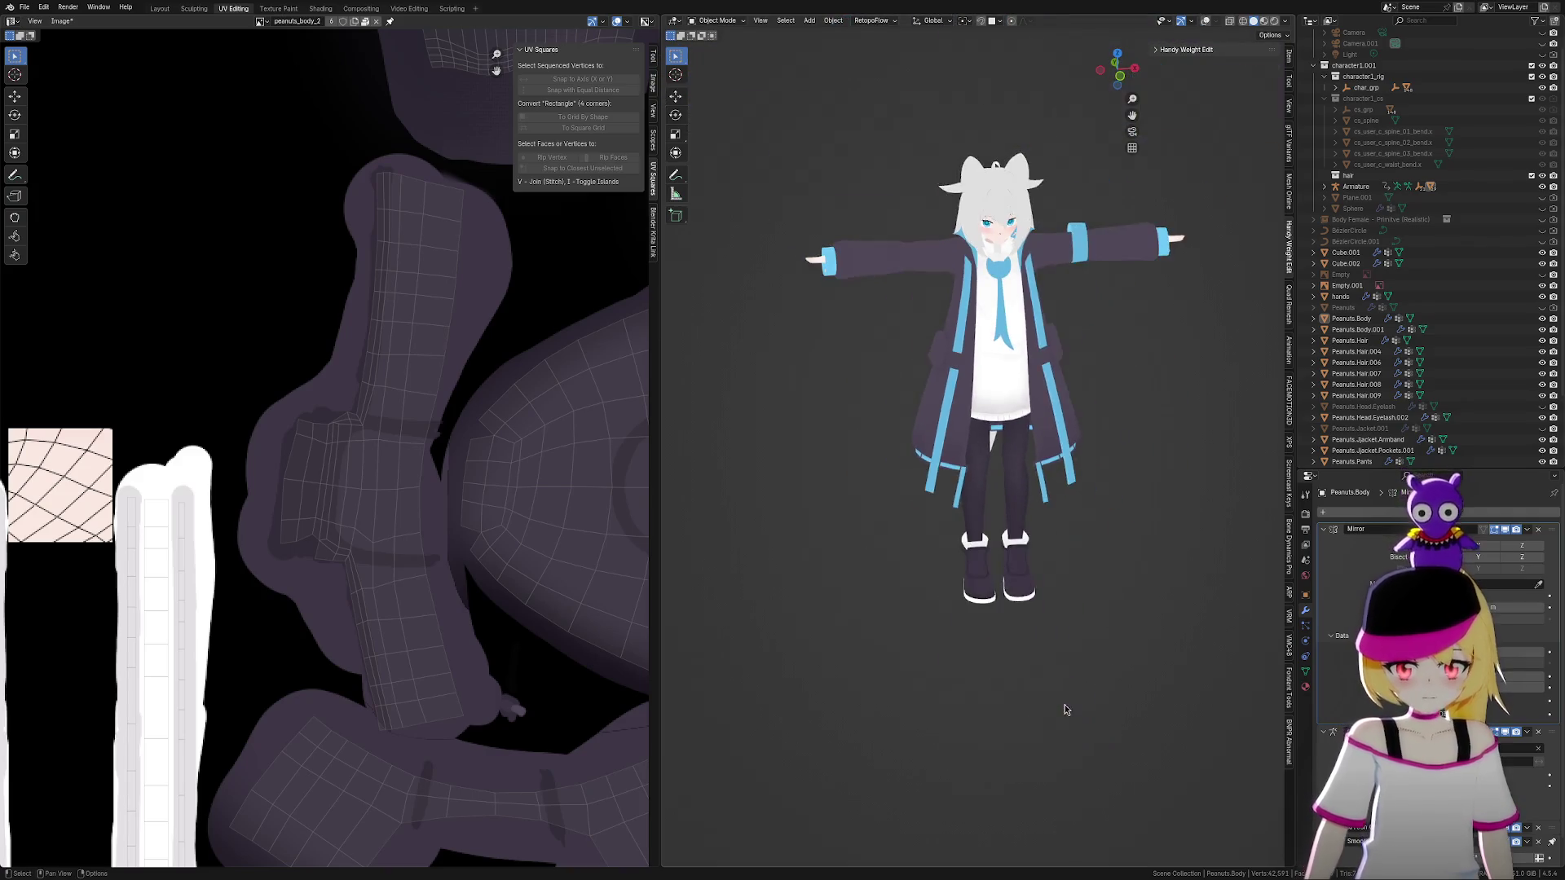
{"action": "scroll", "coordinate": [1015, 650], "scroll_direction": "up", "scroll_amount": 2}
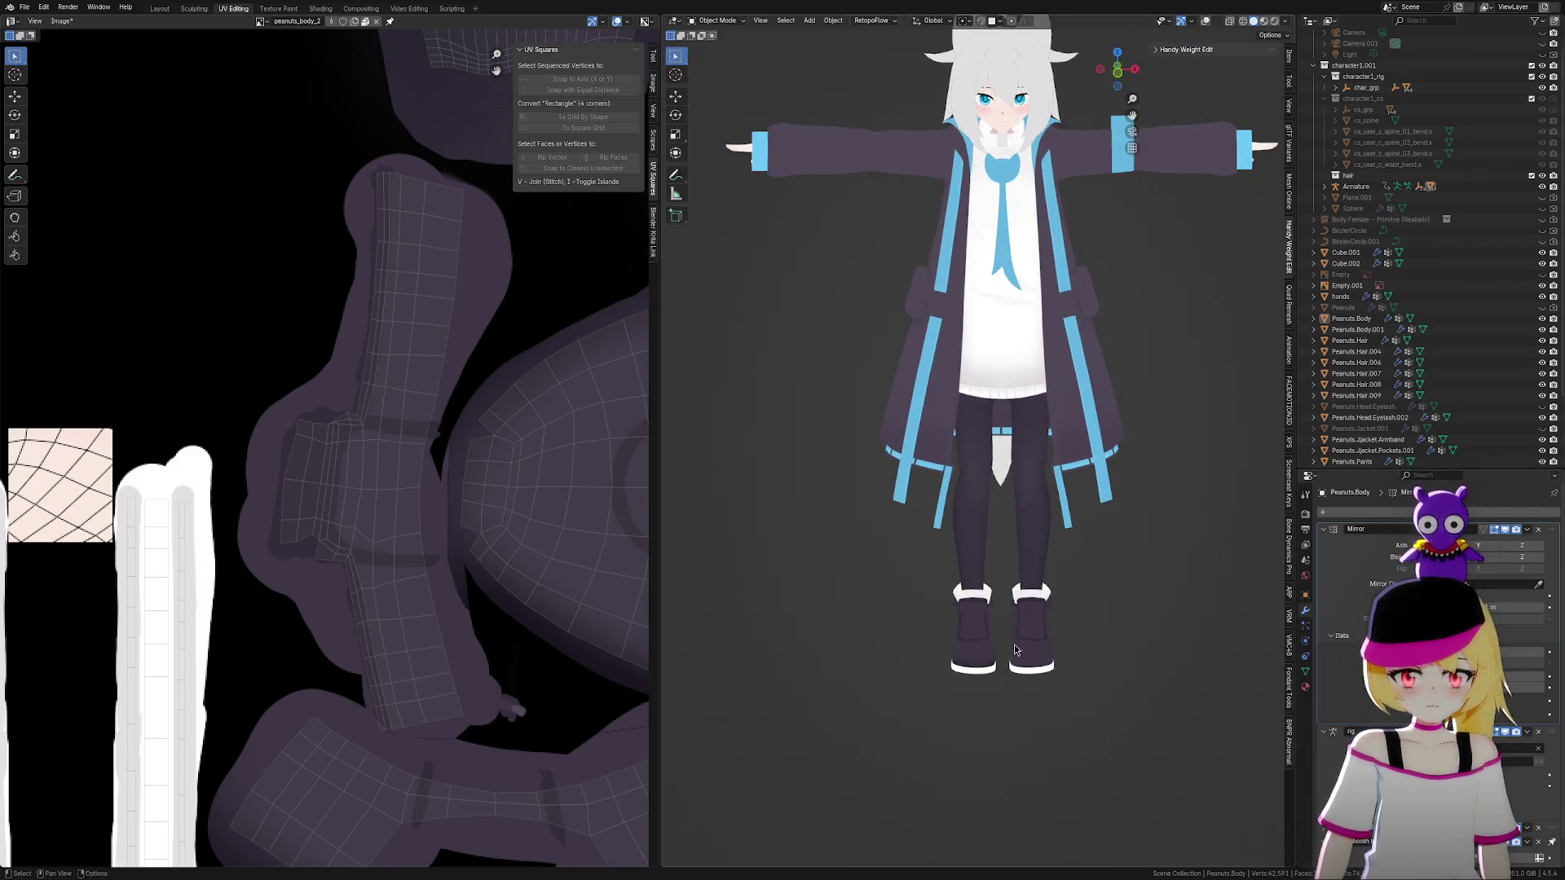
{"action": "scroll", "coordinate": [1015, 649], "scroll_direction": "up", "scroll_amount": 2}
{"action": "mouse_move", "coordinate": [1019, 643]}
{"action": "middle_mouse_down"}
{"action": "mouse_move", "coordinate": [1060, 623]}
{"action": "mouse_move", "coordinate": [1077, 646]}
{"action": "mouse_move", "coordinate": [1028, 643]}
{"action": "mouse_move", "coordinate": [1122, 720]}
{"action": "middle_mouse_up"}
{"action": "mouse_move", "coordinate": [1079, 730]}
{"action": "middle_mouse_down"}
{"action": "mouse_move", "coordinate": [1058, 718]}
{"action": "mouse_move", "coordinate": [1066, 763]}
{"action": "mouse_move", "coordinate": [1047, 777]}
{"action": "mouse_move", "coordinate": [1181, 744]}
{"action": "mouse_move", "coordinate": [1036, 768]}
{"action": "middle_mouse_up"}
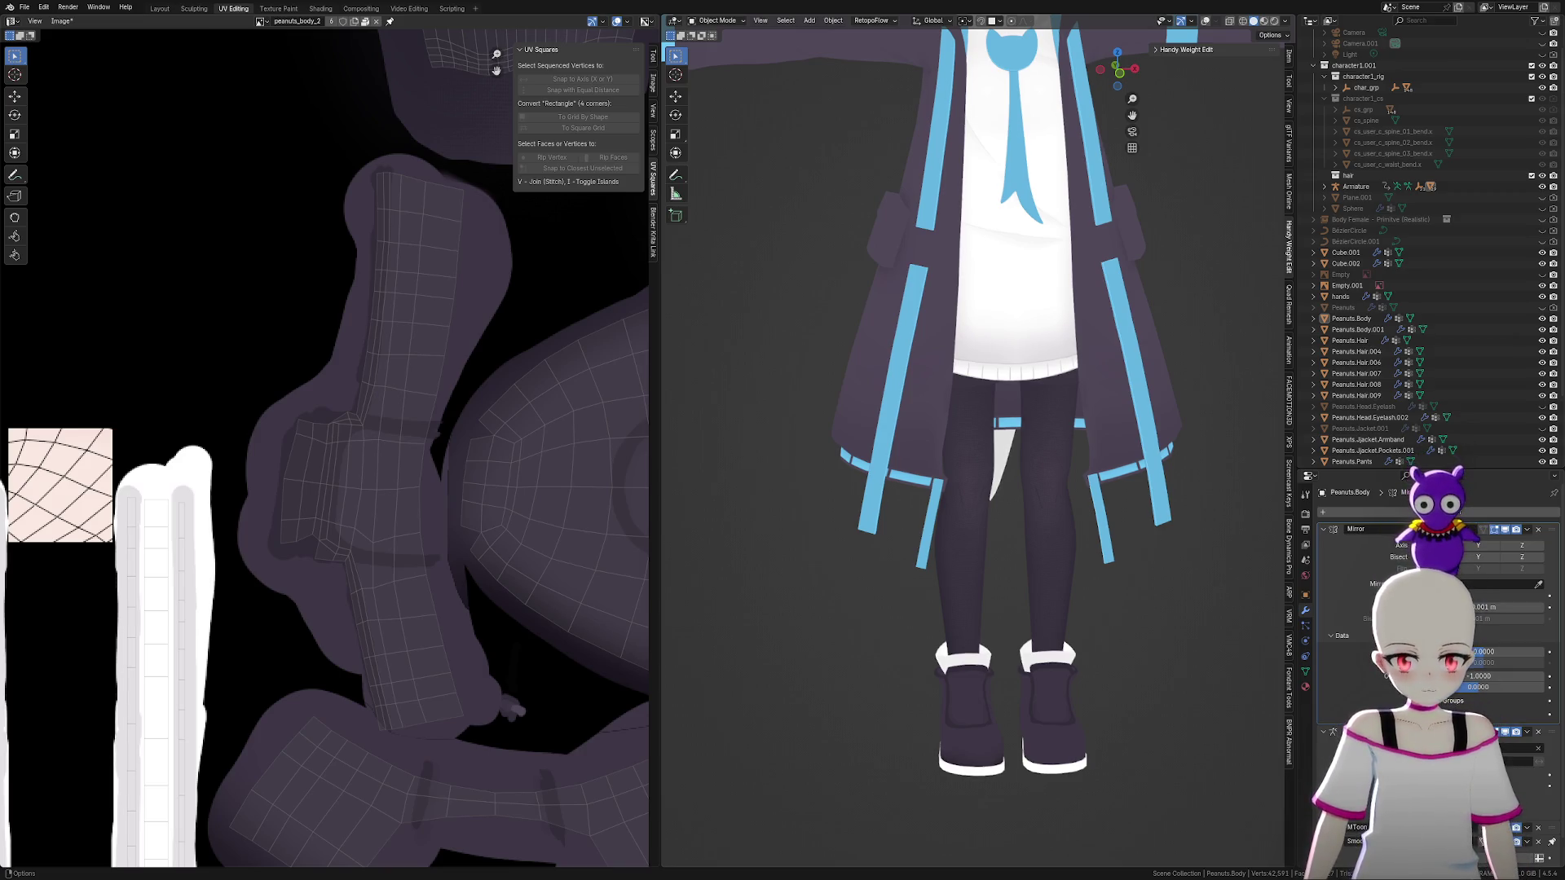
Bring the legs and boots into view and save the blend file
{"action": "scroll", "coordinate": [750, 632], "scroll_direction": "up", "scroll_amount": 3}
{"action": "mouse_move", "coordinate": [1096, 729]}
{"action": "middle_mouse_down", "text": "shift"}
{"action": "mouse_move", "coordinate": [1047, 500]}
{"action": "mouse_move", "coordinate": [1007, 502]}
{"action": "mouse_move", "coordinate": [978, 549]}
{"action": "mouse_move", "coordinate": [1054, 520]}
{"action": "mouse_move", "coordinate": [1093, 703]}
{"action": "mouse_move", "coordinate": [1063, 709]}
{"action": "mouse_move", "coordinate": [1180, 659]}
{"action": "mouse_move", "coordinate": [1079, 677]}
{"action": "middle_mouse_up", "text": "shift"}
{"action": "scroll", "coordinate": [1046, 500], "scroll_direction": "up", "scroll_amount": 3}
{"action": "scroll", "coordinate": [1051, 522], "scroll_direction": "down", "scroll_amount": 4}
{"action": "scroll", "coordinate": [1093, 707], "scroll_direction": "down", "scroll_amount": 4}
{"action": "key", "text": "ctrl+s"}
Inspect the white boot cuffs up close from several angles, then zoom back out
{"action": "scroll", "coordinate": [1079, 677], "scroll_direction": "up", "scroll_amount": 10}
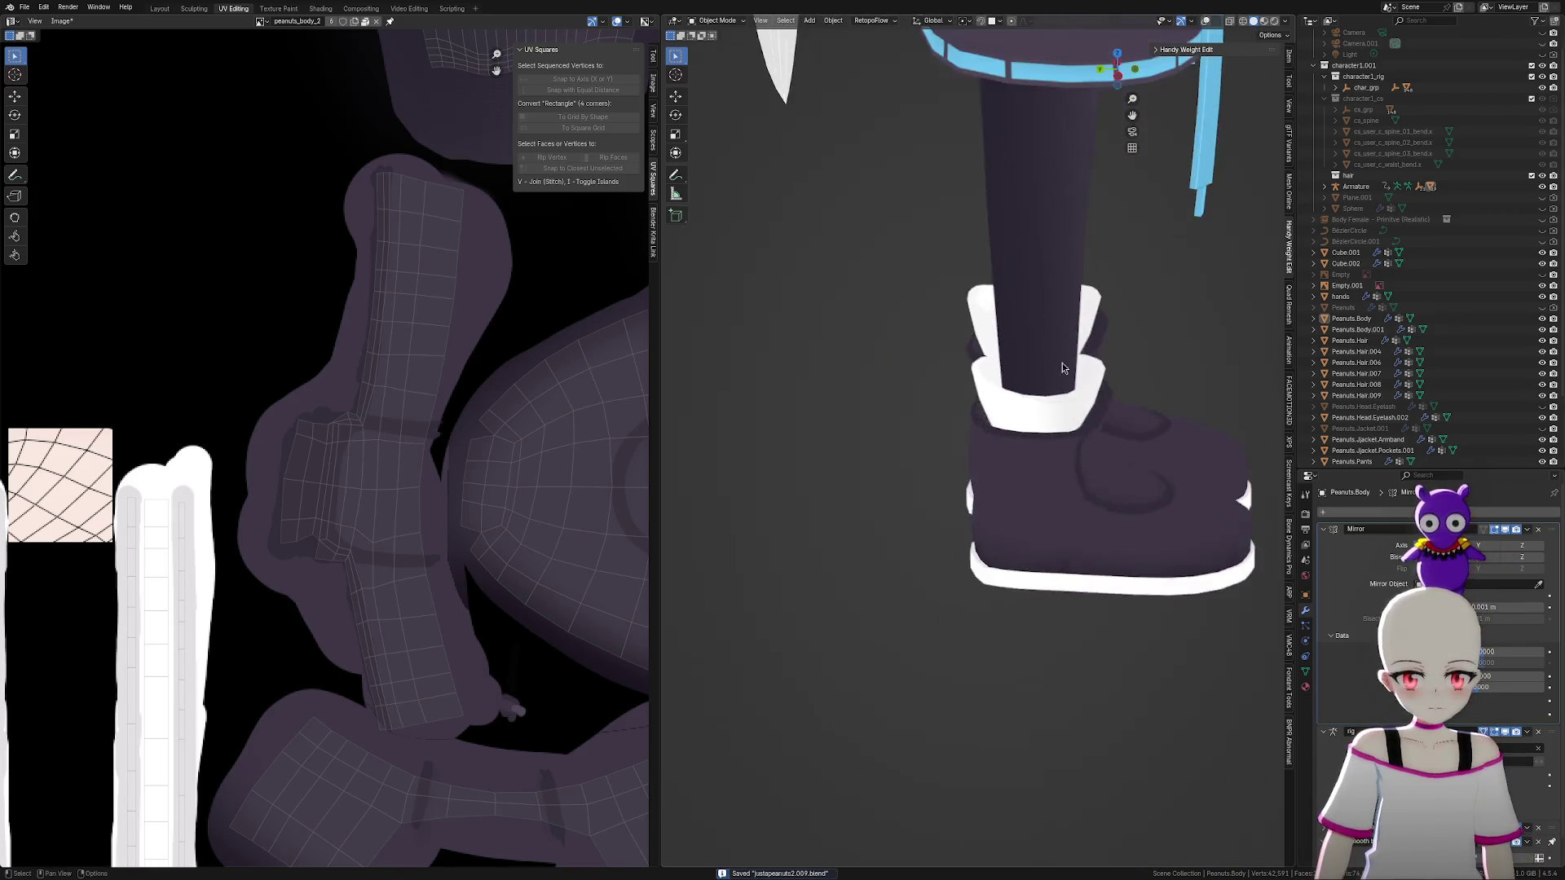
{"action": "scroll", "coordinate": [1035, 458], "scroll_direction": "up", "scroll_amount": 6}
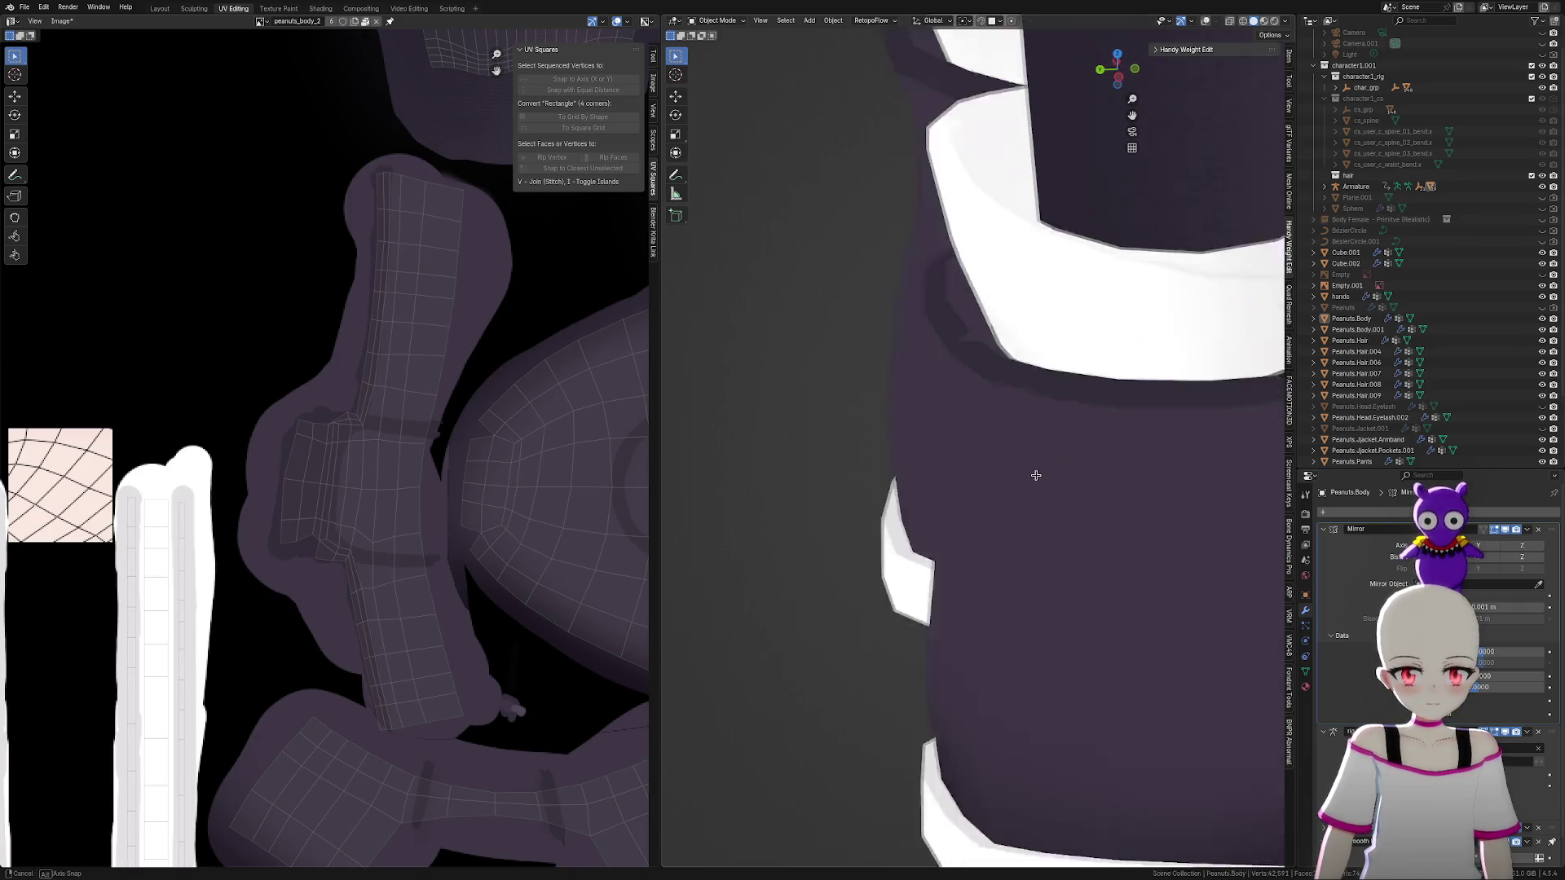
{"action": "mouse_move", "coordinate": [1031, 472]}
{"action": "middle_mouse_down"}
{"action": "mouse_move", "coordinate": [1048, 489]}
{"action": "mouse_move", "coordinate": [995, 675]}
{"action": "middle_mouse_up"}
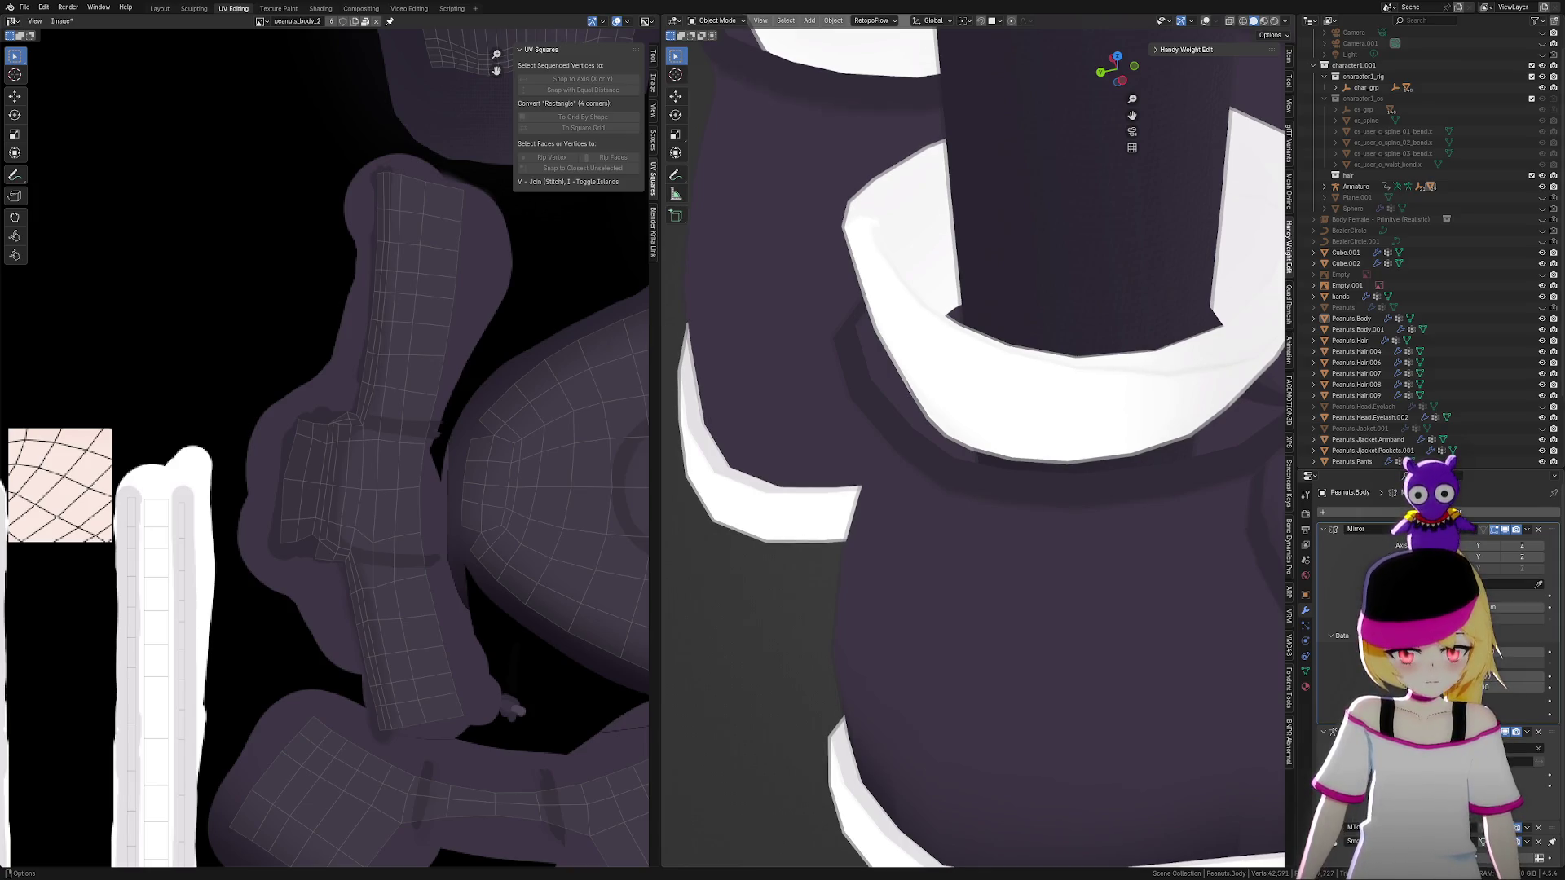
{"action": "scroll", "coordinate": [845, 601], "scroll_direction": "down", "scroll_amount": 8}
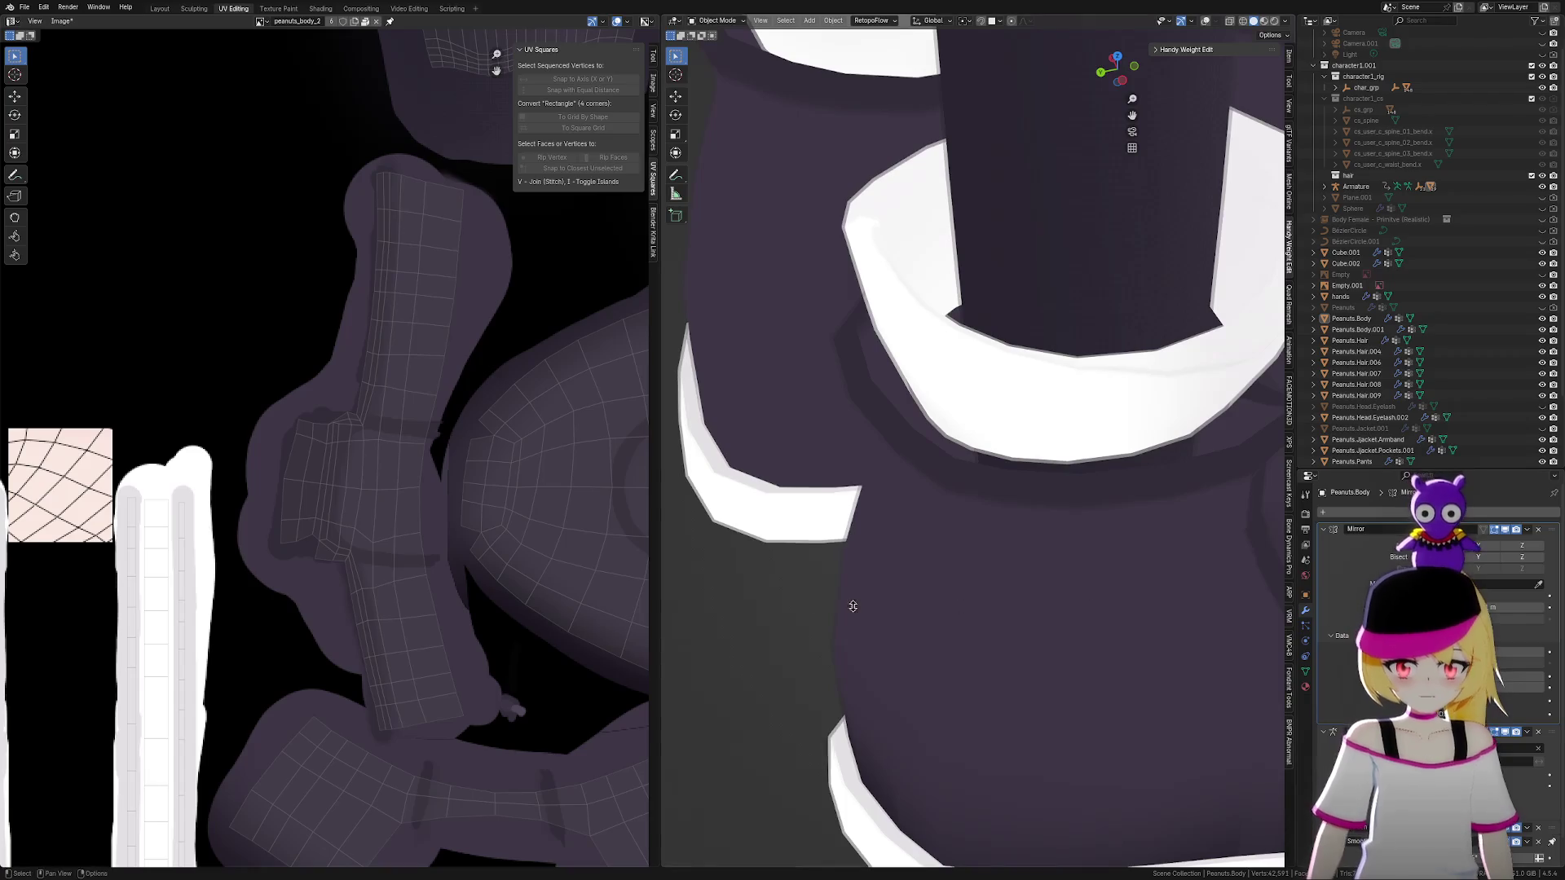
{"action": "scroll", "coordinate": [1000, 573], "scroll_direction": "down", "scroll_amount": 2}
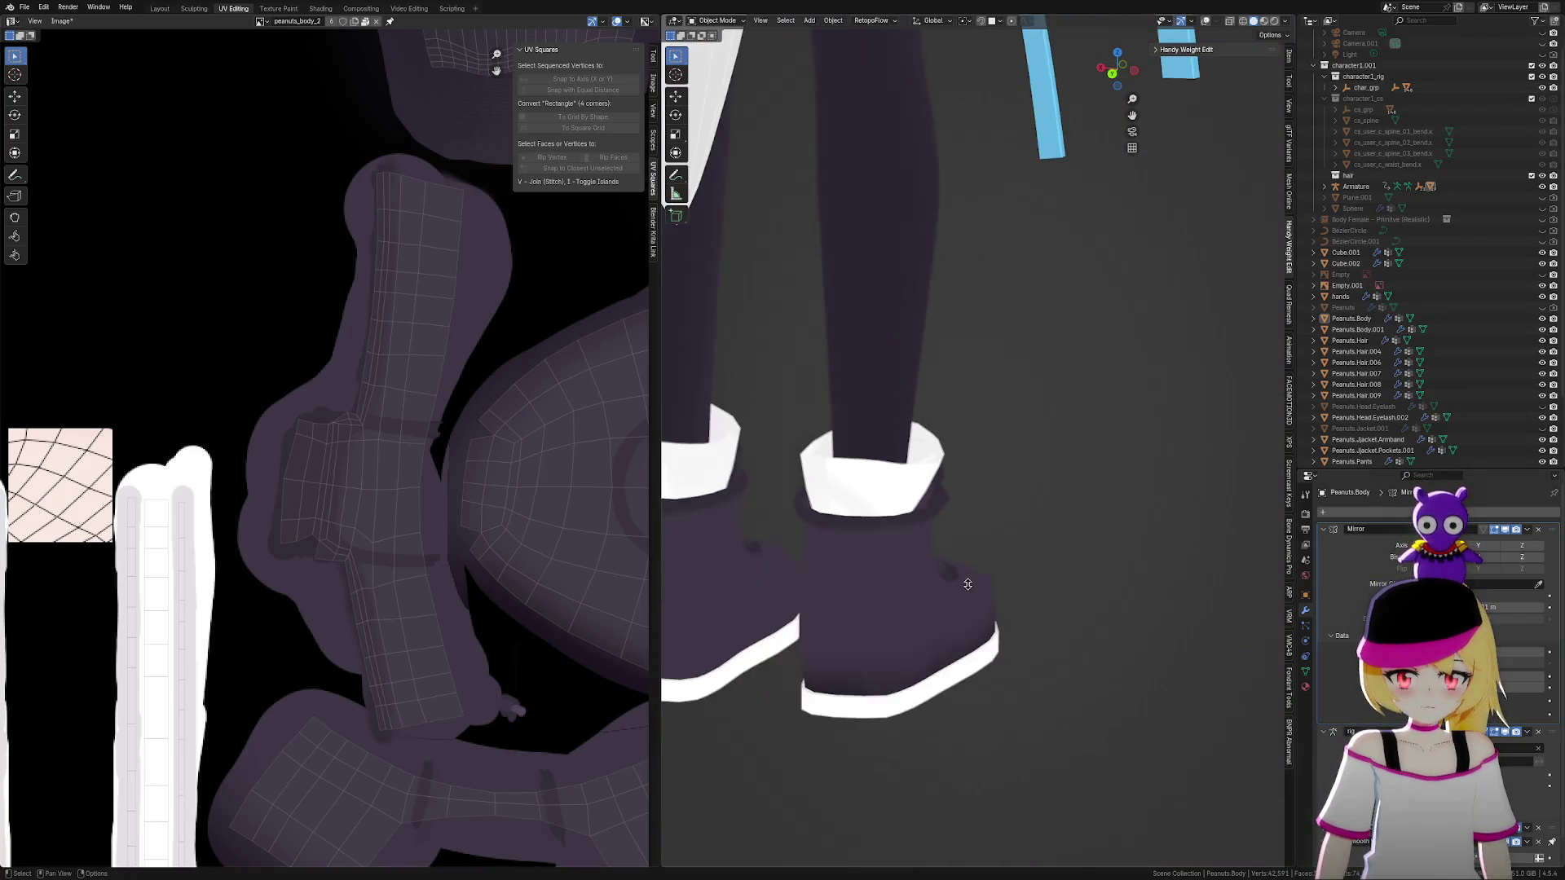
{"action": "mouse_move", "coordinate": [961, 648]}
{"action": "middle_mouse_down"}
{"action": "mouse_move", "coordinate": [943, 602]}
{"action": "mouse_move", "coordinate": [1090, 482]}
{"action": "middle_mouse_up"}
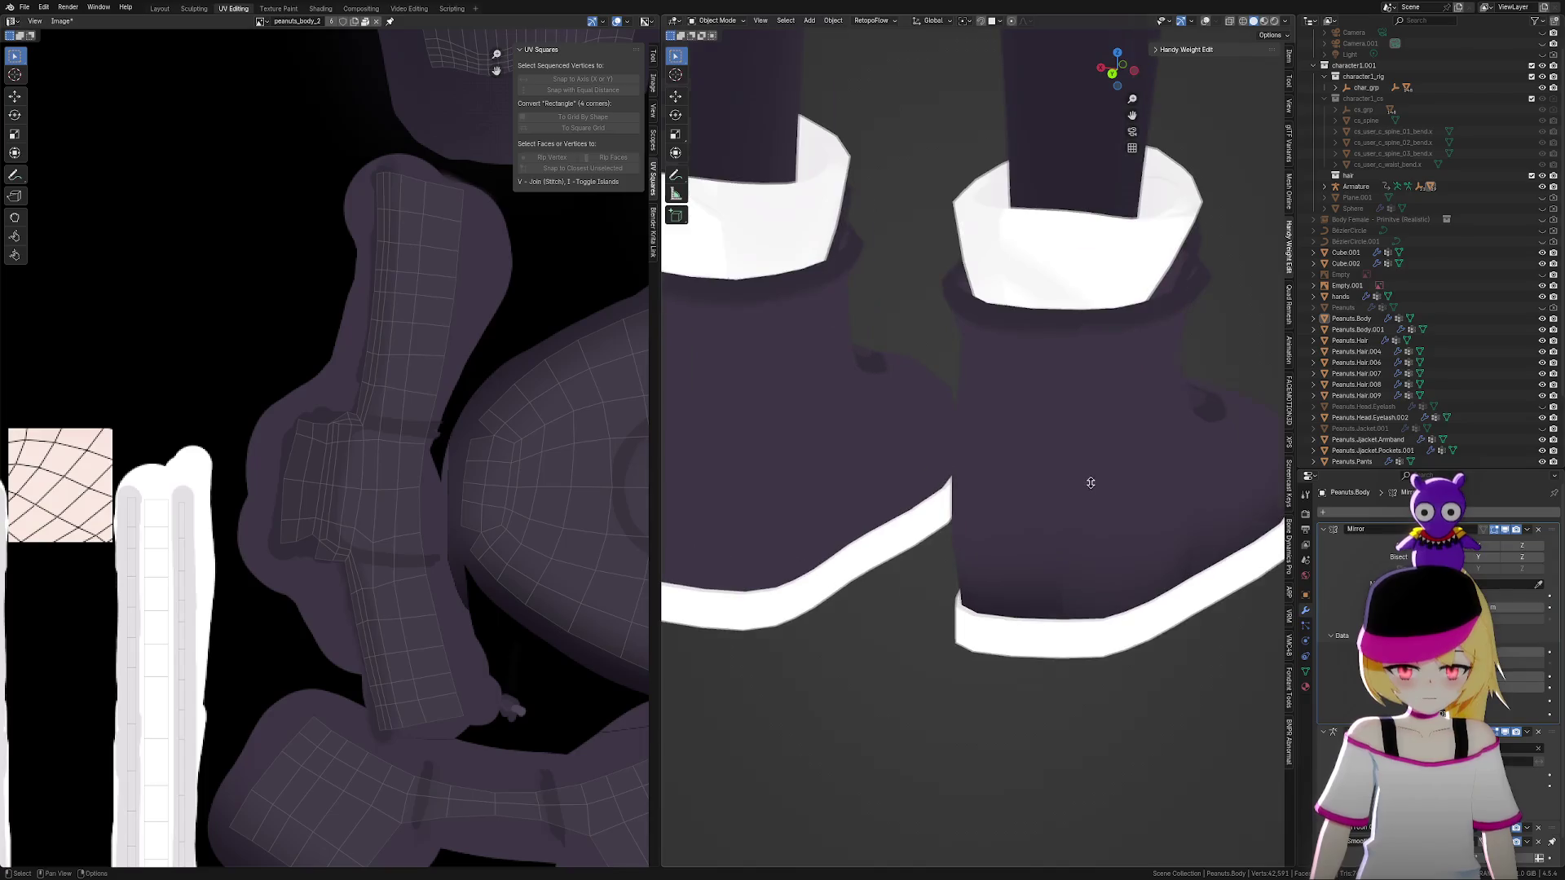
{"action": "scroll", "coordinate": [1128, 436], "scroll_direction": "up", "scroll_amount": 5}
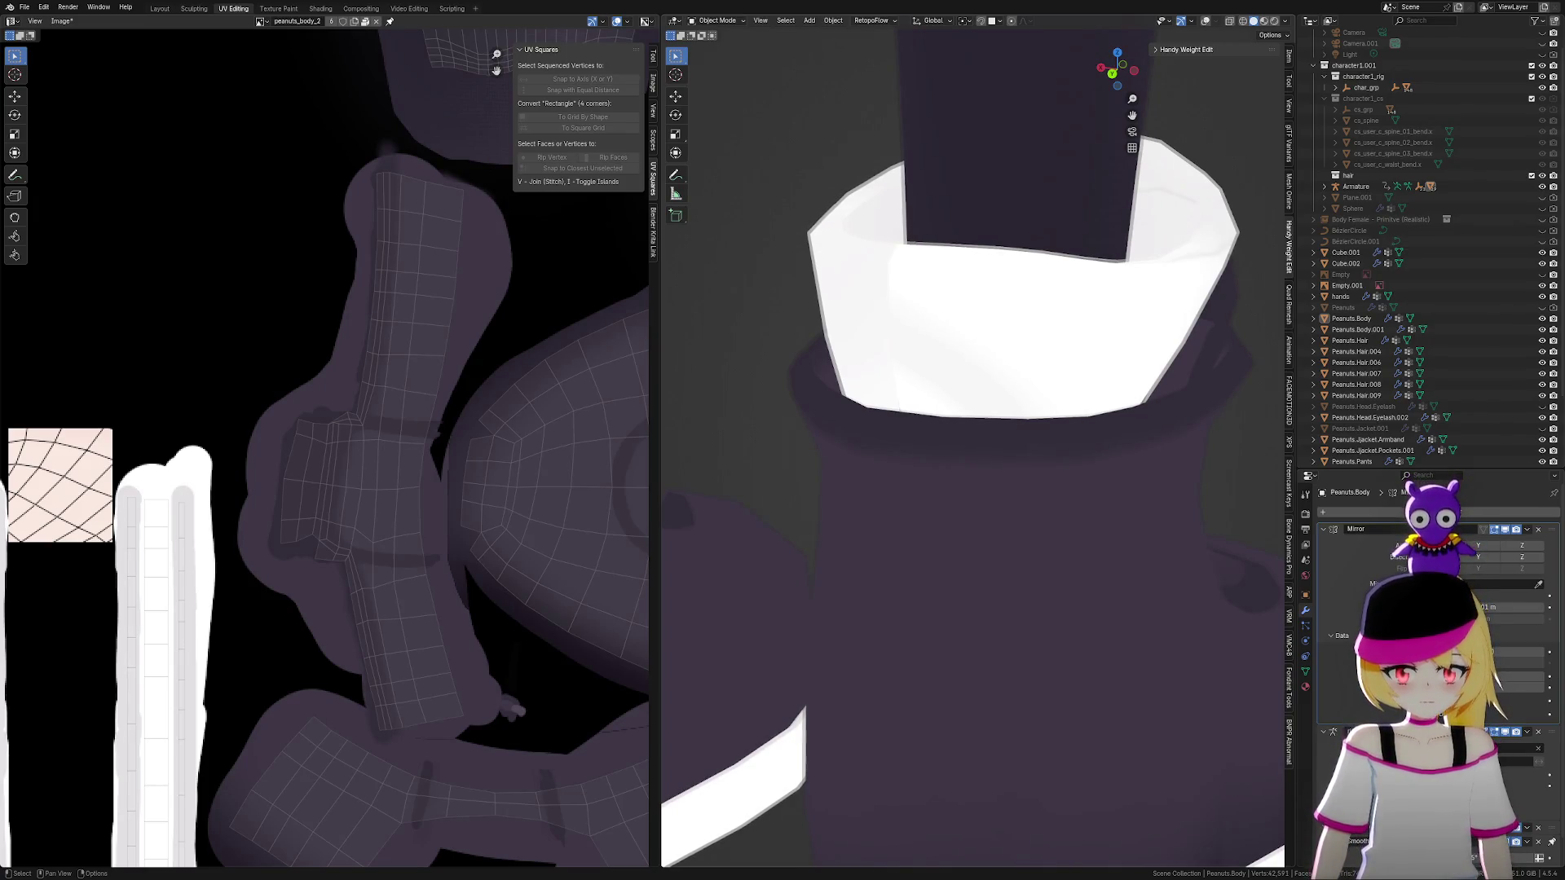
{"action": "scroll", "coordinate": [917, 500], "scroll_direction": "down", "scroll_amount": 5}
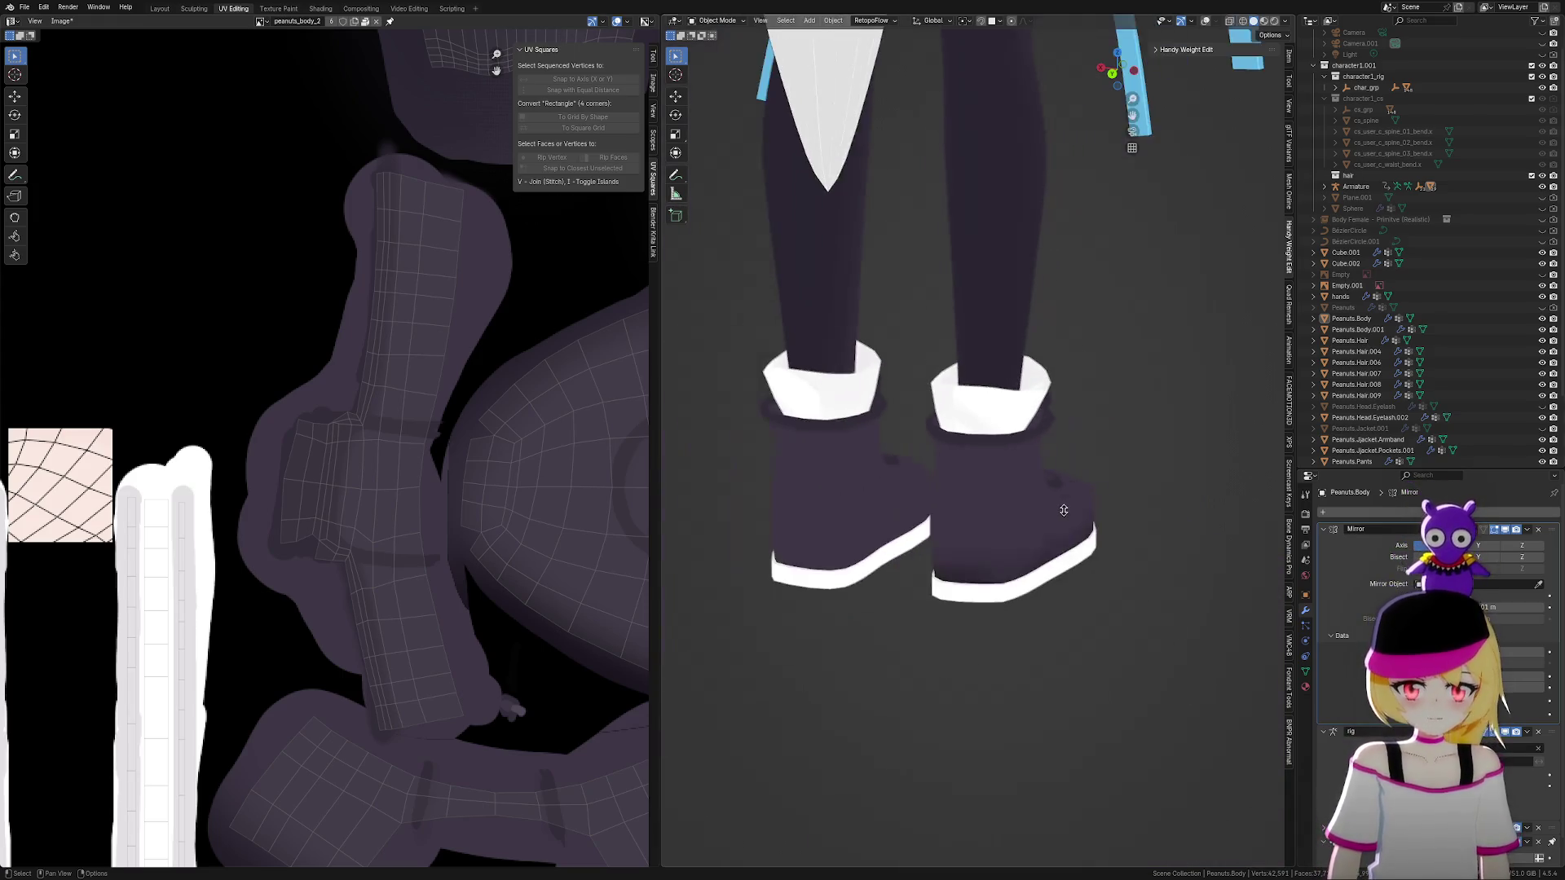
{"action": "middle_click_drag", "start_coordinate": [1128, 587], "coordinate": [856, 594]}
{"action": "scroll", "coordinate": [856, 594], "scroll_direction": "down", "scroll_amount": 6}
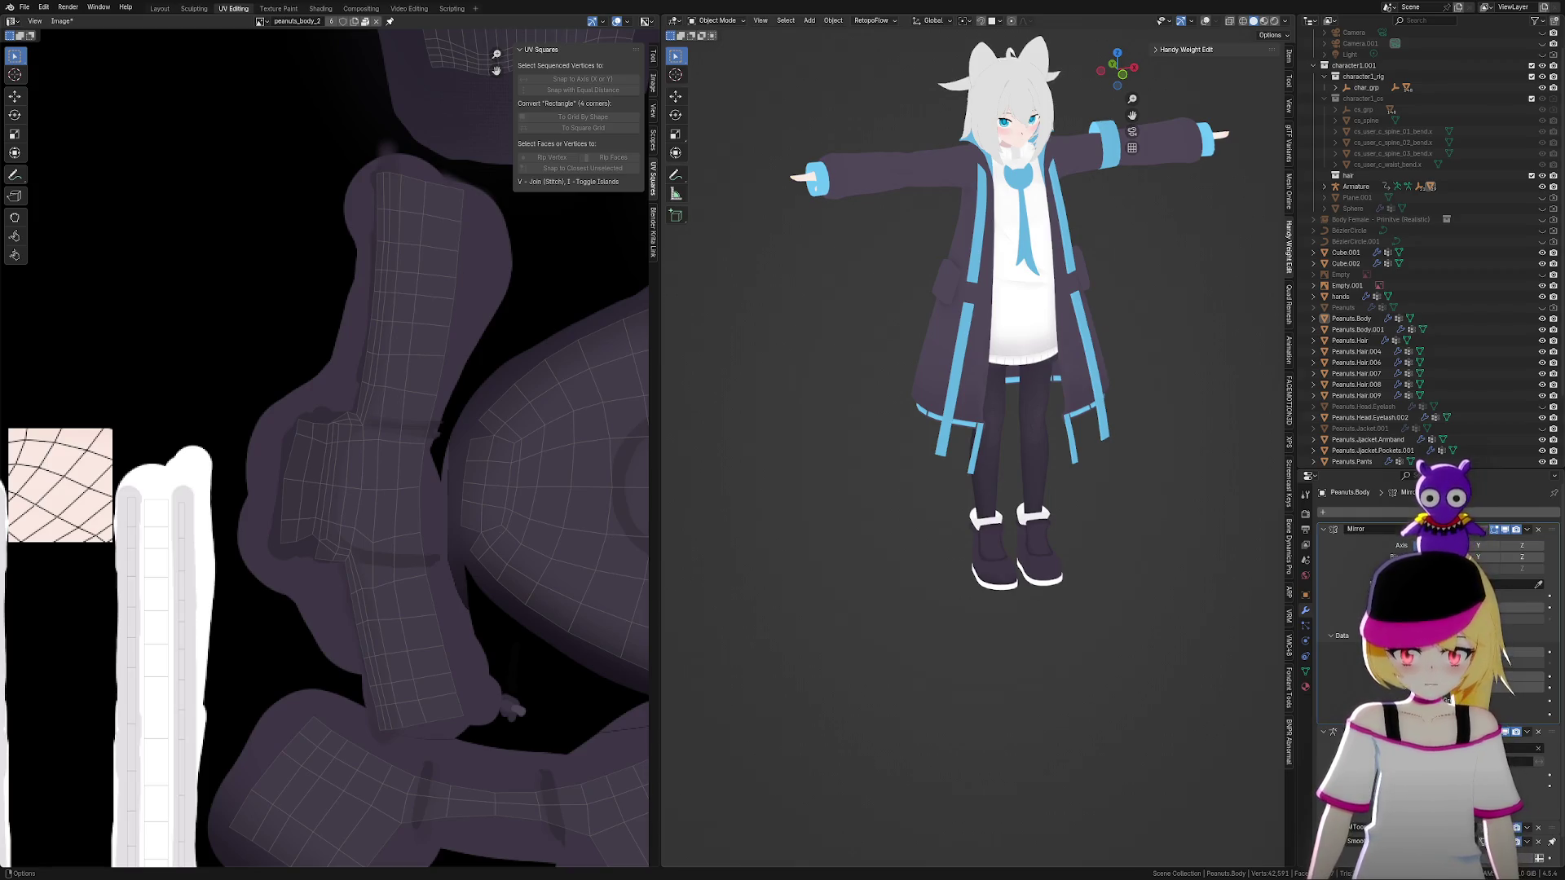
Review the boots from around the legs, return to a front view, and save justapeanuts2.009.blend
{"action": "mouse_move", "coordinate": [1013, 688]}
{"action": "middle_mouse_down", "text": "ctrl"}
{"action": "mouse_move", "coordinate": [1152, 672]}
{"action": "mouse_move", "coordinate": [1173, 697]}
{"action": "middle_mouse_up", "text": "ctrl"}
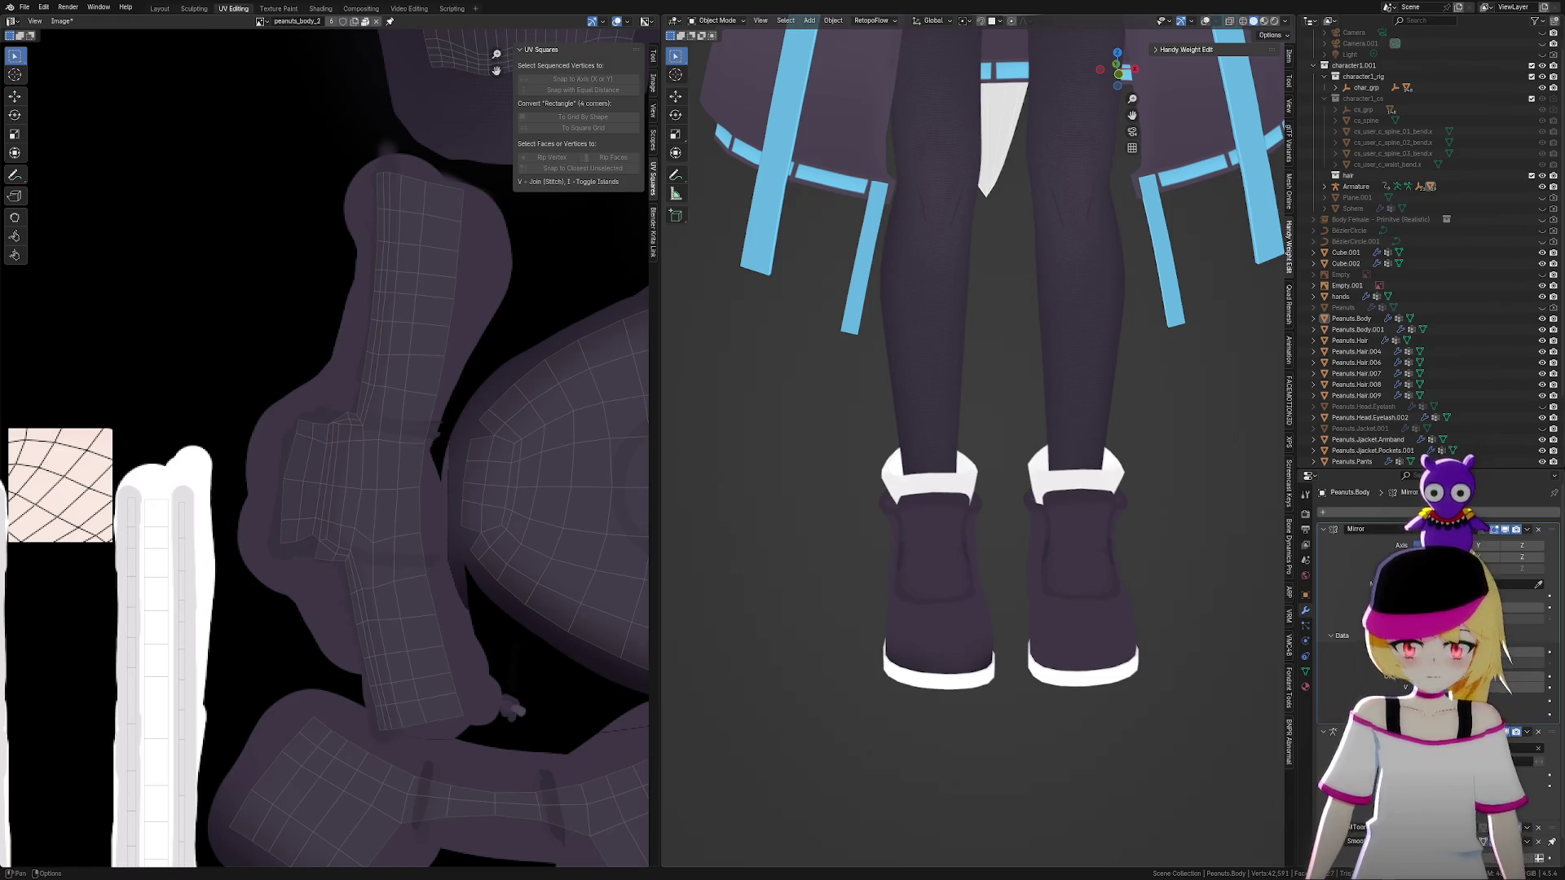
{"action": "mouse_move", "coordinate": [1172, 707]}
{"action": "middle_mouse_down"}
{"action": "mouse_move", "coordinate": [1123, 747]}
{"action": "mouse_move", "coordinate": [1184, 744]}
{"action": "mouse_move", "coordinate": [919, 744]}
{"action": "mouse_move", "coordinate": [1087, 764]}
{"action": "middle_mouse_up"}
{"action": "scroll", "coordinate": [1051, 733], "scroll_direction": "up", "scroll_amount": 2}
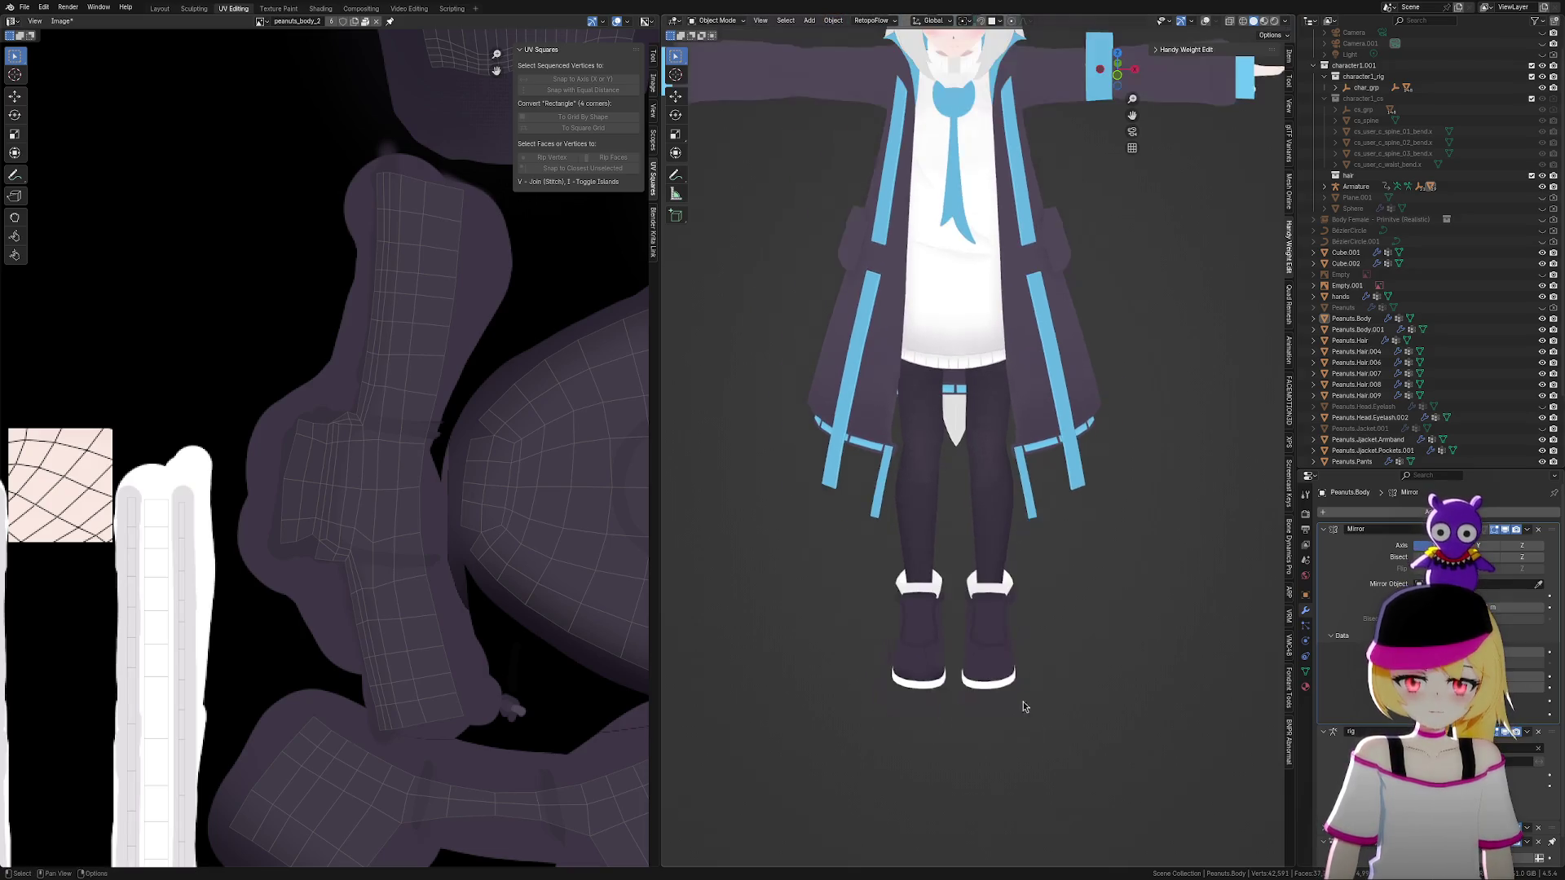
{"action": "mouse_move", "coordinate": [1009, 634]}
{"action": "middle_mouse_down"}
{"action": "mouse_move", "coordinate": [1111, 639]}
{"action": "mouse_move", "coordinate": [1066, 656]}
{"action": "middle_mouse_up"}
{"action": "scroll", "coordinate": [1065, 656], "scroll_direction": "down", "scroll_amount": 2}
{"action": "key", "text": "ctrl+s"}
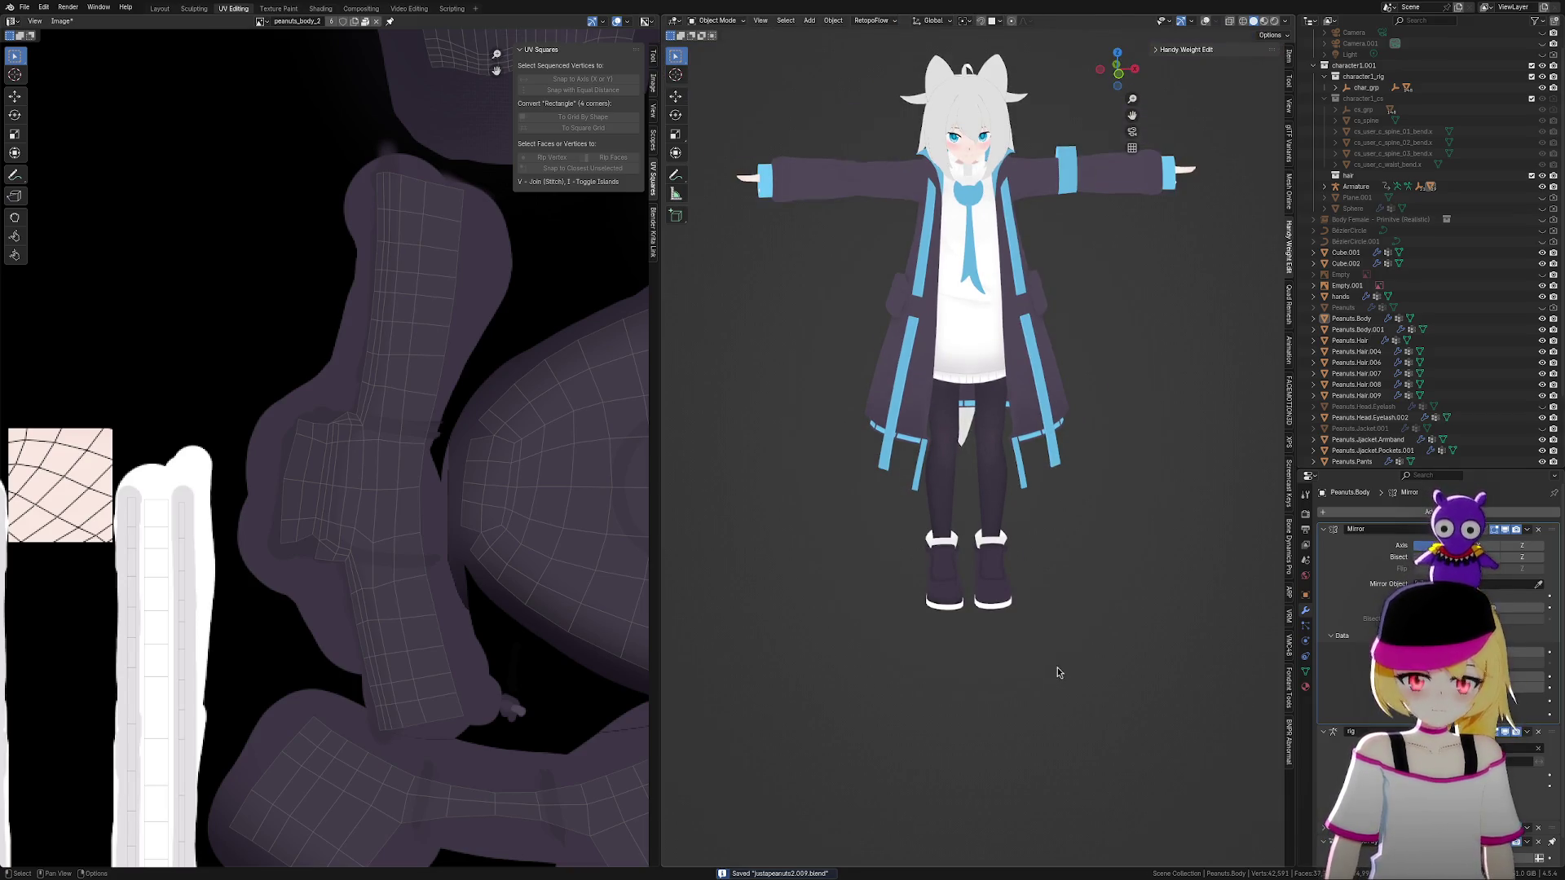
Turn the boots to face the front, then bring up the Add menu in the viewport
{"action": "scroll", "coordinate": [1102, 607], "scroll_direction": "up", "scroll_amount": 4}
{"action": "mouse_move", "coordinate": [1100, 683]}
{"action": "middle_mouse_down"}
{"action": "mouse_move", "coordinate": [1226, 668]}
{"action": "mouse_move", "coordinate": [1041, 657]}
{"action": "mouse_move", "coordinate": [1117, 682]}
{"action": "mouse_move", "coordinate": [1056, 703]}
{"action": "mouse_move", "coordinate": [1093, 687]}
{"action": "mouse_move", "coordinate": [1038, 694]}
{"action": "mouse_move", "coordinate": [1135, 681]}
{"action": "mouse_move", "coordinate": [1104, 712]}
{"action": "mouse_move", "coordinate": [1118, 719]}
{"action": "mouse_move", "coordinate": [1198, 695]}
{"action": "mouse_move", "coordinate": [1205, 677]}
{"action": "mouse_move", "coordinate": [995, 688]}
{"action": "mouse_move", "coordinate": [1051, 677]}
{"action": "mouse_move", "coordinate": [1143, 701]}
{"action": "mouse_move", "coordinate": [674, 628]}
{"action": "middle_mouse_up"}
{"action": "scroll", "coordinate": [412, 730], "scroll_direction": "down", "scroll_amount": 5}
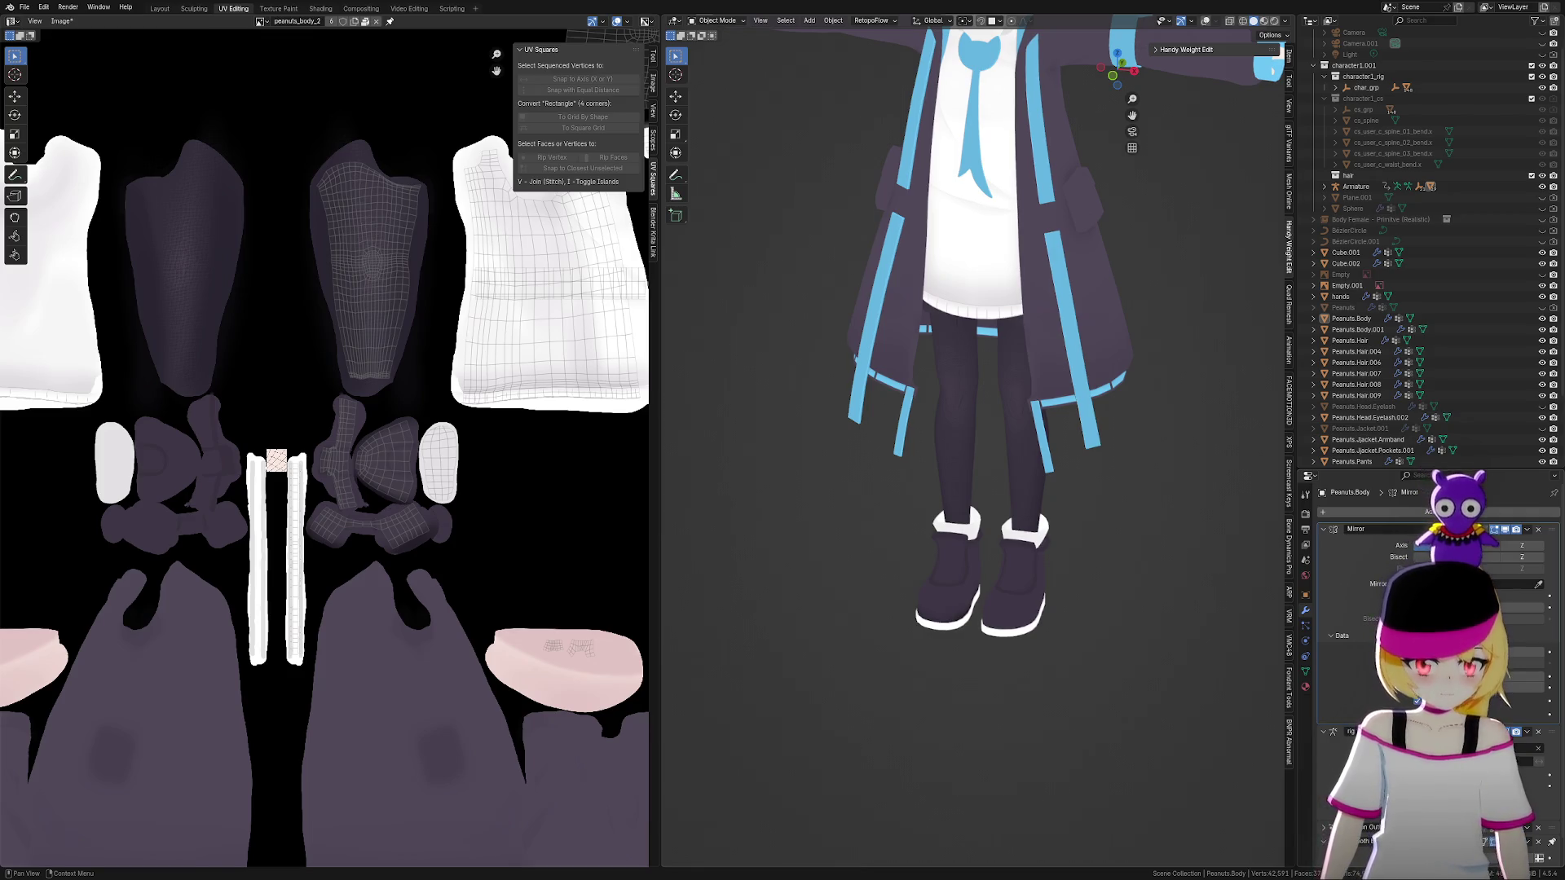
{"action": "scroll", "coordinate": [1023, 652], "scroll_direction": "up", "scroll_amount": 6}
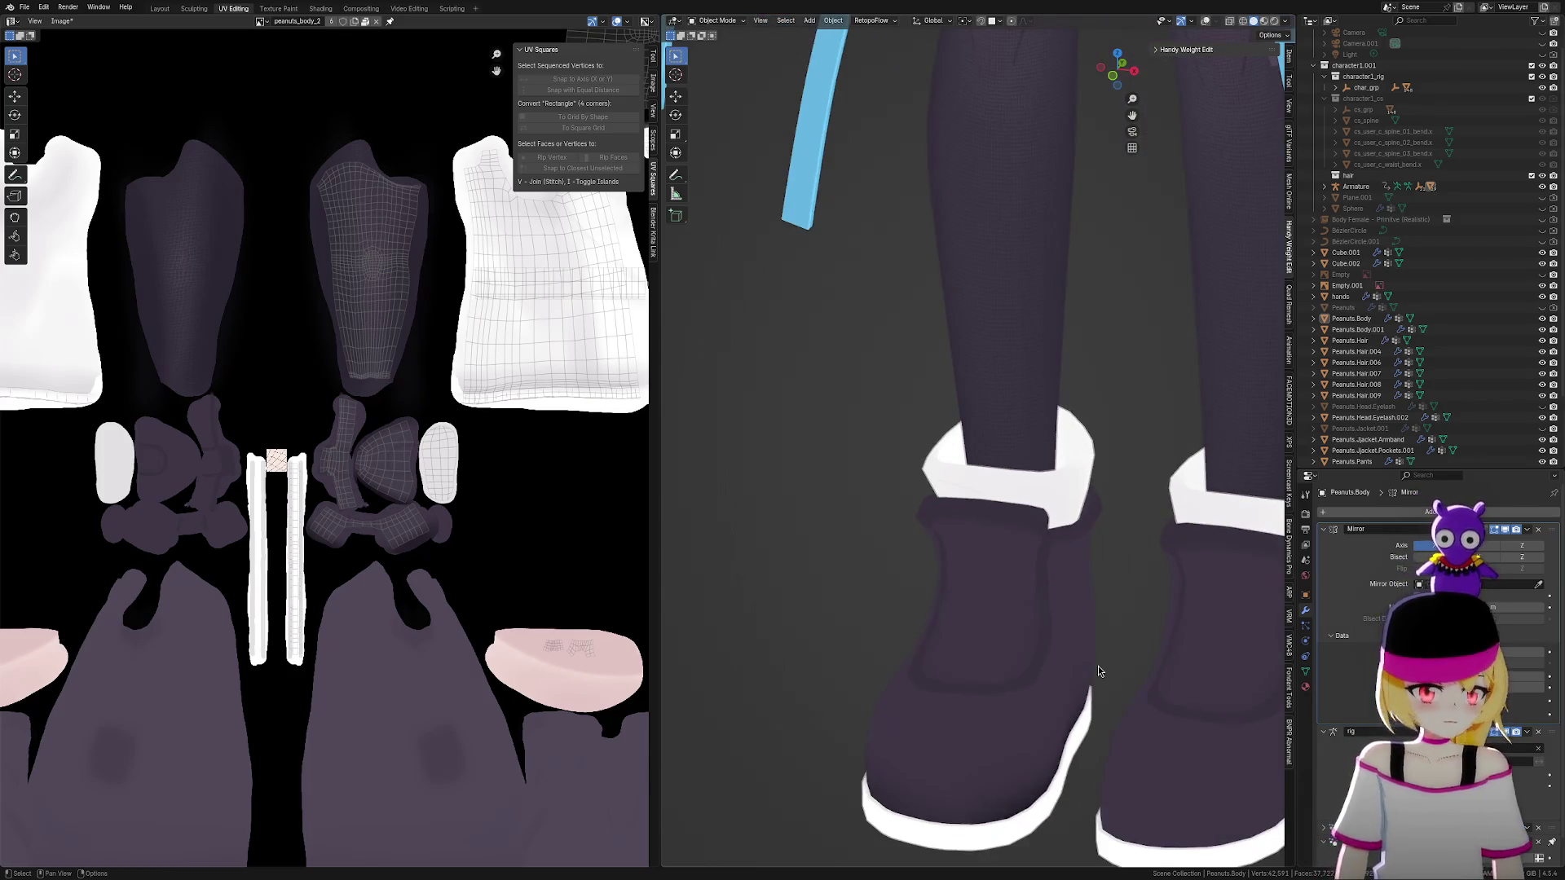
{"action": "scroll", "coordinate": [1097, 667], "scroll_direction": "down", "scroll_amount": 2}
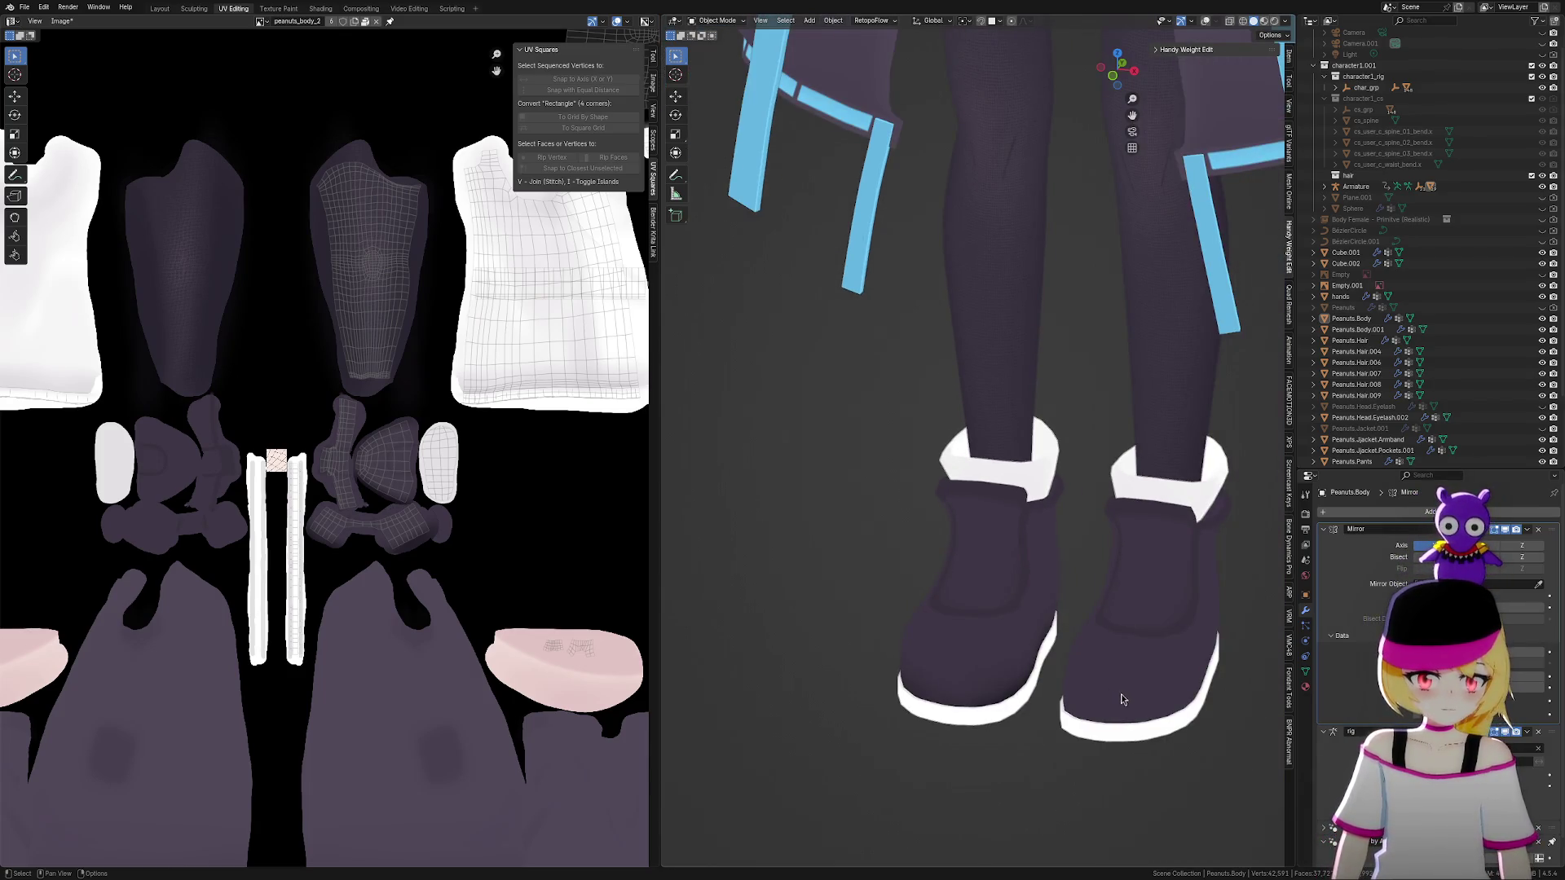
{"action": "mouse_move", "coordinate": [1121, 699]}
{"action": "middle_mouse_down"}
{"action": "mouse_move", "coordinate": [1152, 674]}
{"action": "mouse_move", "coordinate": [1128, 667]}
{"action": "mouse_move", "coordinate": [1163, 677]}
{"action": "mouse_move", "coordinate": [1085, 671]}
{"action": "mouse_move", "coordinate": [1096, 679]}
{"action": "middle_mouse_up"}
{"action": "scroll", "coordinate": [1137, 692], "scroll_direction": "up", "scroll_amount": 3}
{"action": "scroll", "coordinate": [1109, 665], "scroll_direction": "up", "scroll_amount": 2}
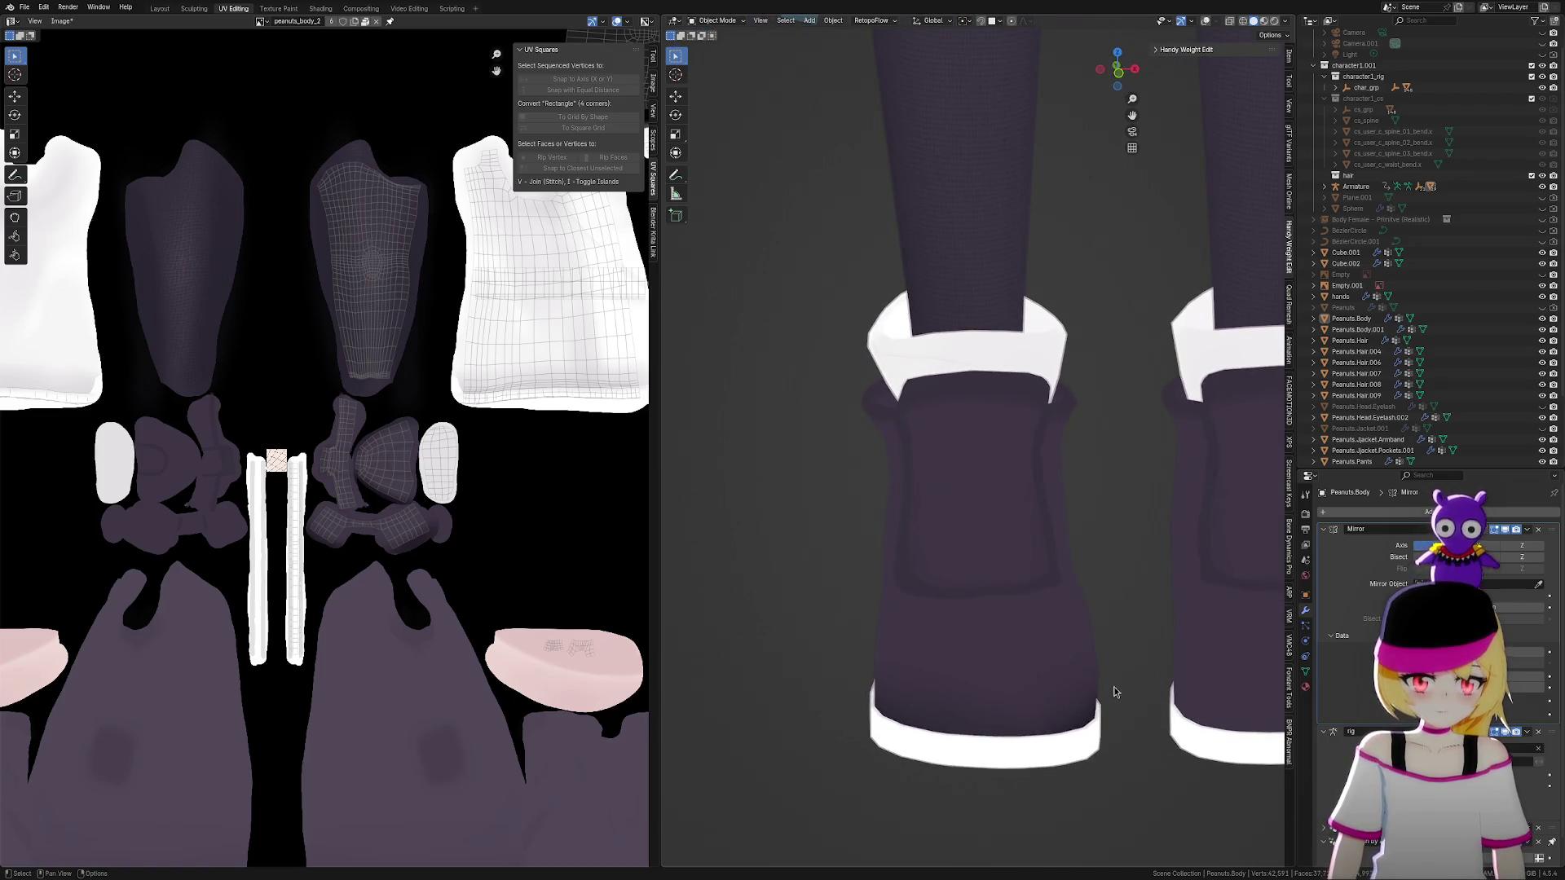
{"action": "scroll", "coordinate": [1088, 720], "scroll_direction": "down", "scroll_amount": 4}
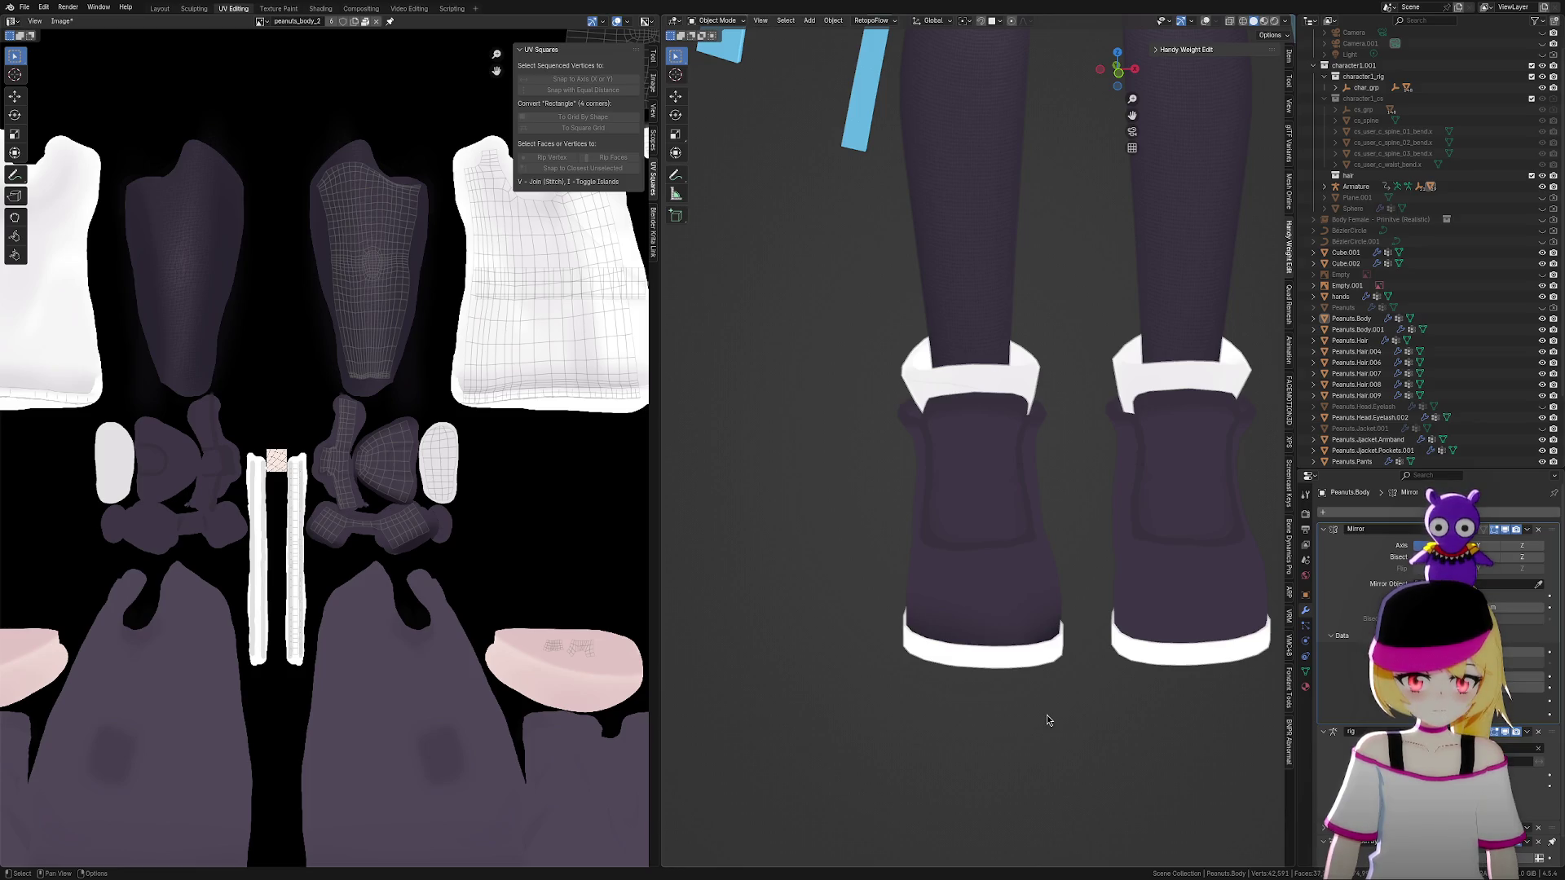
{"action": "key", "text": "shift+a"}
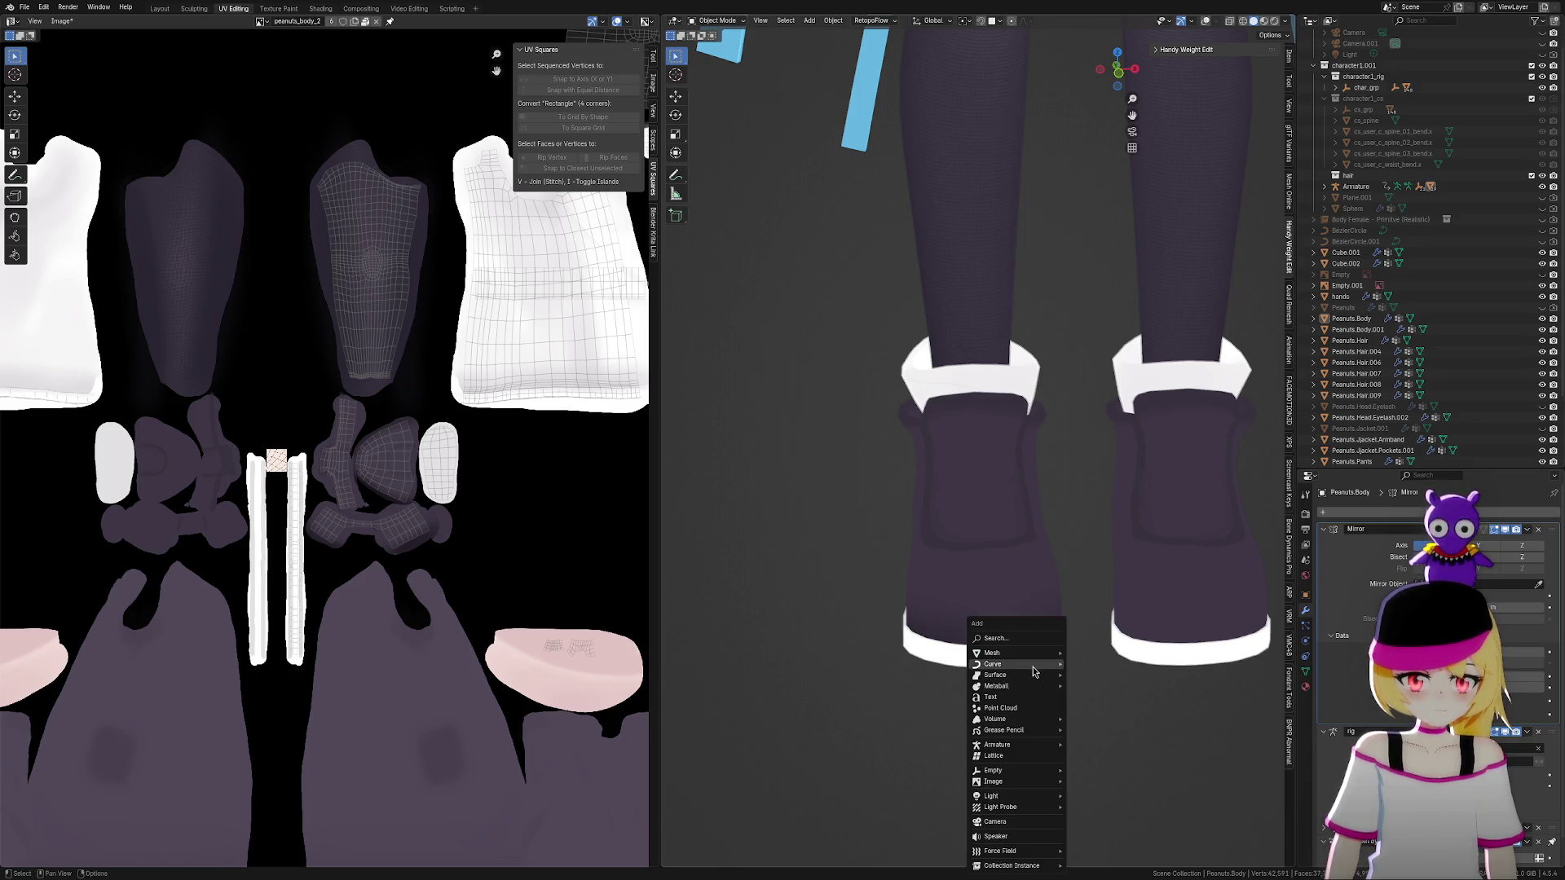
Add a mesh plane and snap it to the world origin
{"action": "mouse_move", "coordinate": [1037, 667]}
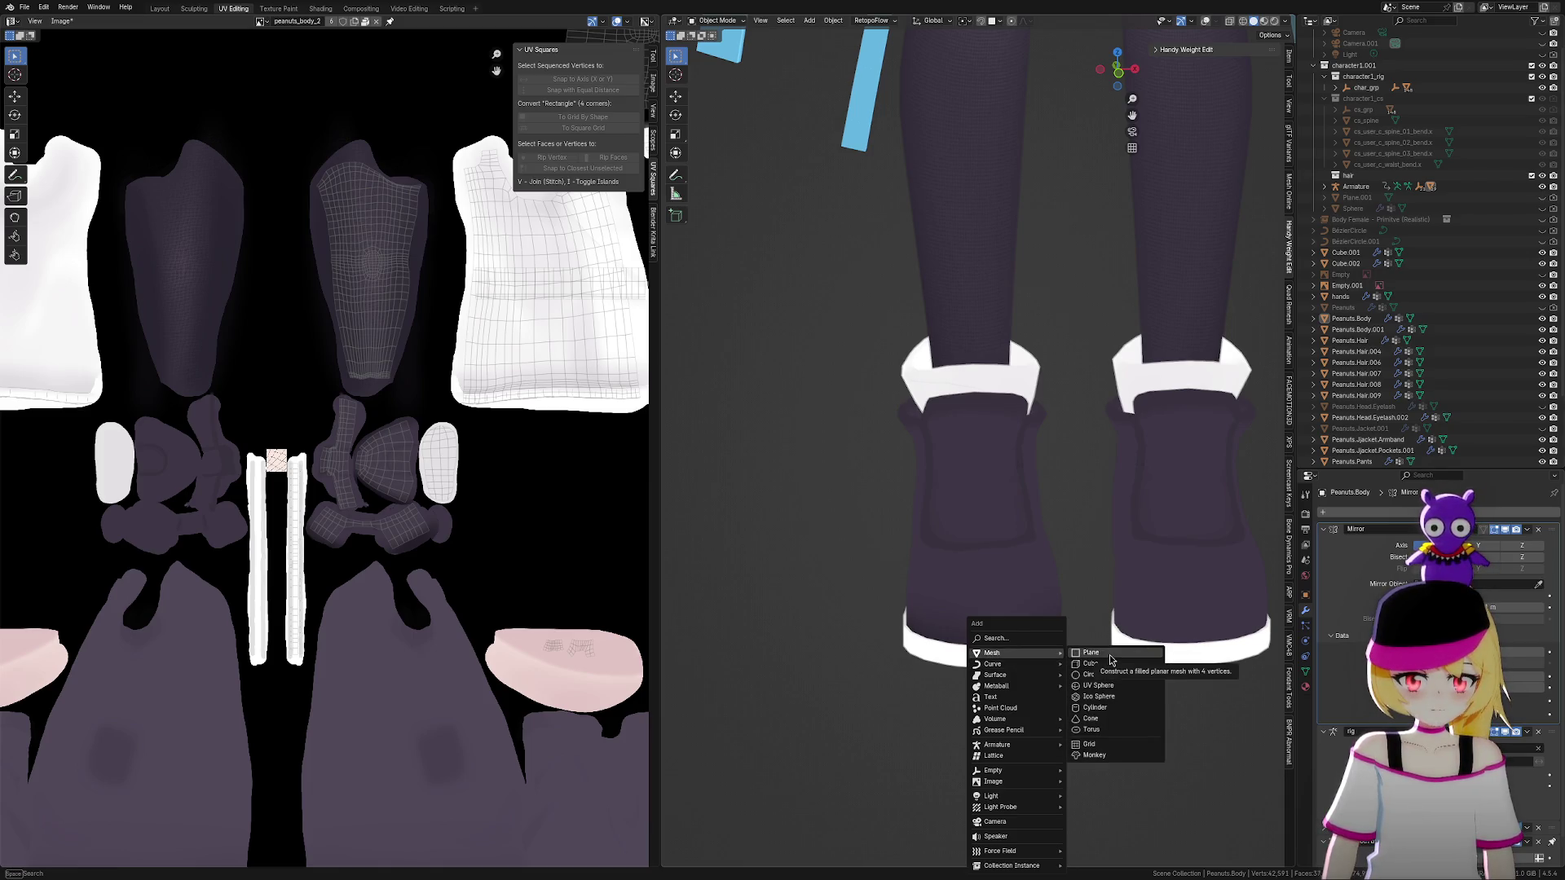
{"action": "left_click", "coordinate": [1110, 658]}
{"action": "scroll", "coordinate": [990, 652], "scroll_direction": "down", "scroll_amount": 5}
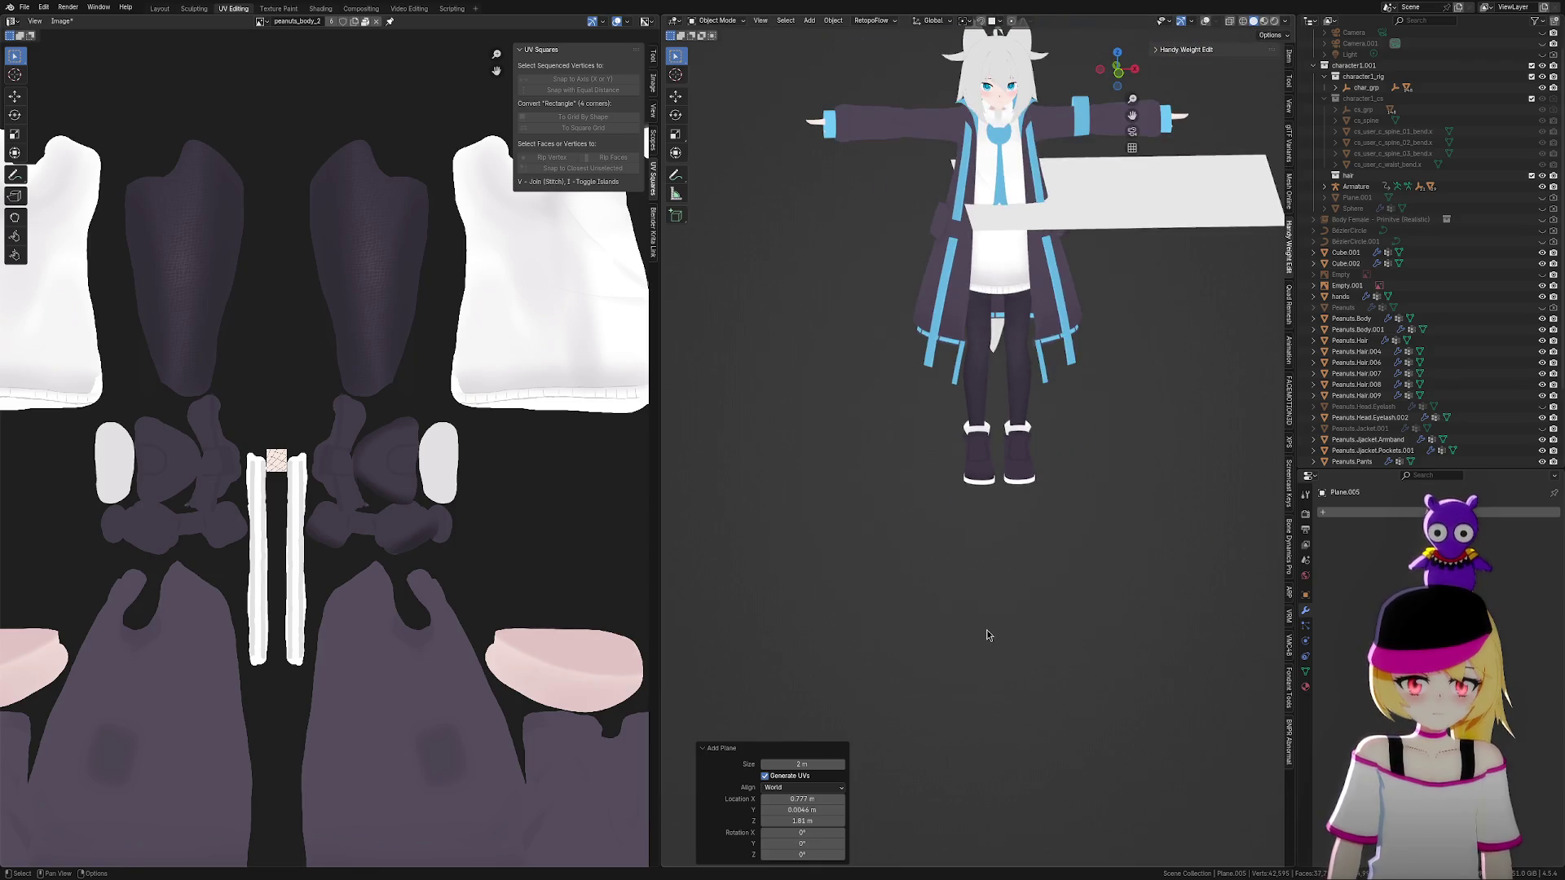
{"action": "key", "text": "alt+g"}
{"action": "scroll", "coordinate": [983, 632], "scroll_direction": "up", "scroll_amount": 5}
In Edit Mode with overlays on, select all the plane's vertices and scale them to about 0.3
{"action": "key", "text": "Tab"}
{"action": "scroll", "coordinate": [997, 653], "scroll_direction": "down", "scroll_amount": 2}
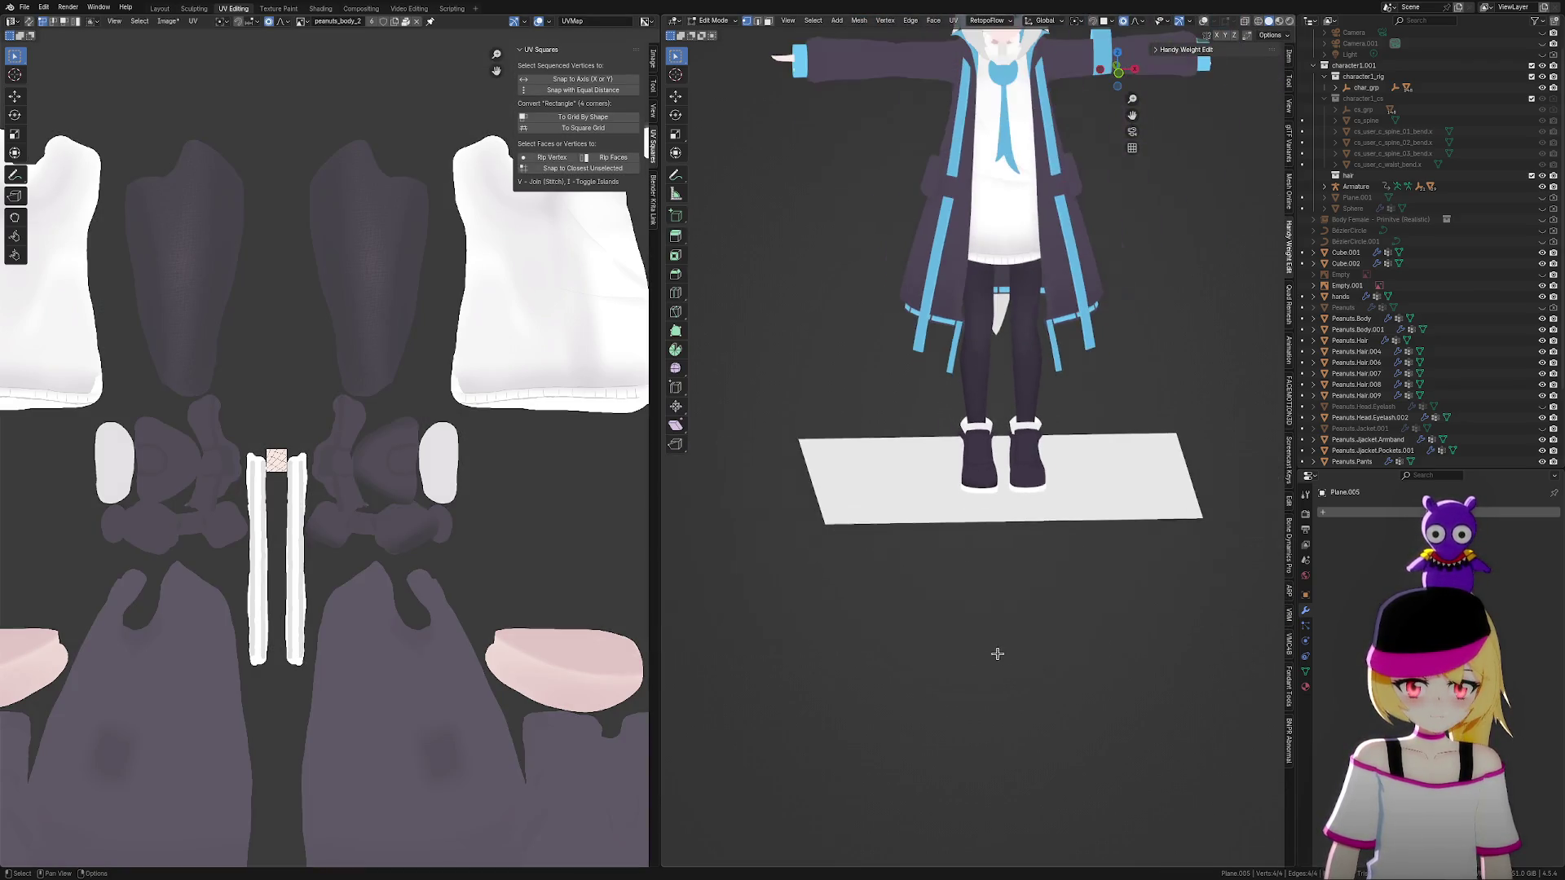
{"action": "left_click_drag", "start_coordinate": [762, 373], "coordinate": [911, 584]}
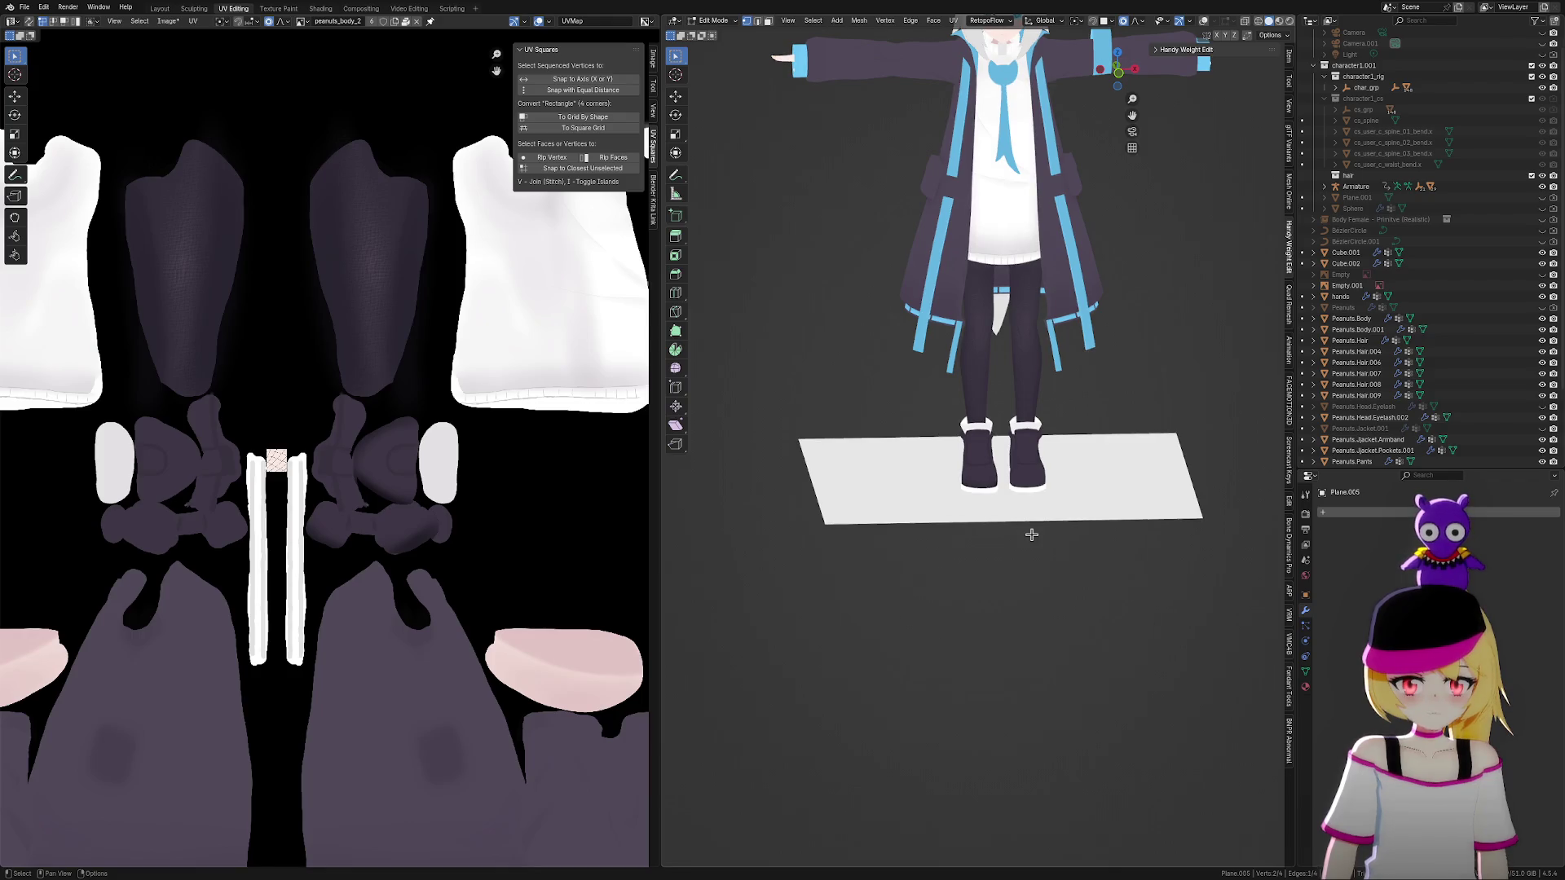
{"action": "left_click", "coordinate": [1205, 25]}
{"action": "scroll", "coordinate": [1037, 472], "scroll_direction": "up", "scroll_amount": 3}
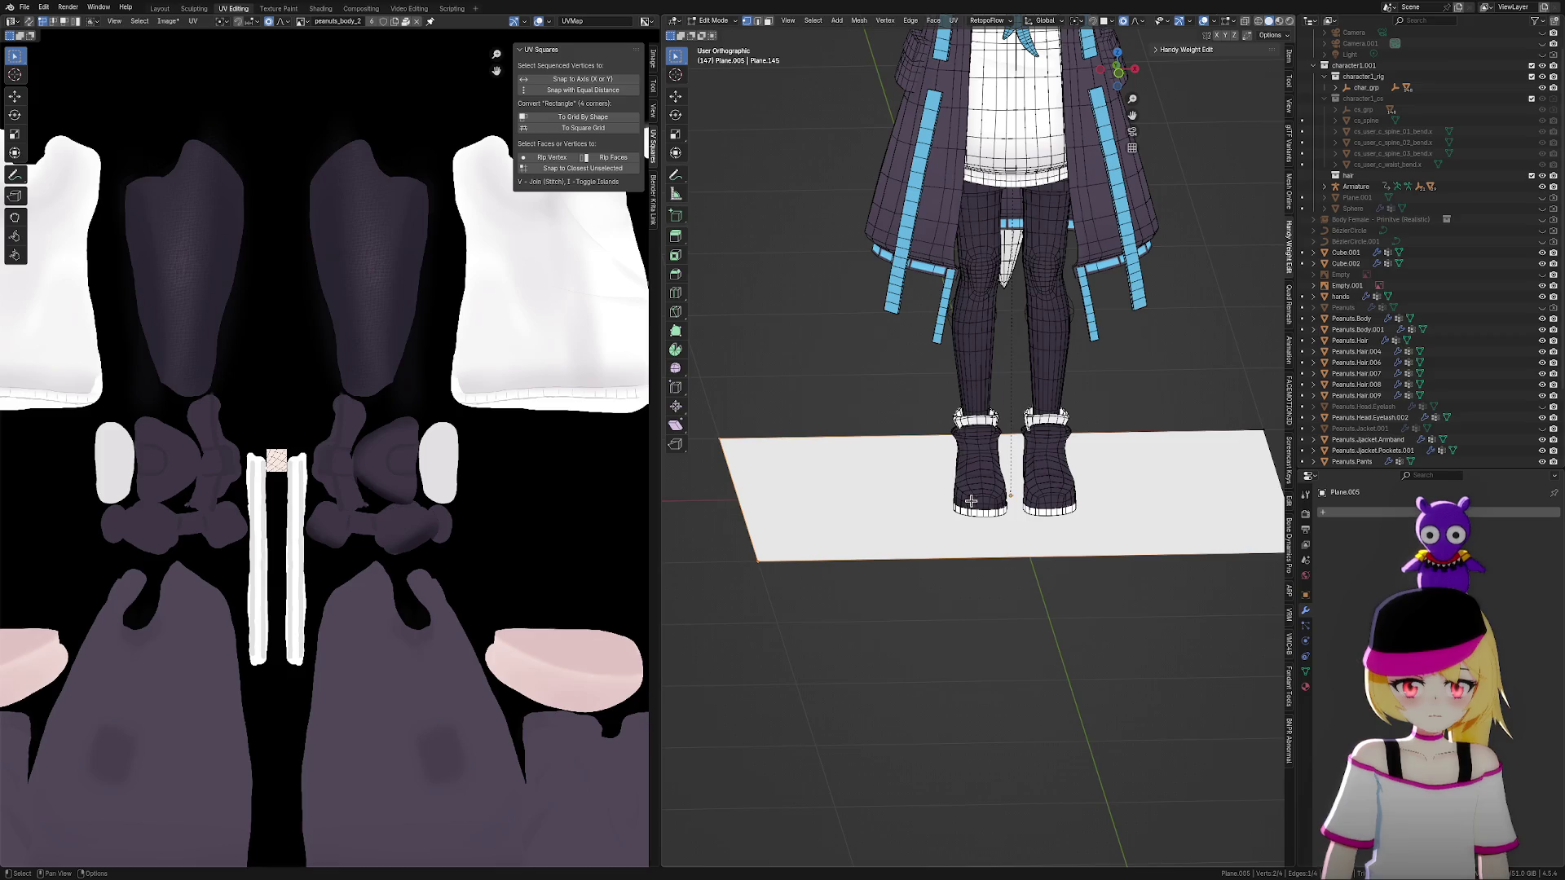
{"action": "key", "text": "a"}
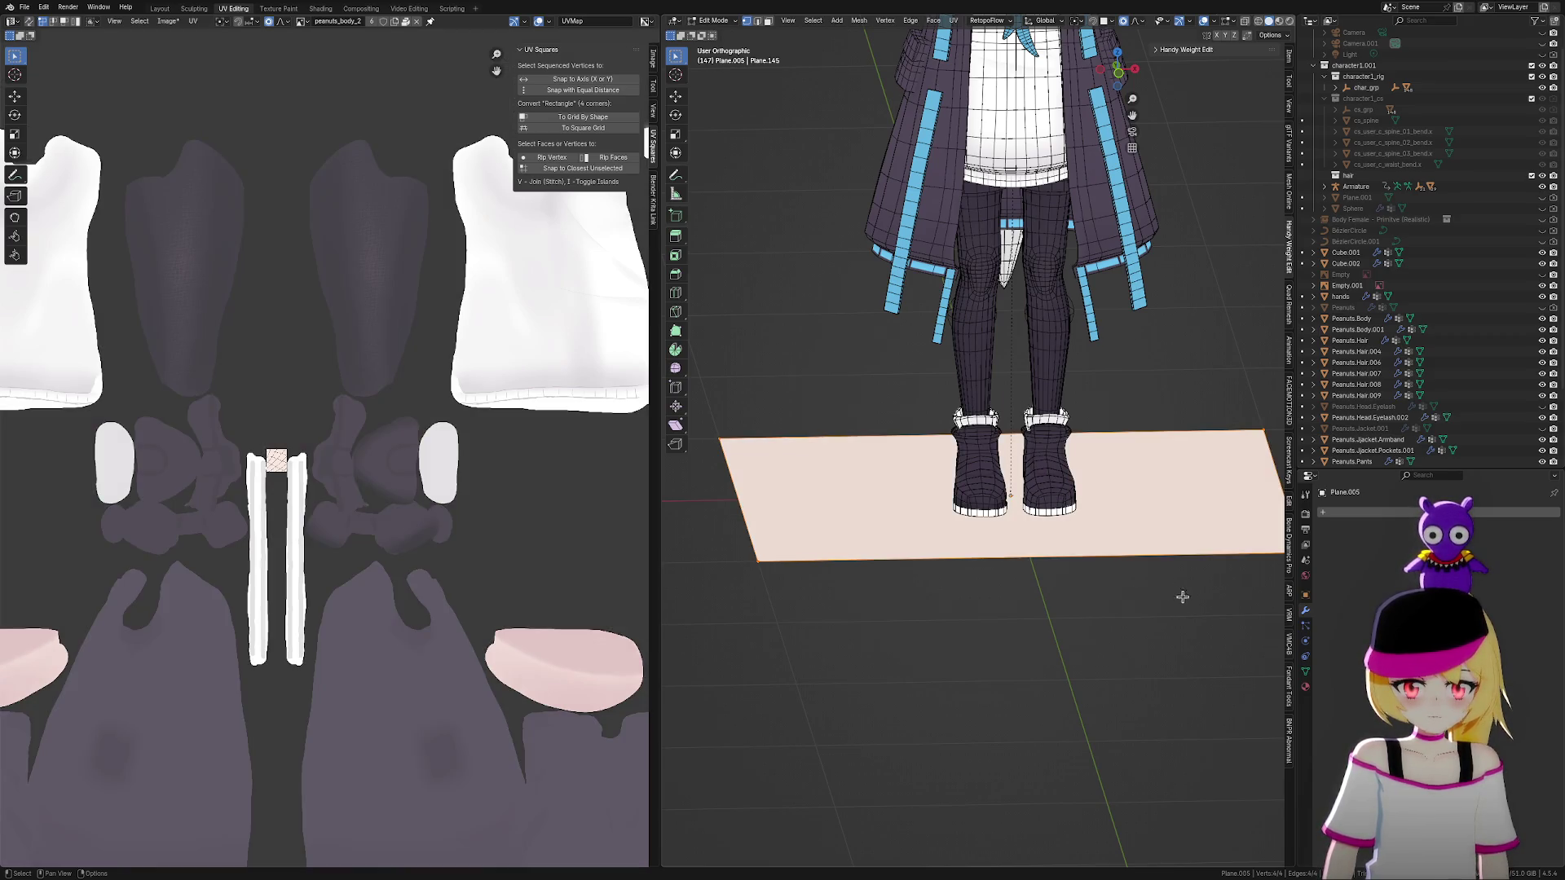
{"action": "key", "text": "s"}
{"action": "left_click", "coordinate": [1060, 547]}
{"action": "scroll", "coordinate": [1128, 583], "scroll_direction": "up", "scroll_amount": 4}
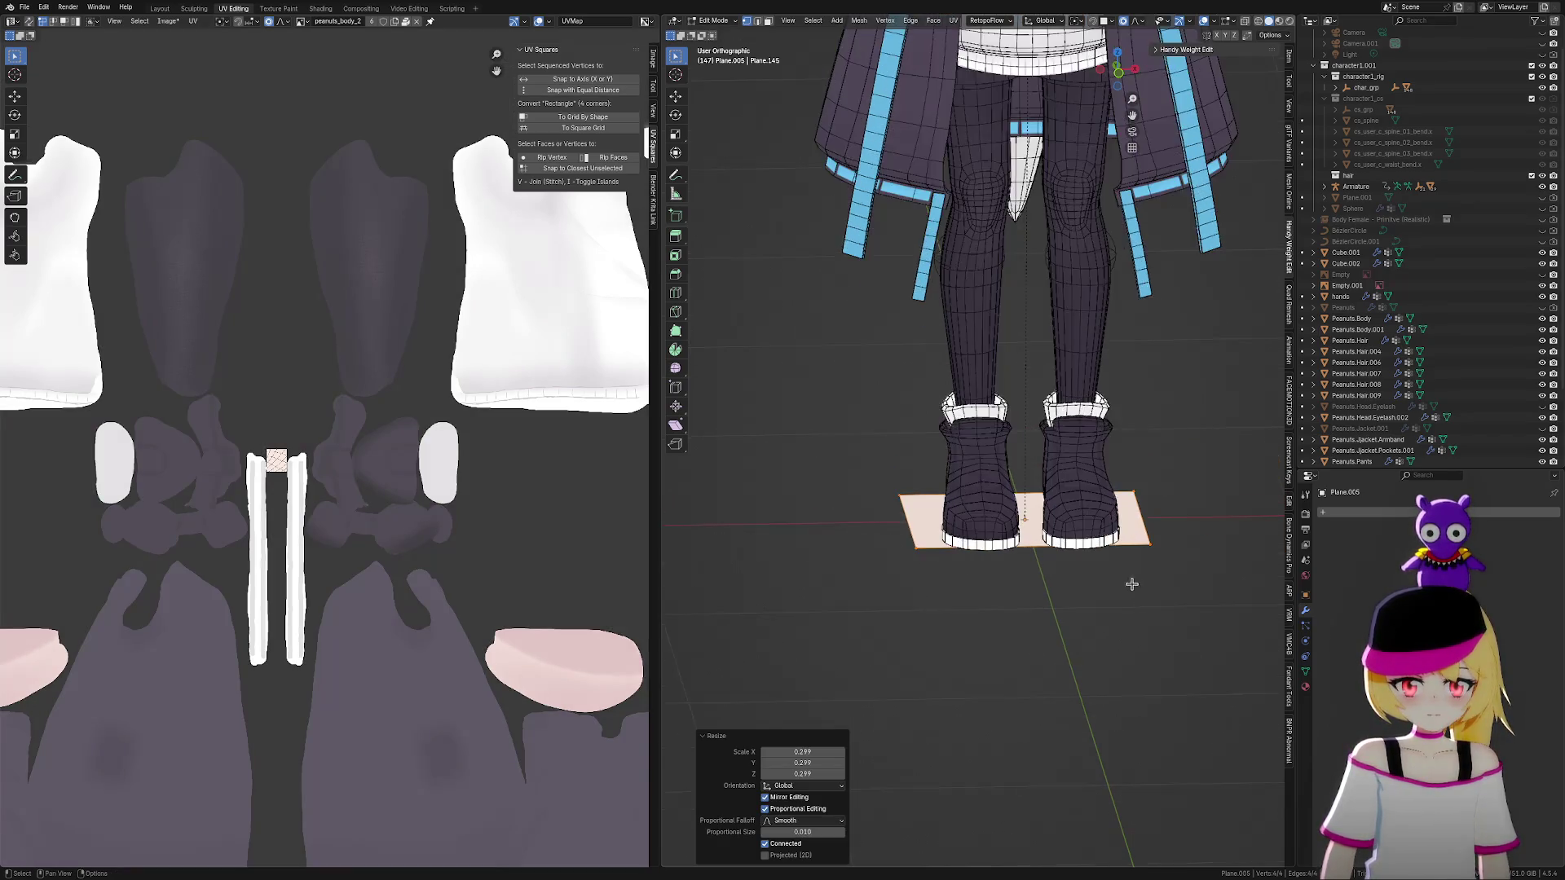
Enlarge the plane to 0.702, then flatten it along the Y axis
{"action": "key", "text": "s"}
{"action": "left_click", "coordinate": [1218, 462]}
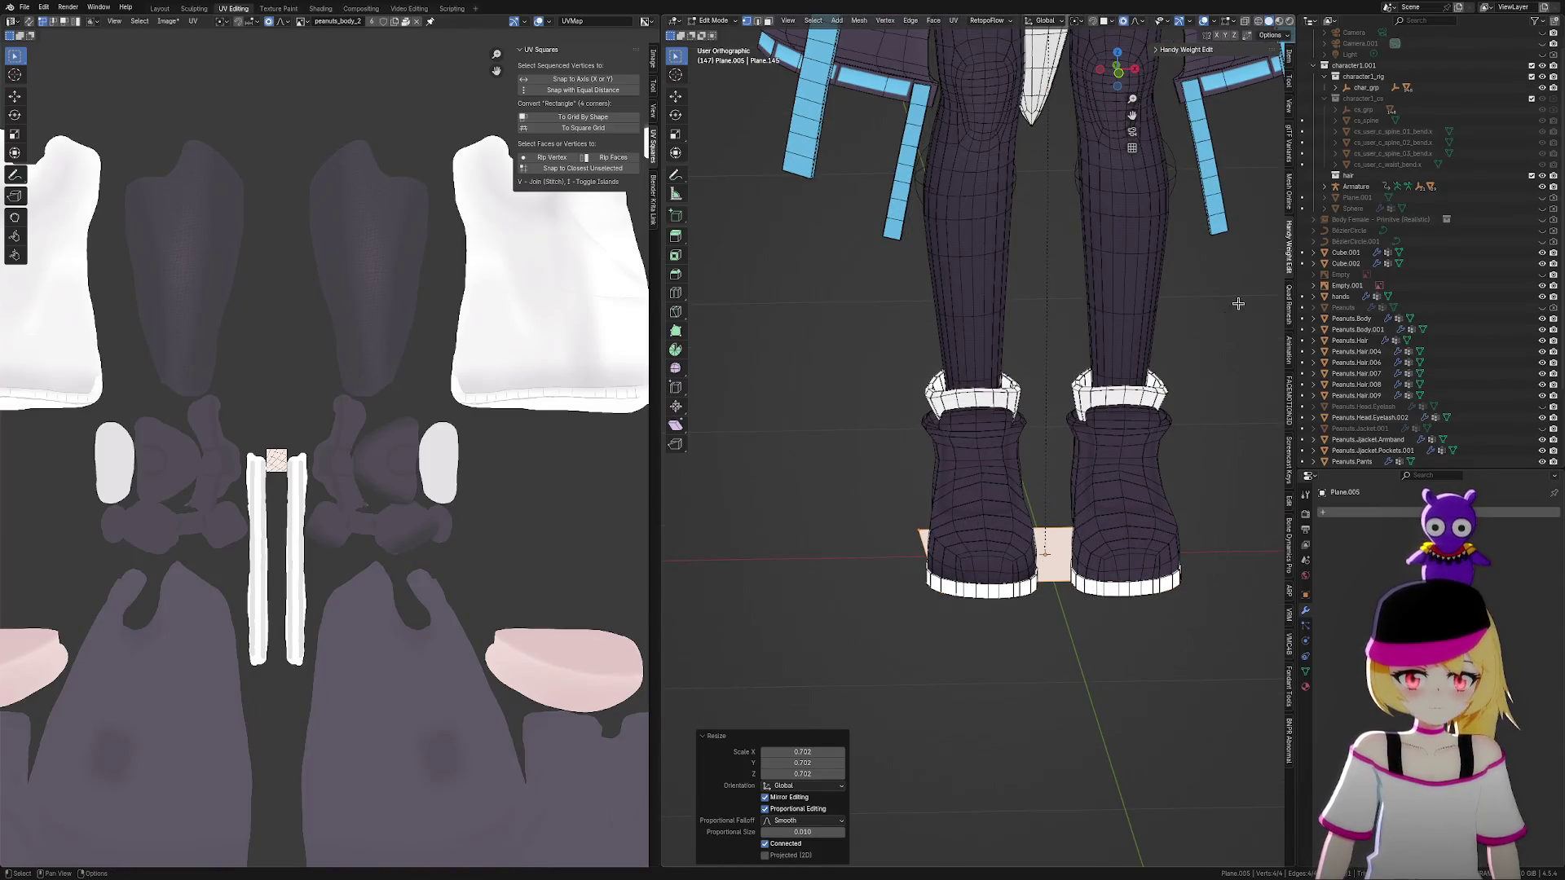
{"action": "middle_click_drag", "start_coordinate": [942, 495], "coordinate": [1210, 577]}
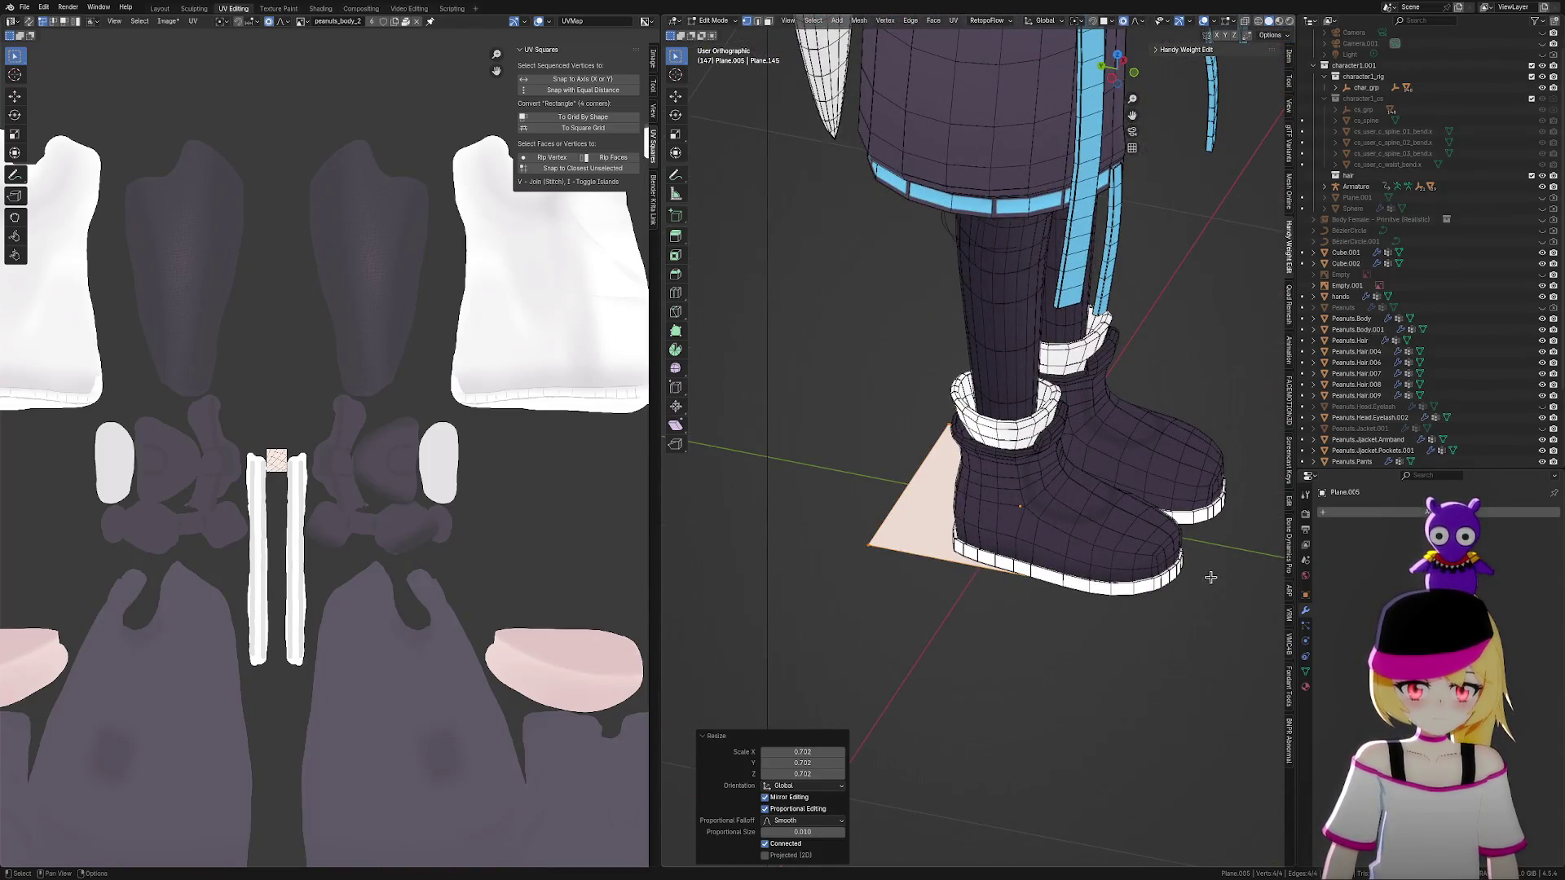
{"action": "key", "text": "s"}
{"action": "key", "text": "Escape"}
{"action": "key", "text": "s"}
{"action": "key", "text": "y"}
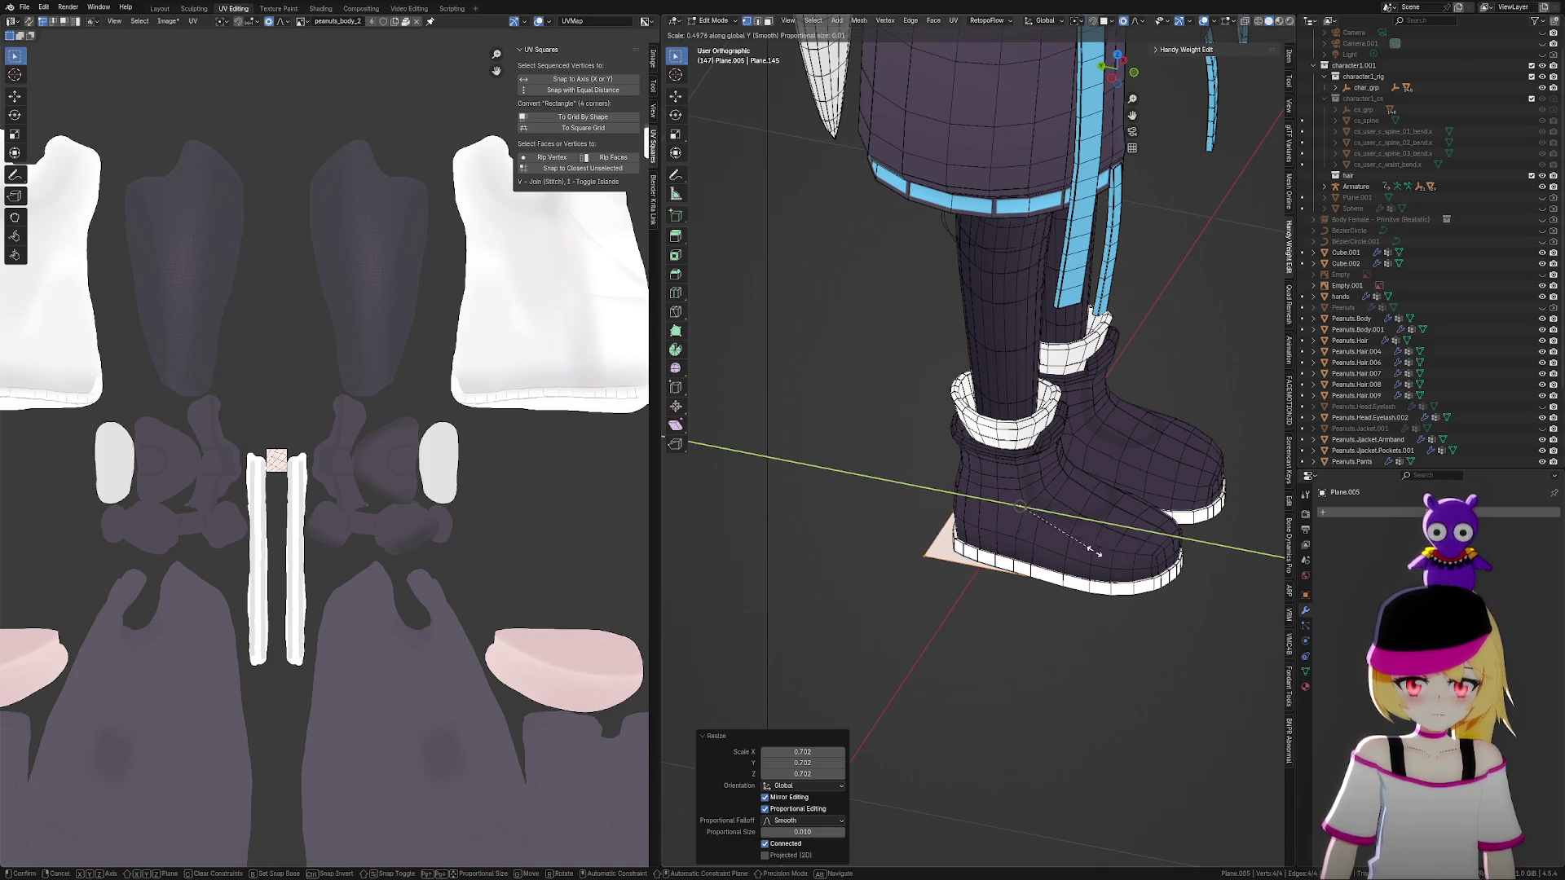
{"action": "left_click", "coordinate": [1035, 533]}
{"action": "scroll", "coordinate": [1091, 556], "scroll_direction": "up", "scroll_amount": 1}
{"action": "scroll", "coordinate": [1159, 589], "scroll_direction": "up", "scroll_amount": 2}
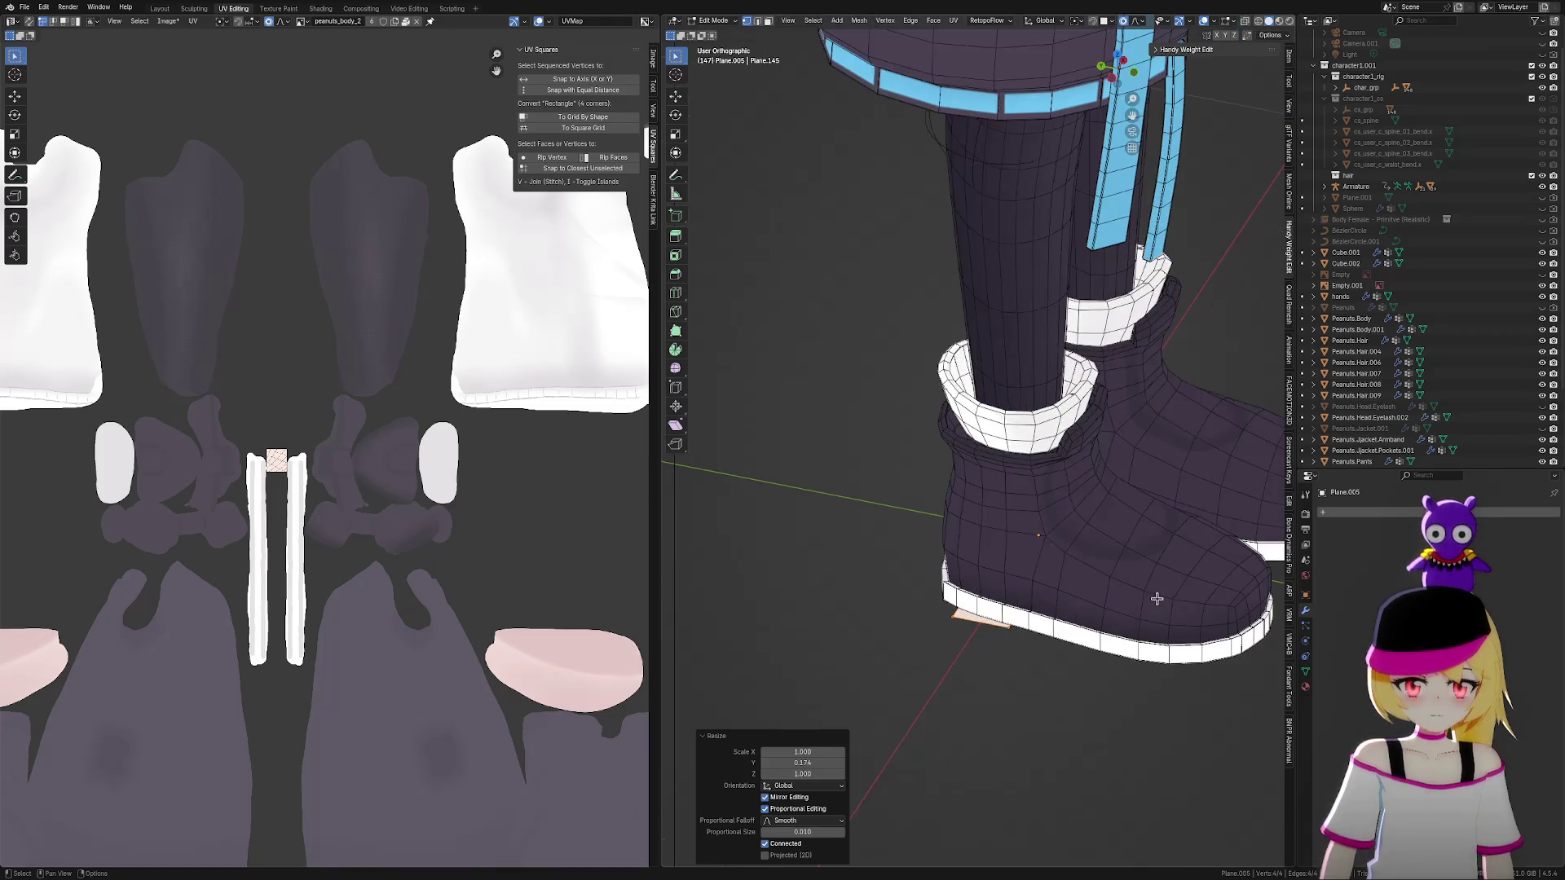
Widen the strip along Y to 0.394 and move it up onto the boot front
{"action": "key", "text": "s"}
{"action": "key", "text": "y"}
{"action": "left_click", "coordinate": [1084, 613]}
{"action": "key", "text": "g"}
{"action": "left_click", "coordinate": [1150, 560]}
{"action": "mouse_move", "coordinate": [1220, 569]}
{"action": "middle_mouse_down"}
{"action": "mouse_move", "coordinate": [1165, 583]}
{"action": "mouse_move", "coordinate": [1114, 566]}
{"action": "middle_mouse_up"}
{"action": "scroll", "coordinate": [1158, 570], "scroll_direction": "down", "scroll_amount": 2}
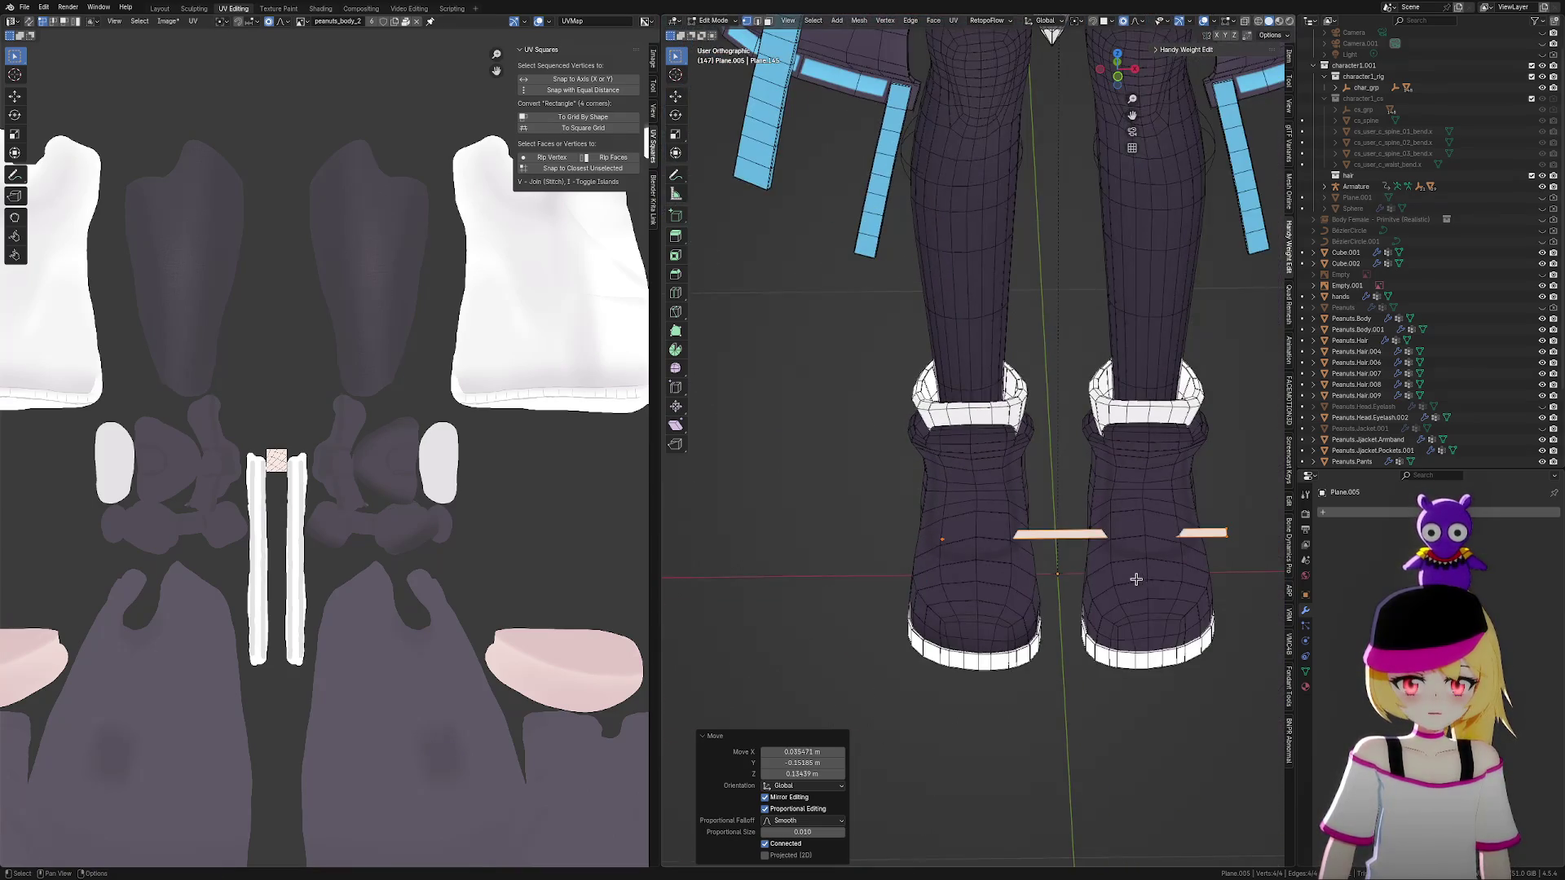
Narrow the strips along X, reposition them, and stretch the plane along Y to 0.412
{"action": "key", "text": "s"}
{"action": "key", "text": "x"}
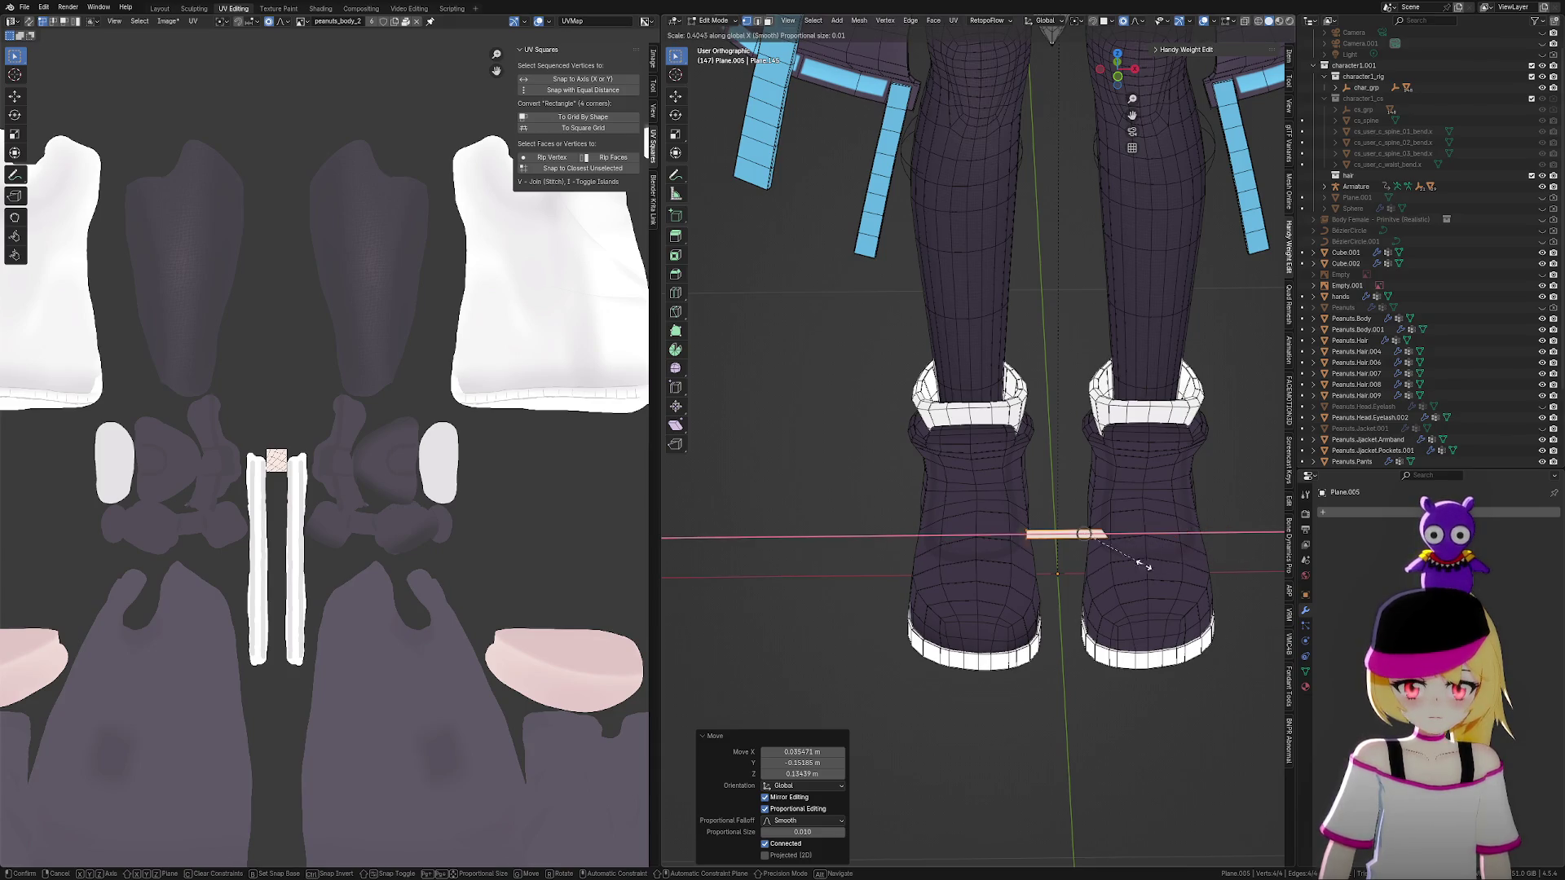
{"action": "left_click", "coordinate": [1088, 562]}
{"action": "key", "text": "g"}
{"action": "left_click", "coordinate": [976, 561]}
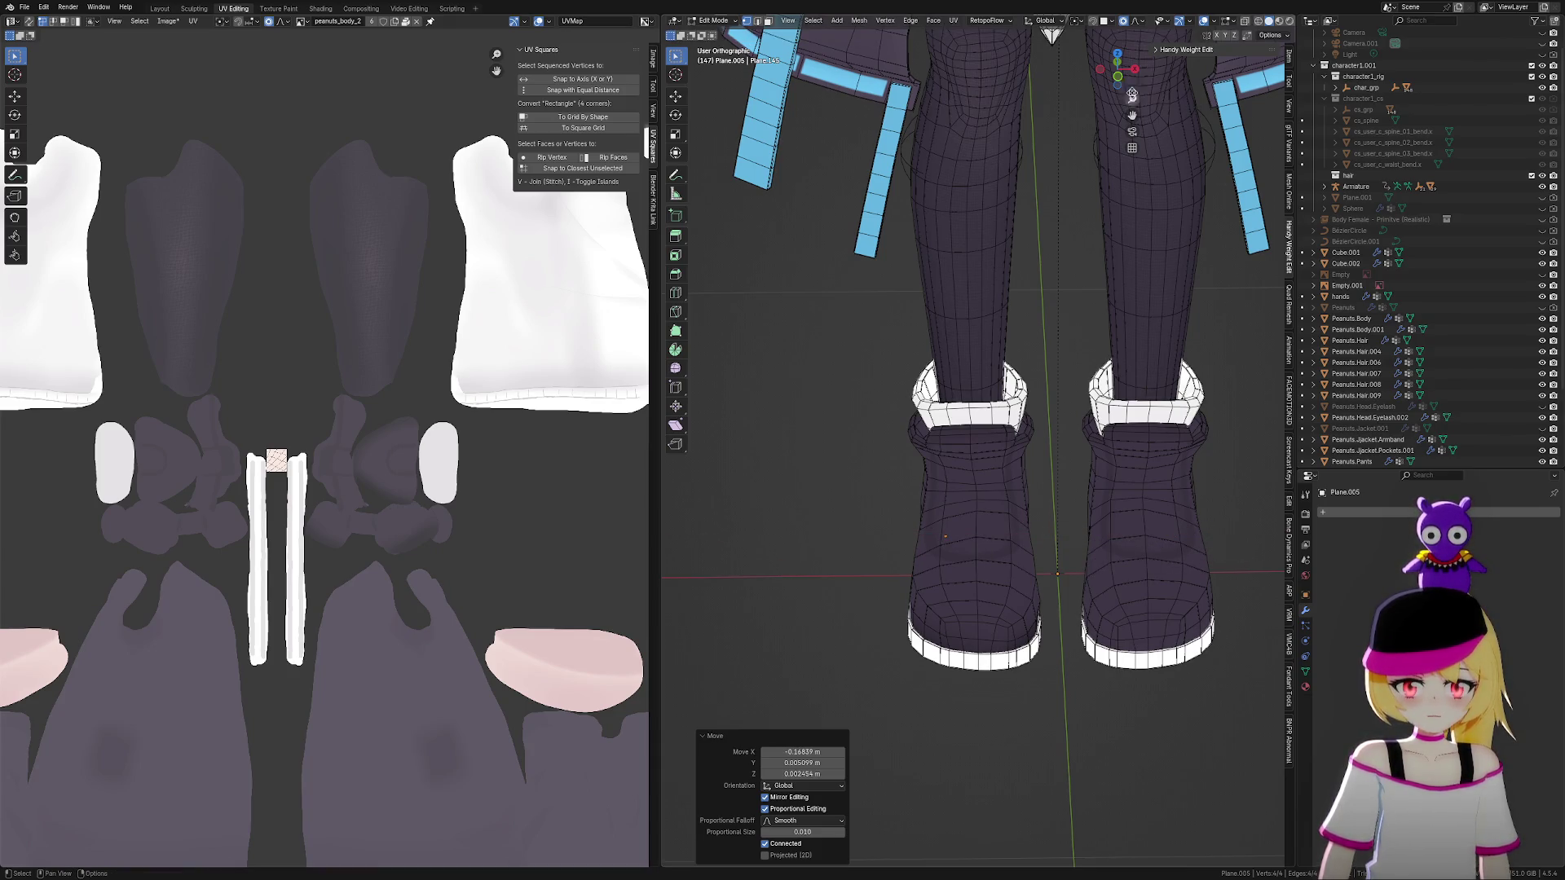
{"action": "left_click", "coordinate": [1118, 65]}
{"action": "key", "text": "g"}
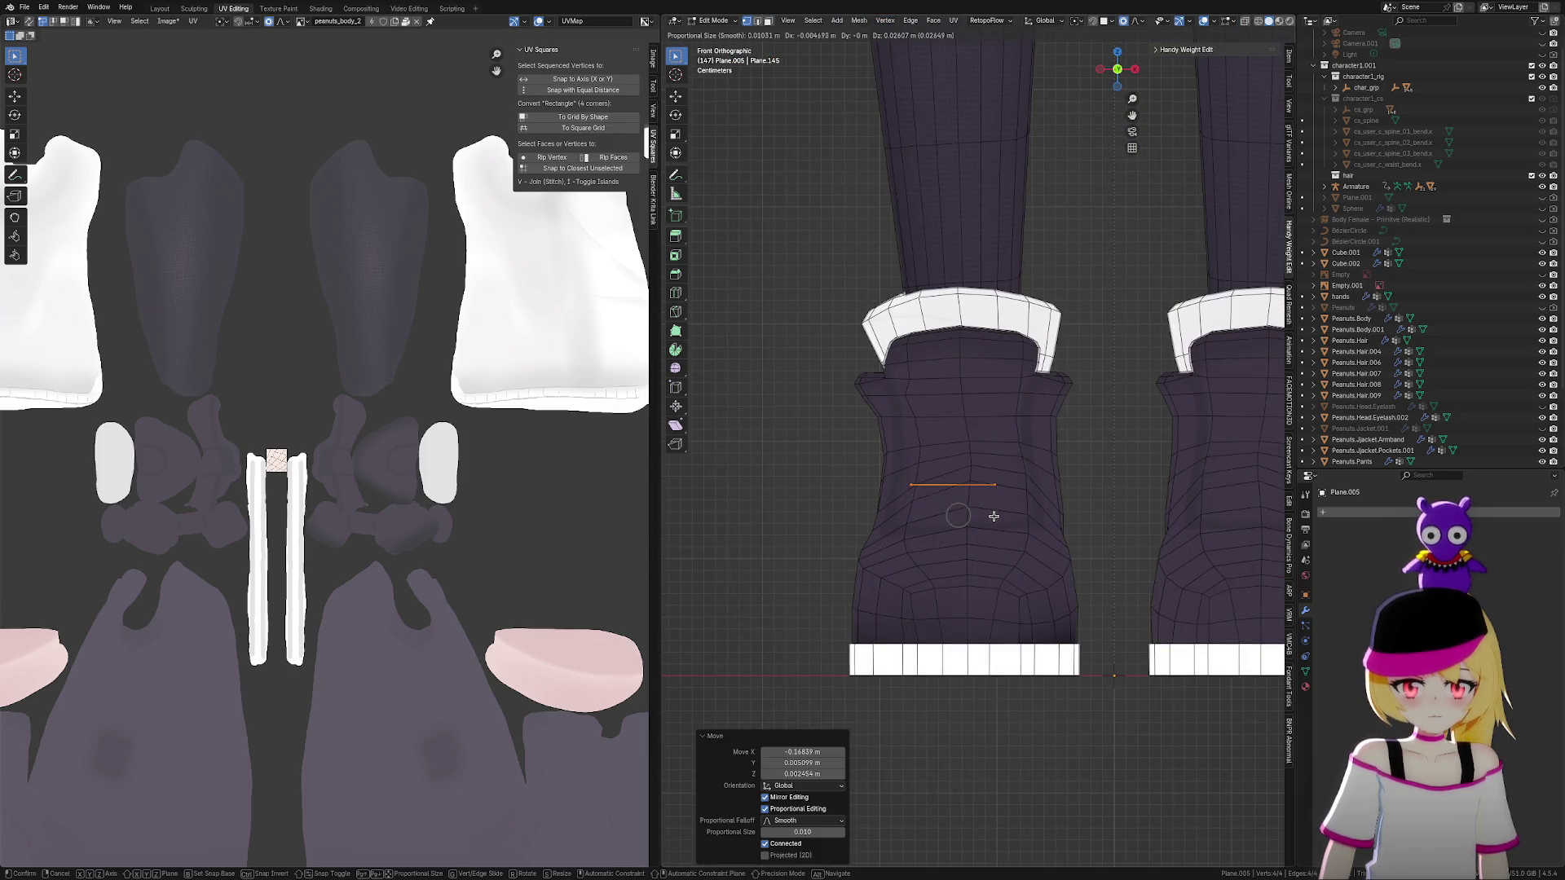
{"action": "mouse_move", "coordinate": [1013, 495]}
{"action": "middle_mouse_down"}
{"action": "mouse_move", "coordinate": [1029, 526]}
{"action": "mouse_move", "coordinate": [1013, 541]}
{"action": "mouse_move", "coordinate": [939, 553]}
{"action": "mouse_move", "coordinate": [888, 536]}
{"action": "mouse_move", "coordinate": [1010, 509]}
{"action": "middle_mouse_up"}
{"action": "key", "text": "s"}
{"action": "key", "text": "y"}
{"action": "left_click", "coordinate": [846, 548]}
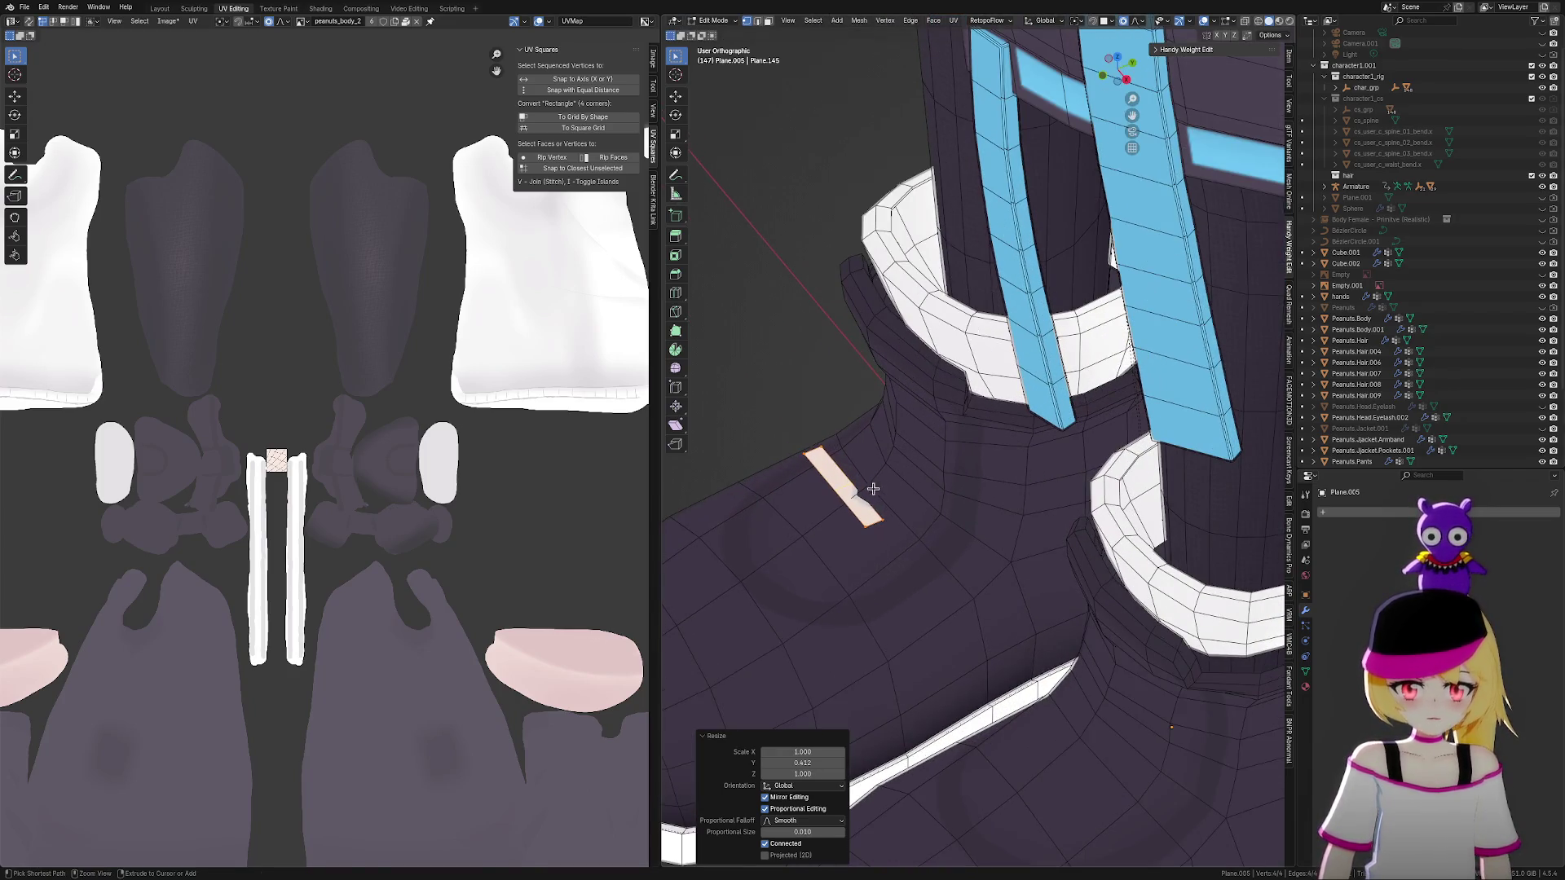
Add a centred loop cut and reshape the plane into a notched shape
{"action": "key", "text": "ctrl+r"}
{"action": "left_click", "coordinate": [839, 480]}
{"action": "right_click", "coordinate": [838, 480]}
{"action": "middle_click_drag", "start_coordinate": [839, 480], "coordinate": [917, 538]}
{"action": "key", "text": "g"}
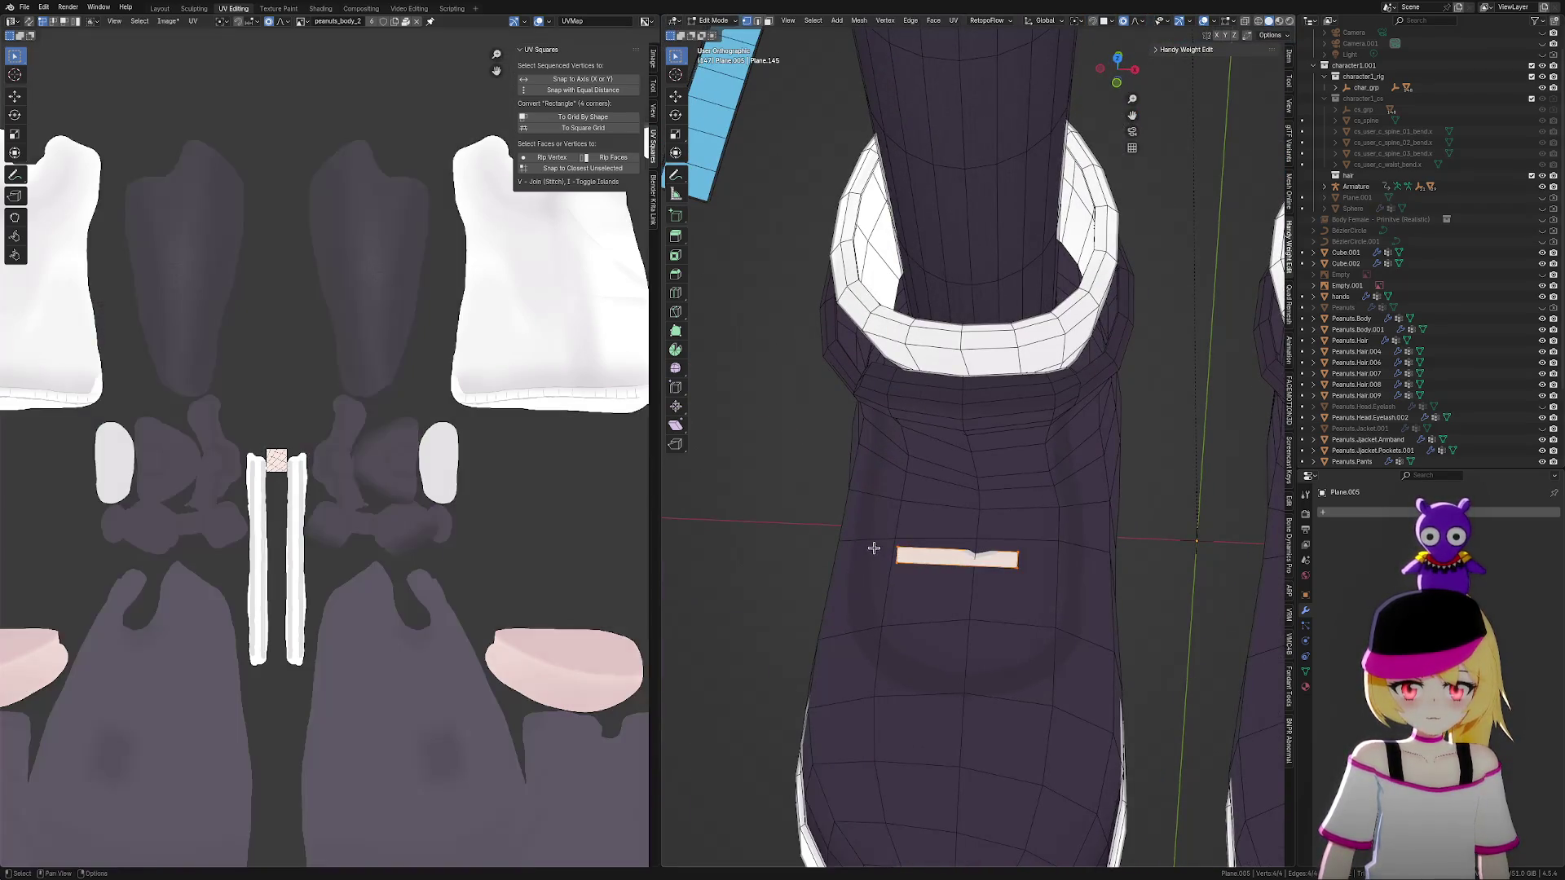
{"action": "left_click", "coordinate": [898, 562]}
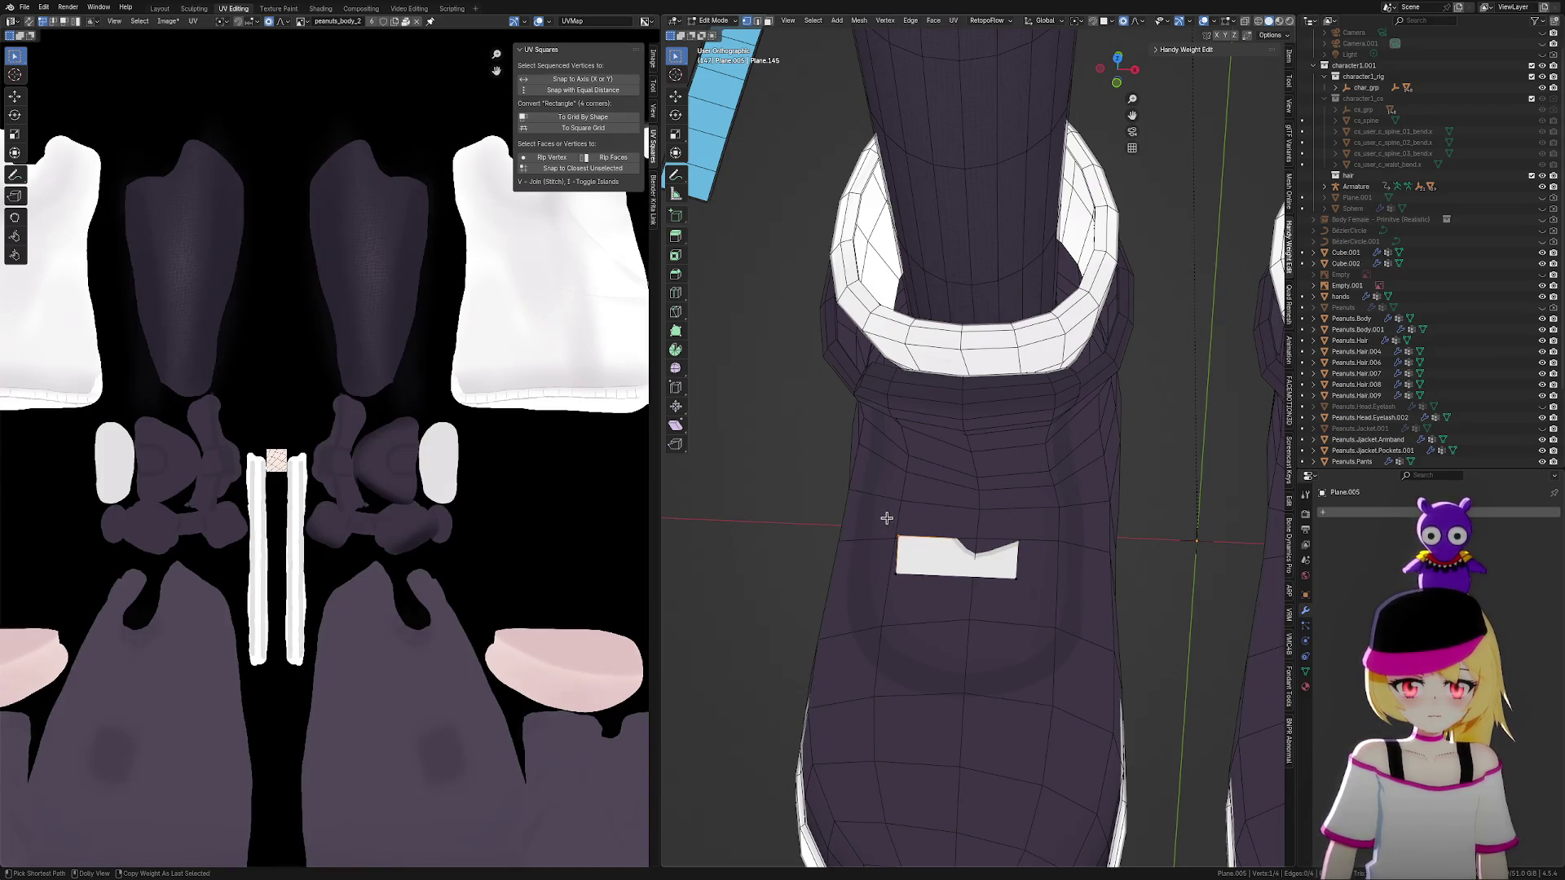
Flatten the notched plane along Y and move two vertices to tilt the strip
{"action": "left_click_drag", "start_coordinate": [864, 510], "coordinate": [1086, 605]}
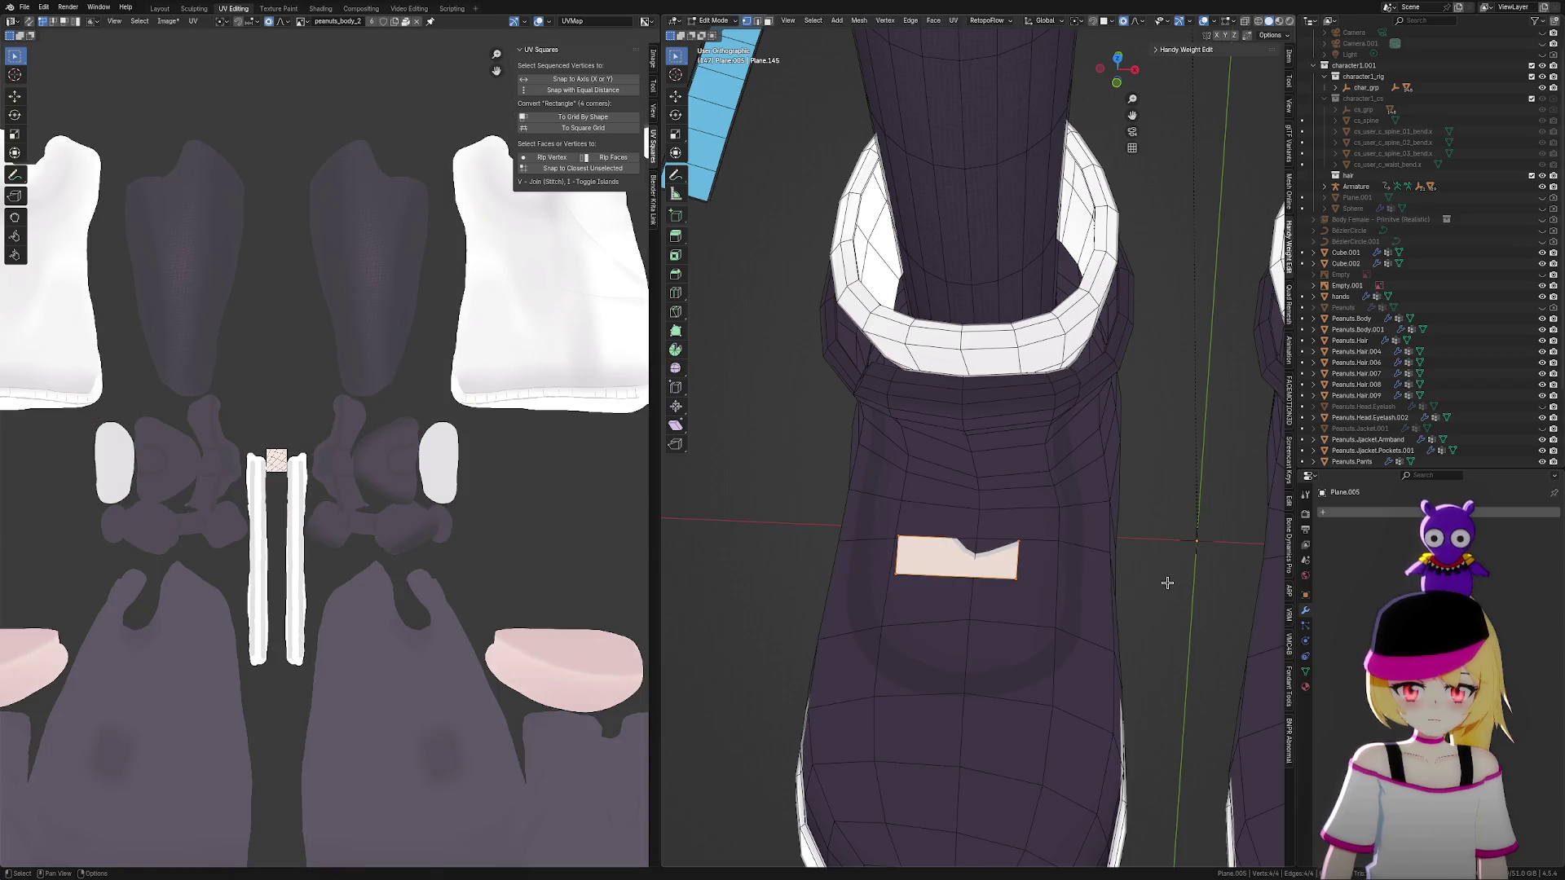
{"action": "key", "text": "s"}
{"action": "key", "text": "y"}
{"action": "left_click", "coordinate": [1031, 567]}
{"action": "left_click_drag", "start_coordinate": [857, 528], "coordinate": [933, 564]}
{"action": "key", "text": "g"}
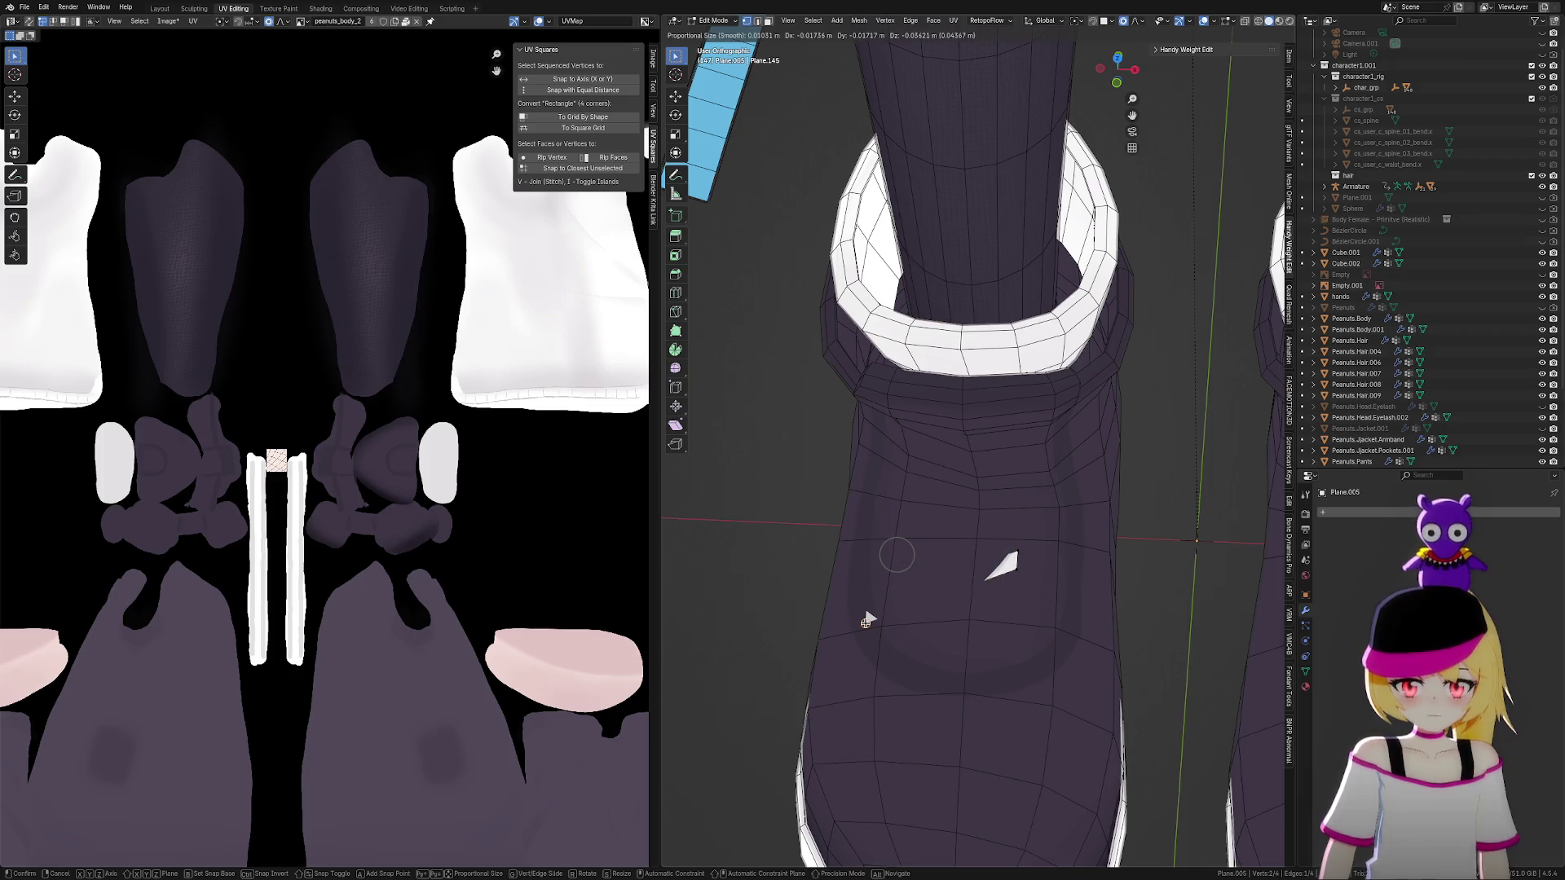
{"action": "left_click", "coordinate": [866, 621]}
Position the tilted strip on the boot front and switch to see-through X-ray view
{"action": "left_click_drag", "start_coordinate": [985, 508], "coordinate": [1064, 602]}
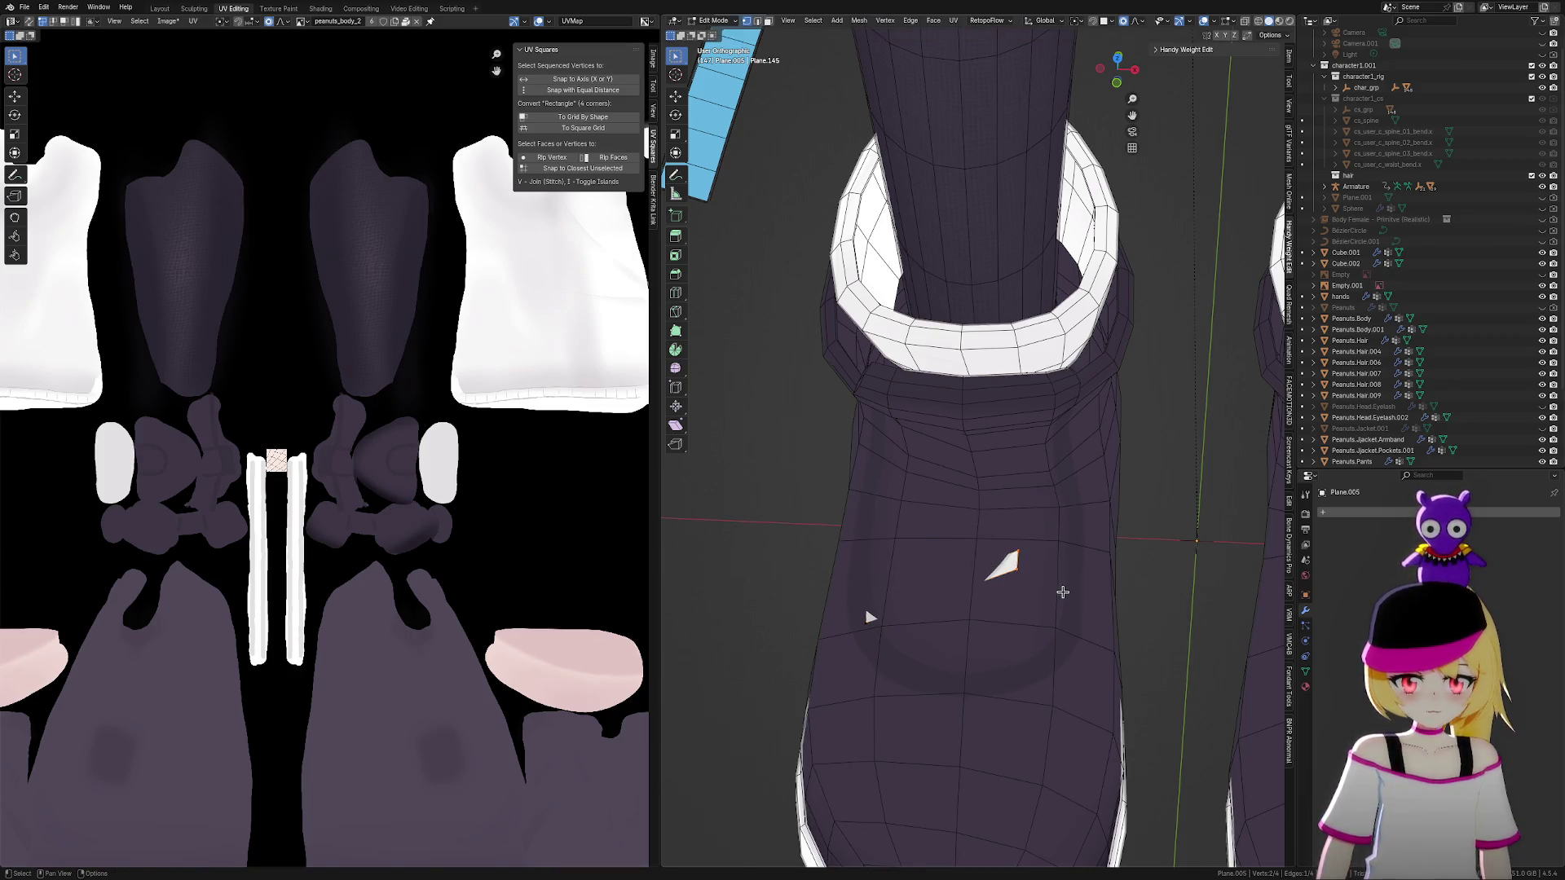
{"action": "key", "text": "g"}
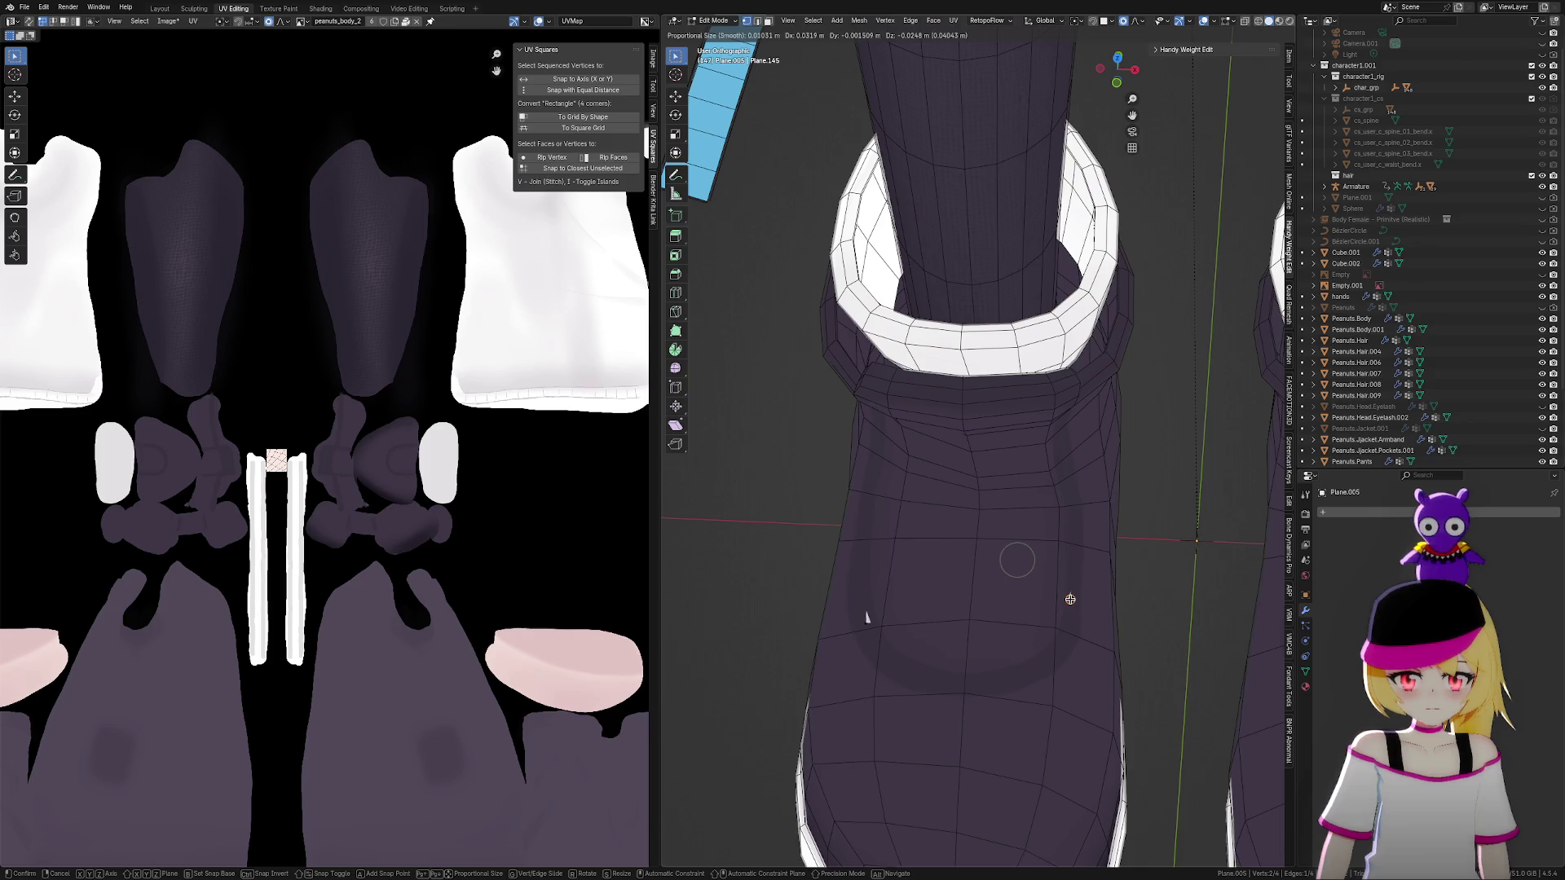
{"action": "left_click", "coordinate": [1070, 599]}
{"action": "key", "text": "alt+z"}
{"action": "mouse_move", "coordinate": [1056, 422]}
{"action": "middle_mouse_down"}
{"action": "mouse_move", "coordinate": [1160, 562]}
{"action": "mouse_move", "coordinate": [992, 572]}
{"action": "middle_mouse_up"}
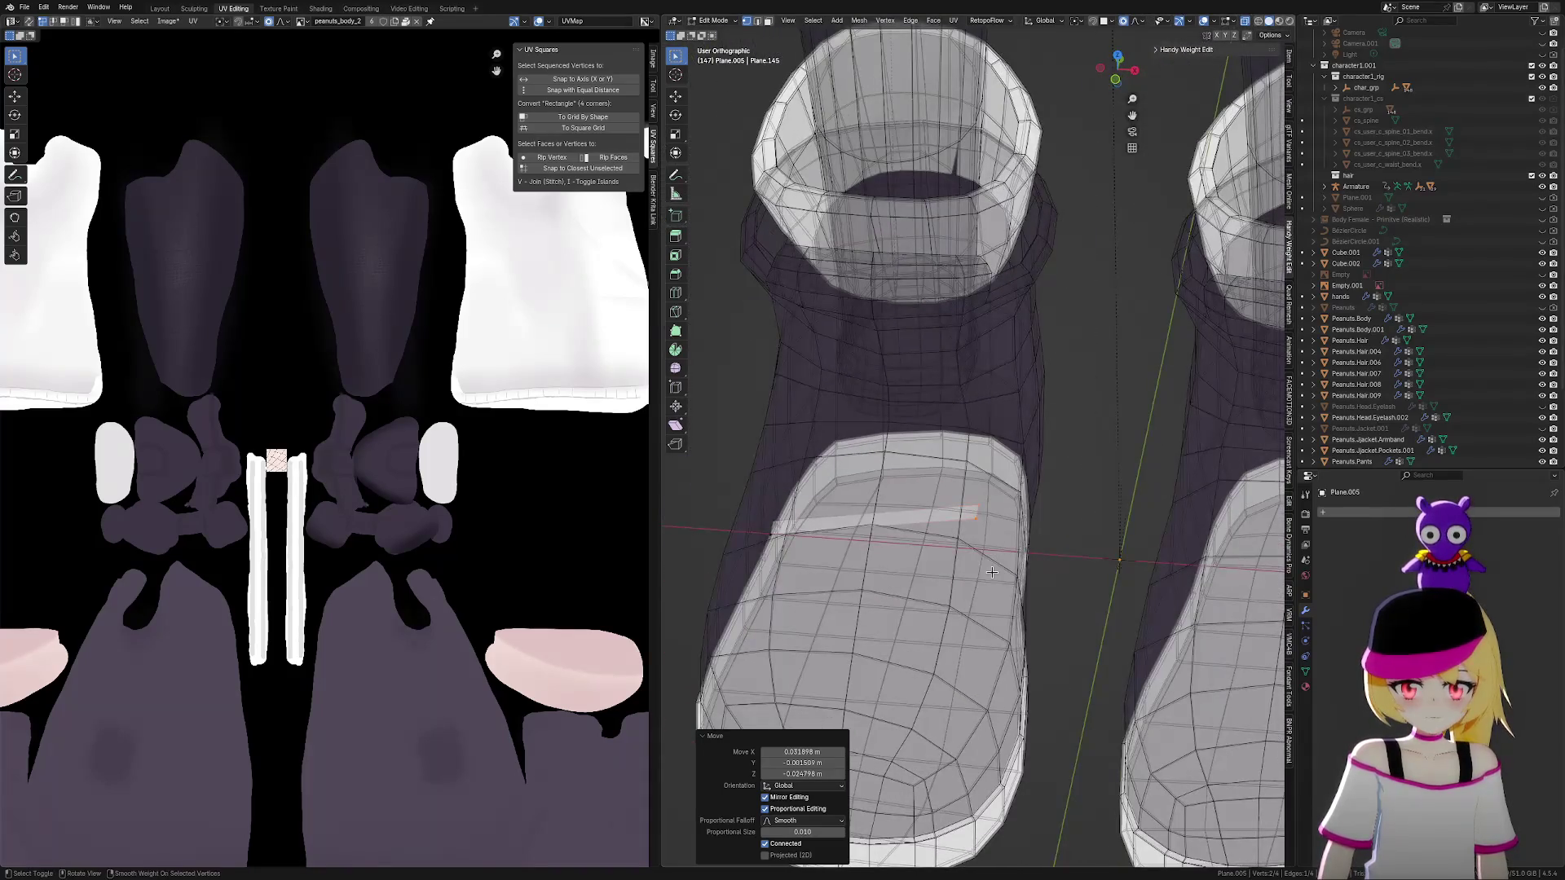
Make small adjustments to the lace strip's two end vertices
{"action": "left_click", "coordinate": [976, 515]}
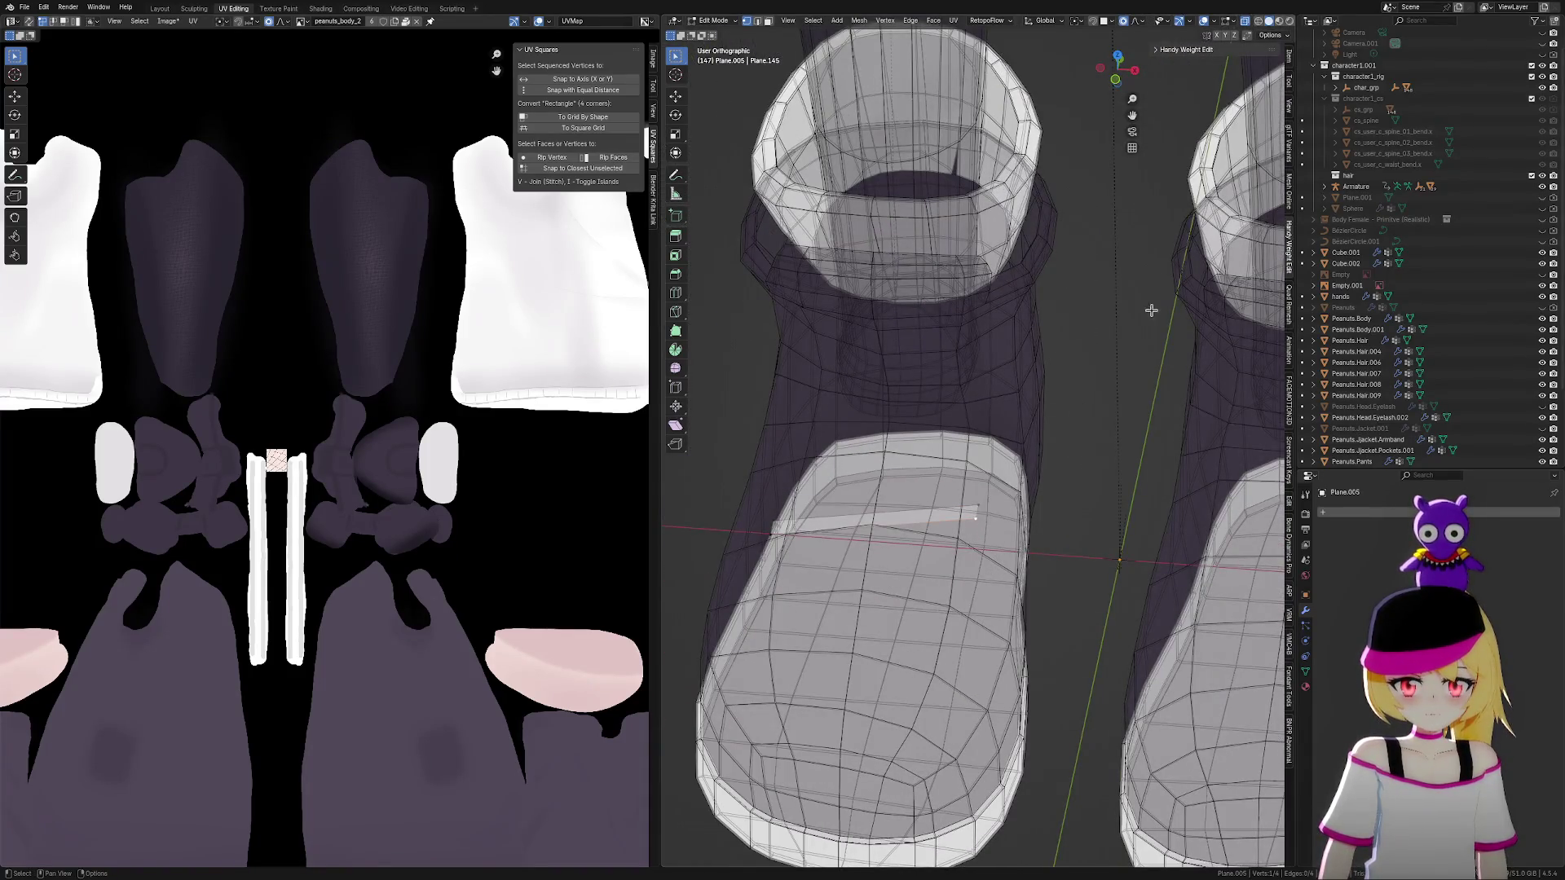
{"action": "key", "text": "g"}
{"action": "left_click", "coordinate": [974, 517]}
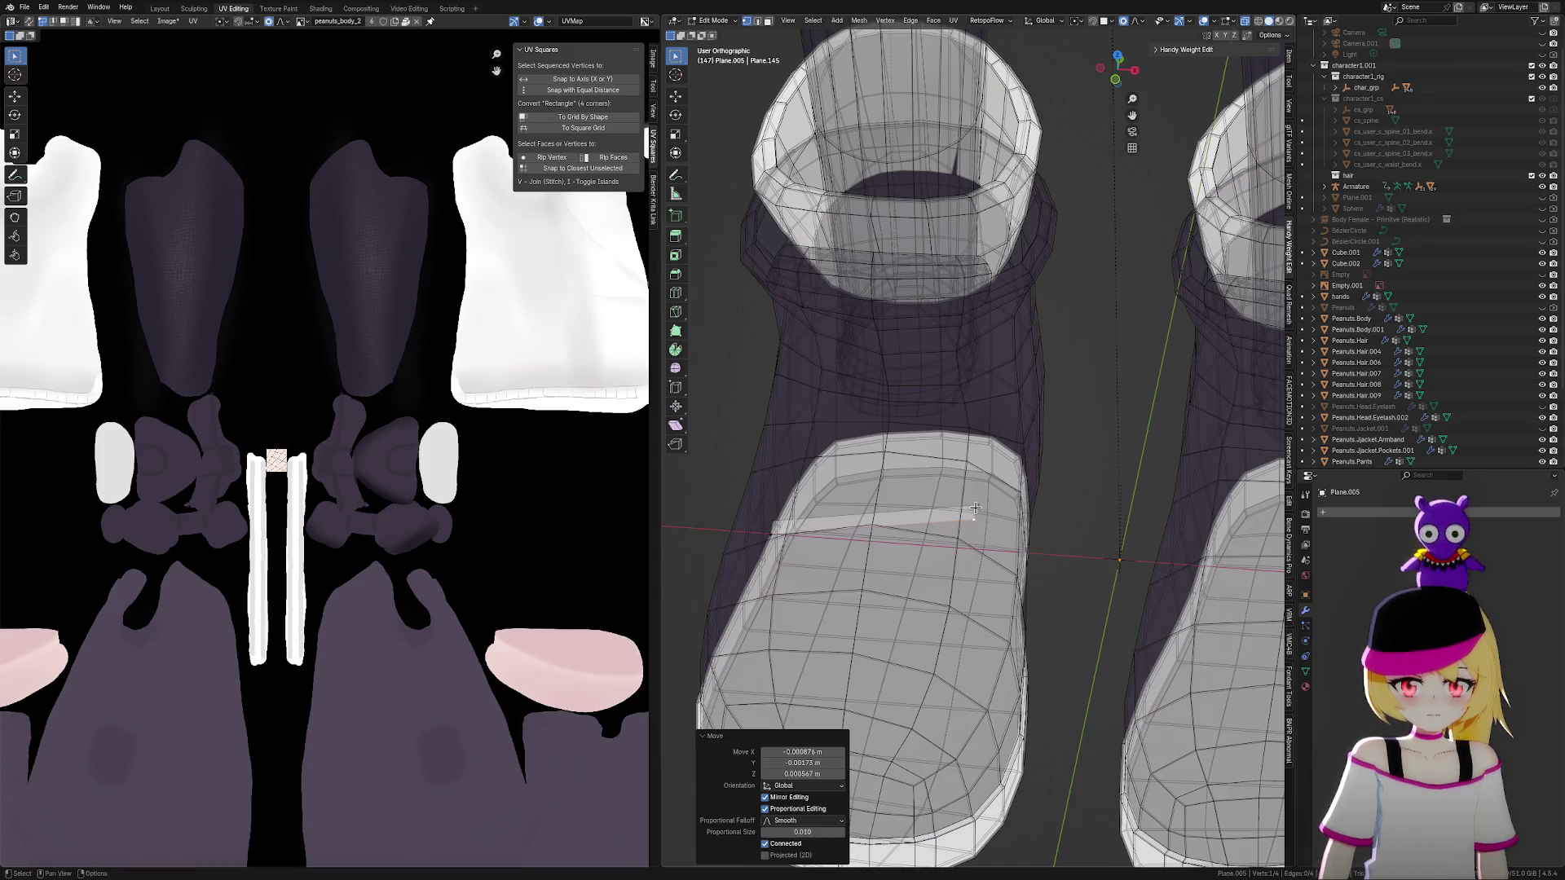
{"action": "left_click", "coordinate": [975, 506]}
{"action": "key", "text": "g"}
{"action": "left_click", "coordinate": [977, 507]}
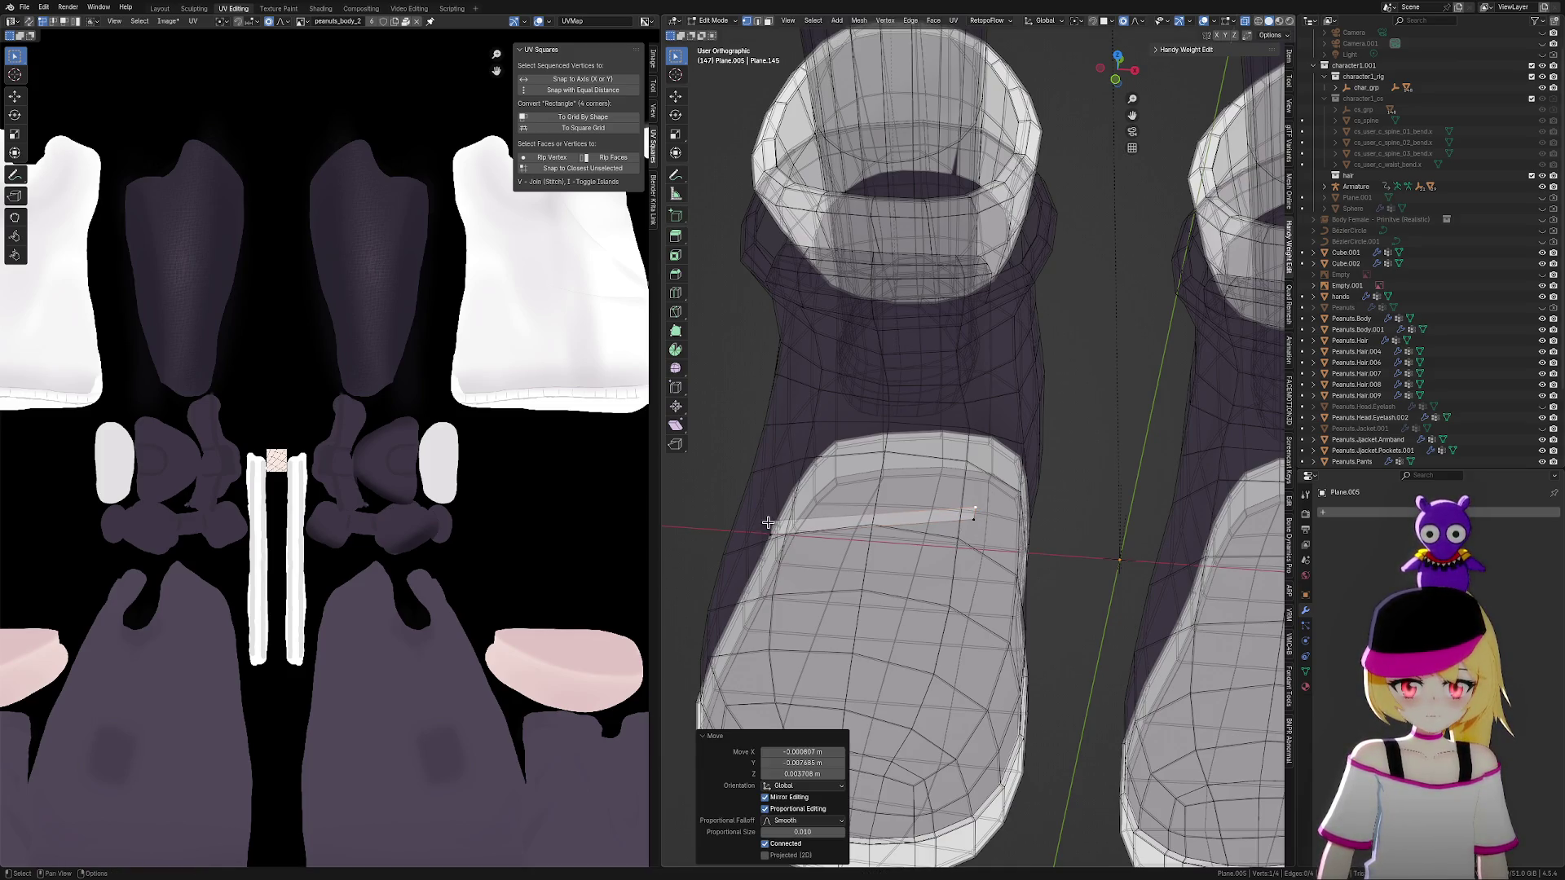
Pull the strip's end onto the boot surface with proportional editing, then return to solid shading
{"action": "key", "text": "g"}
{"action": "middle_click_drag", "start_coordinate": [768, 522], "coordinate": [823, 600], "text": "alt"}
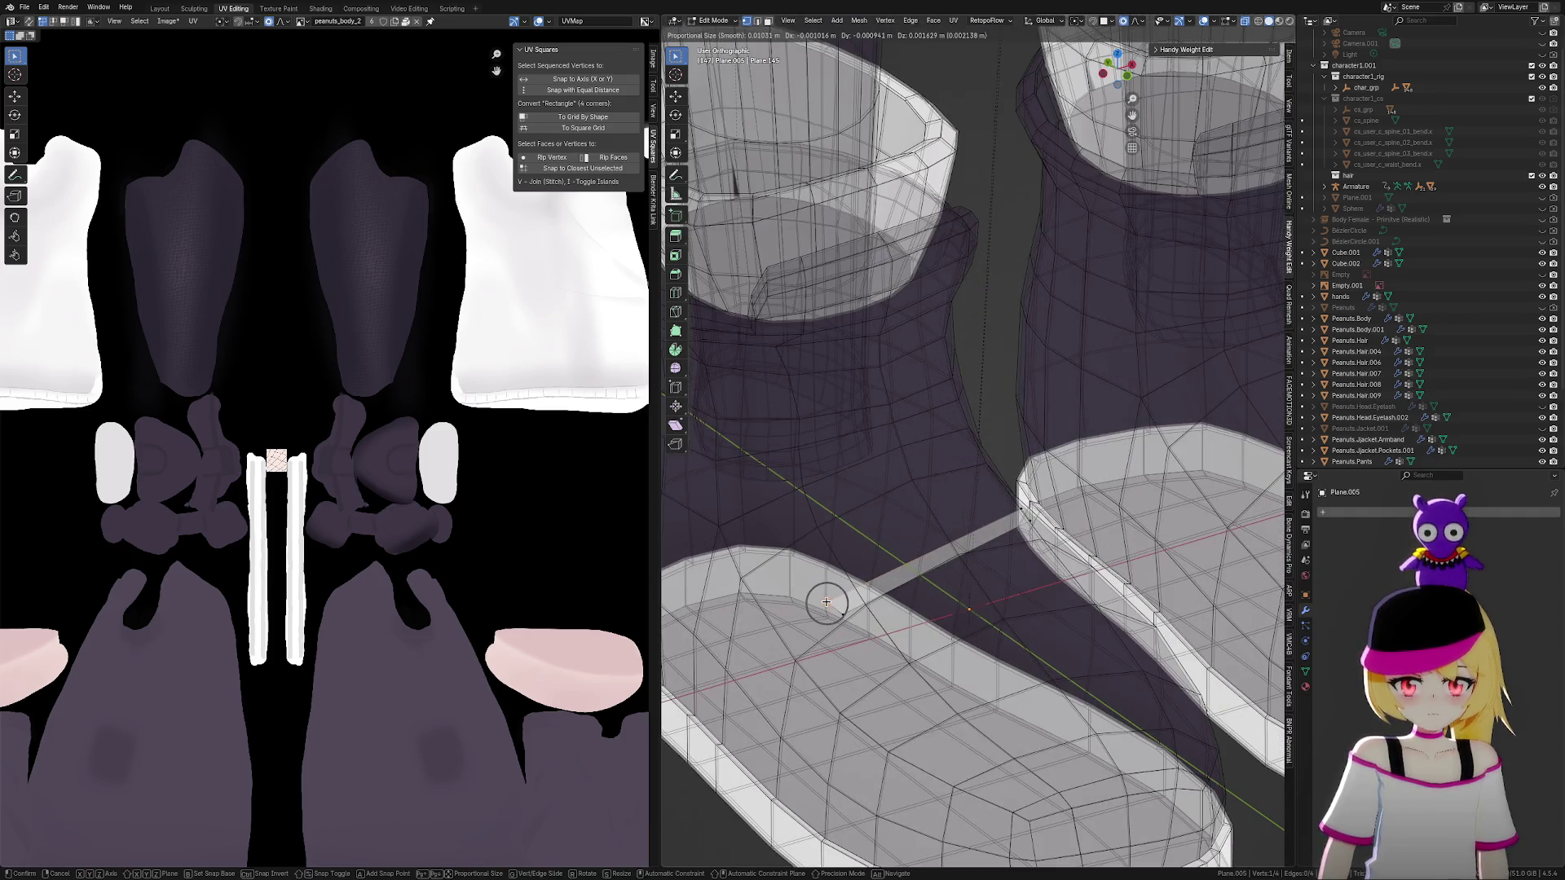
{"action": "left_click", "coordinate": [825, 601]}
{"action": "key", "text": "g"}
{"action": "left_click", "coordinate": [839, 613]}
{"action": "middle_click_drag", "start_coordinate": [839, 613], "coordinate": [1073, 486]}
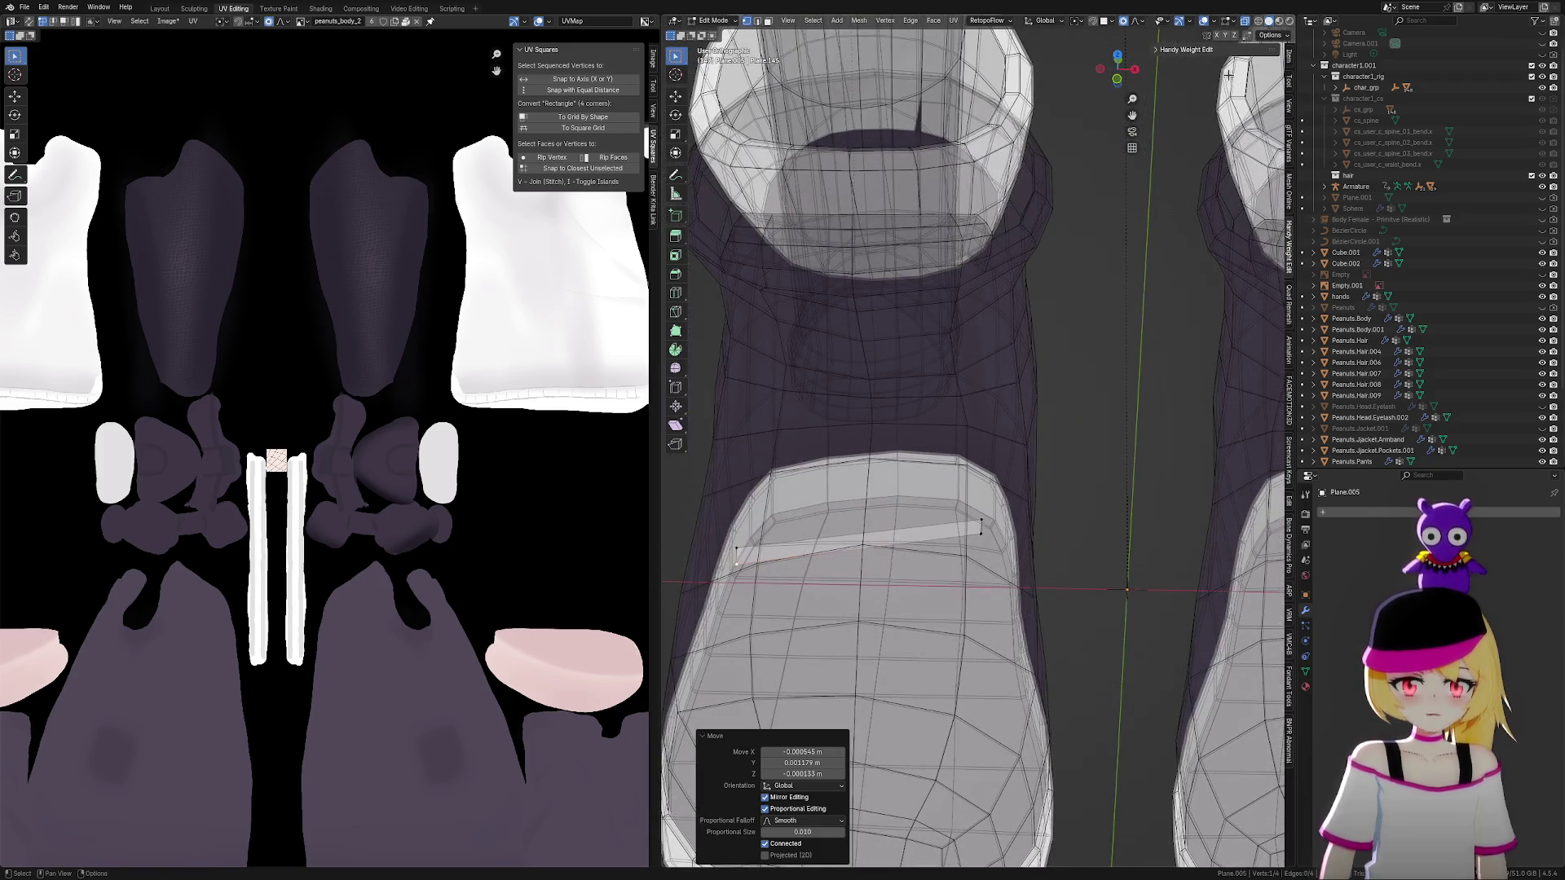
{"action": "key", "text": "alt+z"}
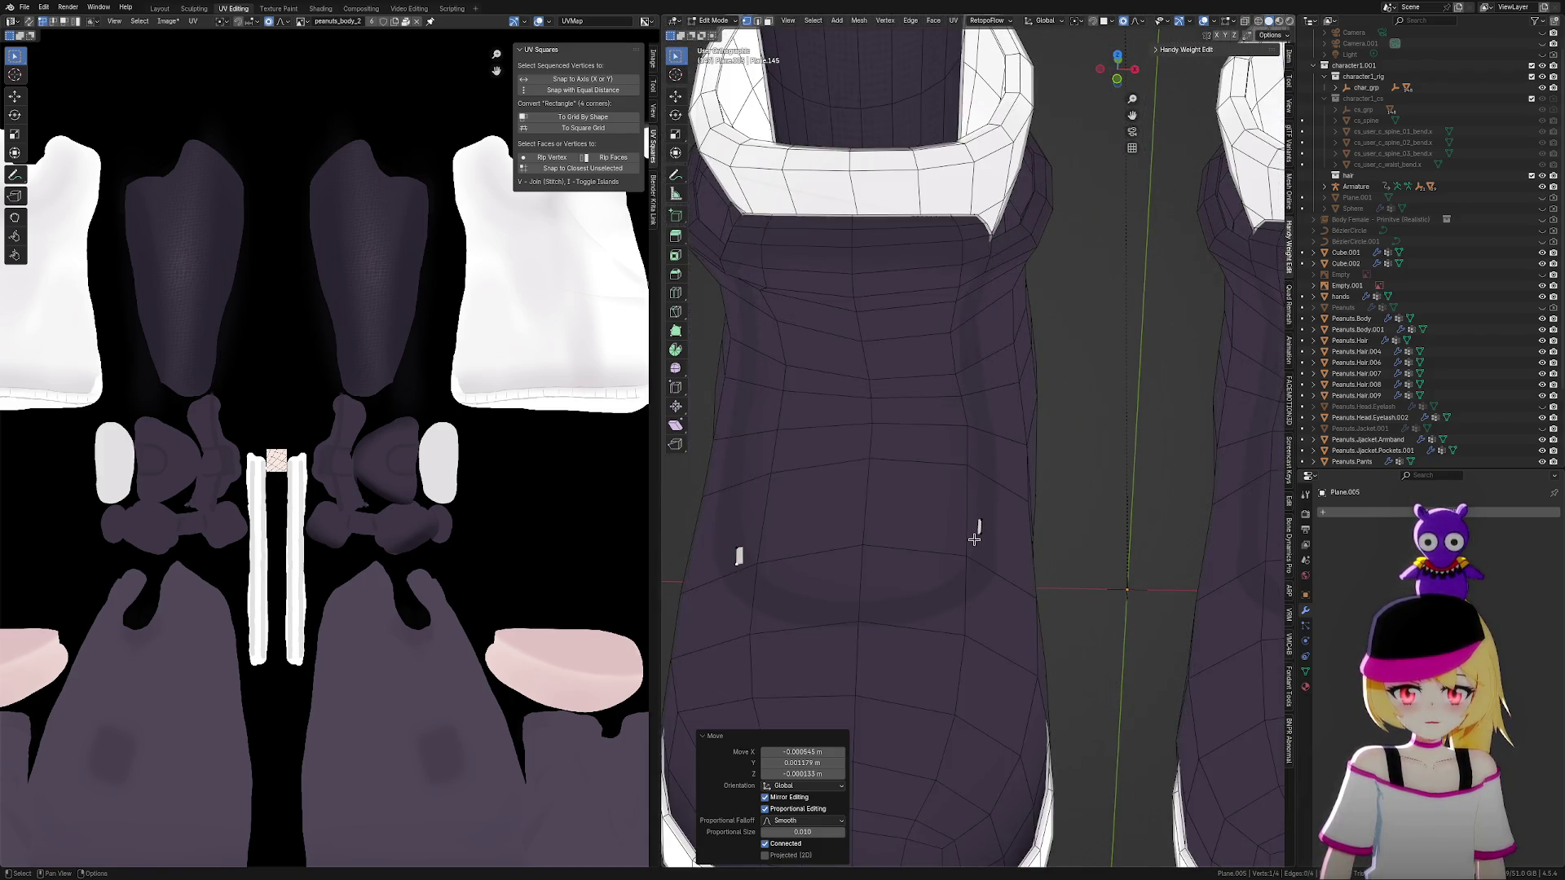
{"action": "left_click", "coordinate": [974, 539]}
{"action": "middle_click_drag", "start_coordinate": [1048, 530], "coordinate": [1056, 561]}
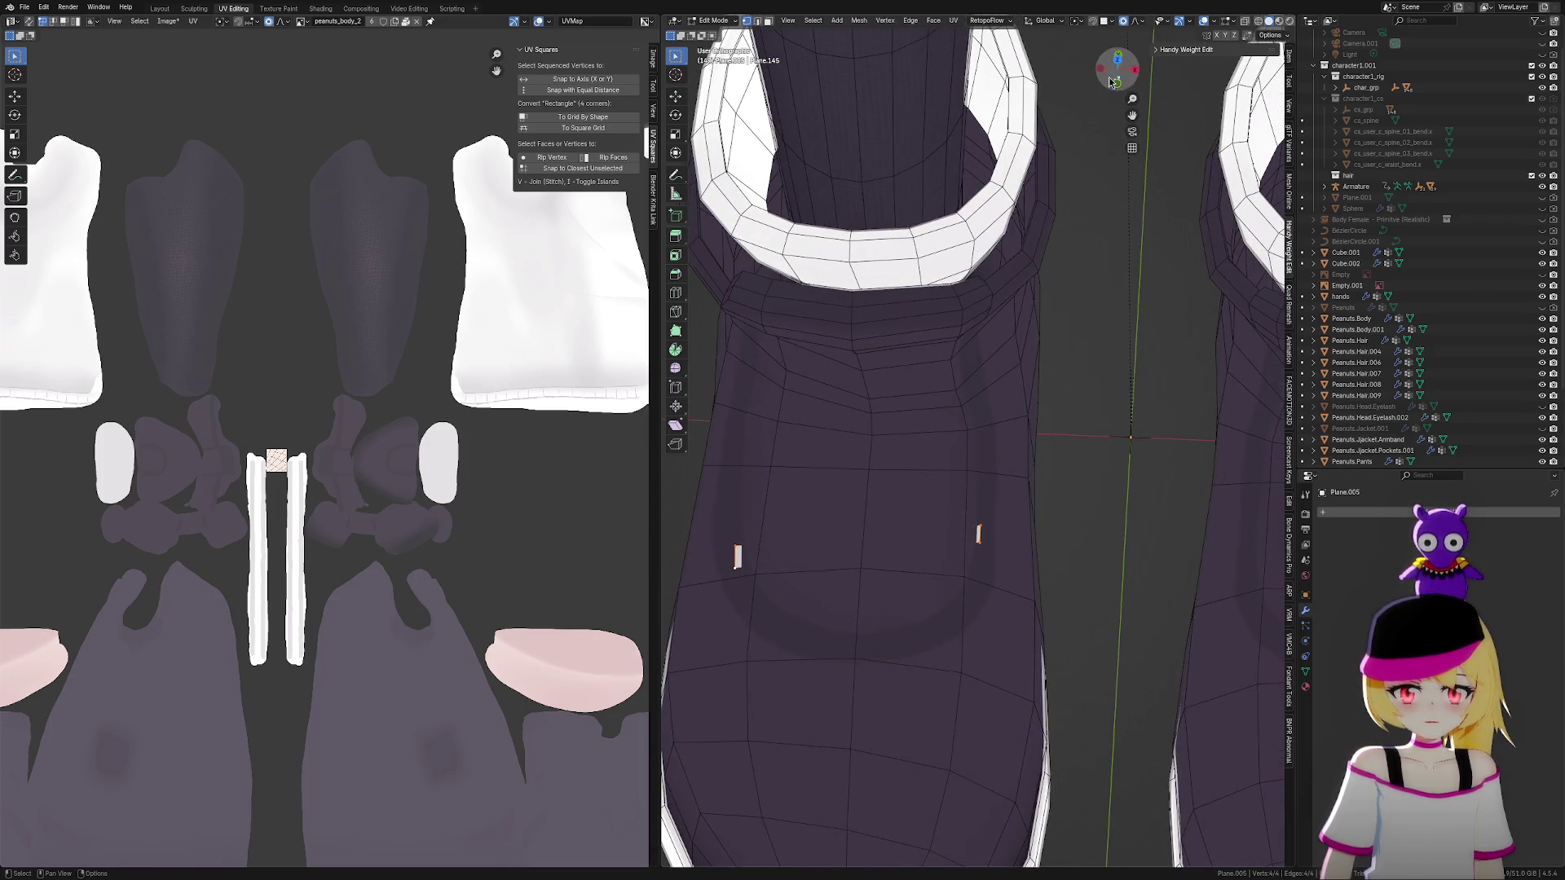
Duplicate the lace strip and place the copy about 0.03 m higher on the boot front
{"action": "mouse_move", "coordinate": [894, 465]}
{"action": "middle_mouse_down"}
{"action": "mouse_move", "coordinate": [1124, 440]}
{"action": "mouse_move", "coordinate": [1106, 549]}
{"action": "middle_mouse_up"}
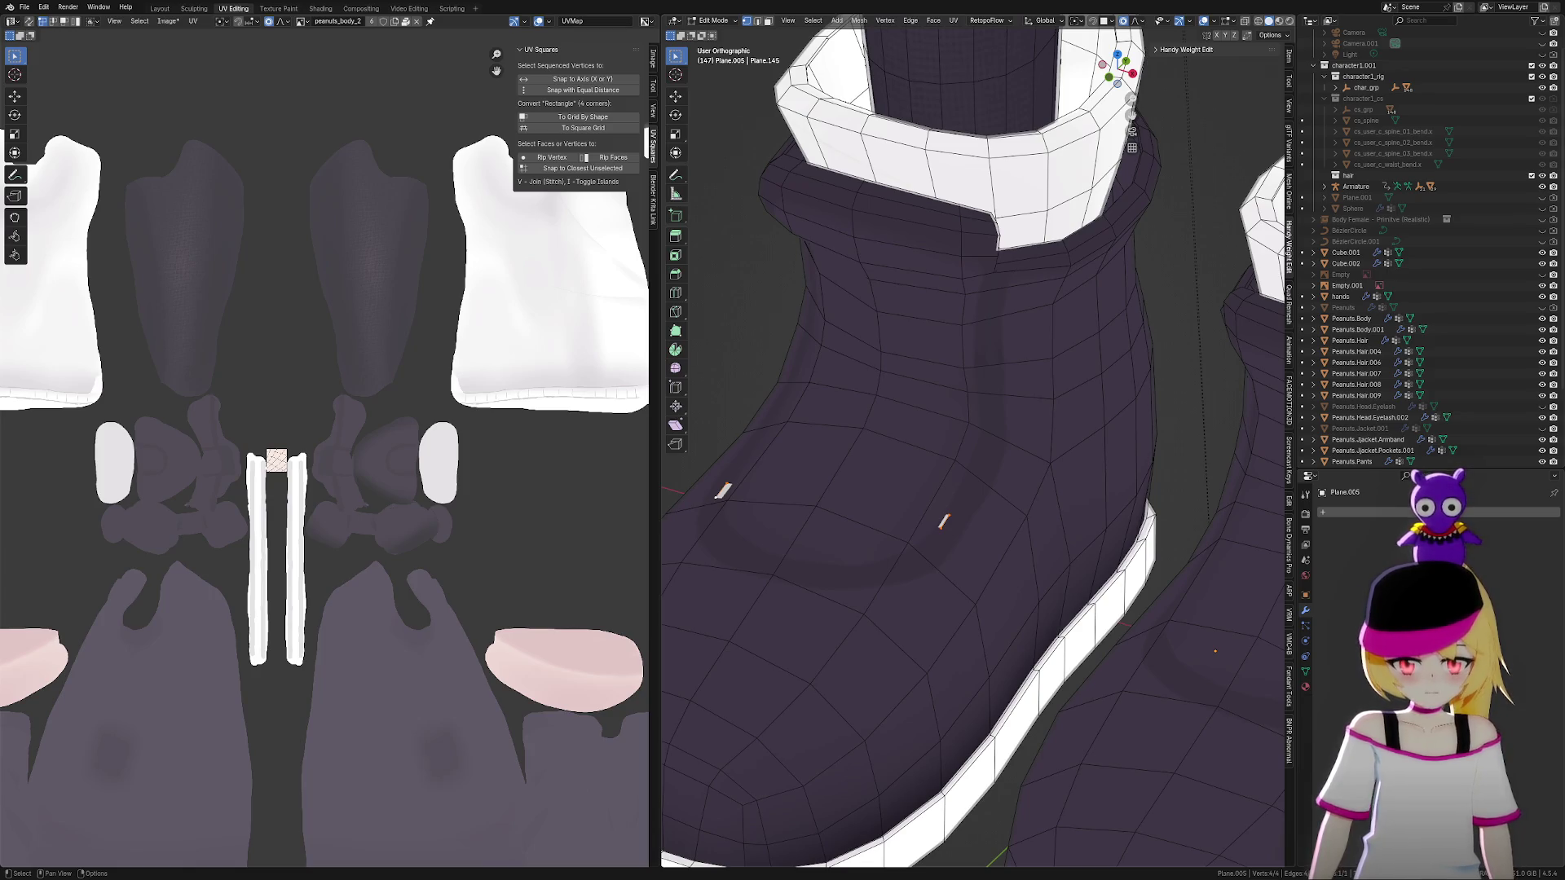
{"action": "mouse_move", "coordinate": [899, 533]}
{"action": "middle_mouse_down"}
{"action": "mouse_move", "coordinate": [1041, 645]}
{"action": "mouse_move", "coordinate": [985, 624]}
{"action": "mouse_move", "coordinate": [1069, 520]}
{"action": "middle_mouse_up"}
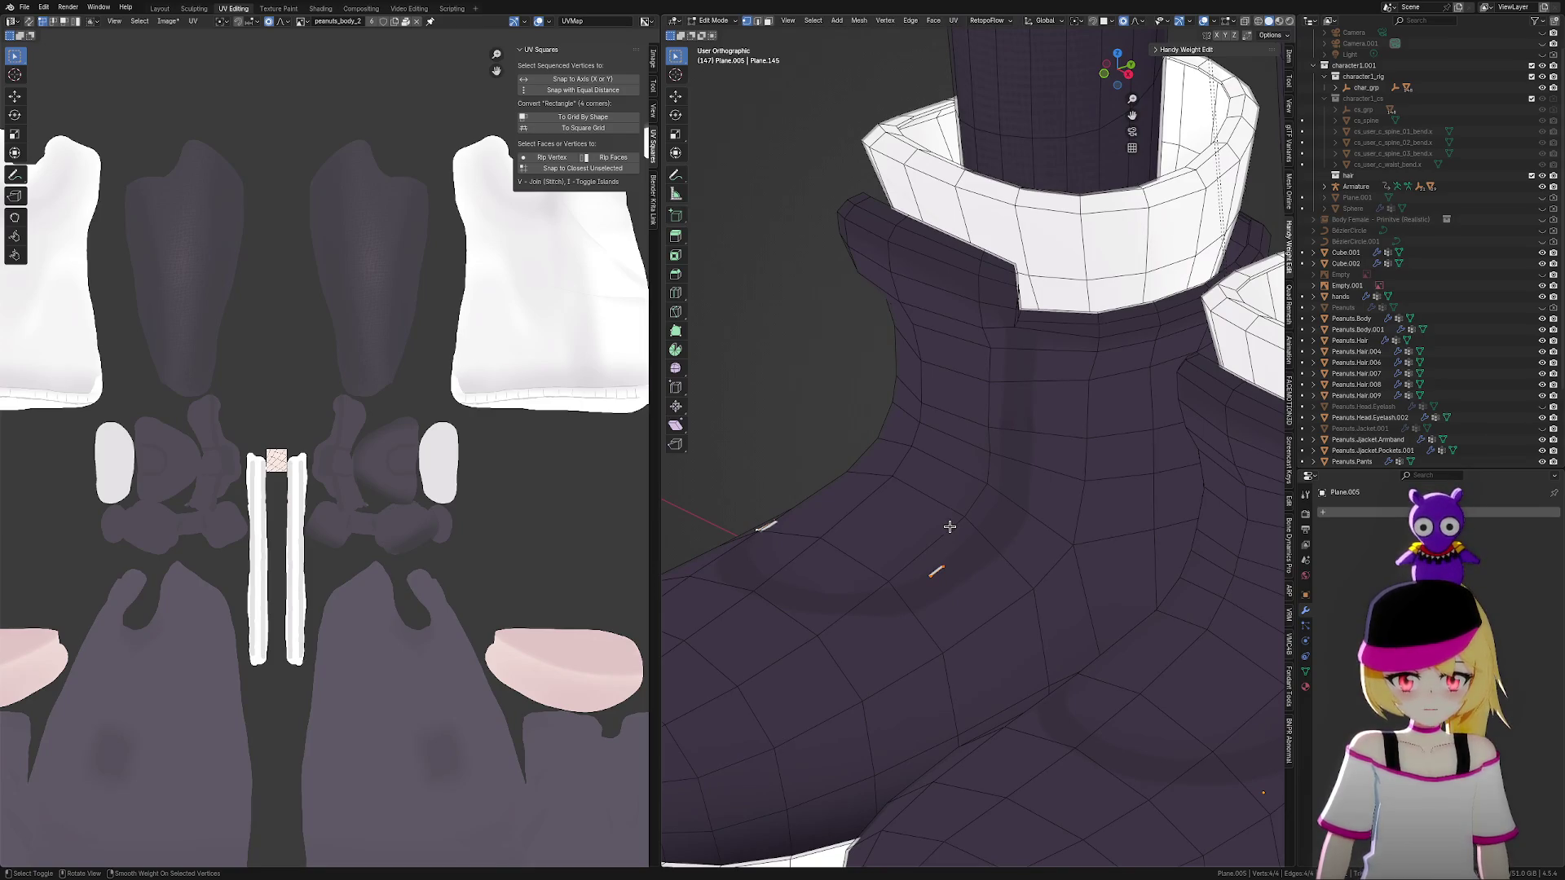
{"action": "mouse_move", "coordinate": [874, 609]}
{"action": "middle_mouse_down"}
{"action": "mouse_move", "coordinate": [869, 621]}
{"action": "mouse_move", "coordinate": [915, 615]}
{"action": "mouse_move", "coordinate": [908, 639]}
{"action": "middle_mouse_up"}
{"action": "middle_click_drag", "start_coordinate": [1013, 621], "coordinate": [919, 636]}
{"action": "key", "text": "g"}
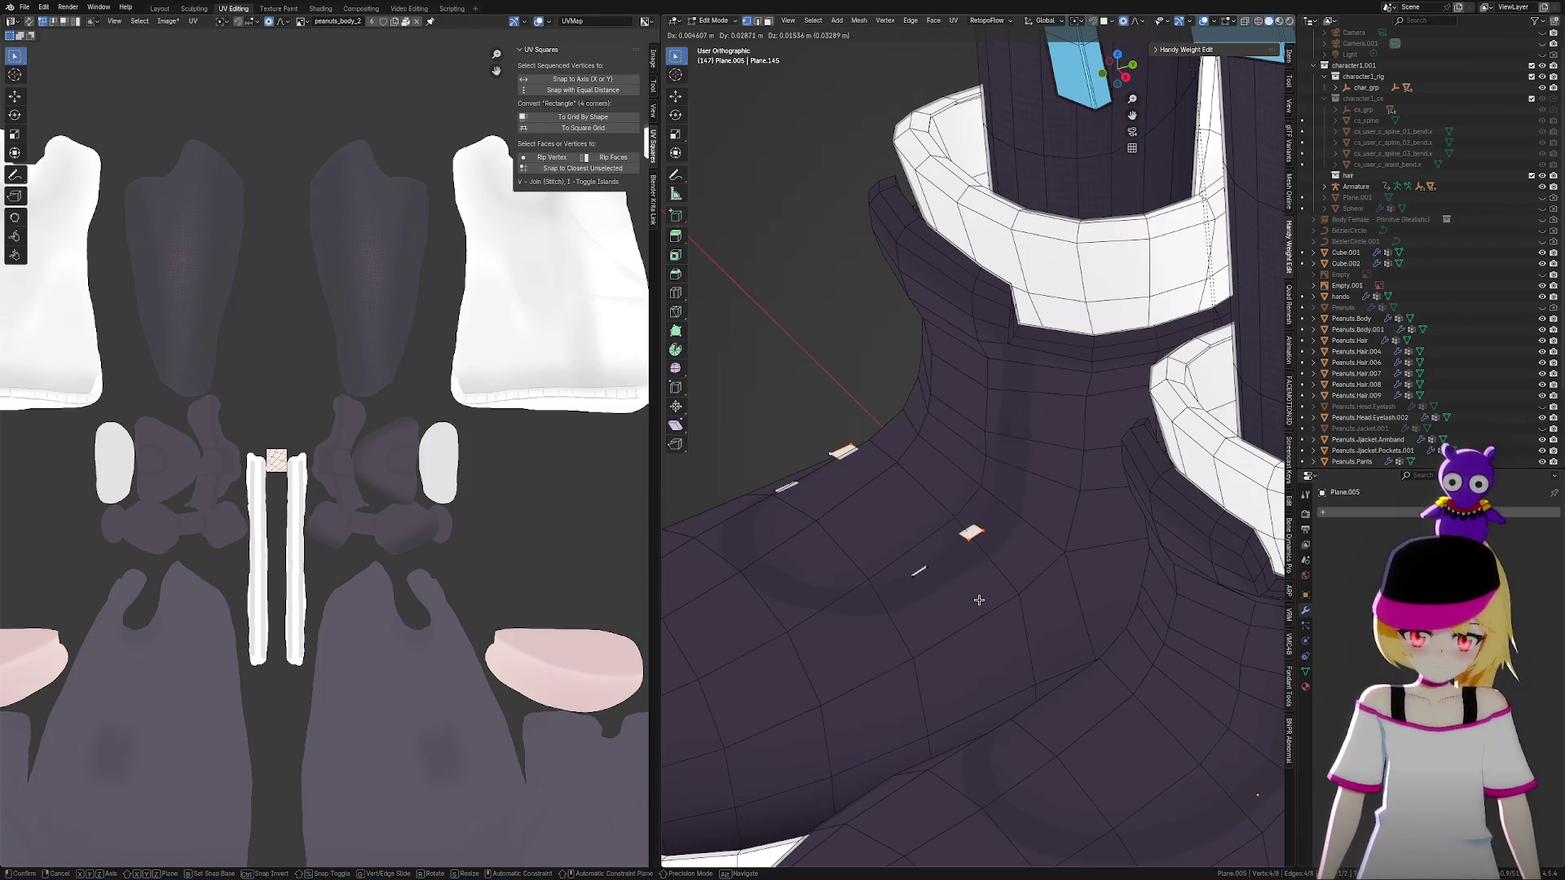
{"action": "left_click", "coordinate": [979, 599]}
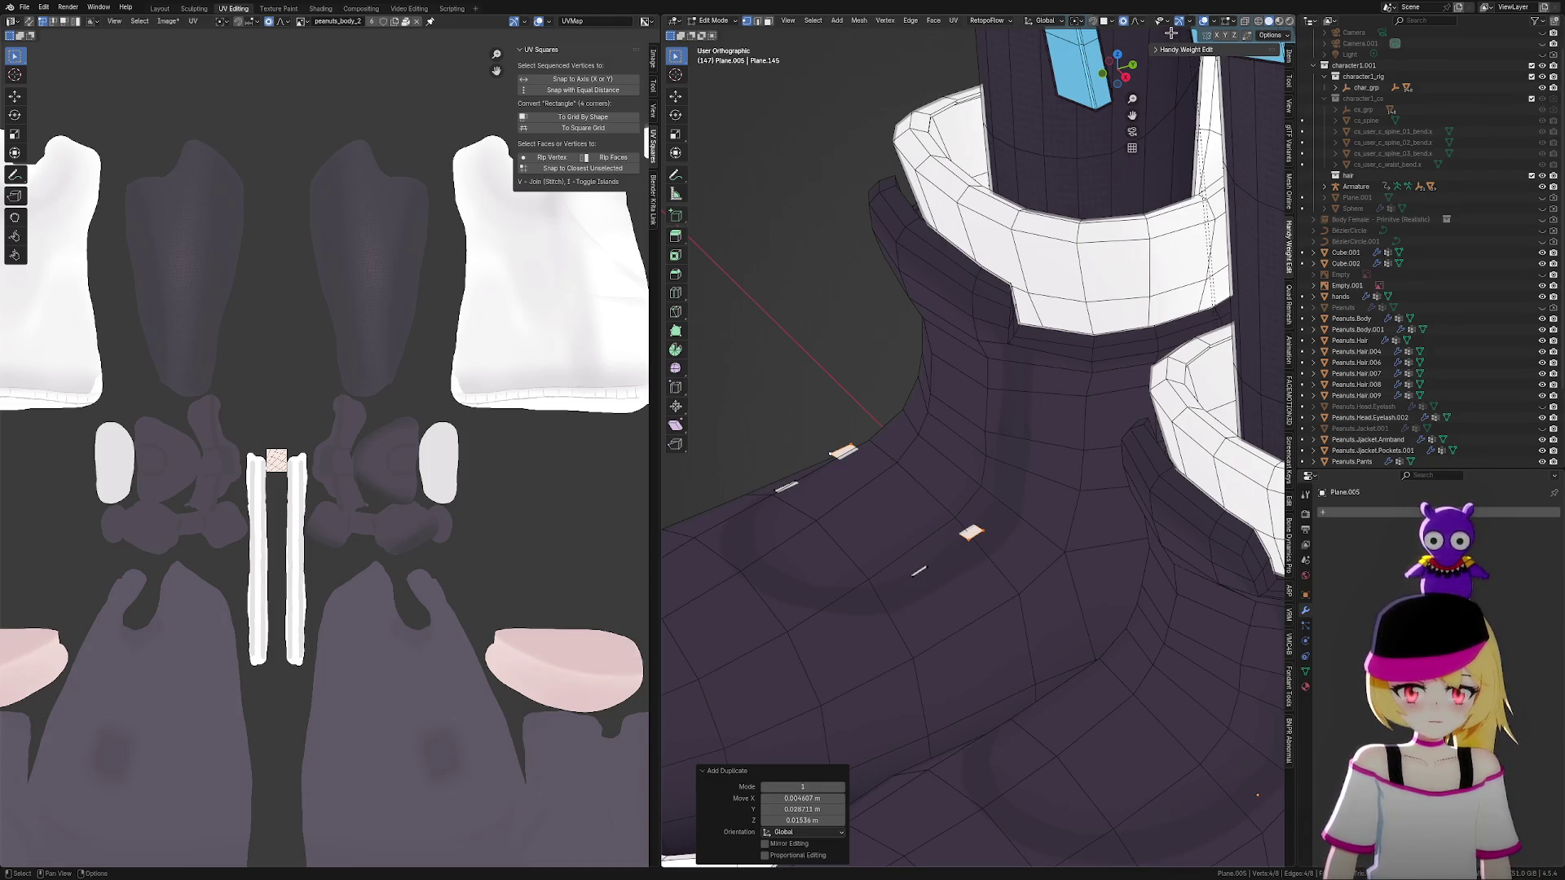
With X-ray on, reposition the copied strip from Top view on the boot front
{"action": "left_click", "coordinate": [1243, 23]}
{"action": "key", "text": "KP_Decimal"}
{"action": "mouse_move", "coordinate": [1040, 485]}
{"action": "middle_mouse_down"}
{"action": "mouse_move", "coordinate": [1125, 479]}
{"action": "mouse_move", "coordinate": [1122, 533]}
{"action": "middle_mouse_up"}
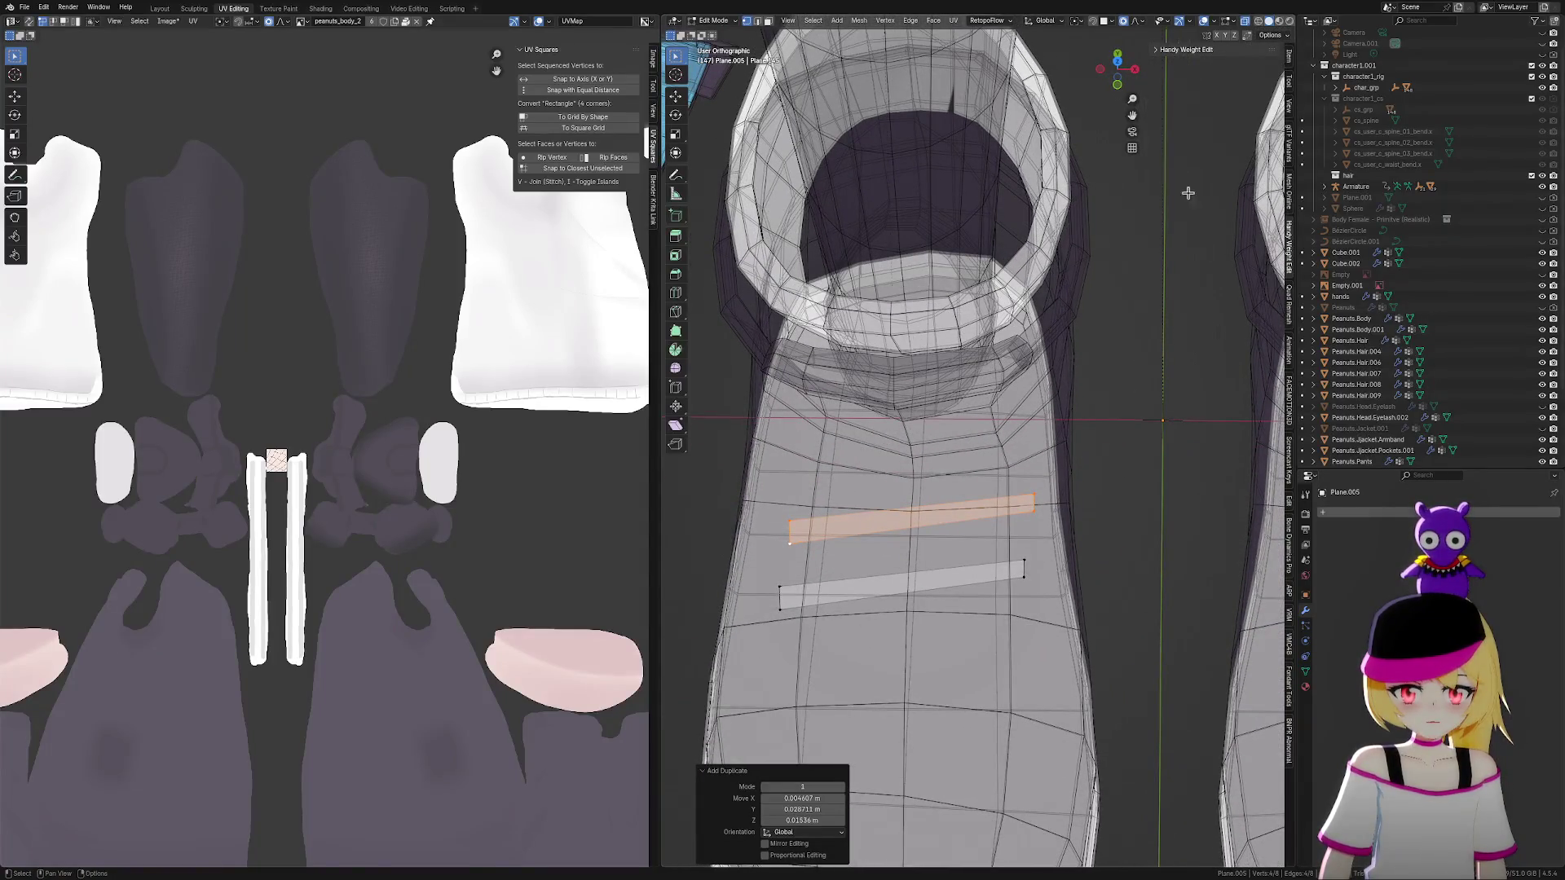
{"action": "left_click", "coordinate": [1119, 63]}
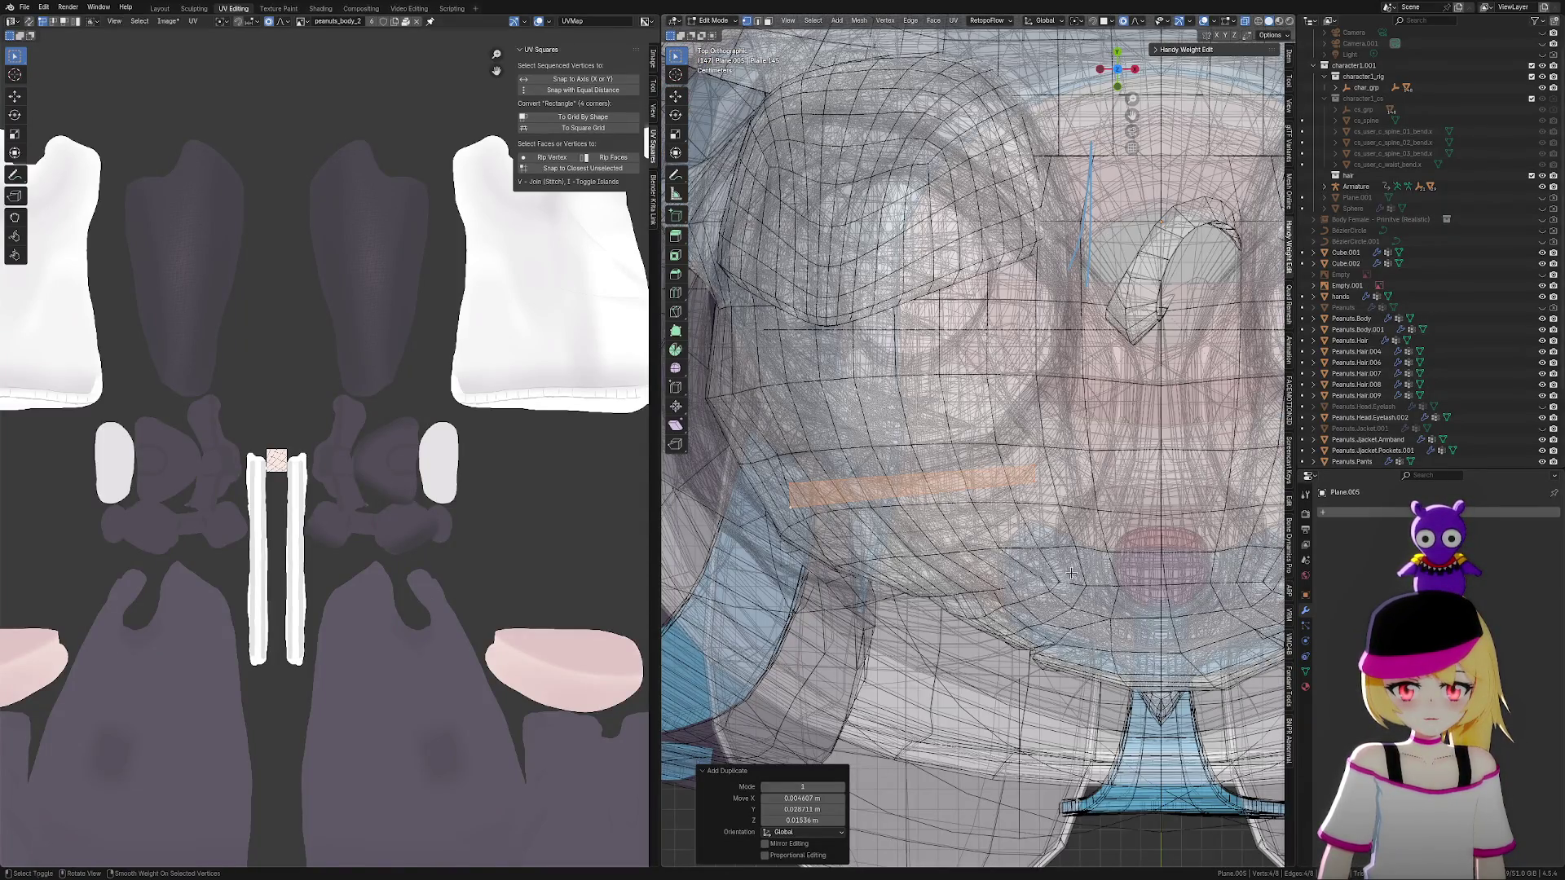
{"action": "key", "text": "g"}
{"action": "left_click", "coordinate": [1028, 519]}
{"action": "mouse_move", "coordinate": [1028, 518]}
{"action": "middle_mouse_down"}
{"action": "mouse_move", "coordinate": [991, 616]}
{"action": "mouse_move", "coordinate": [1003, 469]}
{"action": "mouse_move", "coordinate": [1030, 530]}
{"action": "middle_mouse_up"}
{"action": "mouse_move", "coordinate": [842, 548]}
{"action": "middle_mouse_down"}
{"action": "mouse_move", "coordinate": [954, 545]}
{"action": "mouse_move", "coordinate": [926, 589]}
{"action": "mouse_move", "coordinate": [1069, 542]}
{"action": "middle_mouse_up"}
Align the copy's end vertices parallel to the first strip, then duplicate it for a third lace
{"action": "left_click", "coordinate": [992, 554]}
{"action": "key", "text": "g"}
{"action": "left_click", "coordinate": [989, 549]}
{"action": "left_click", "coordinate": [1084, 544]}
{"action": "key", "text": "g"}
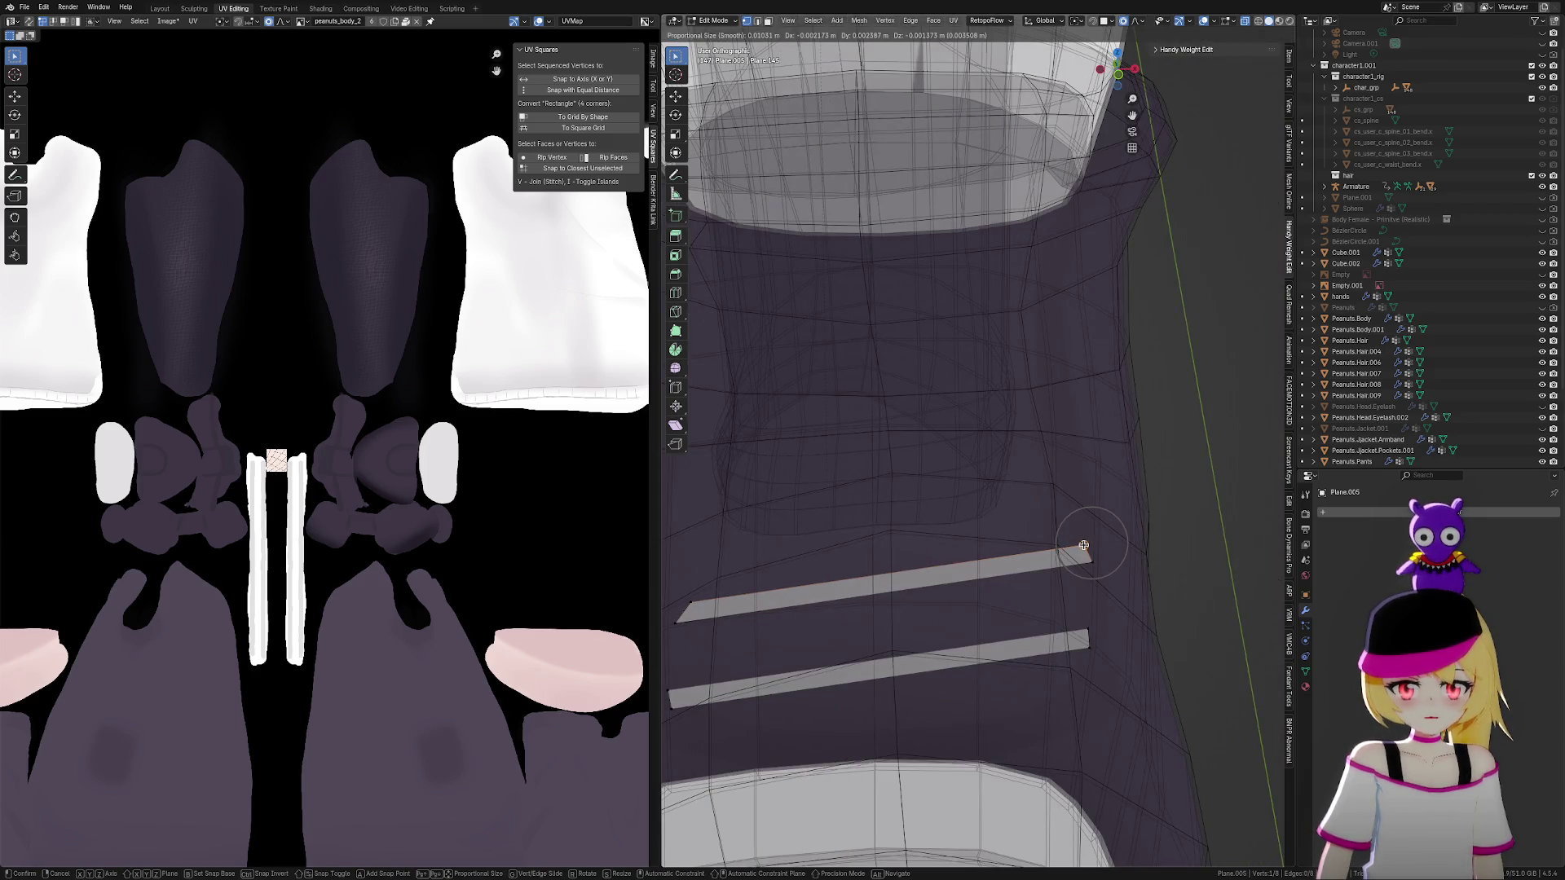
{"action": "left_click", "coordinate": [1086, 545]}
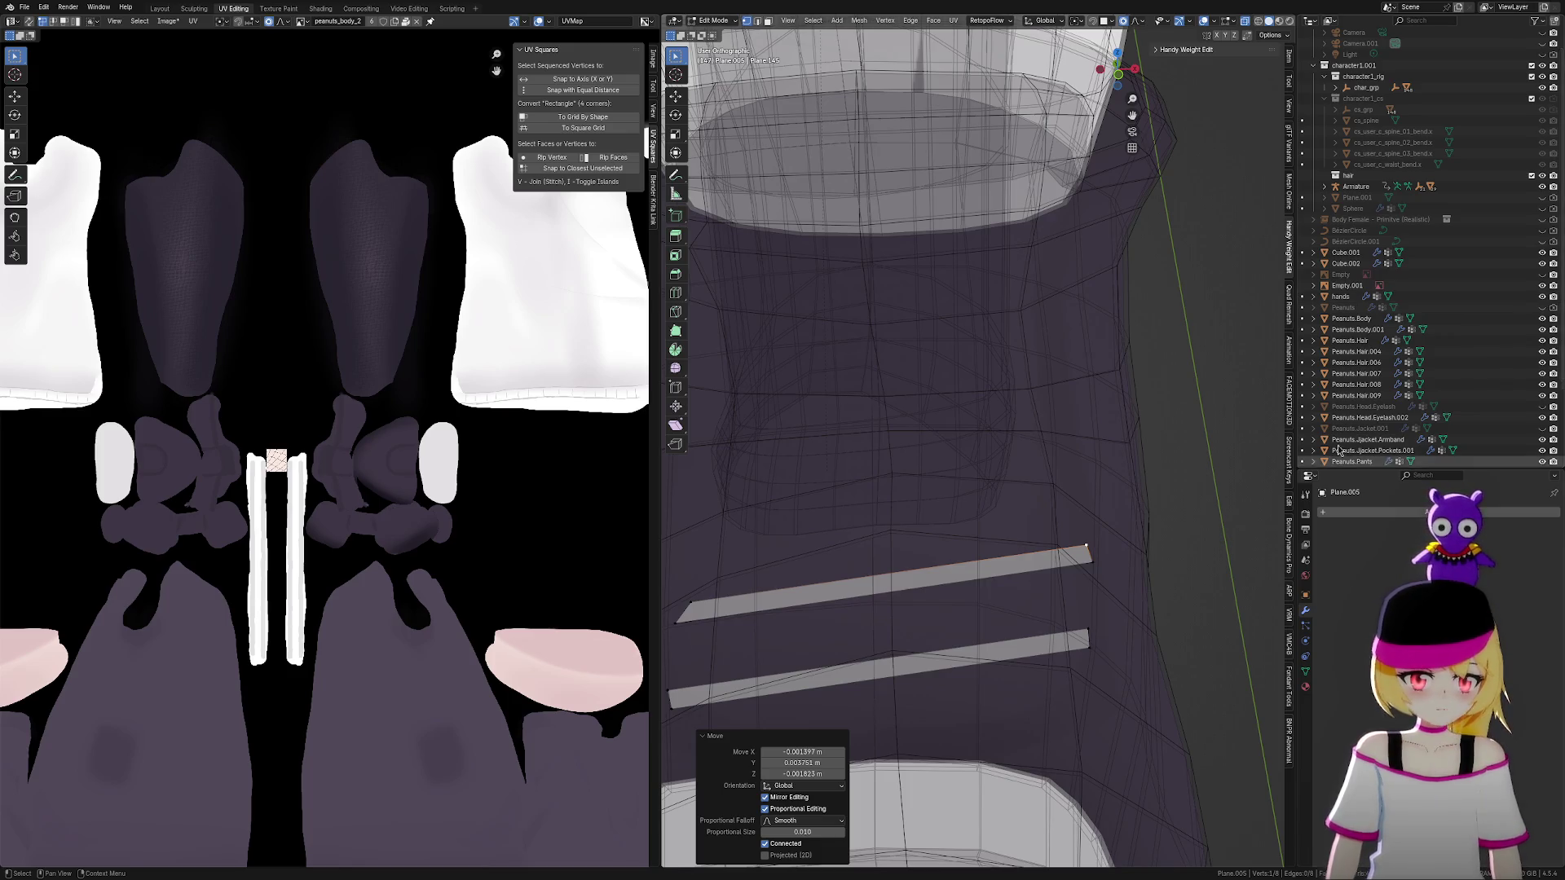
{"action": "mouse_move", "coordinate": [750, 491]}
{"action": "middle_mouse_down"}
{"action": "mouse_move", "coordinate": [799, 499]}
{"action": "mouse_move", "coordinate": [744, 510]}
{"action": "mouse_move", "coordinate": [856, 526]}
{"action": "middle_mouse_up"}
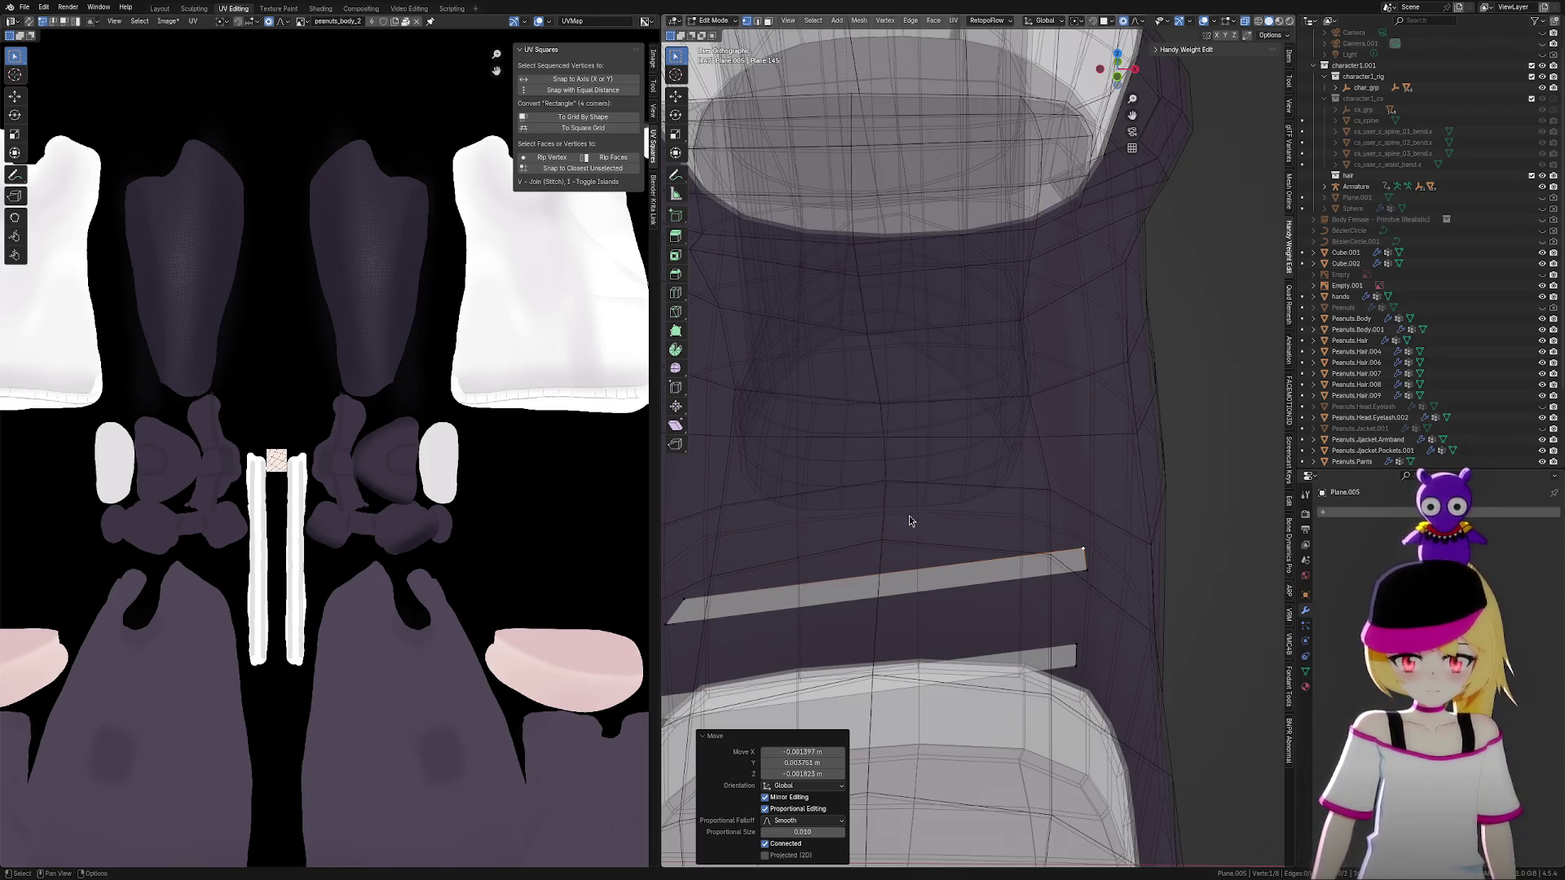
{"action": "middle_click_drag", "start_coordinate": [909, 520], "coordinate": [1013, 526]}
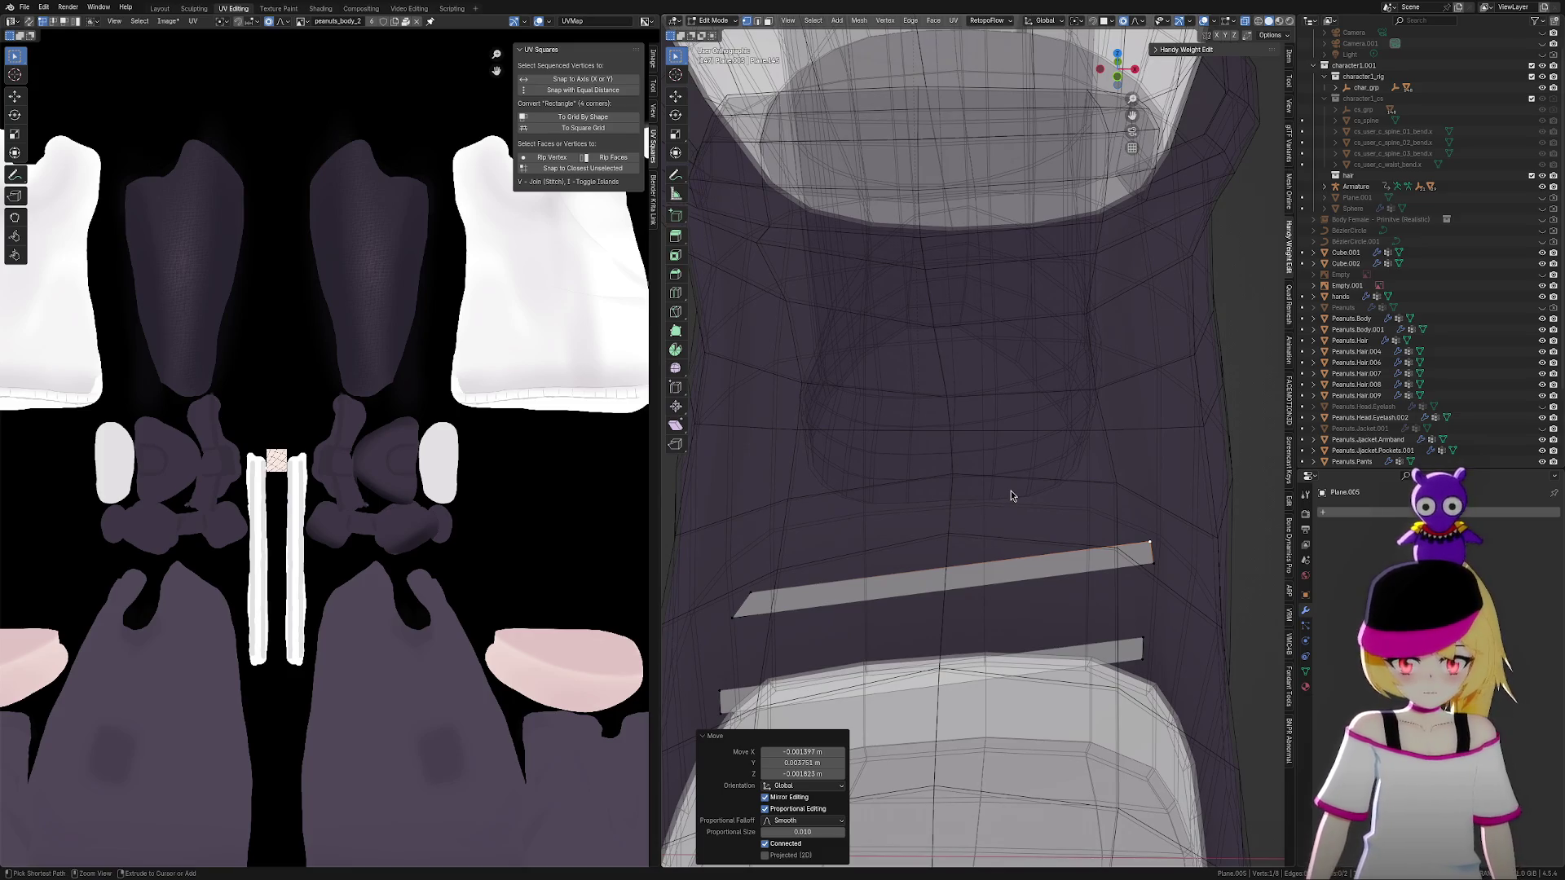
{"action": "key", "text": "ctrl+l"}
{"action": "key", "text": "shift+d"}
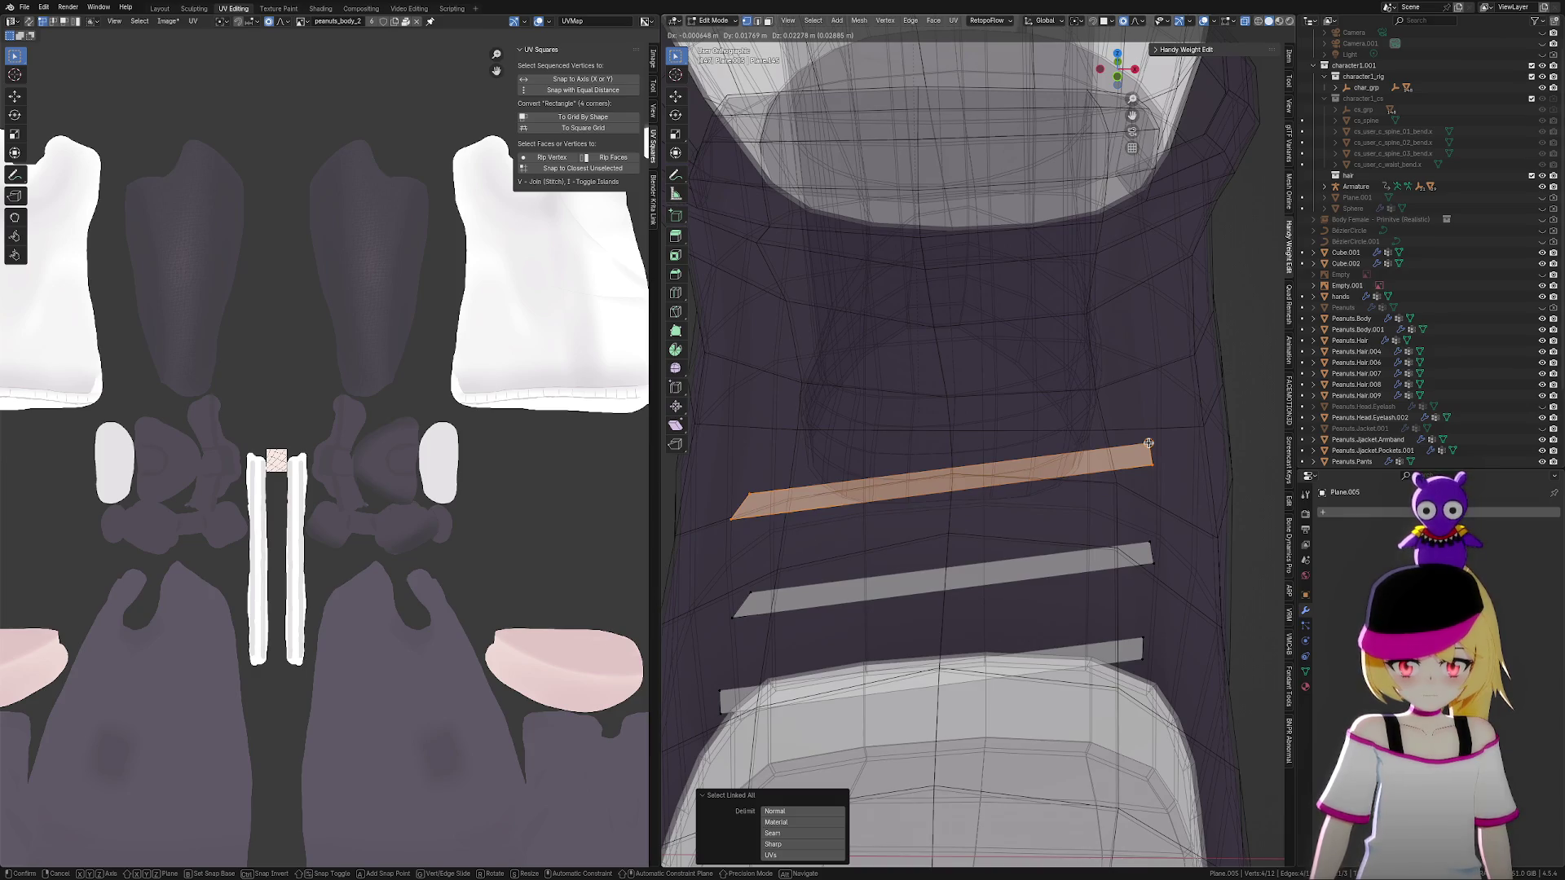
Place the third strip above the others and reposition the top strip's end vertex
{"action": "left_click", "coordinate": [1149, 443]}
{"action": "mouse_move", "coordinate": [1148, 443]}
{"action": "middle_mouse_down"}
{"action": "mouse_move", "coordinate": [1156, 592]}
{"action": "mouse_move", "coordinate": [1118, 575]}
{"action": "mouse_move", "coordinate": [1132, 551]}
{"action": "mouse_move", "coordinate": [1169, 555]}
{"action": "middle_mouse_up"}
{"action": "scroll", "coordinate": [1169, 555], "scroll_direction": "up", "scroll_amount": 1}
{"action": "left_click", "coordinate": [1003, 436]}
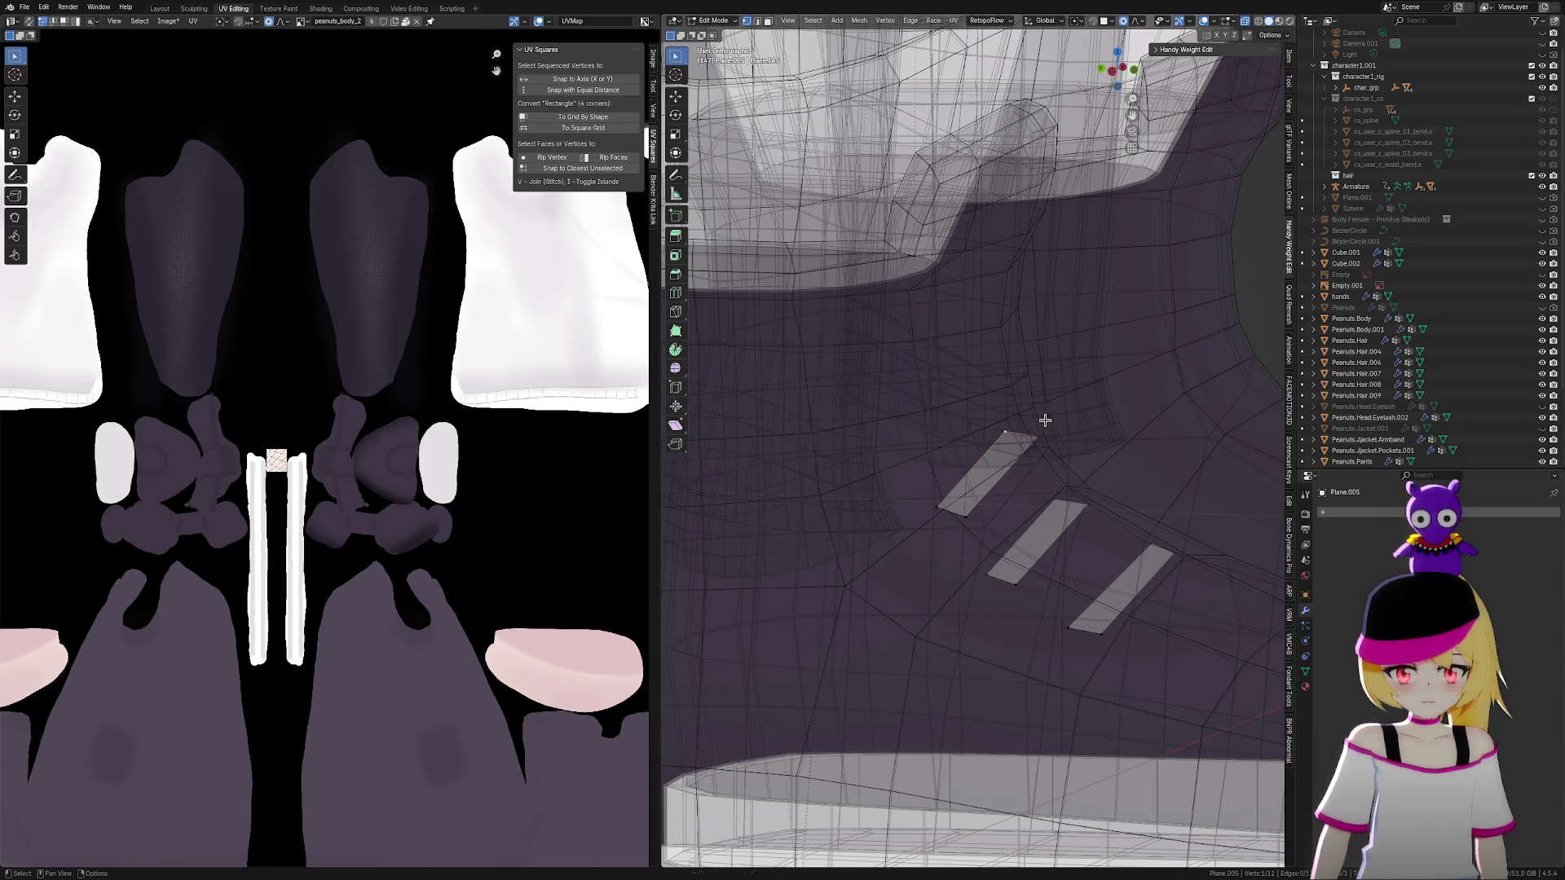
{"action": "key", "text": "g"}
{"action": "left_click", "coordinate": [1029, 417]}
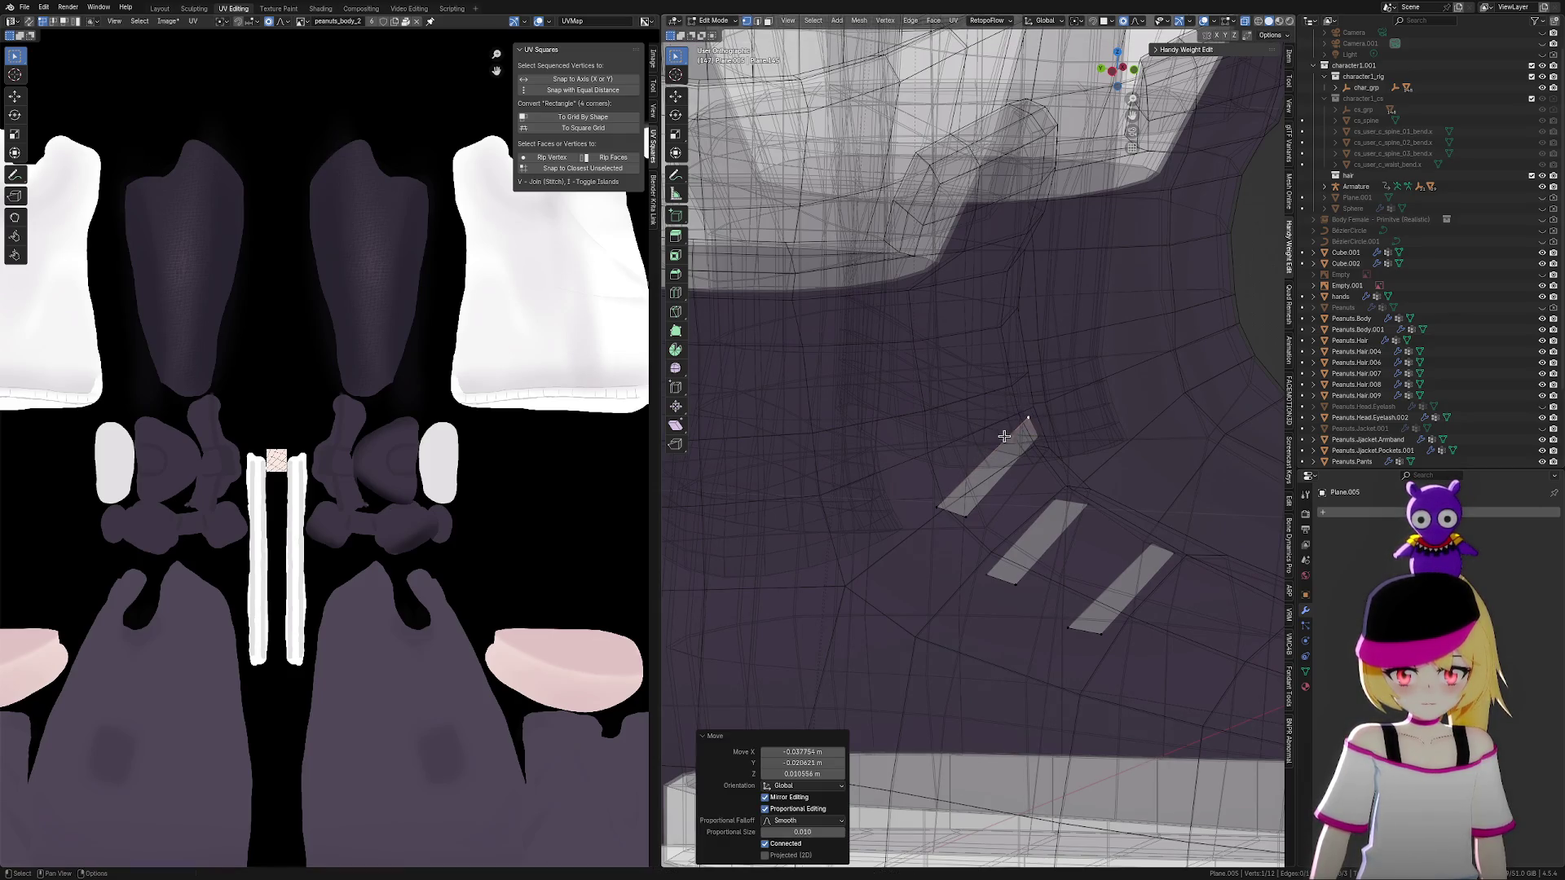
Adjust the strip's lower end vertex and shift the top strip's tip to the right
{"action": "left_click", "coordinate": [937, 507]}
{"action": "key", "text": "g"}
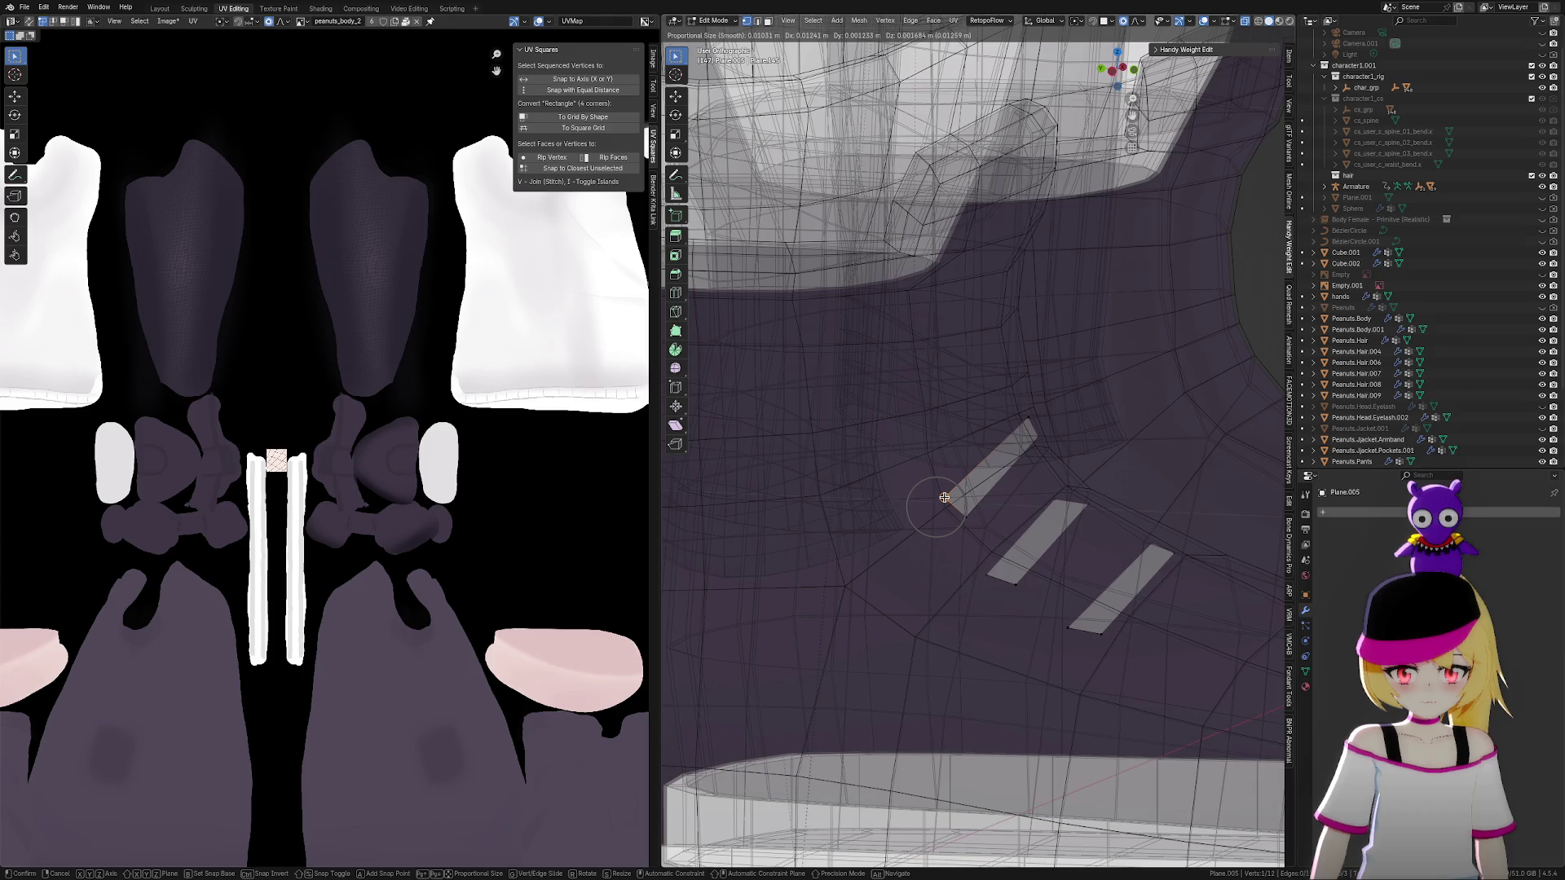
{"action": "left_click", "coordinate": [944, 498]}
{"action": "mouse_move", "coordinate": [1093, 507]}
{"action": "middle_mouse_down"}
{"action": "mouse_move", "coordinate": [1041, 510]}
{"action": "mouse_move", "coordinate": [975, 424]}
{"action": "middle_mouse_up"}
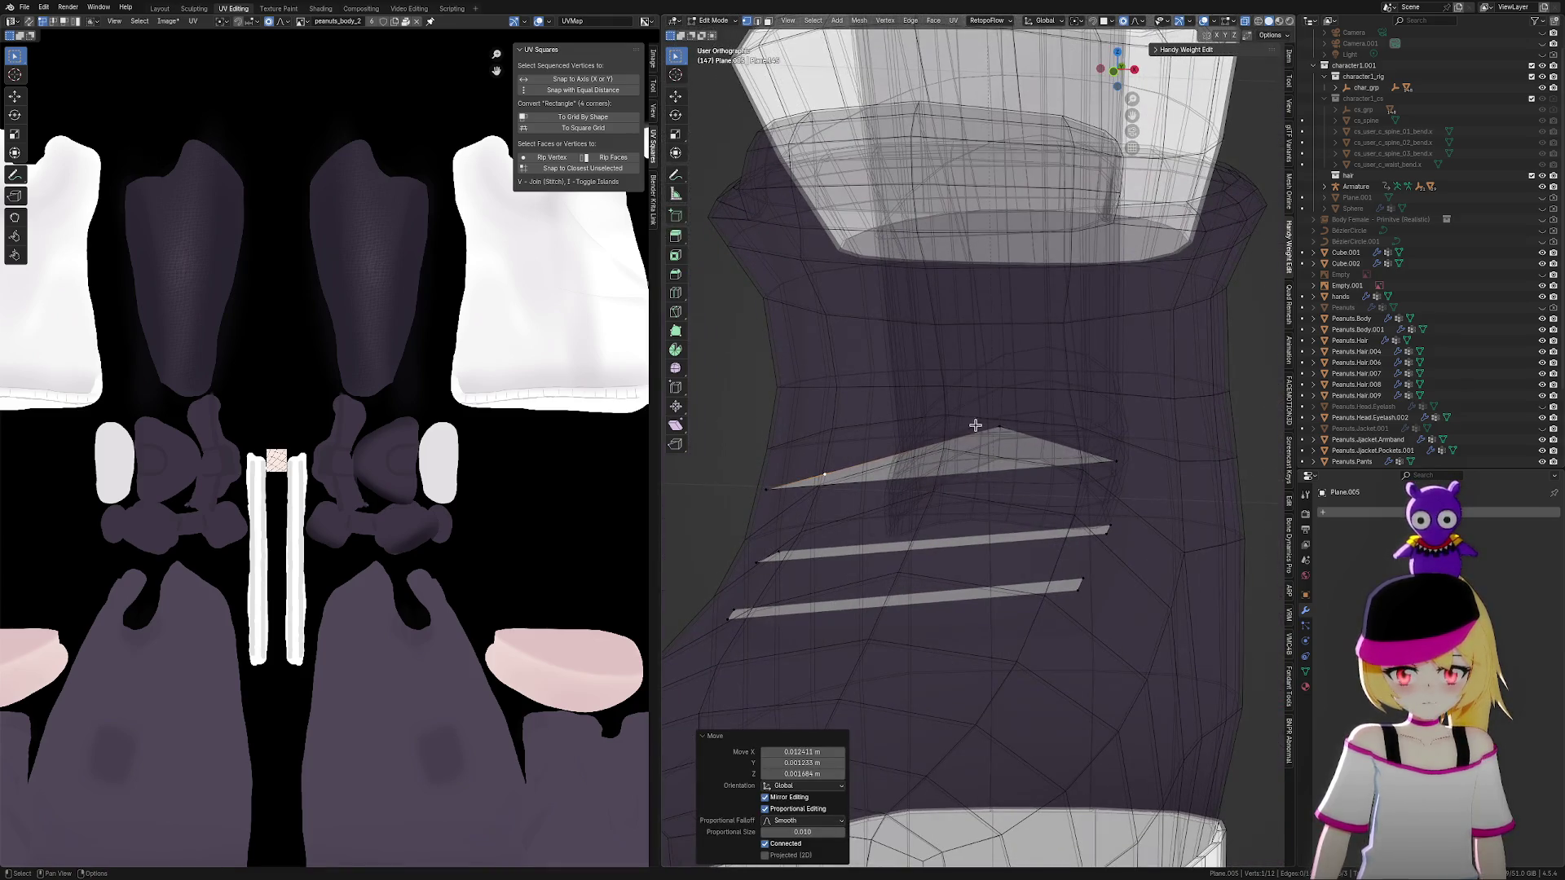
{"action": "left_click", "coordinate": [998, 423]}
{"action": "key", "text": "g"}
{"action": "left_click", "coordinate": [1104, 442]}
Reposition the strap's left end and lower-left vertices
{"action": "middle_click_drag", "start_coordinate": [1104, 443], "coordinate": [787, 486]}
{"action": "left_click", "coordinate": [832, 484]}
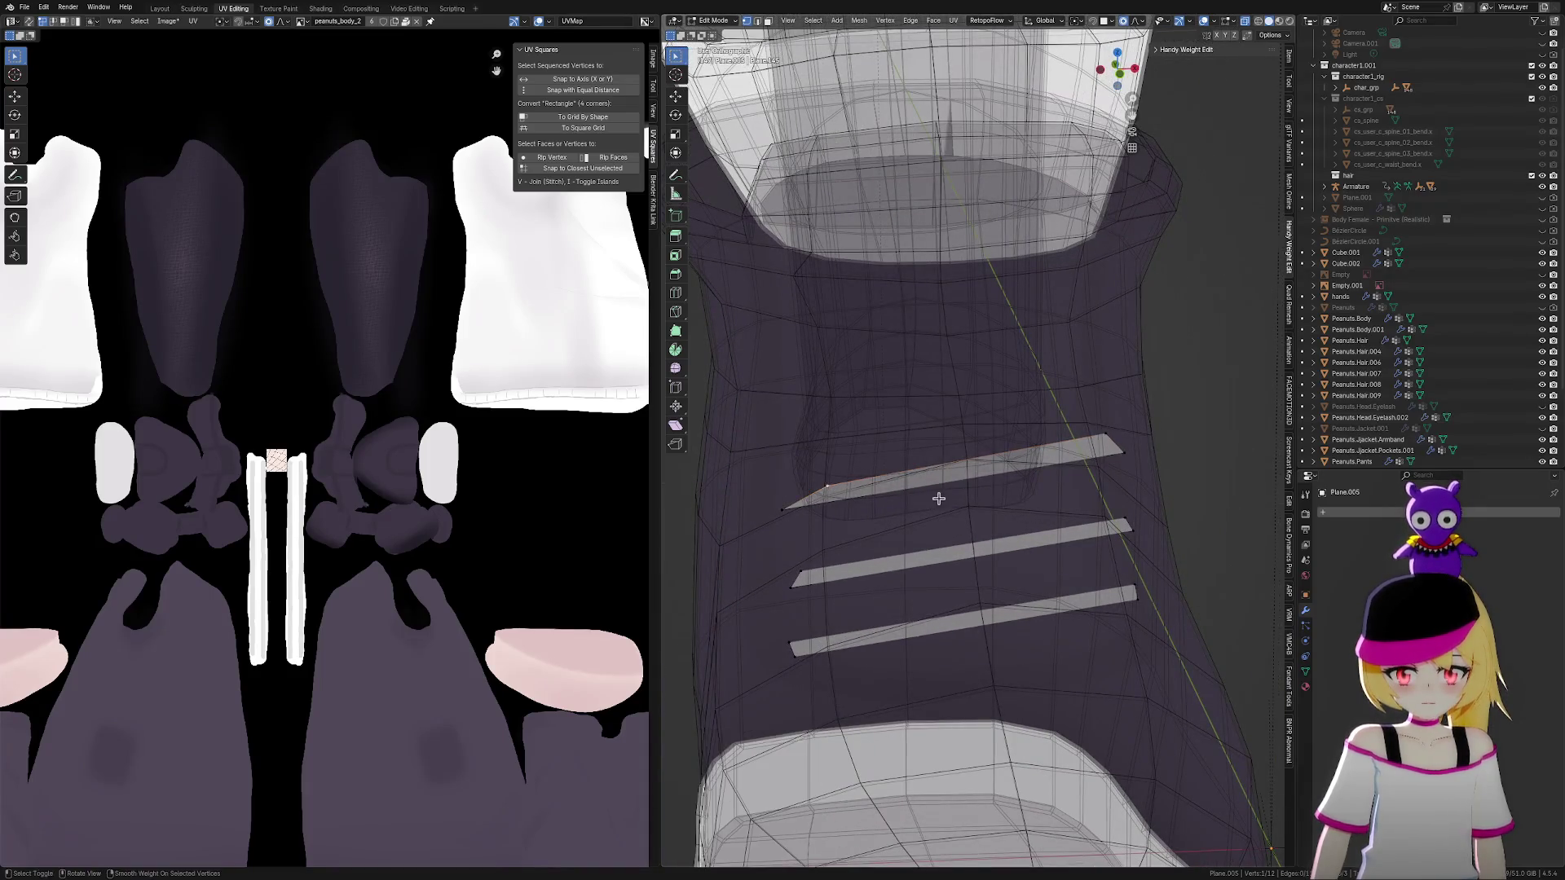
{"action": "middle_click_drag", "start_coordinate": [937, 496], "coordinate": [924, 480]}
{"action": "key", "text": "g"}
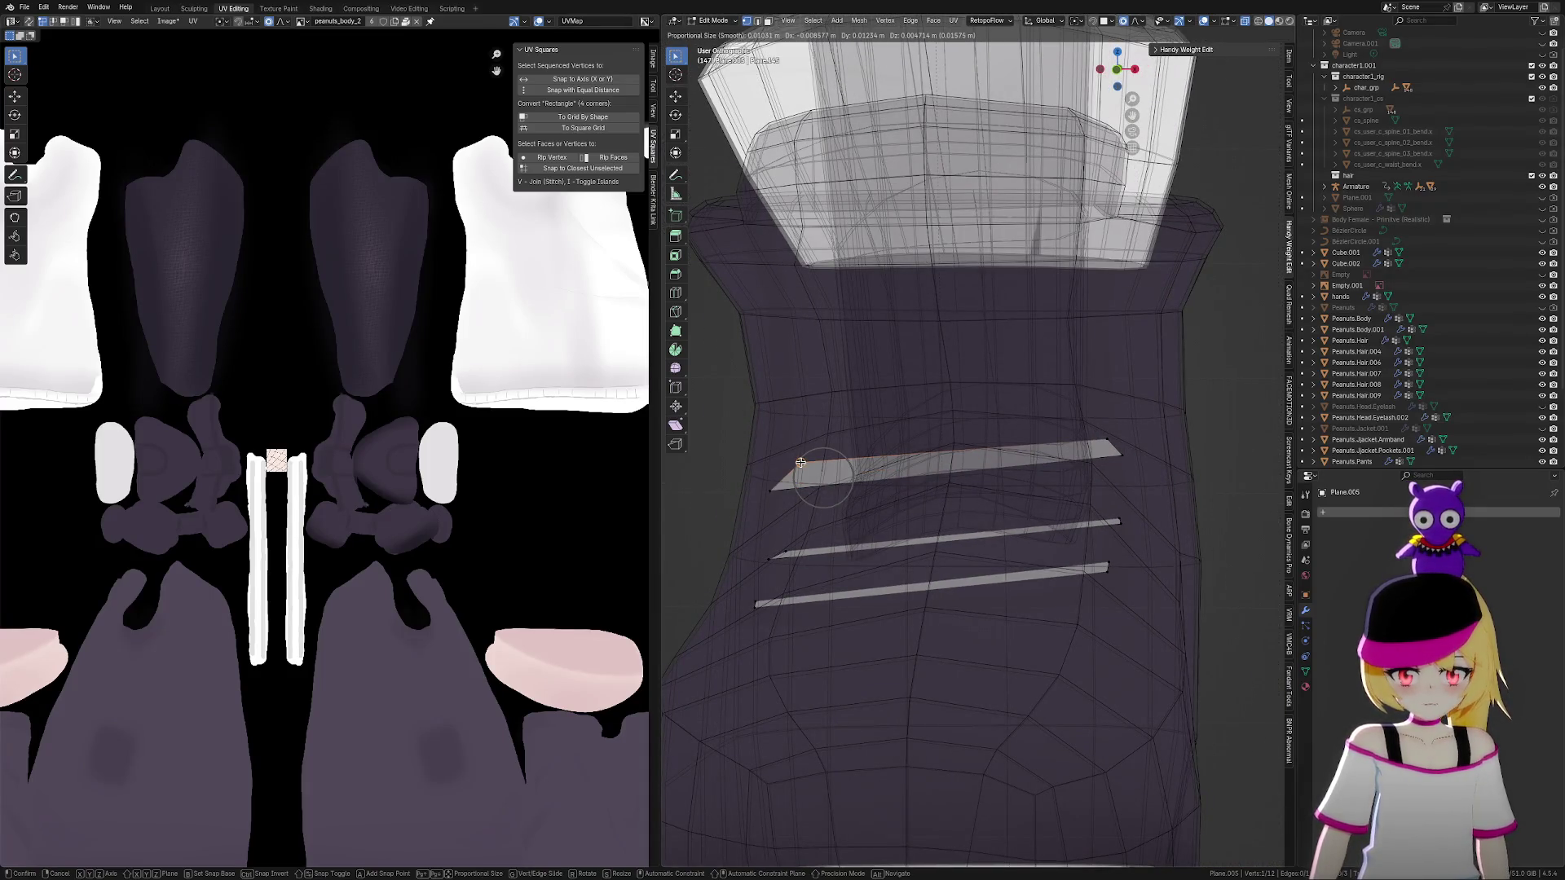
{"action": "left_click", "coordinate": [800, 462]}
{"action": "left_click", "coordinate": [771, 492]}
{"action": "key", "text": "g"}
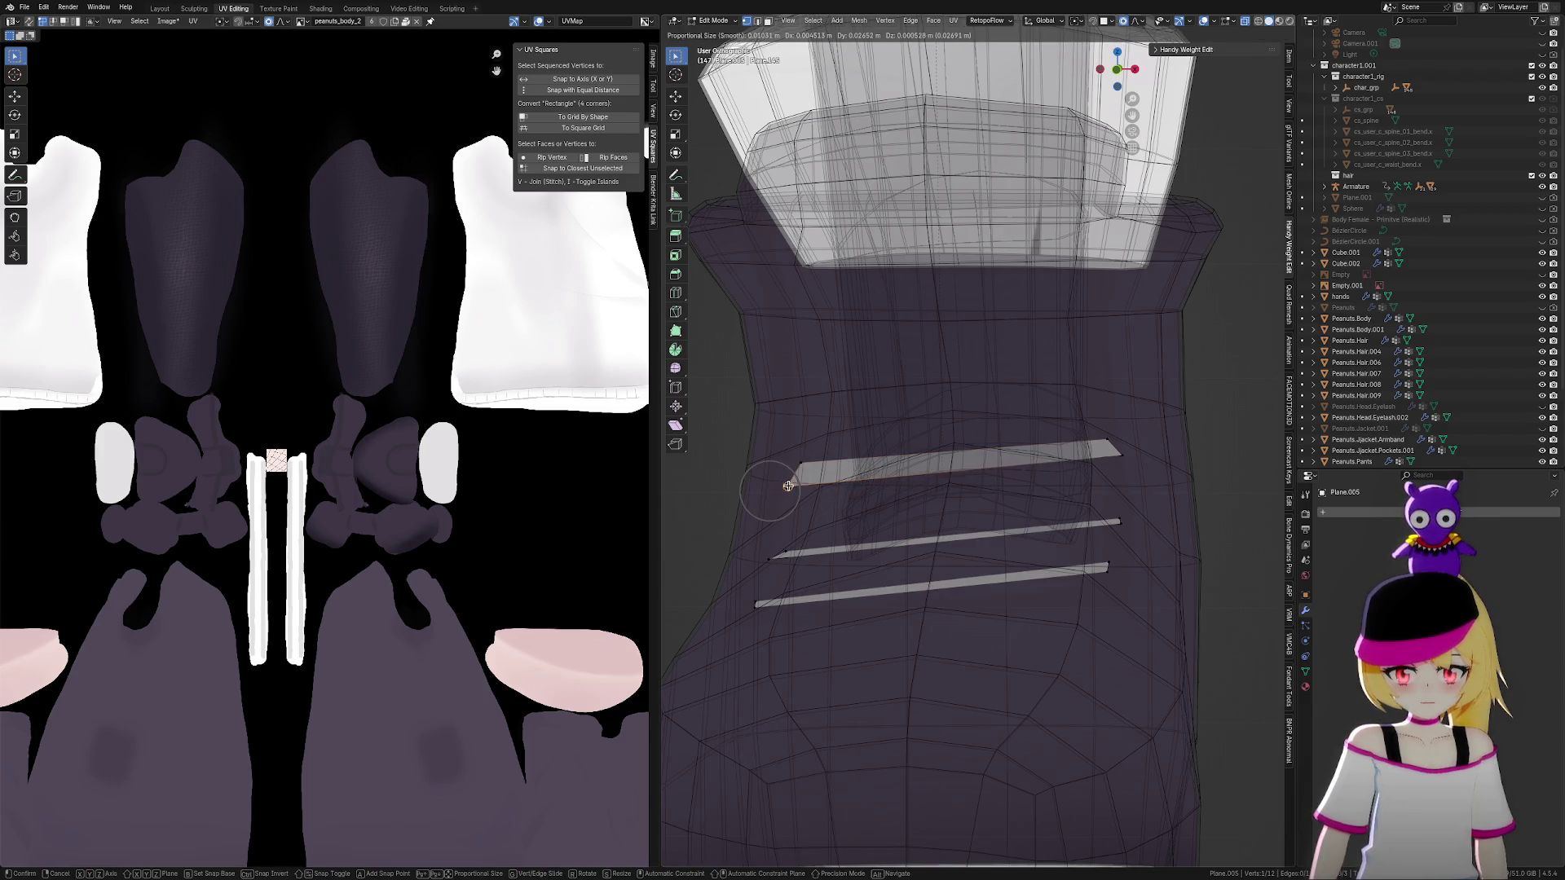
{"action": "left_click", "coordinate": [789, 486]}
Move the strap vertex again and adjust the upper strap's end vertex
{"action": "mouse_move", "coordinate": [984, 499]}
{"action": "middle_mouse_down"}
{"action": "mouse_move", "coordinate": [1030, 517]}
{"action": "mouse_move", "coordinate": [1048, 492]}
{"action": "mouse_move", "coordinate": [1084, 508]}
{"action": "mouse_move", "coordinate": [1011, 498]}
{"action": "mouse_move", "coordinate": [1079, 465]}
{"action": "mouse_move", "coordinate": [989, 481]}
{"action": "mouse_move", "coordinate": [1022, 460]}
{"action": "mouse_move", "coordinate": [929, 513]}
{"action": "mouse_move", "coordinate": [951, 527]}
{"action": "mouse_move", "coordinate": [896, 522]}
{"action": "mouse_move", "coordinate": [831, 485]}
{"action": "middle_mouse_up"}
{"action": "key", "text": "g"}
{"action": "left_click", "coordinate": [911, 481]}
{"action": "key", "text": "g"}
{"action": "left_click", "coordinate": [1000, 458]}
Move the middle strap's right end and extrude a new point from it
{"action": "left_click", "coordinate": [1005, 564]}
{"action": "key", "text": "g"}
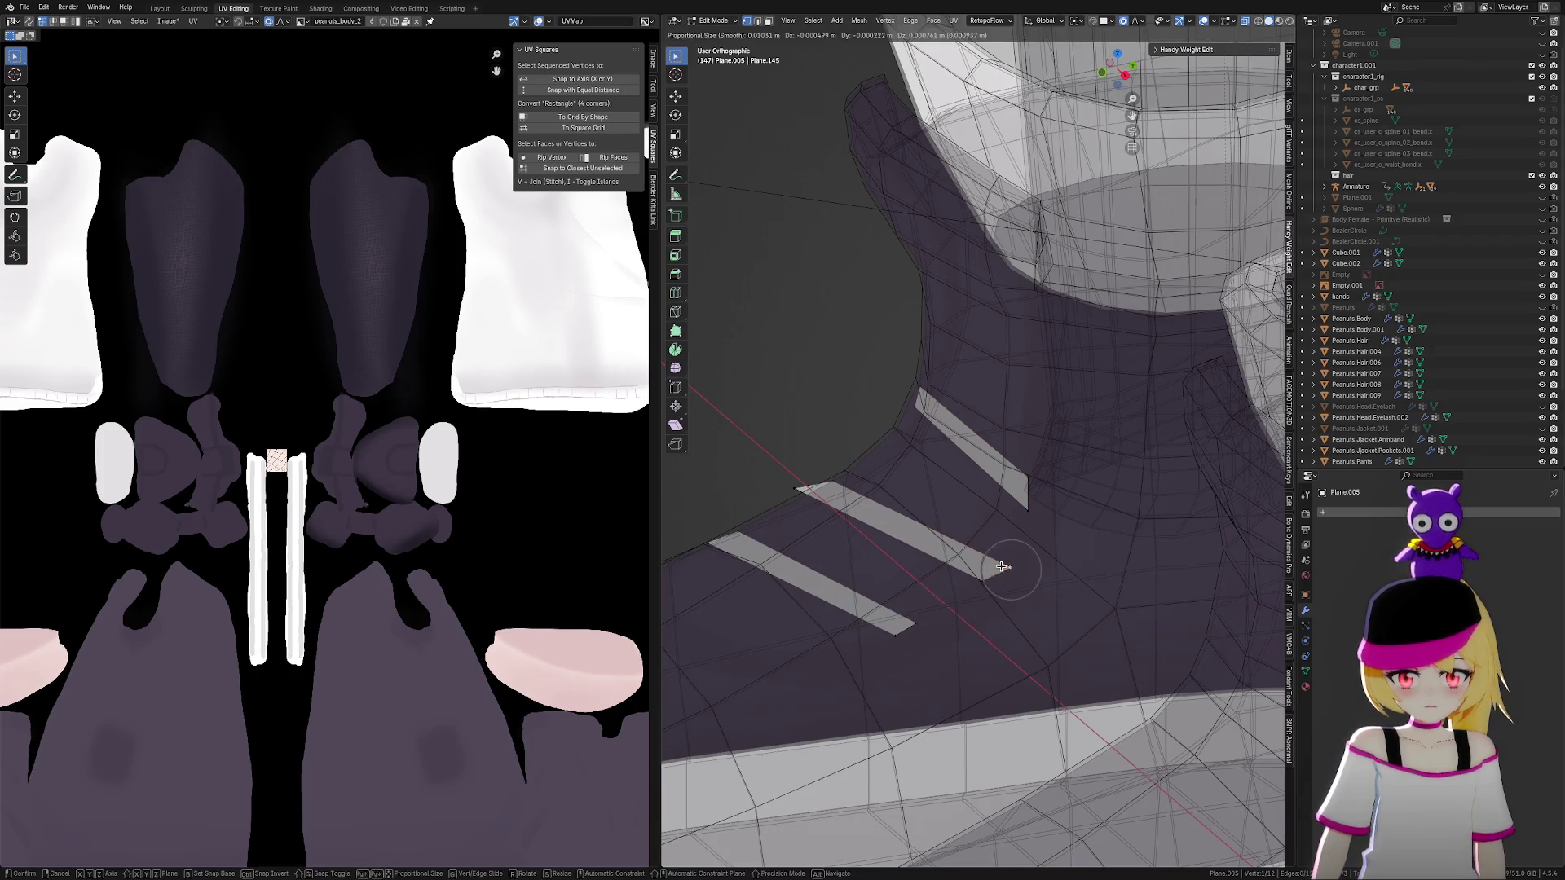
{"action": "left_click", "coordinate": [1004, 563]}
{"action": "mouse_move", "coordinate": [1004, 563]}
{"action": "middle_mouse_down"}
{"action": "mouse_move", "coordinate": [937, 503]}
{"action": "mouse_move", "coordinate": [833, 600]}
{"action": "middle_mouse_up"}
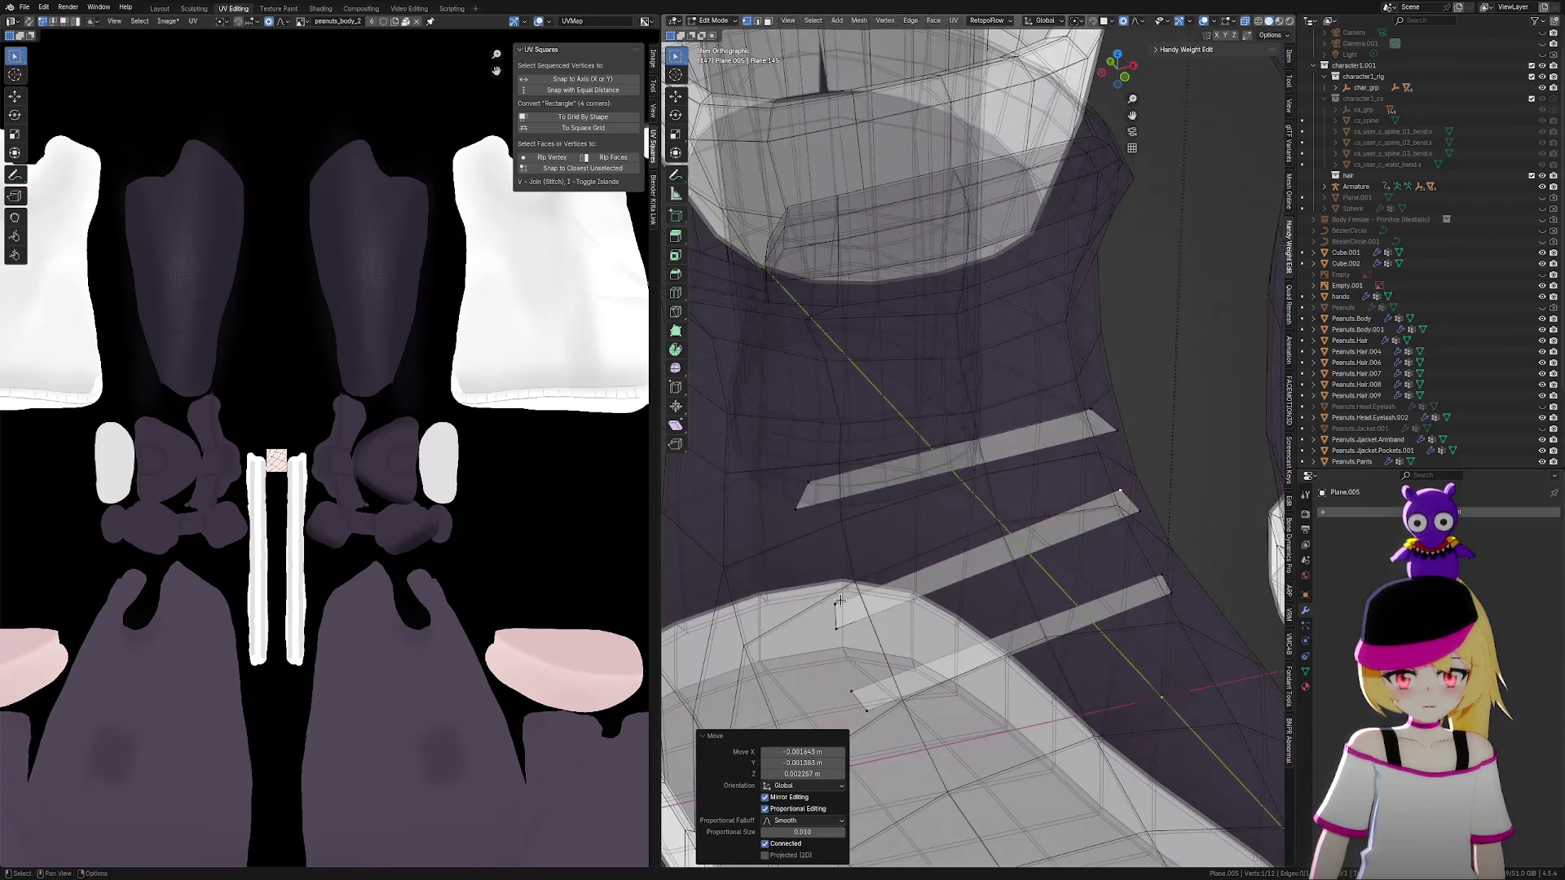
{"action": "key", "text": "e"}
{"action": "left_click", "coordinate": [831, 600]}
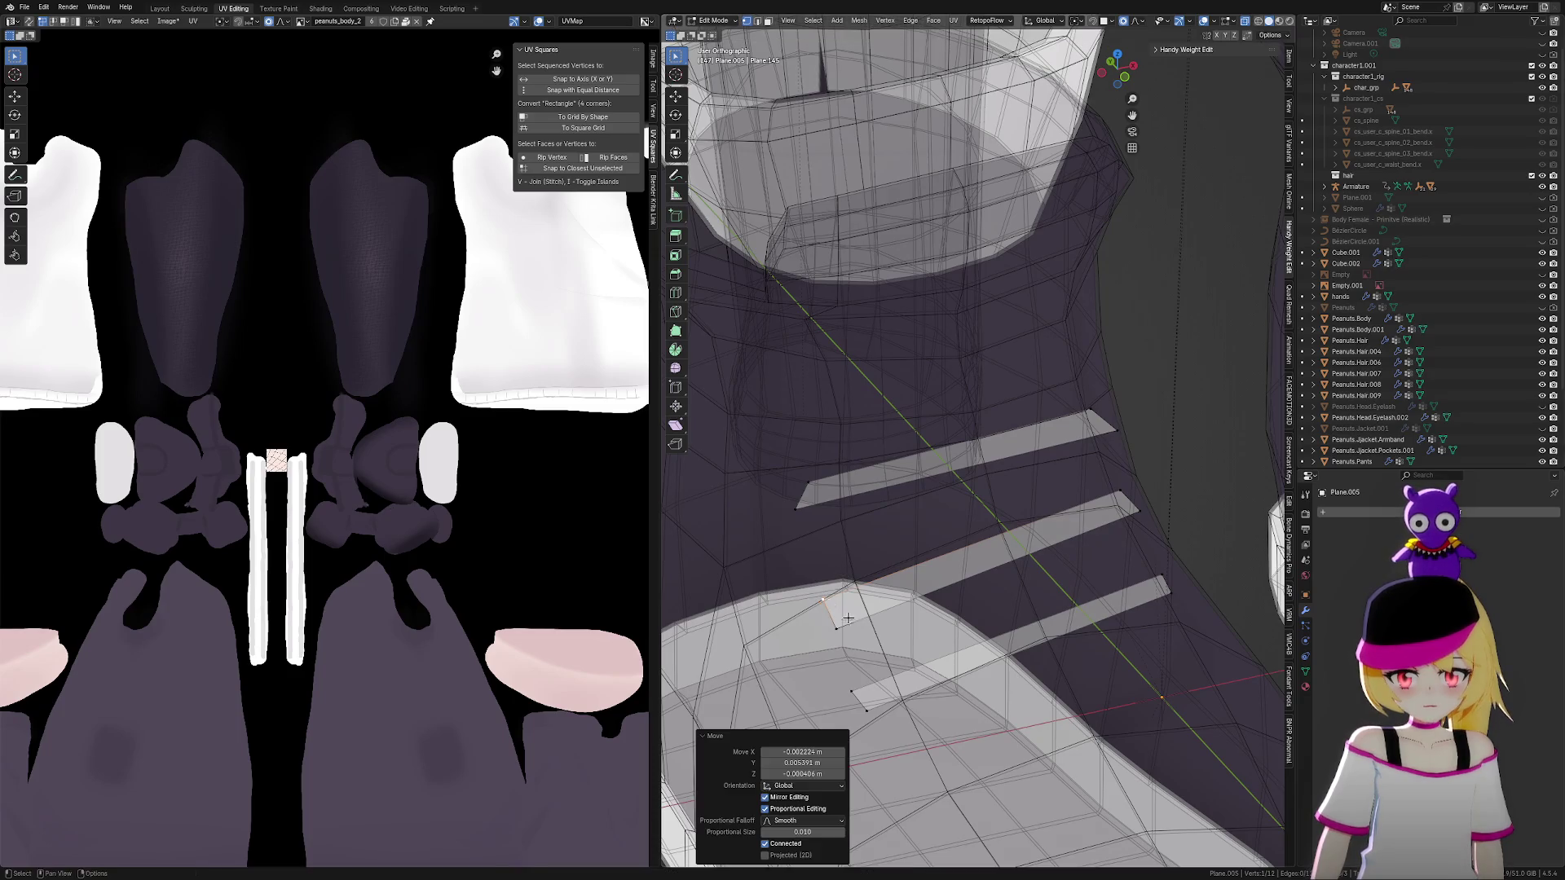
Drag the new strap end vertex across to its final position
{"action": "left_click", "coordinate": [853, 685]}
{"action": "key", "text": "g"}
{"action": "right_click", "coordinate": [853, 733]}
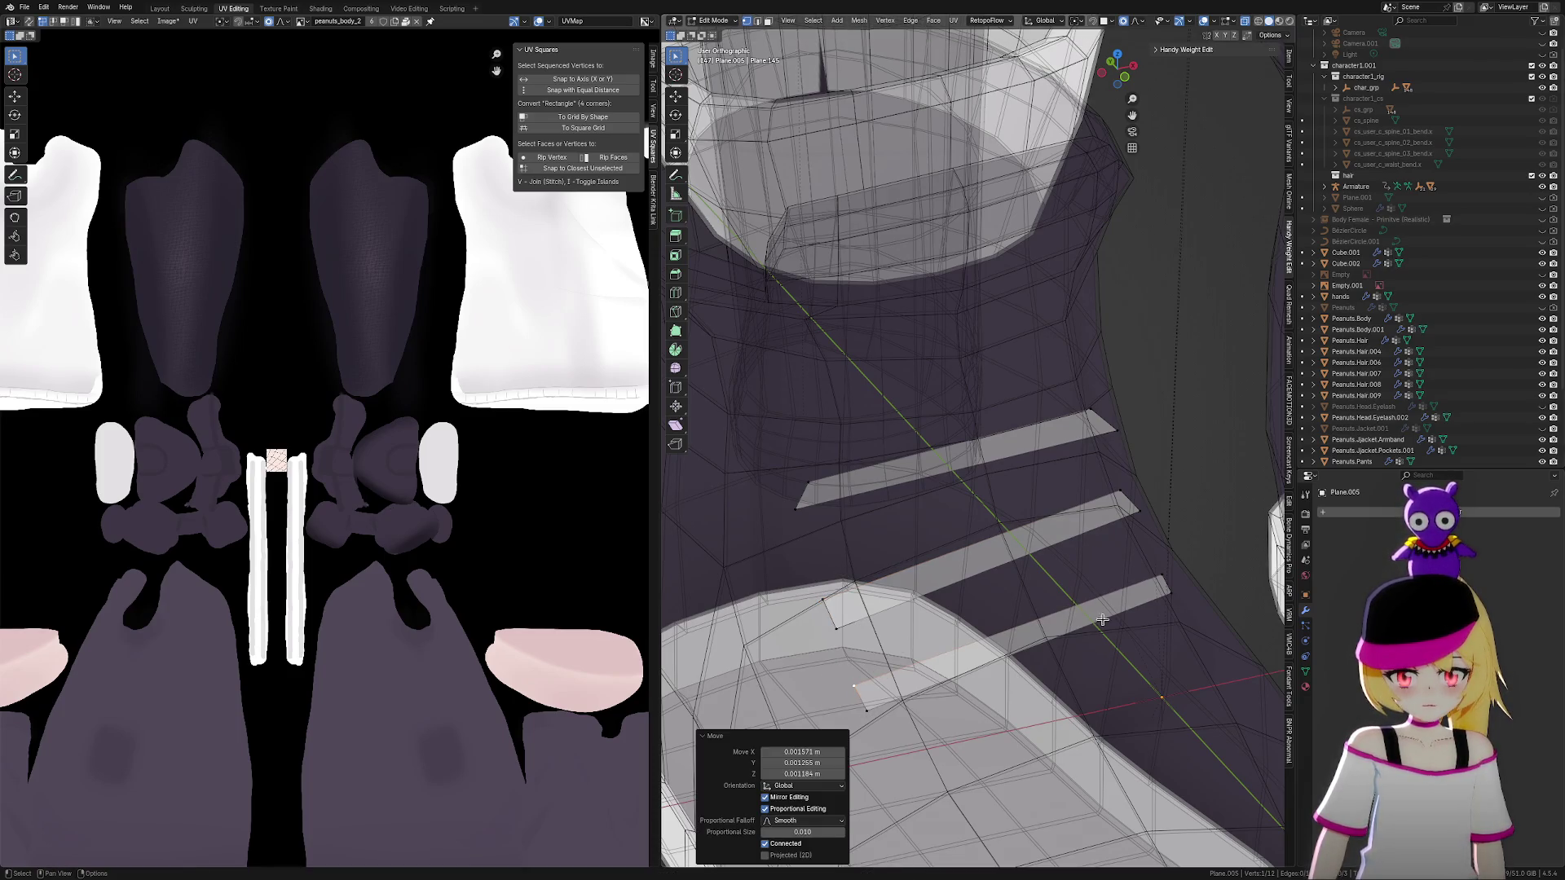
{"action": "key", "text": "g"}
{"action": "left_click", "coordinate": [1156, 579]}
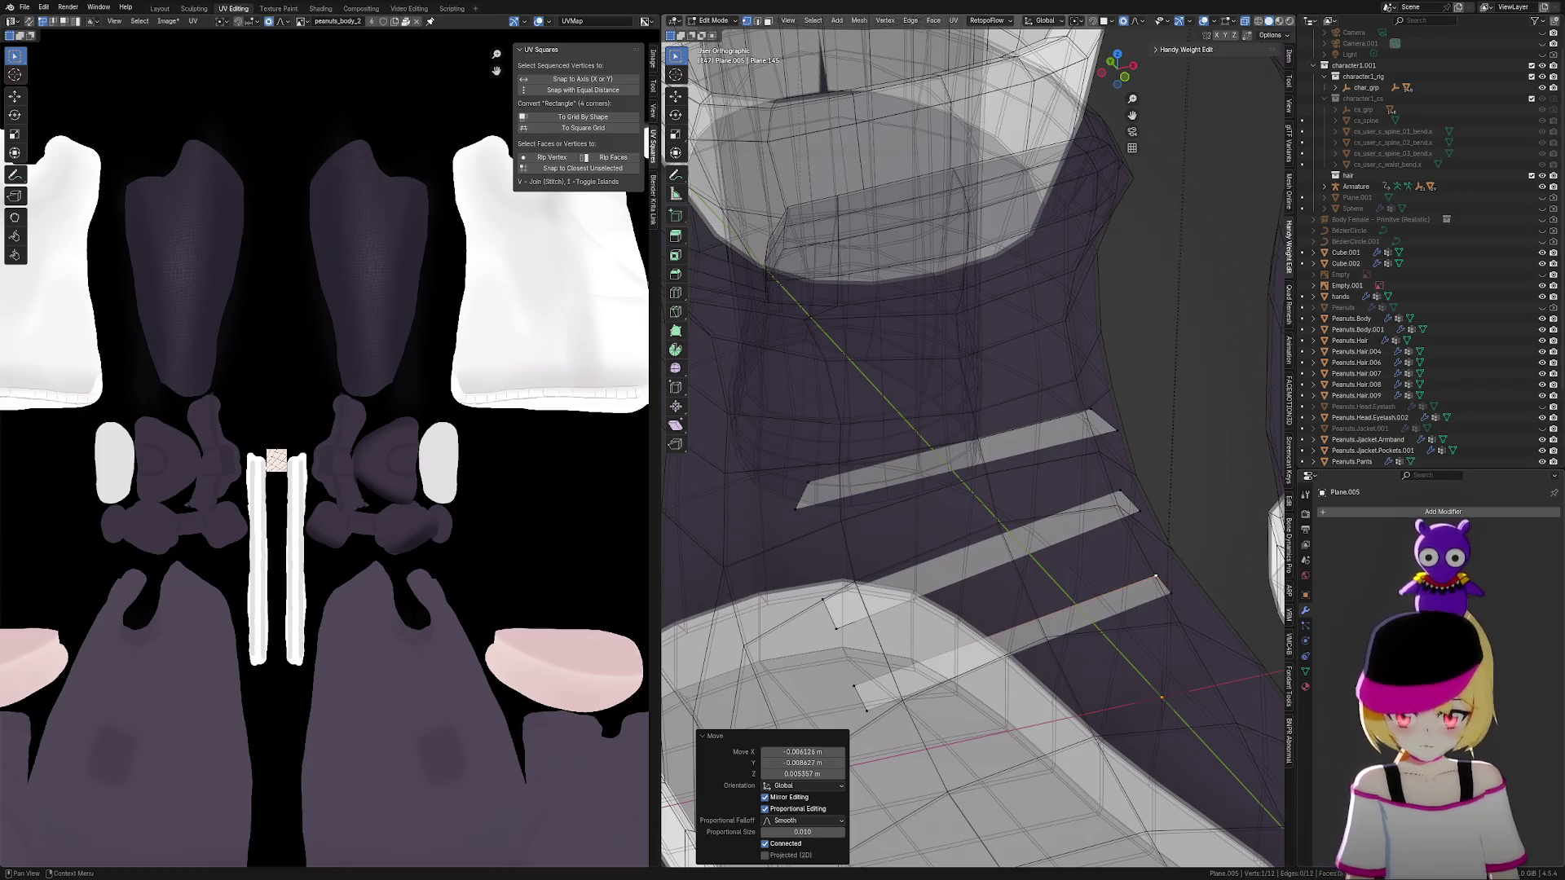
Shift the lowest strip's vertex down and right onto the boot surface
{"action": "scroll", "coordinate": [1132, 575], "scroll_direction": "up", "scroll_amount": 1}
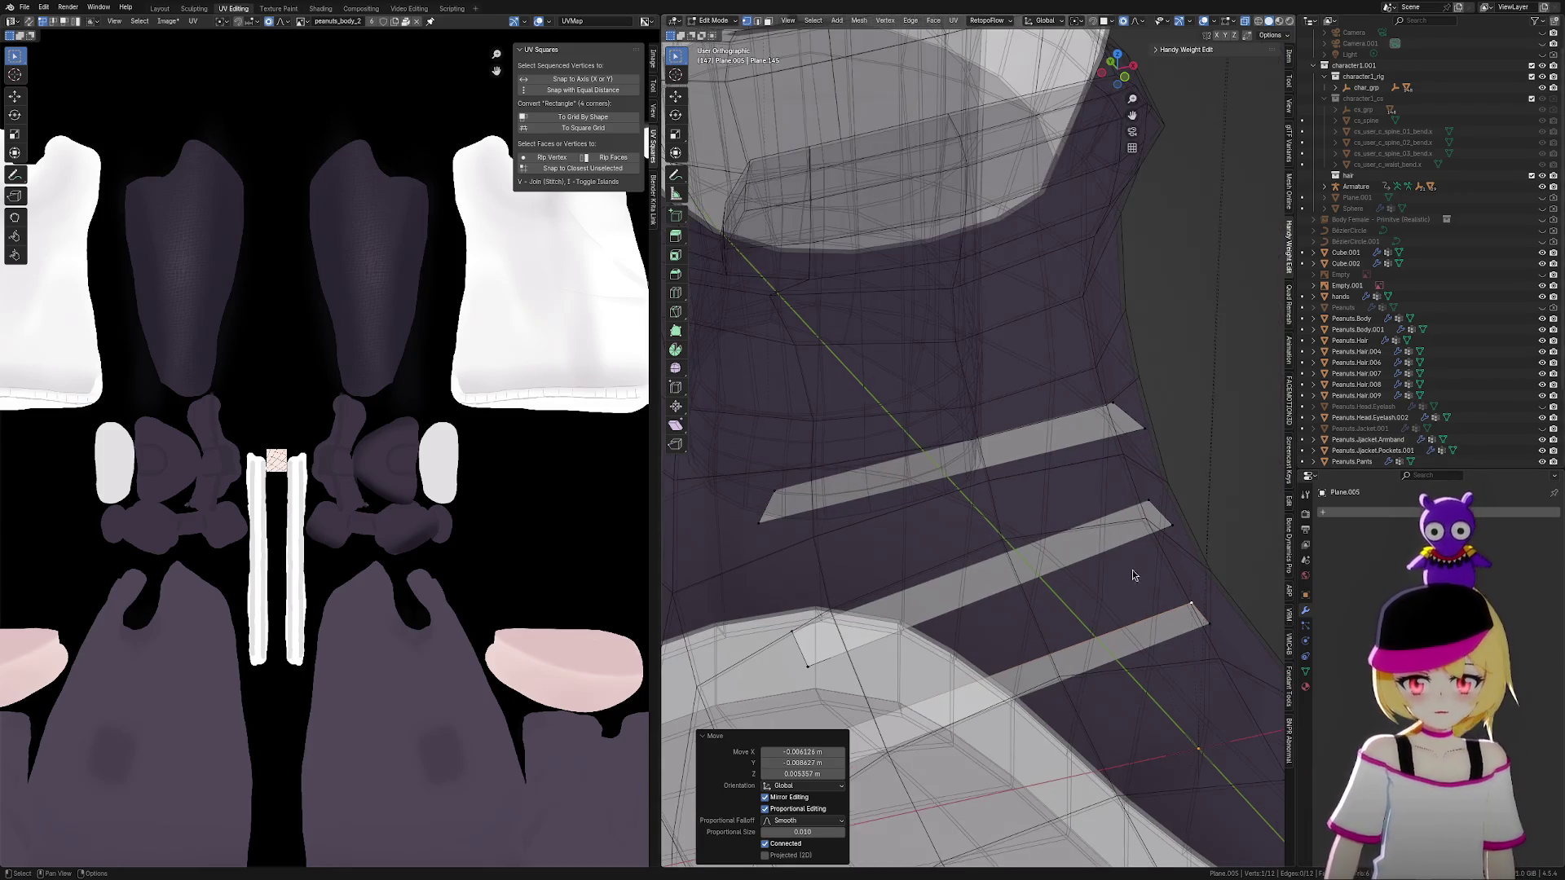
{"action": "scroll", "coordinate": [1132, 574], "scroll_direction": "down", "scroll_amount": 3}
{"action": "mouse_move", "coordinate": [1132, 574]}
{"action": "middle_mouse_down"}
{"action": "mouse_move", "coordinate": [1184, 481]}
{"action": "mouse_move", "coordinate": [1073, 495]}
{"action": "mouse_move", "coordinate": [981, 466]}
{"action": "mouse_move", "coordinate": [902, 503]}
{"action": "mouse_move", "coordinate": [869, 494]}
{"action": "mouse_move", "coordinate": [968, 486]}
{"action": "middle_mouse_up"}
{"action": "key", "text": "g"}
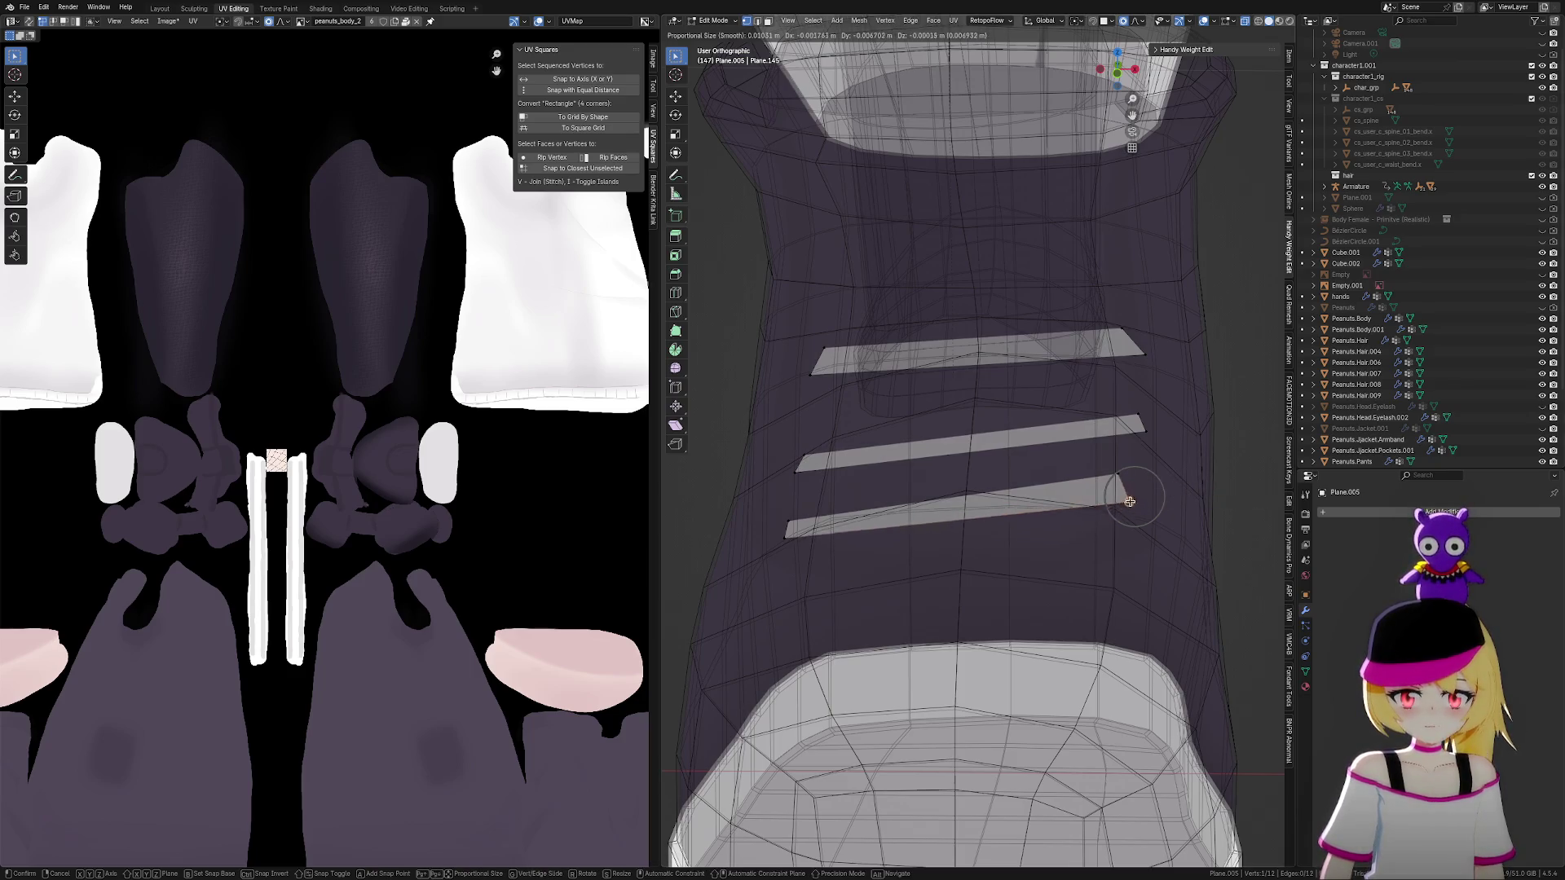
{"action": "left_click", "coordinate": [1134, 496]}
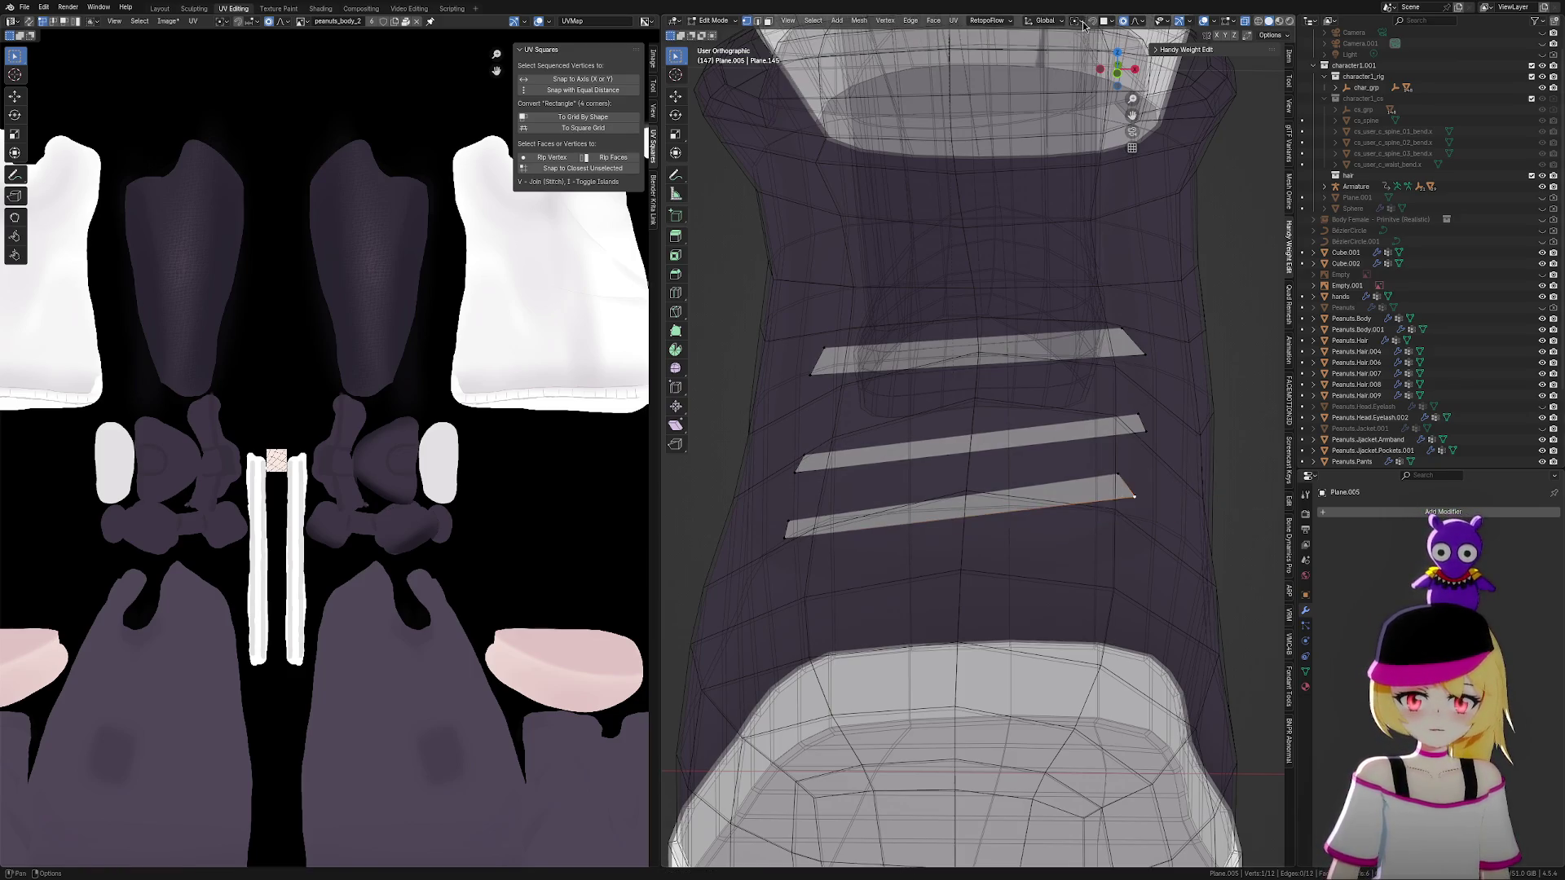
Set the snap target to Face and nudge a strip vertex slightly
{"action": "left_click", "coordinate": [1111, 25]}
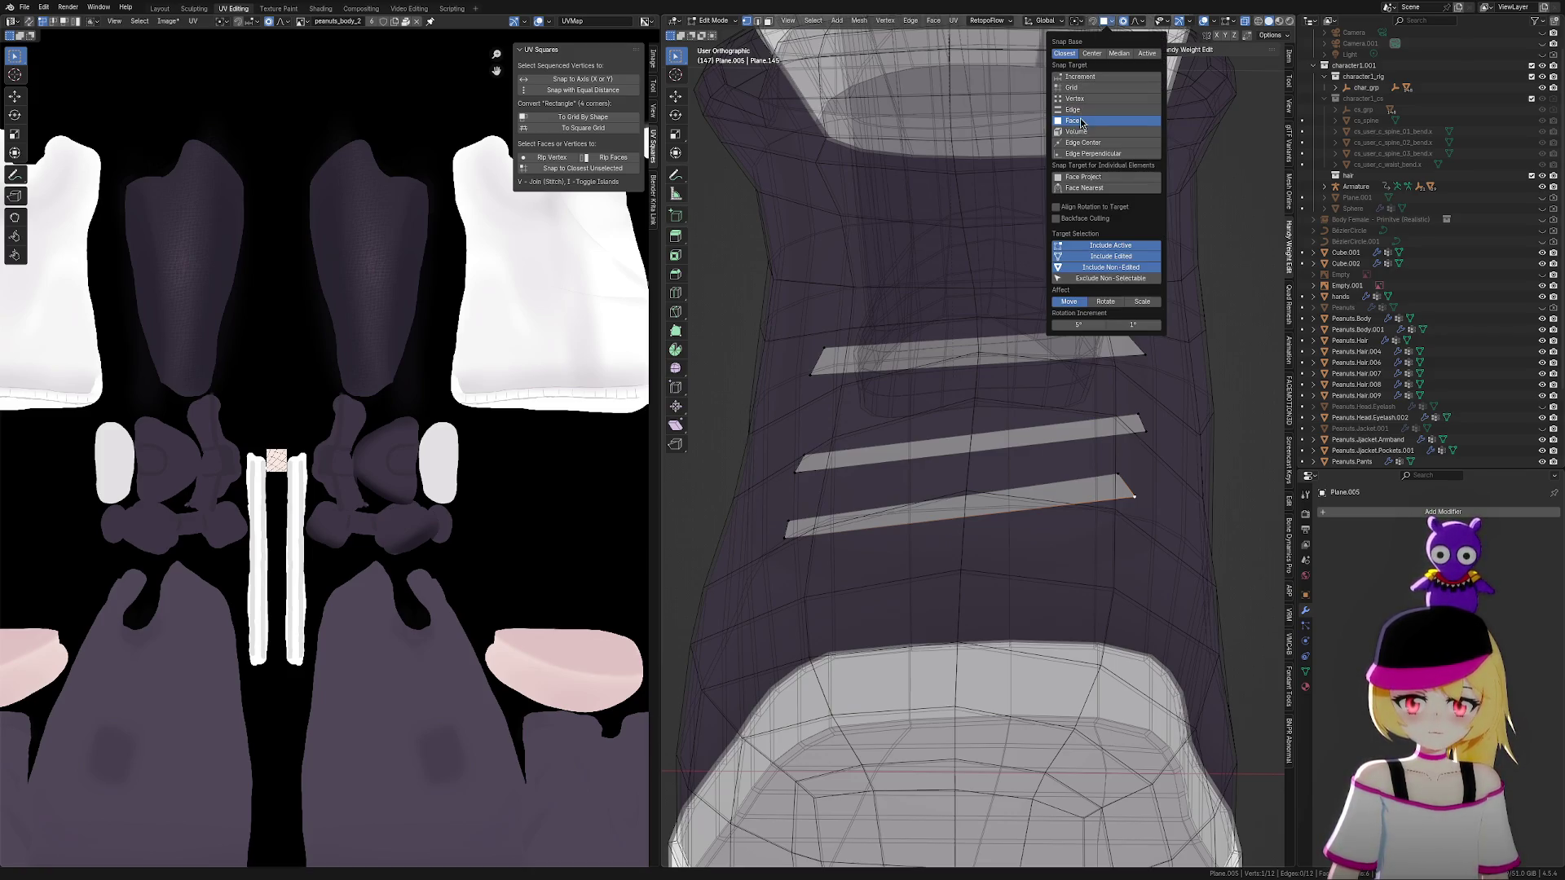
{"action": "key", "text": "g"}
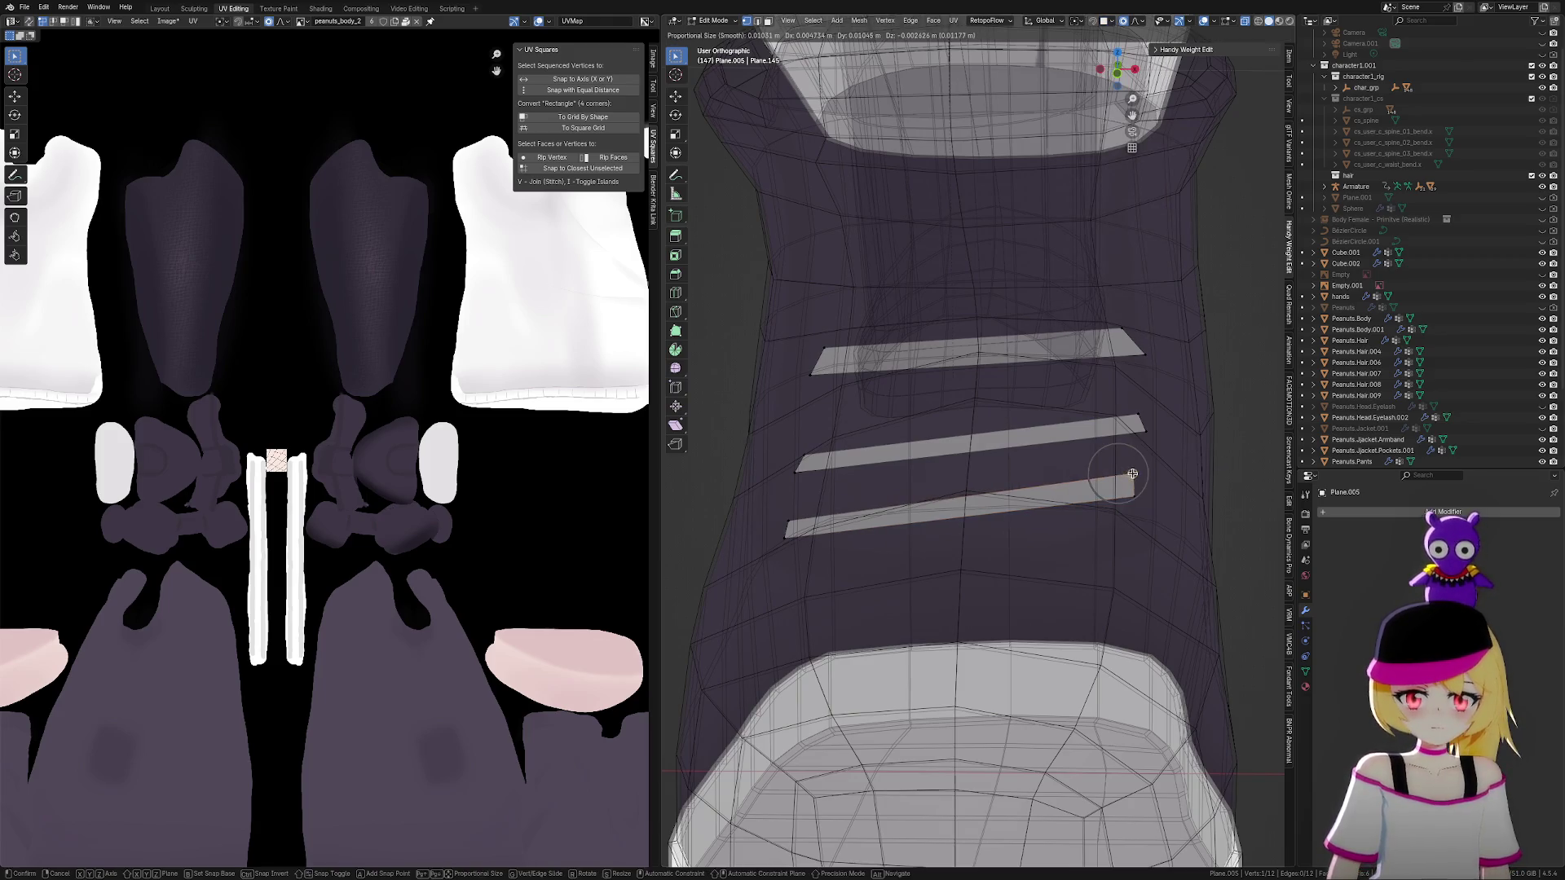
{"action": "left_click", "coordinate": [1129, 473]}
{"action": "mouse_move", "coordinate": [1129, 473]}
{"action": "middle_mouse_down"}
{"action": "mouse_move", "coordinate": [1192, 499]}
{"action": "mouse_move", "coordinate": [1159, 454]}
{"action": "mouse_move", "coordinate": [1212, 482]}
{"action": "mouse_move", "coordinate": [1209, 528]}
{"action": "middle_mouse_up"}
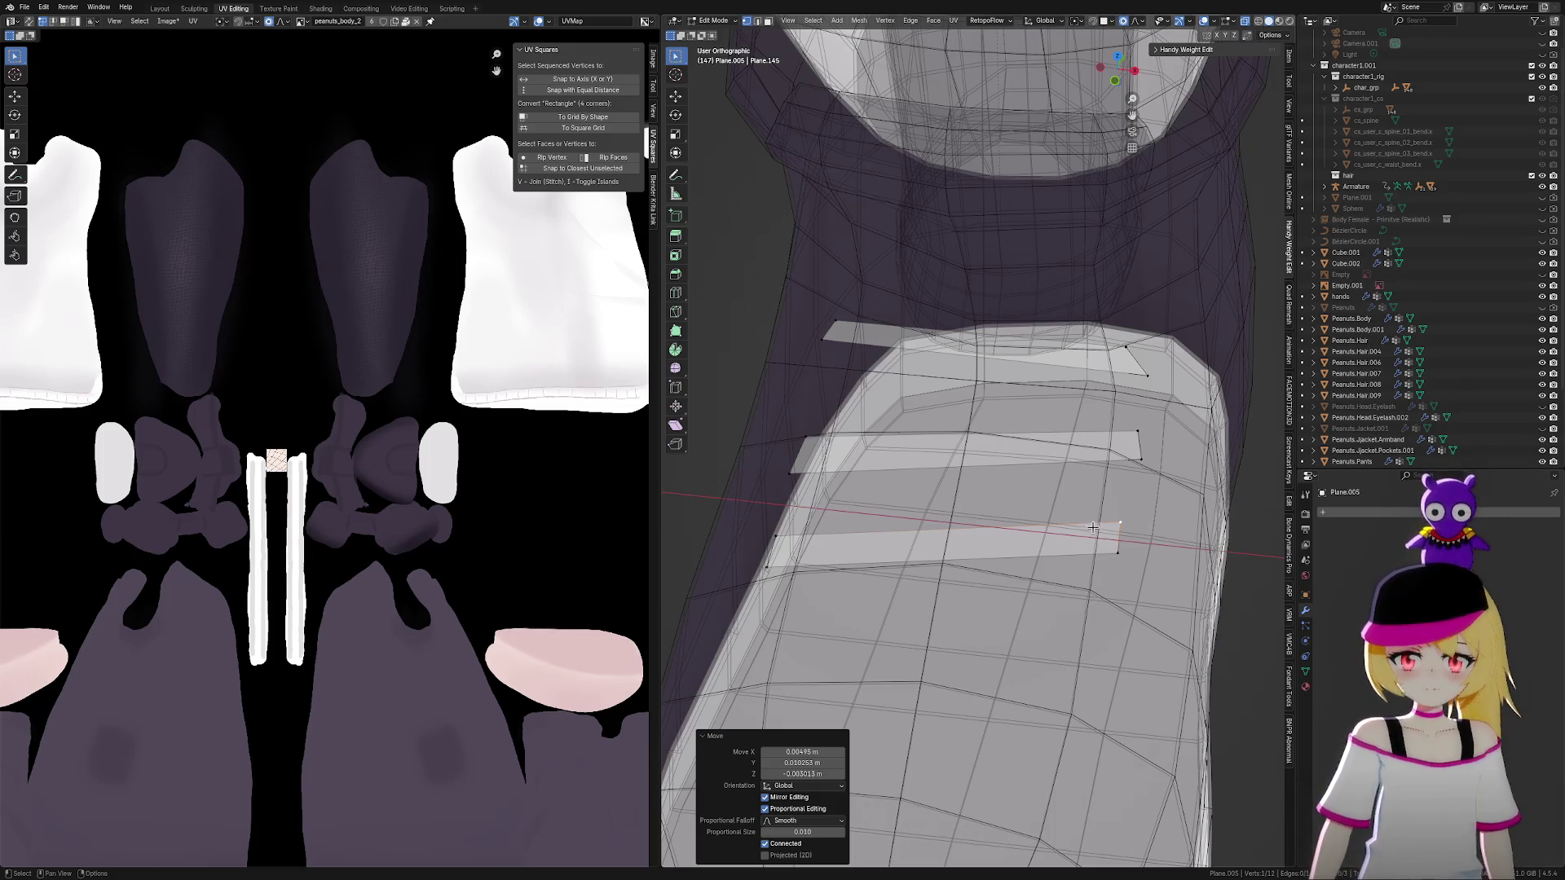
Move the lower strip's right edge into place on the boot front
{"action": "mouse_move", "coordinate": [1197, 520]}
{"action": "middle_mouse_down"}
{"action": "mouse_move", "coordinate": [1080, 633]}
{"action": "mouse_move", "coordinate": [1124, 591]}
{"action": "middle_mouse_up"}
{"action": "key", "text": "g"}
{"action": "left_click", "coordinate": [1128, 585]}
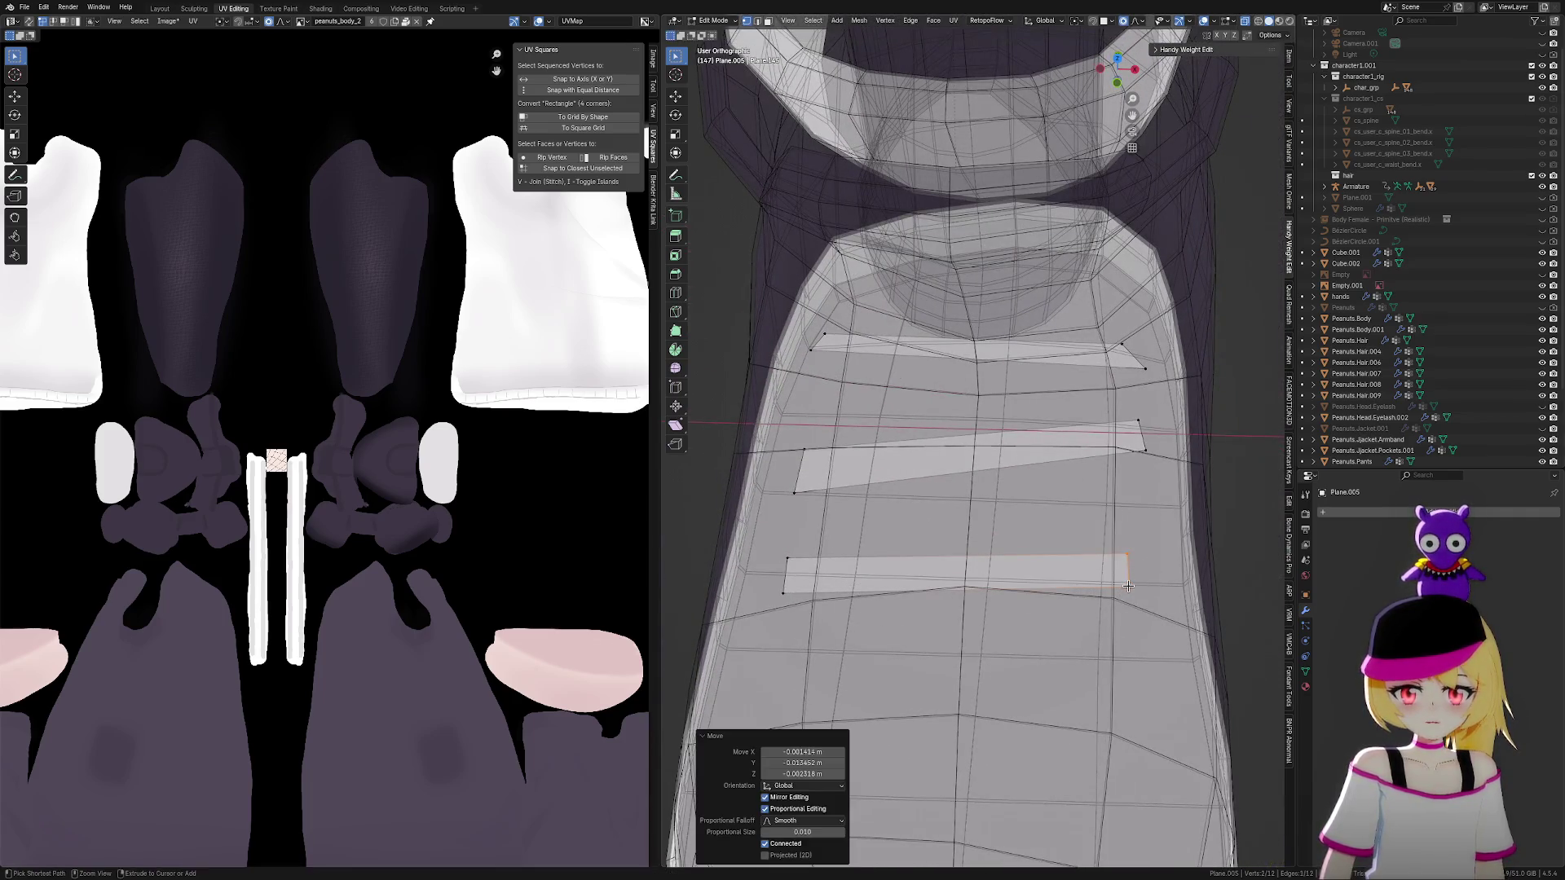
Lower the middle strip's left edge and pull the diagonal strip's right end inward
{"action": "left_click", "coordinate": [800, 471]}
{"action": "key", "text": "g"}
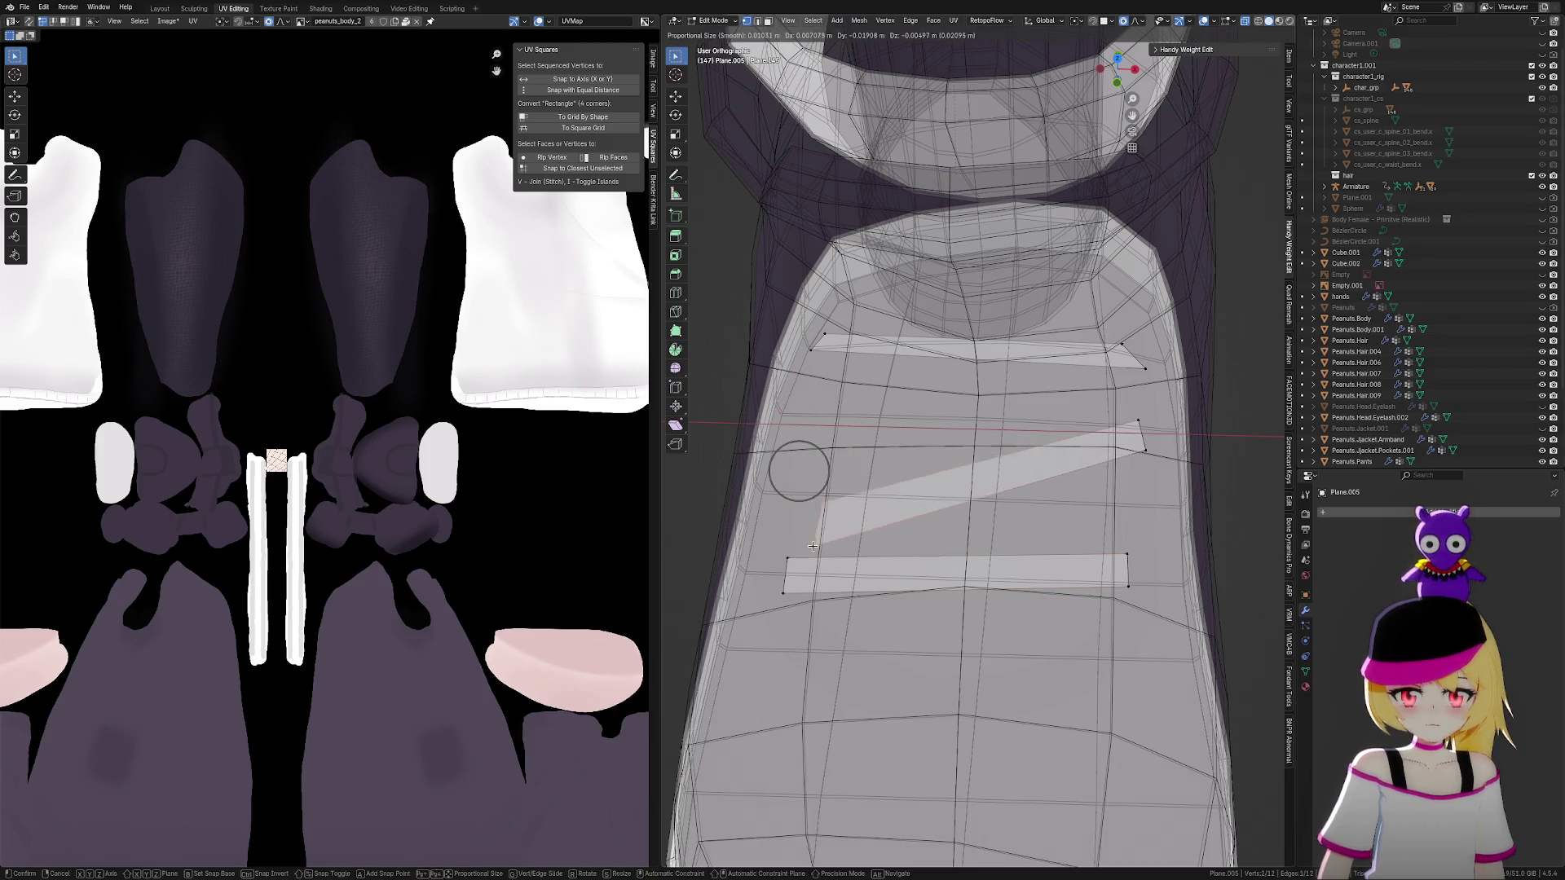
{"action": "left_click", "coordinate": [785, 571]}
{"action": "left_click", "coordinate": [1142, 434]}
{"action": "middle_click_drag", "start_coordinate": [1142, 435], "coordinate": [1138, 383]}
{"action": "key", "text": "g"}
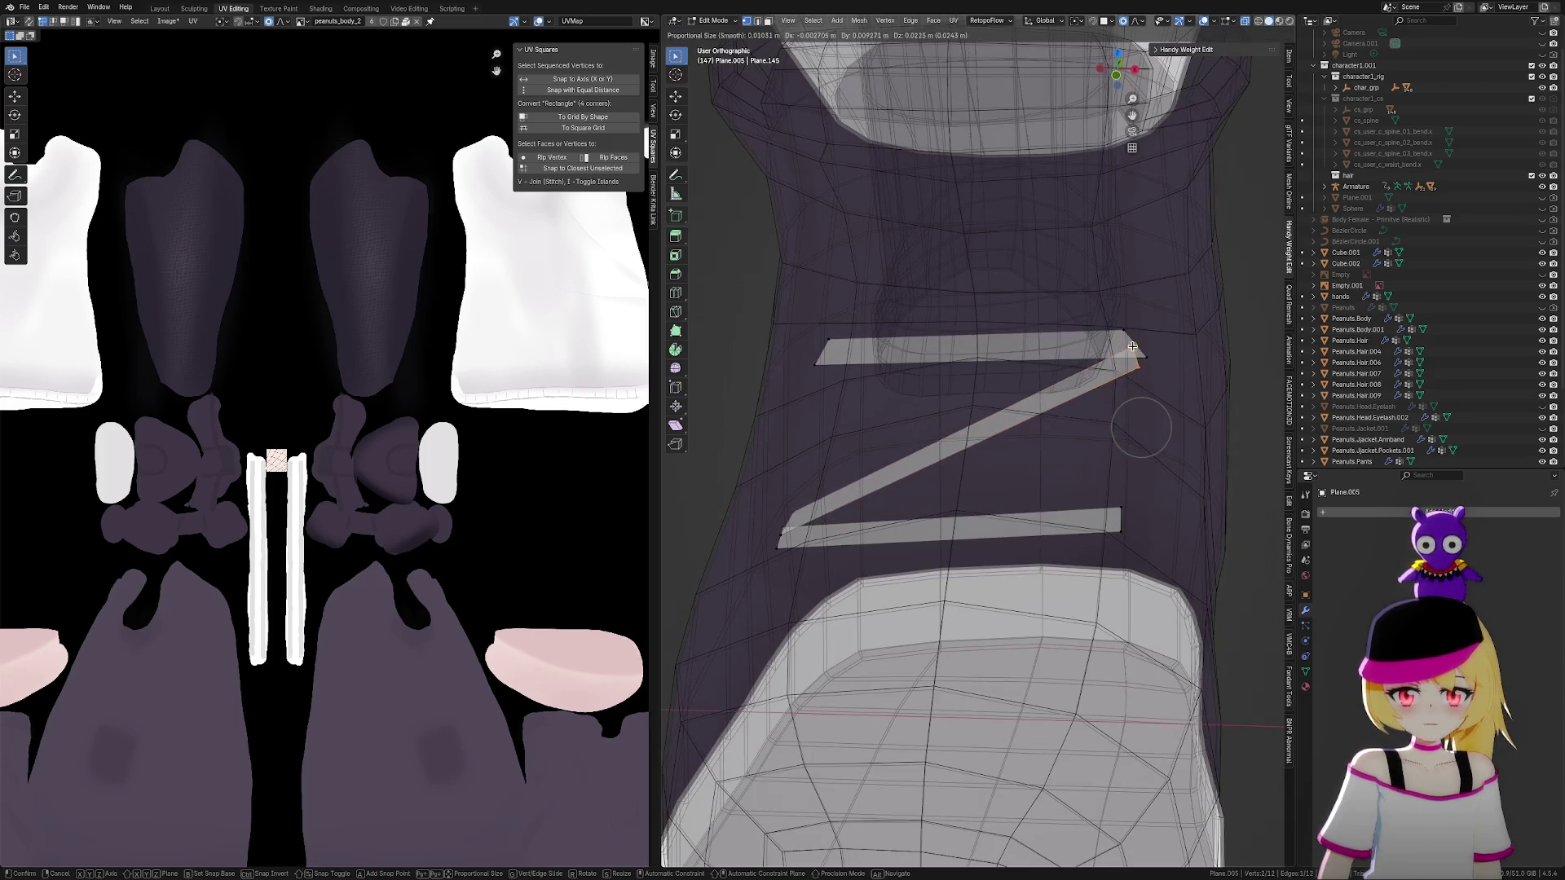
{"action": "left_click", "coordinate": [1090, 437]}
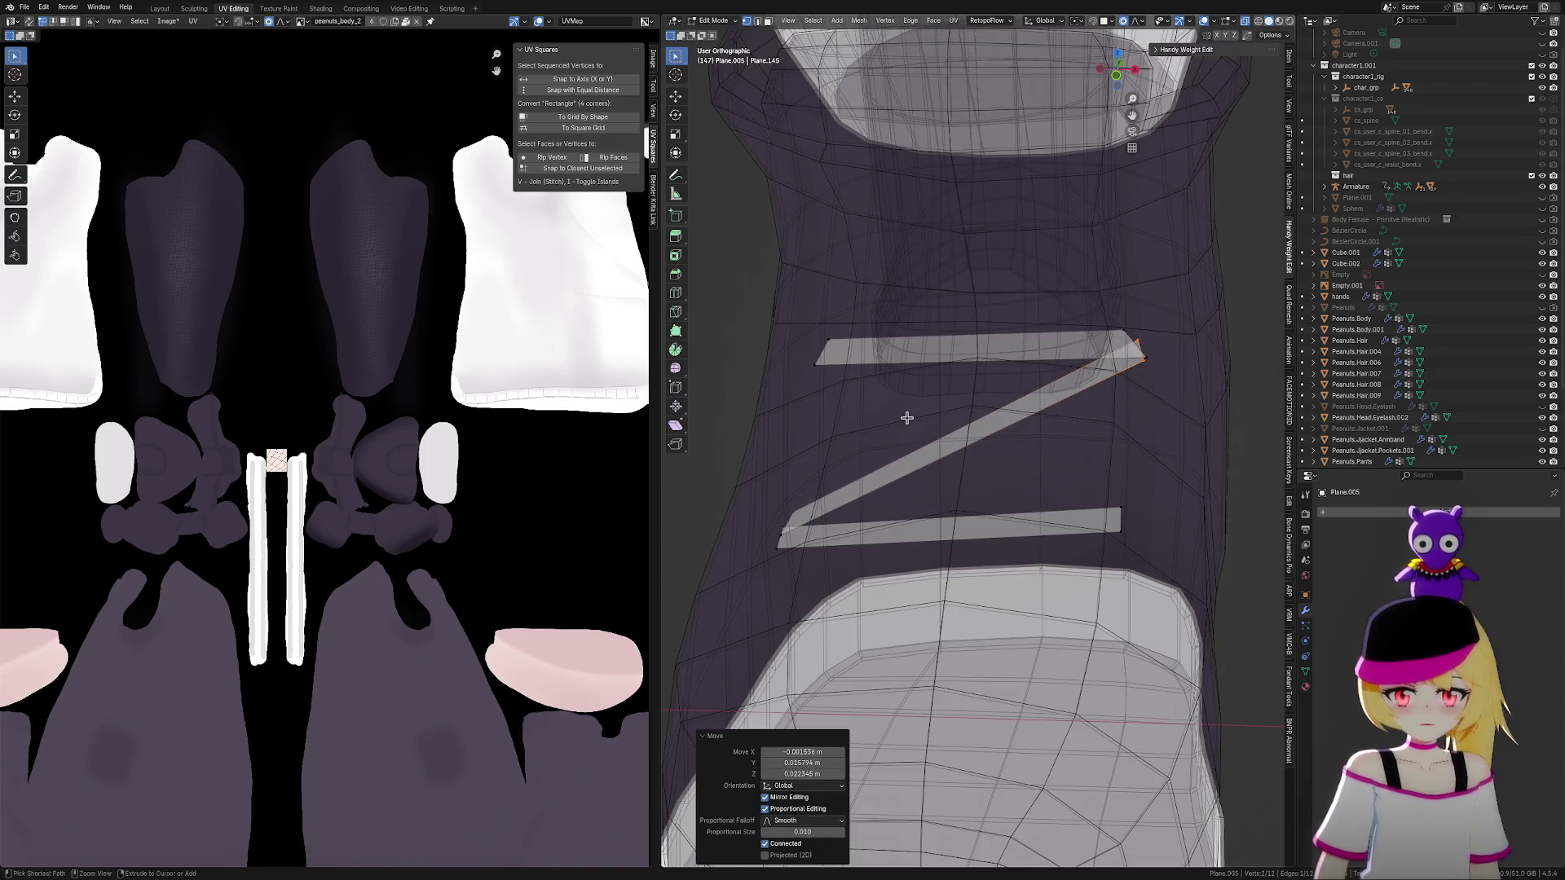
Raise the whole diagonal strip with Ctrl+L, then lower its left end
{"action": "key", "text": "ctrl+l"}
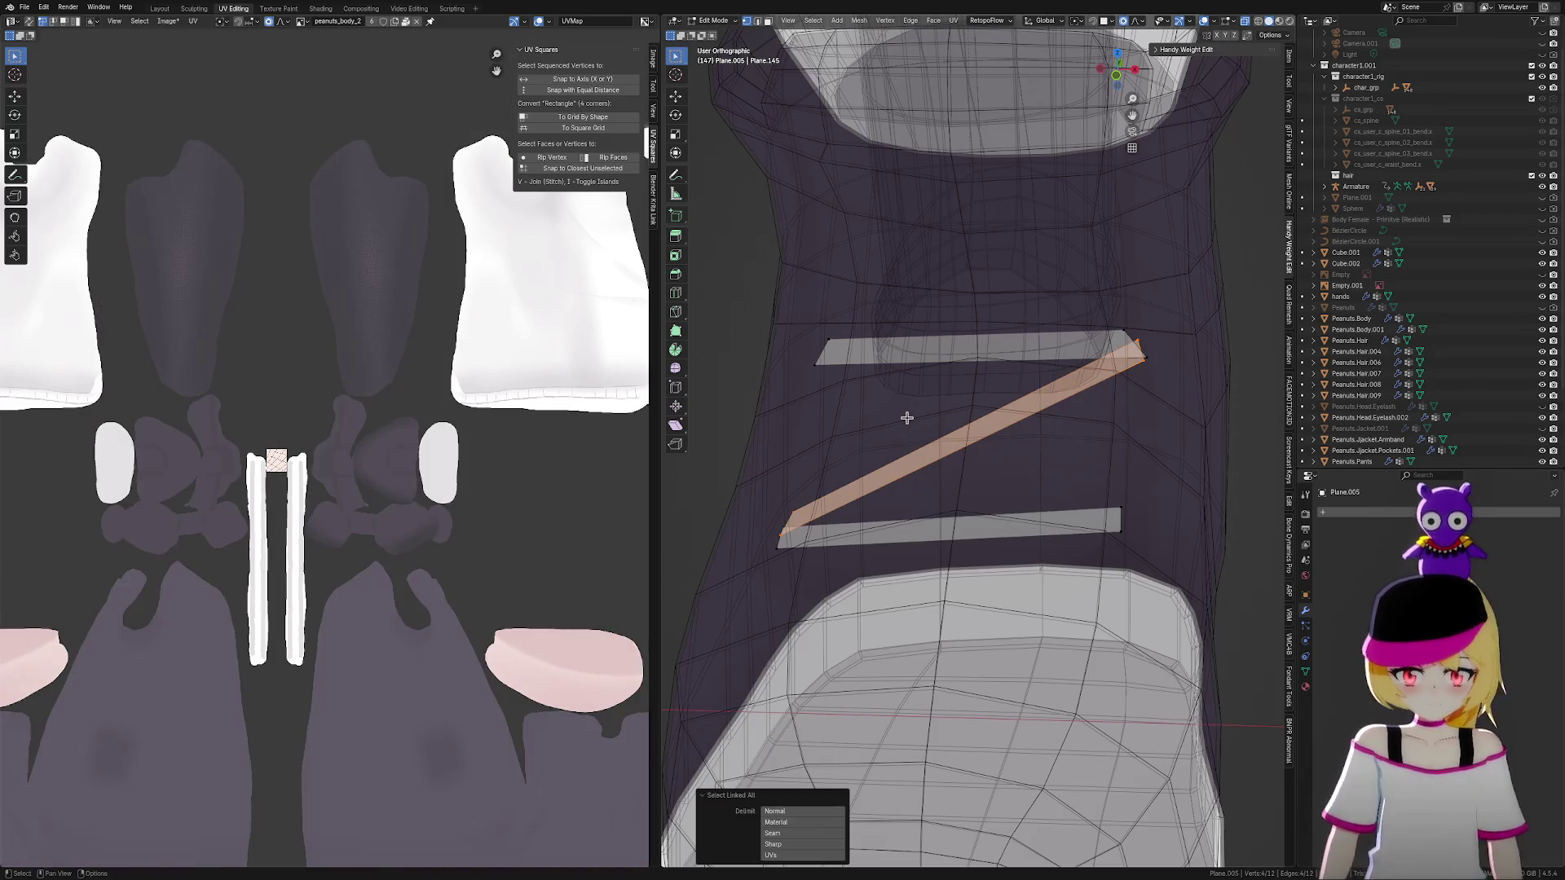
{"action": "key", "text": "g"}
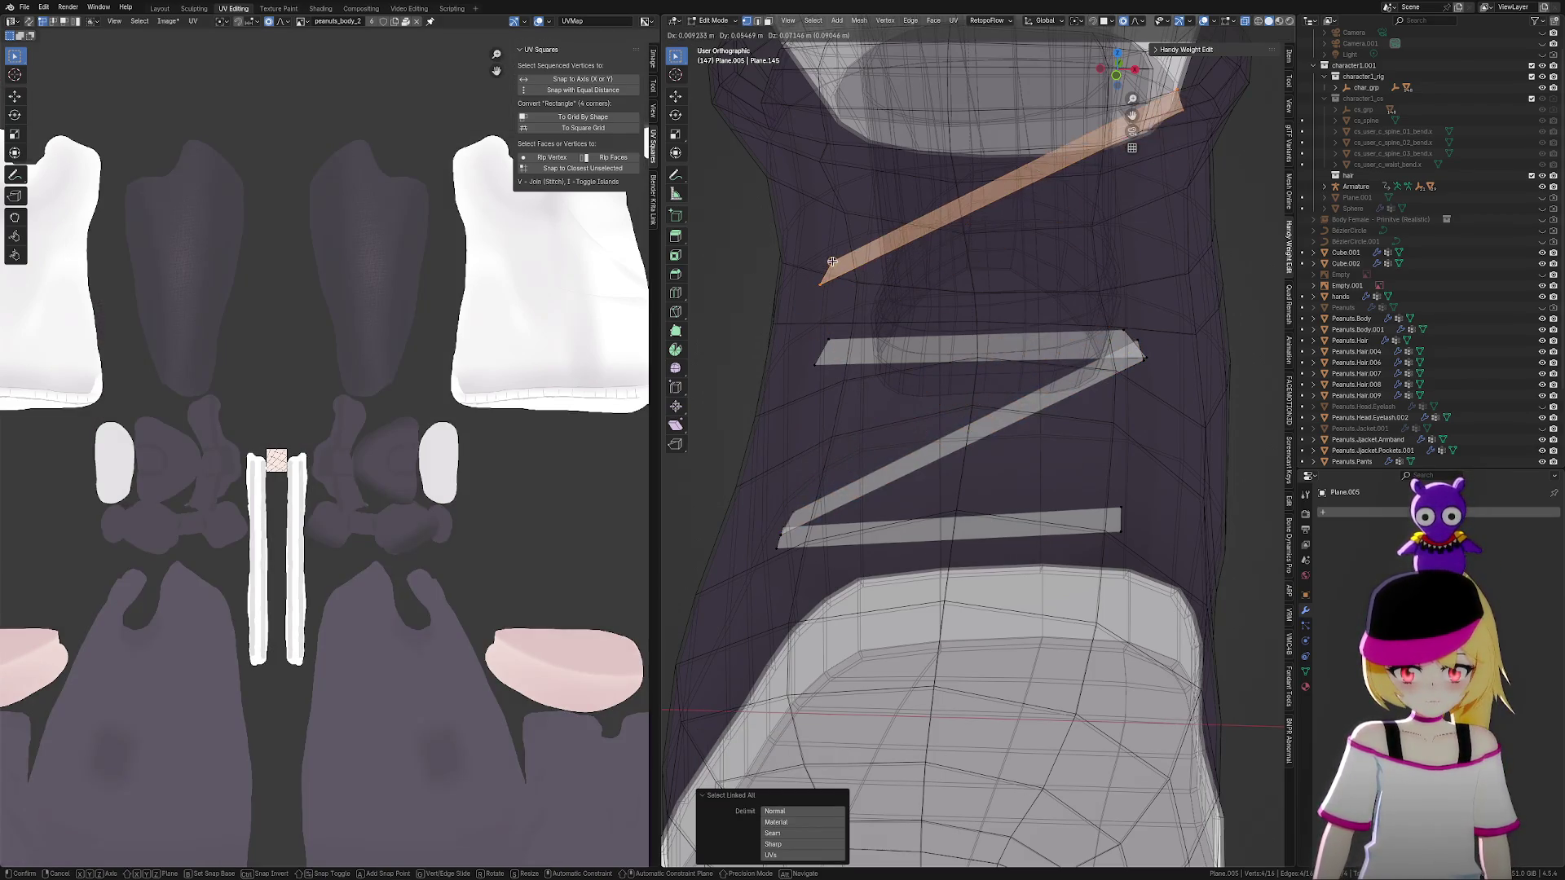
{"action": "left_click", "coordinate": [883, 179]}
{"action": "left_click", "coordinate": [811, 284]}
{"action": "key", "text": "g"}
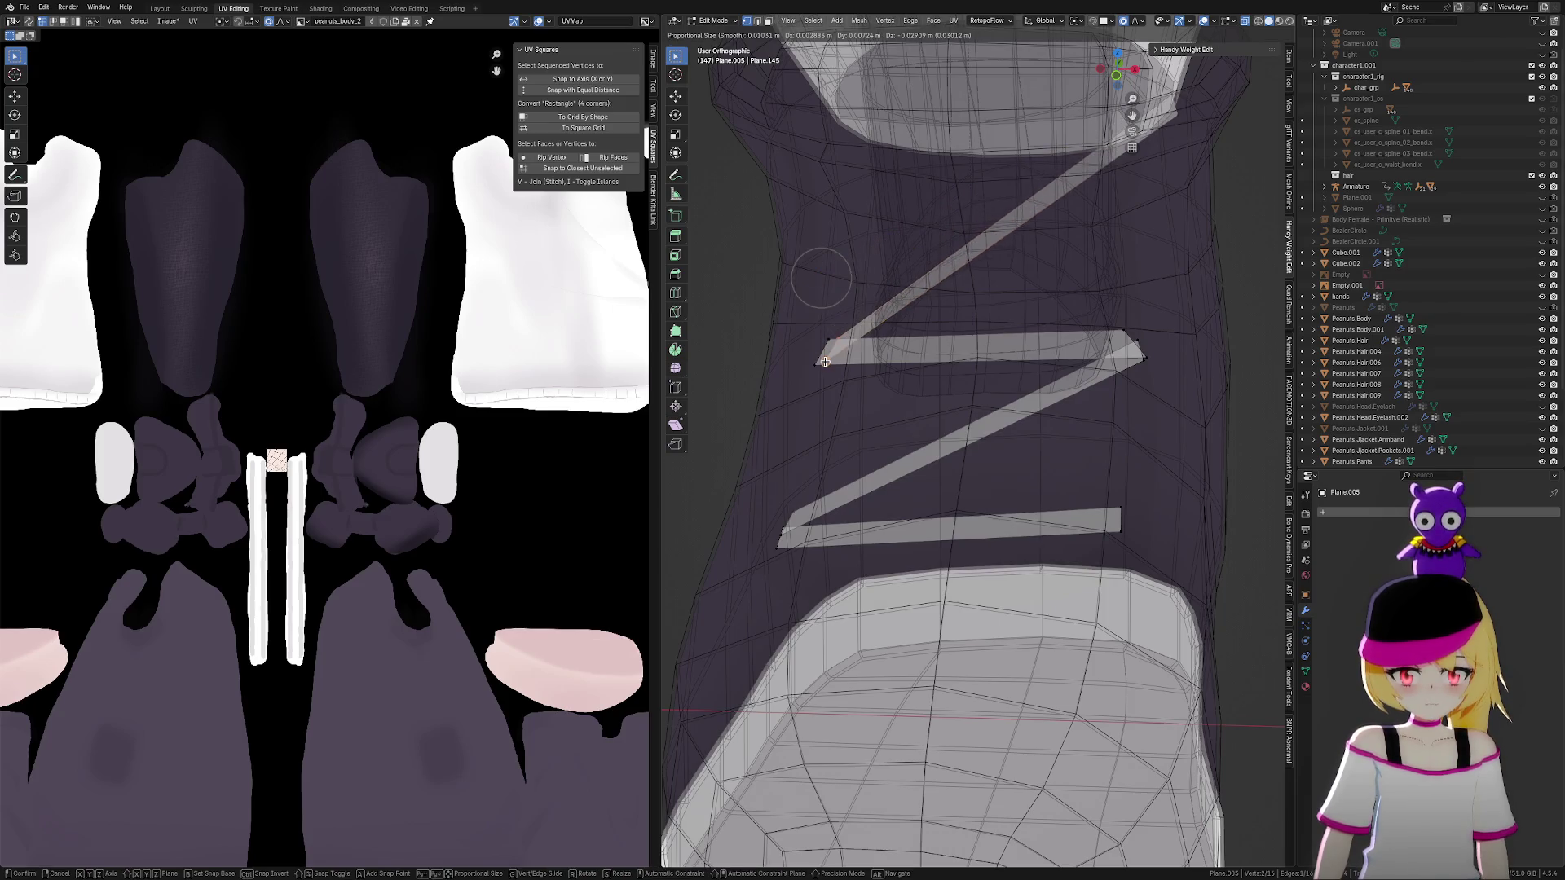
{"action": "left_click", "coordinate": [846, 344]}
Pull the diagonal strip's upper-right end down so the laces cross in an X
{"action": "left_click", "coordinate": [1171, 114]}
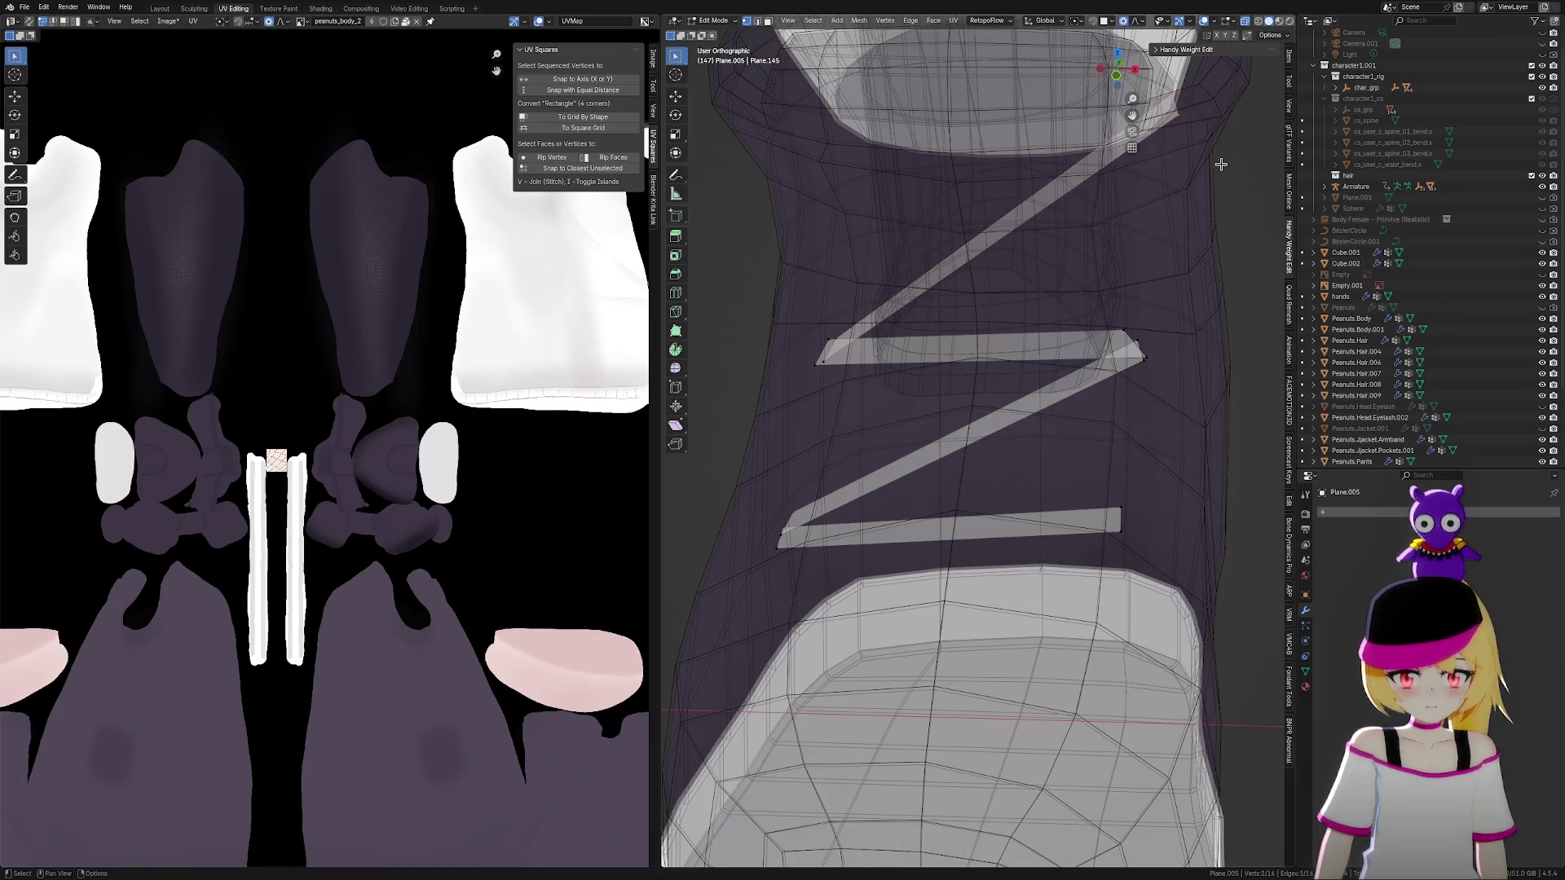
{"action": "key", "text": "g"}
{"action": "left_click", "coordinate": [1119, 524]}
{"action": "mouse_move", "coordinate": [1118, 524]}
{"action": "middle_mouse_down"}
{"action": "mouse_move", "coordinate": [1097, 500]}
{"action": "mouse_move", "coordinate": [1194, 490]}
{"action": "middle_mouse_up"}
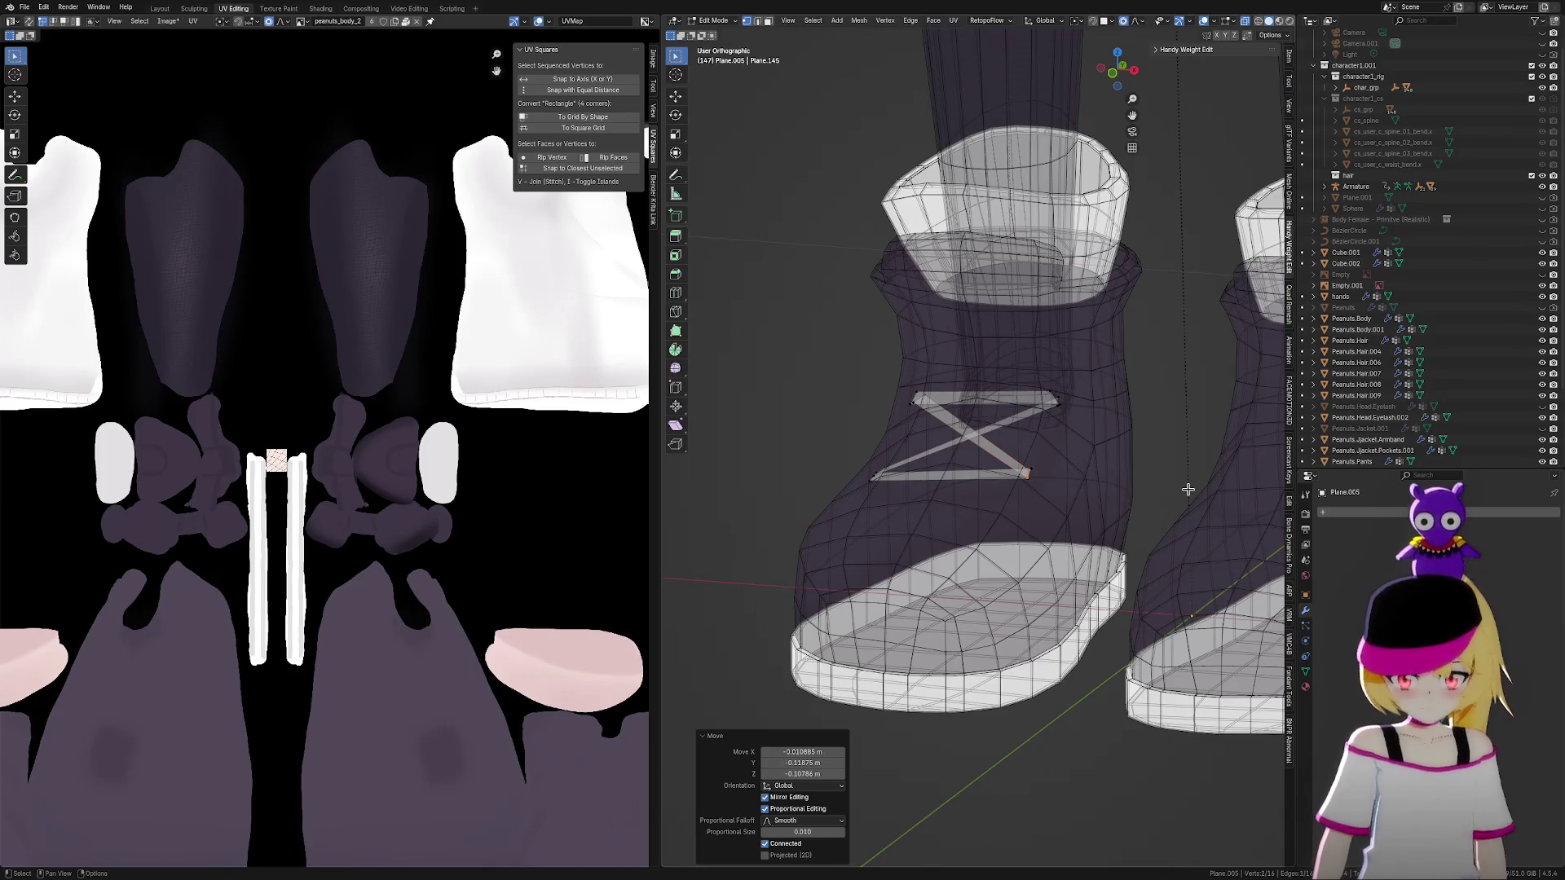
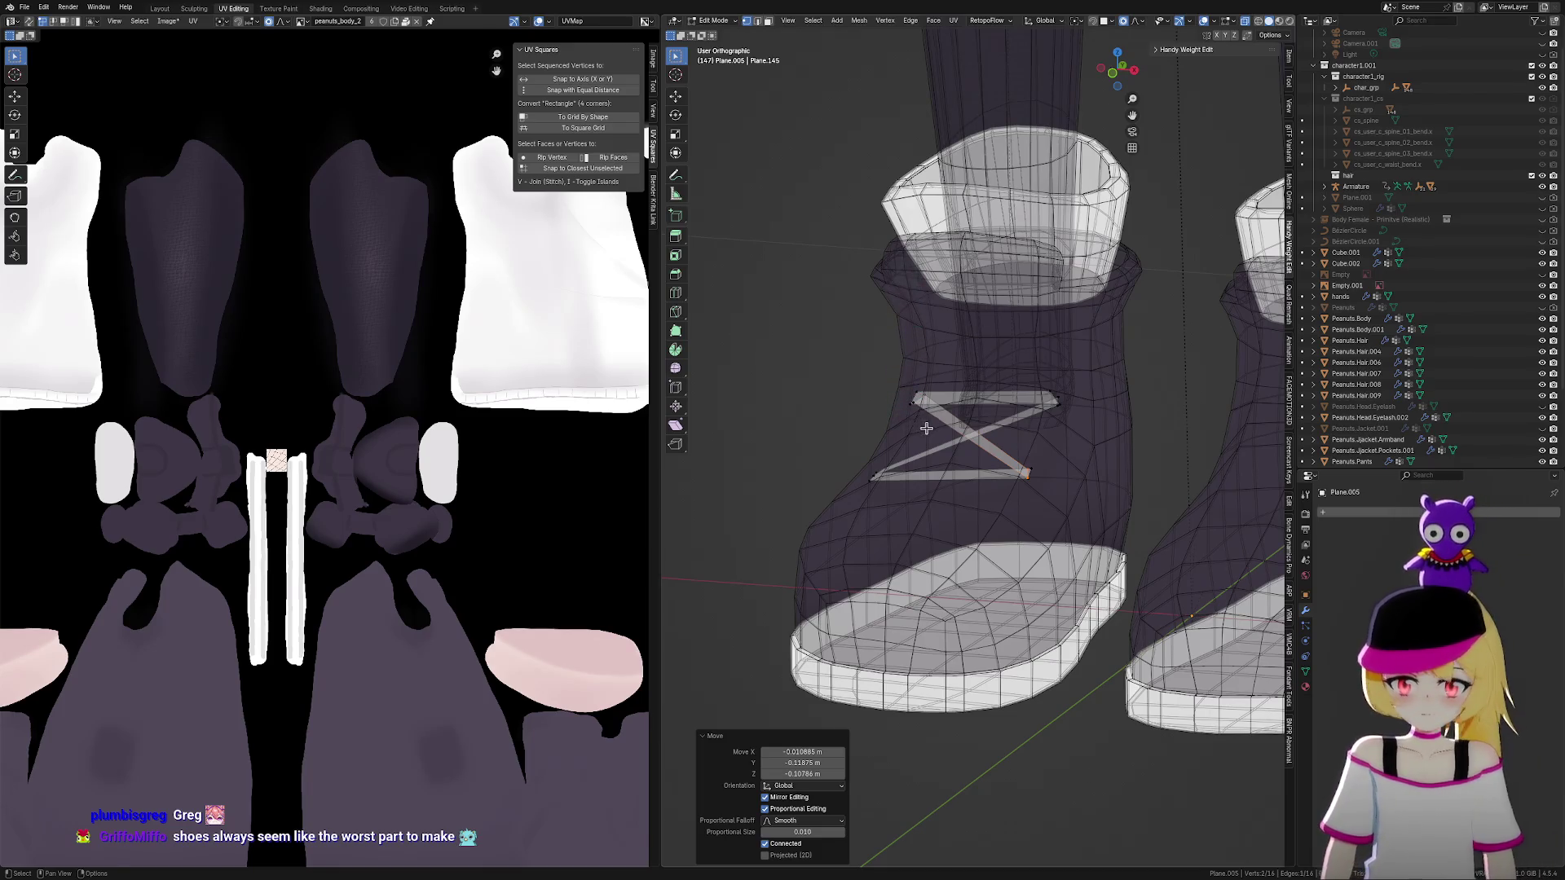
Move the top edge of the left boot's lace strip, then undo the strip edits
{"action": "middle_click_drag", "start_coordinate": [926, 428], "coordinate": [859, 384]}
{"action": "scroll", "coordinate": [859, 385], "scroll_direction": "up", "scroll_amount": 4}
{"action": "mouse_move", "coordinate": [781, 308]}
{"action": "left_mouse_down"}
{"action": "mouse_move", "coordinate": [1141, 408]}
{"action": "mouse_move", "coordinate": [1118, 398]}
{"action": "left_mouse_up"}
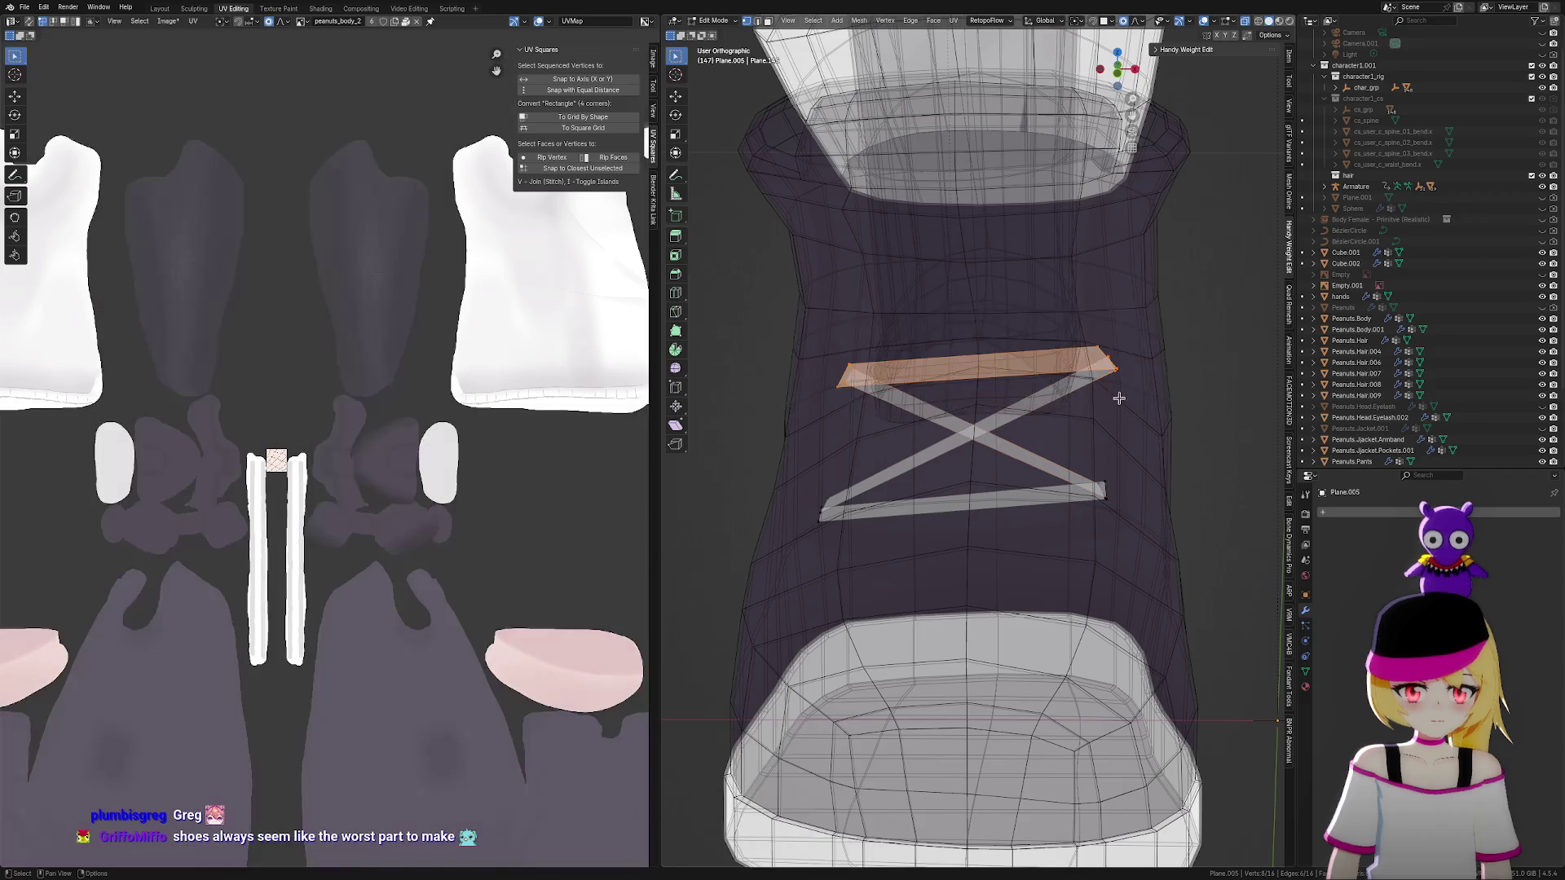
{"action": "key", "text": "g"}
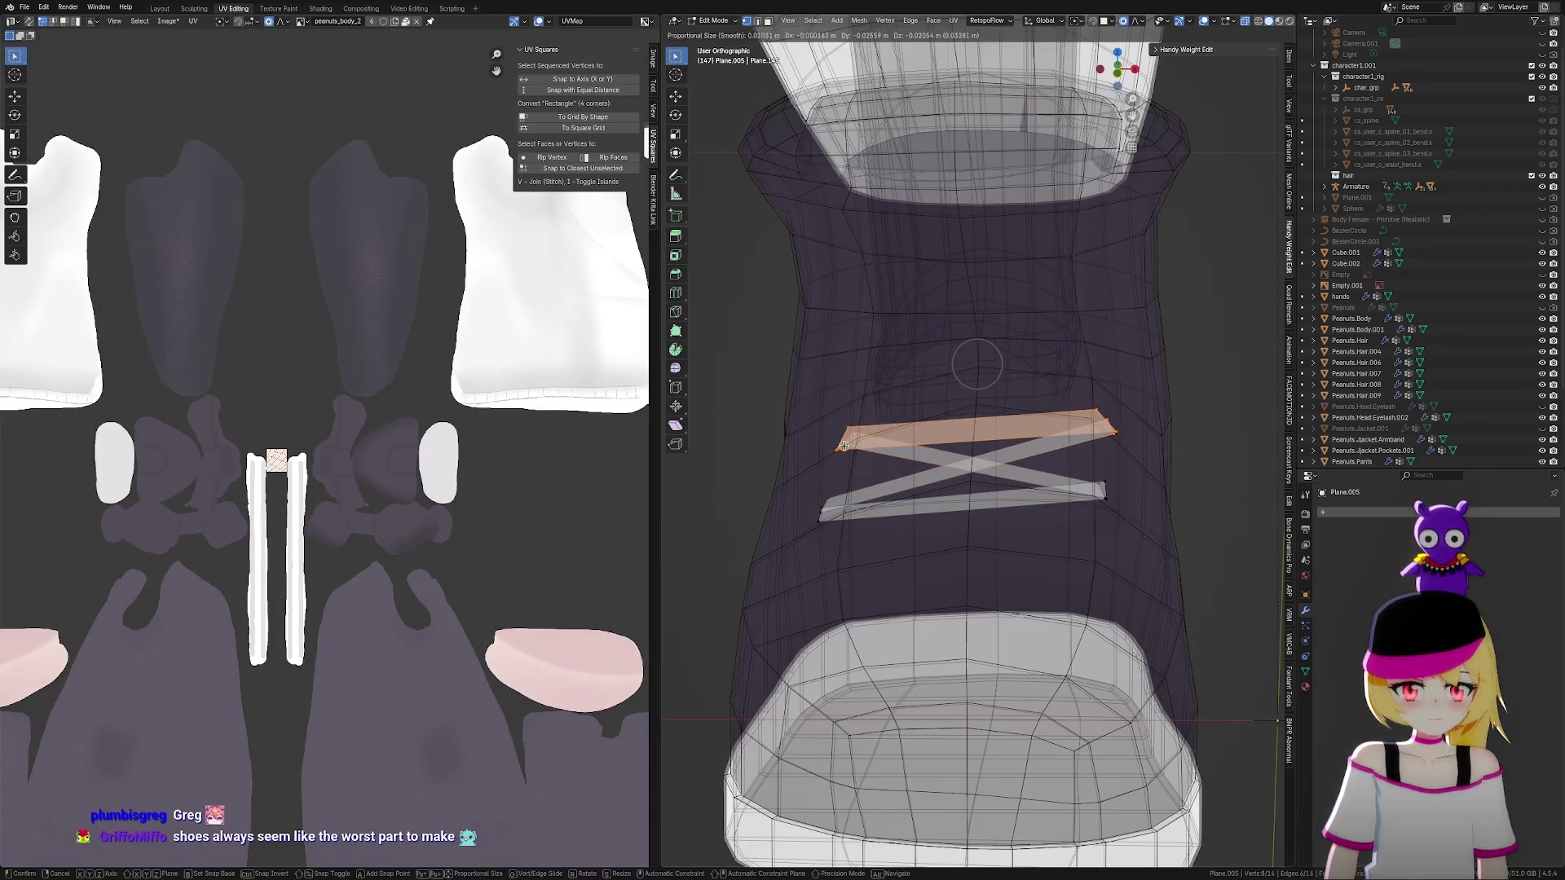
{"action": "left_click", "coordinate": [842, 445]}
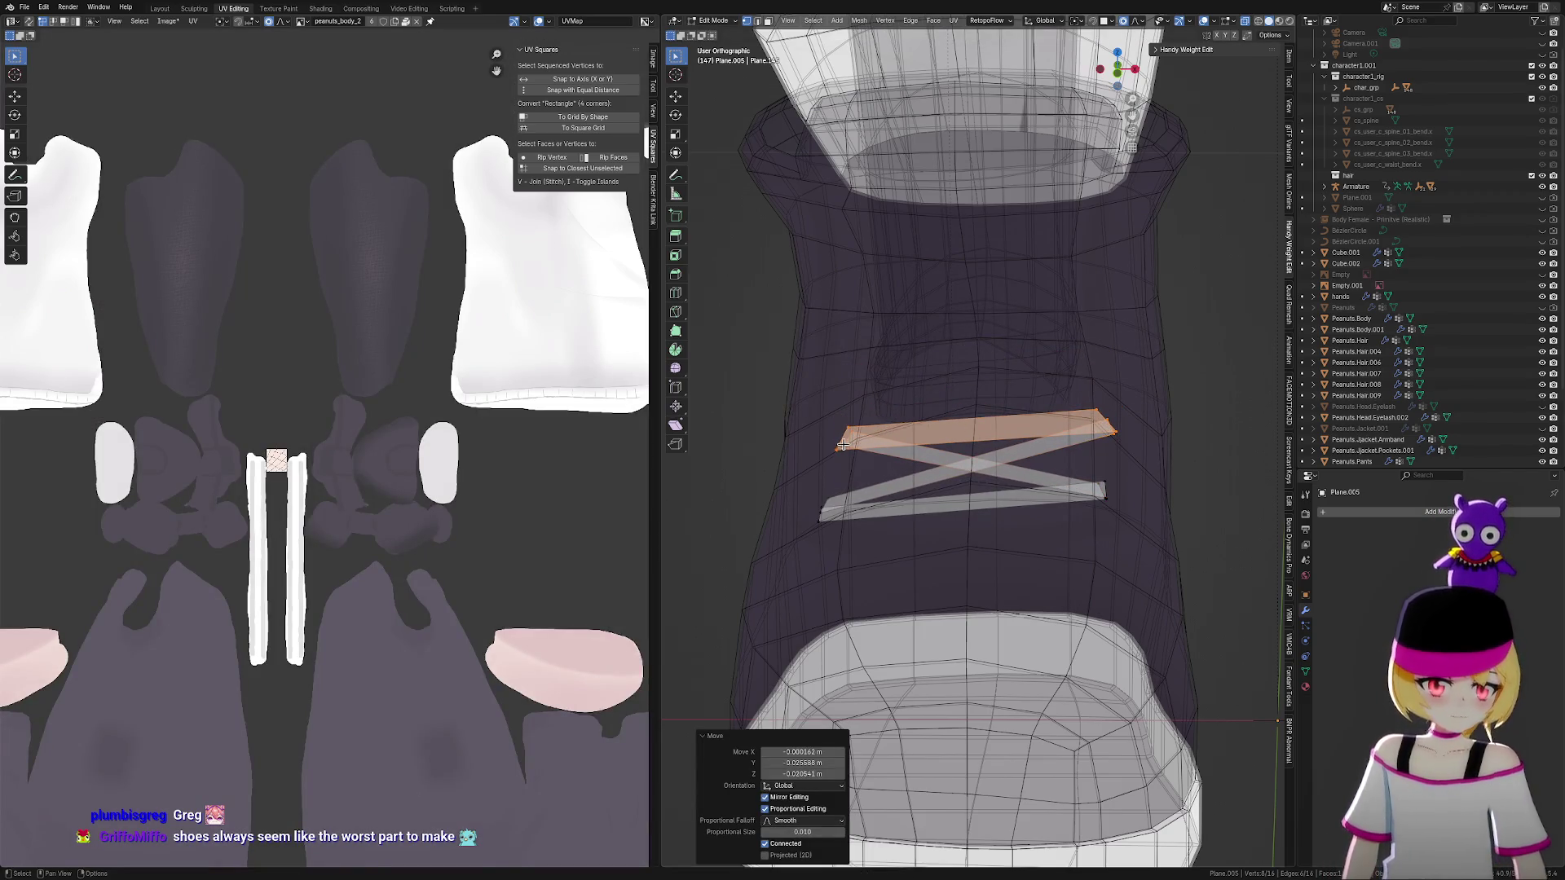
{"action": "key", "text": "ctrl+l"}
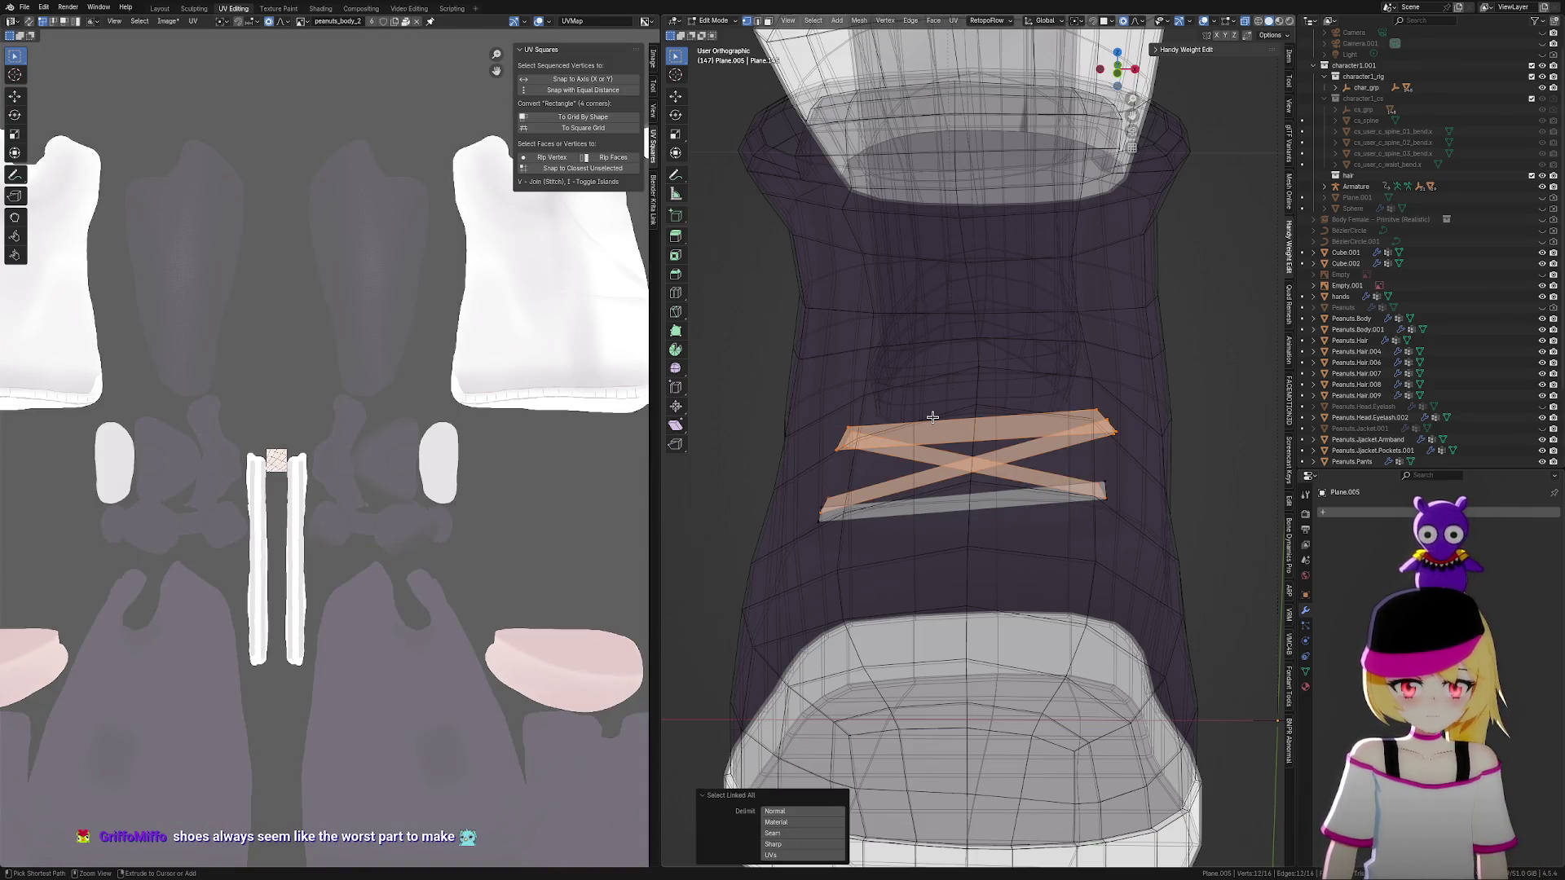
{"action": "key", "text": "ctrl+z"}
{"action": "key", "text": "ctrl+z"}
{"action": "key", "text": "ctrl+z"}
Select the top and lower crossbar strips and move the lower strip higher up the boot
{"action": "left_click_drag", "start_coordinate": [797, 336], "coordinate": [1205, 419]}
{"action": "left_click_drag", "start_coordinate": [811, 473], "coordinate": [1179, 572]}
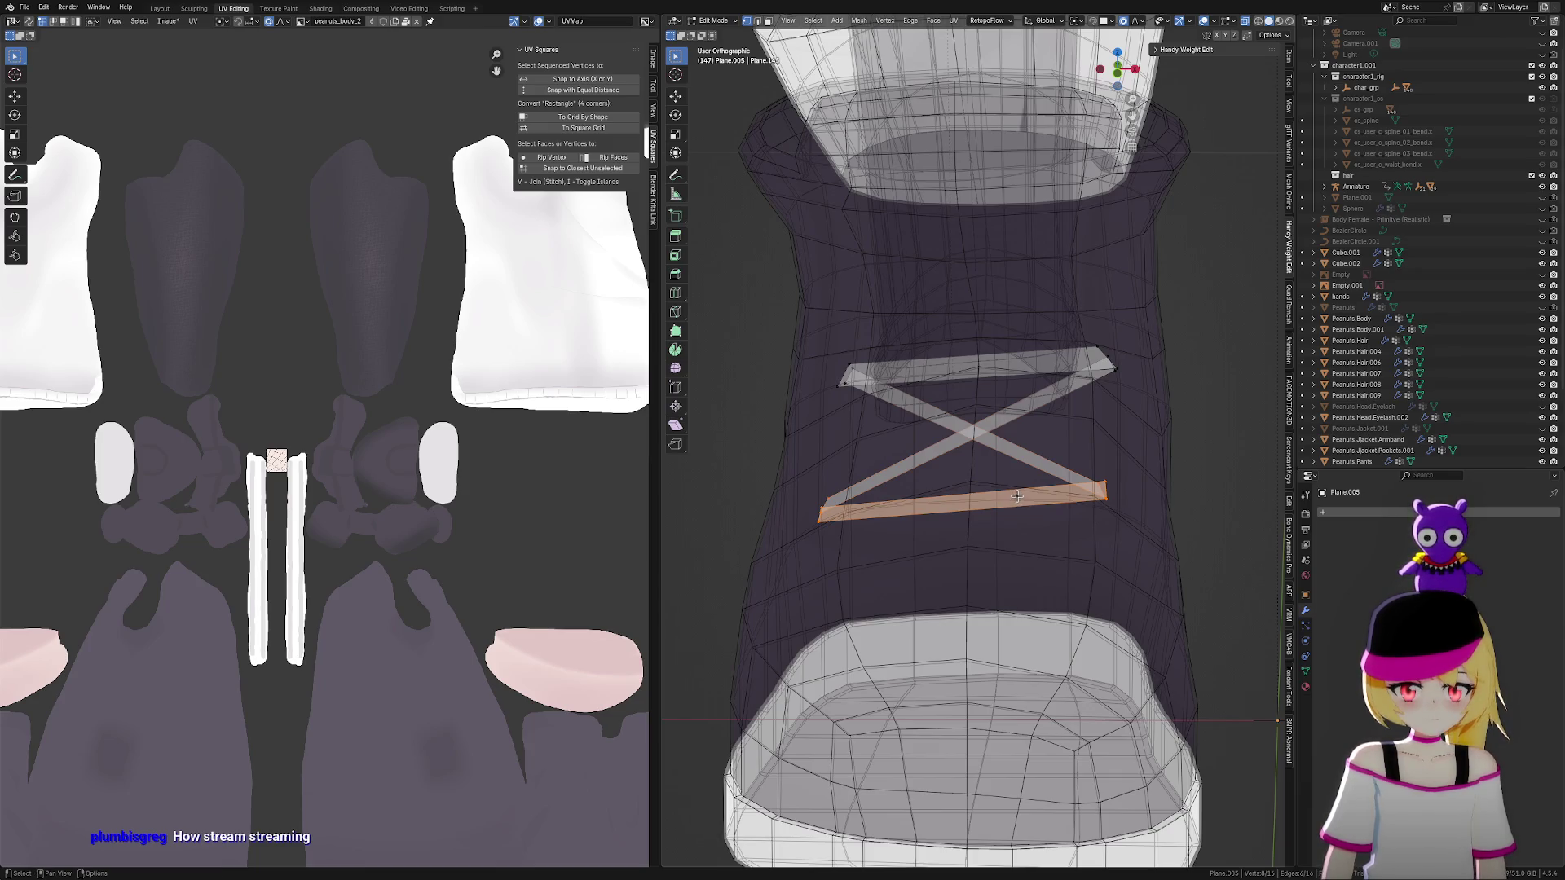
{"action": "key", "text": "g"}
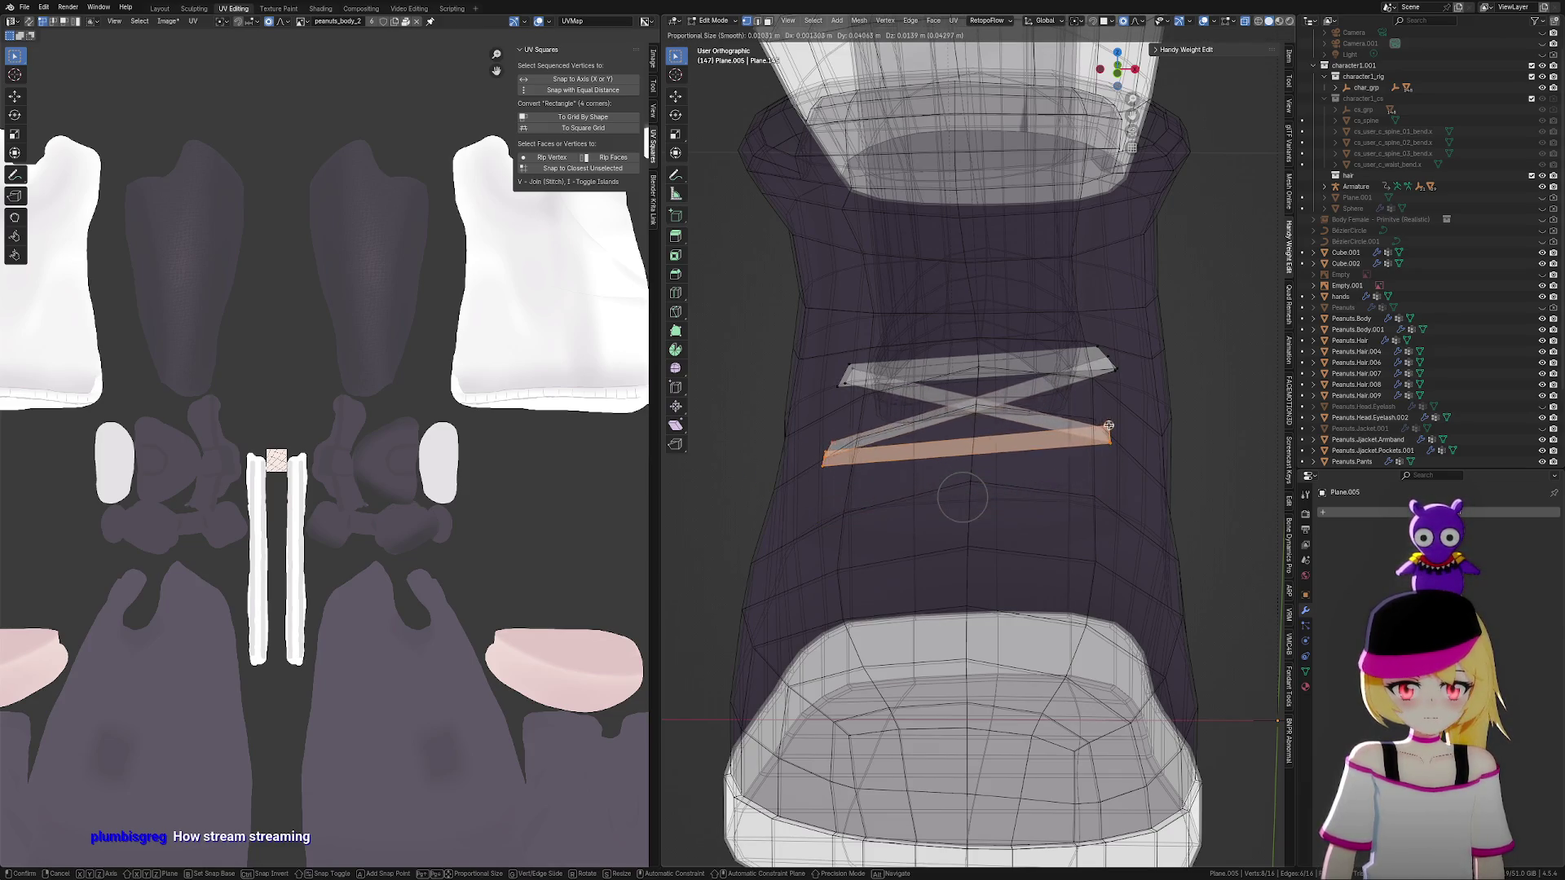
{"action": "left_click", "coordinate": [1116, 416]}
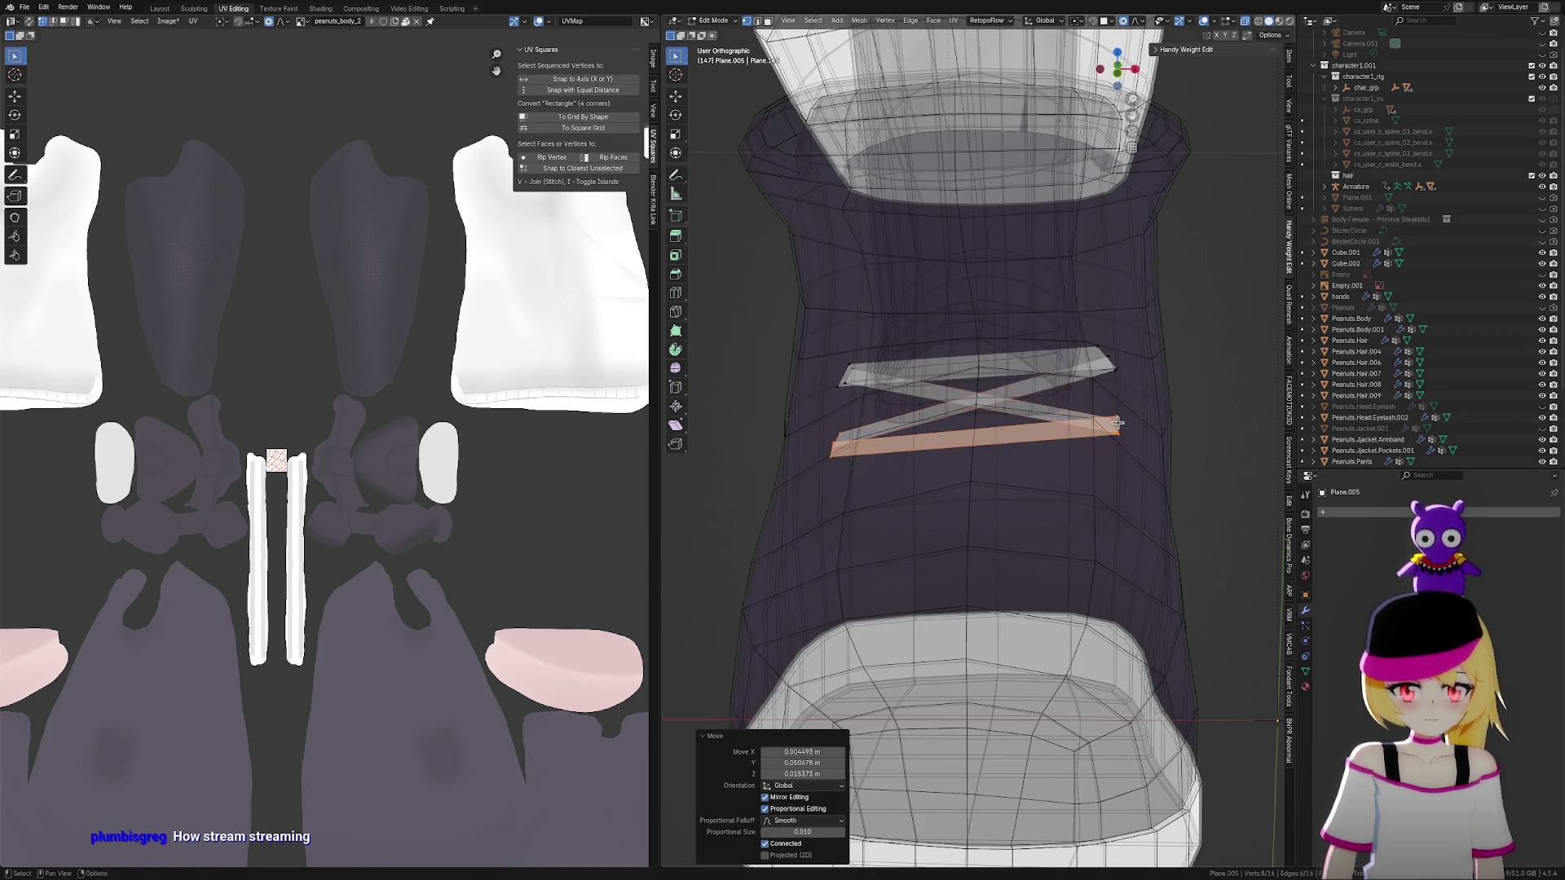
Duplicate the whole connected lace strip and place the copy below the original lacing
{"action": "key", "text": "ctrl+l"}
{"action": "key", "text": "g"}
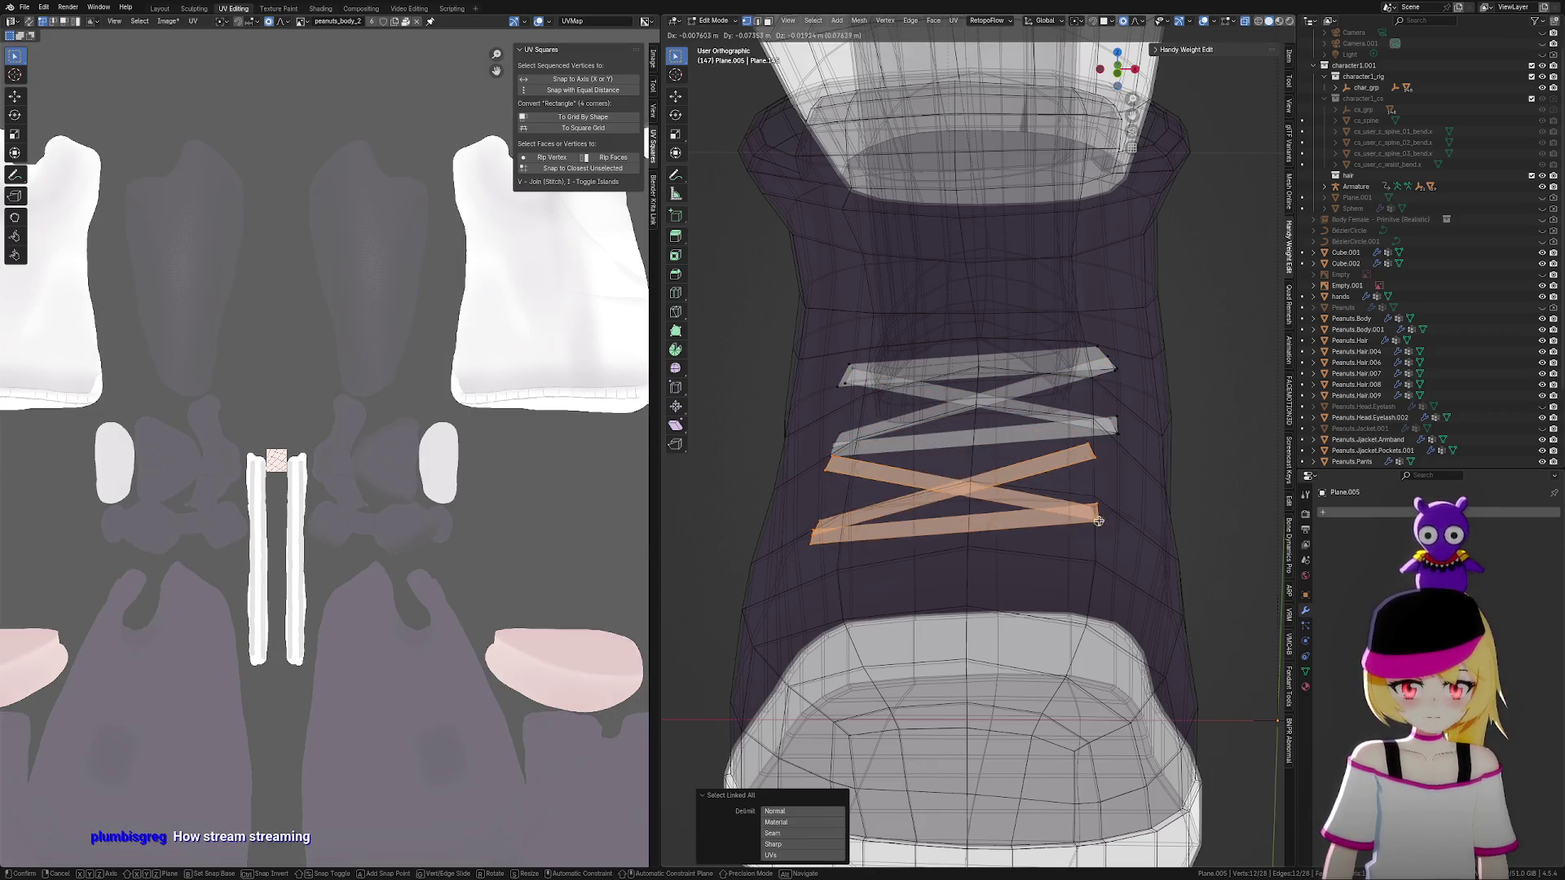
{"action": "left_click", "coordinate": [1114, 502]}
{"action": "mouse_move", "coordinate": [1115, 502]}
{"action": "middle_mouse_down"}
{"action": "mouse_move", "coordinate": [1146, 548]}
{"action": "mouse_move", "coordinate": [1234, 550]}
{"action": "mouse_move", "coordinate": [1133, 544]}
{"action": "mouse_move", "coordinate": [1227, 545]}
{"action": "mouse_move", "coordinate": [1204, 531]}
{"action": "middle_mouse_up"}
{"action": "scroll", "coordinate": [1165, 554], "scroll_direction": "down", "scroll_amount": 5}
{"action": "mouse_move", "coordinate": [1135, 570]}
{"action": "middle_mouse_down"}
{"action": "mouse_move", "coordinate": [1198, 571]}
{"action": "mouse_move", "coordinate": [1153, 570]}
{"action": "mouse_move", "coordinate": [1169, 570]}
{"action": "middle_mouse_up"}
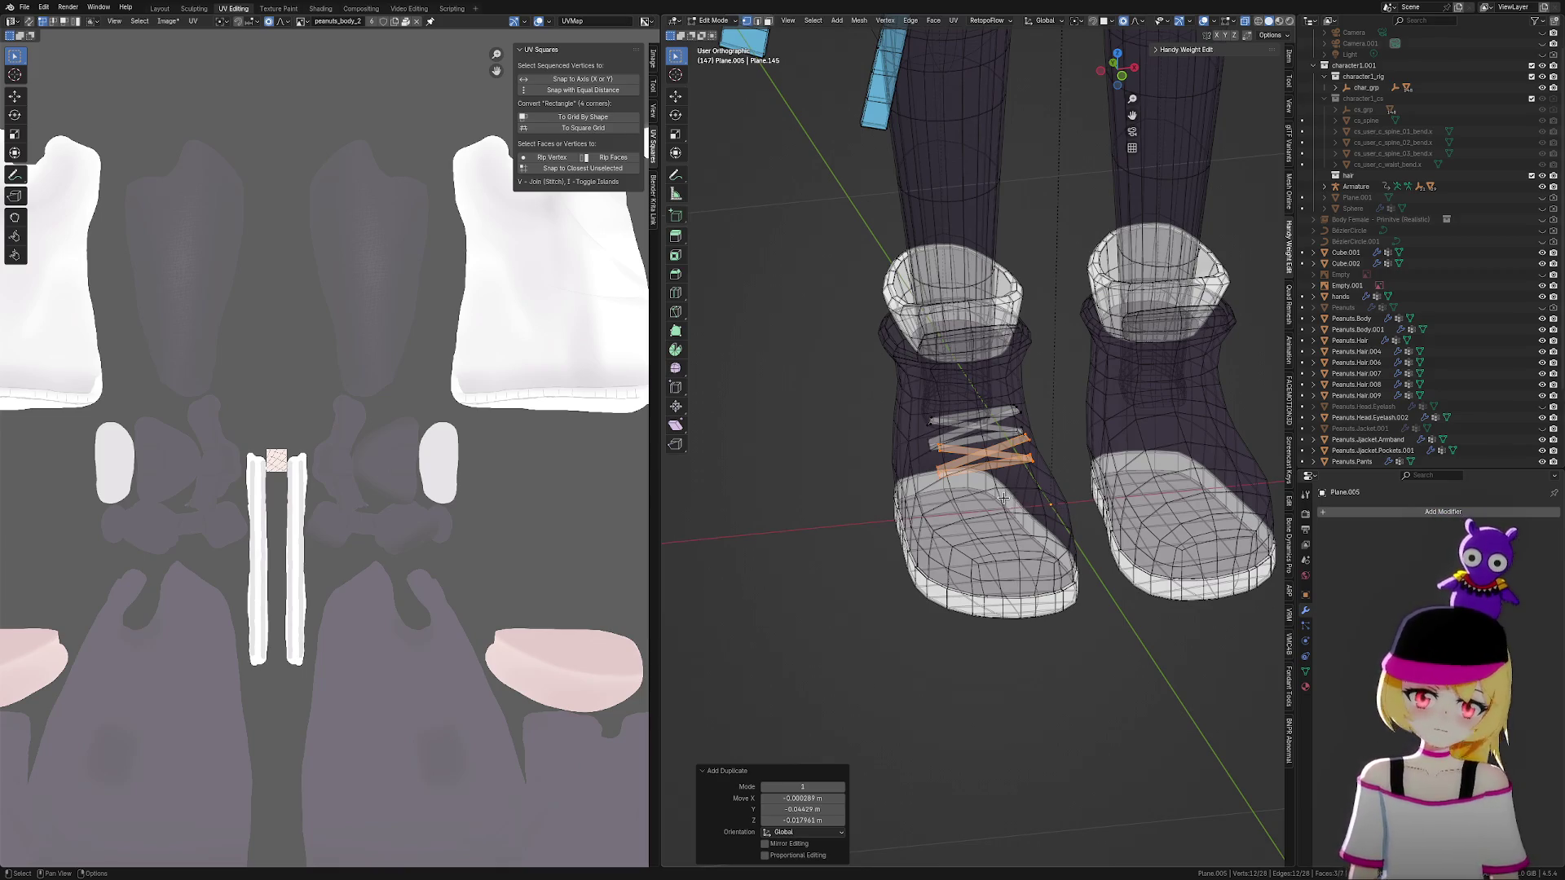
Leave Edit Mode and return to Object Mode from the mode pie
{"action": "scroll", "coordinate": [968, 503], "scroll_direction": "up", "scroll_amount": 3}
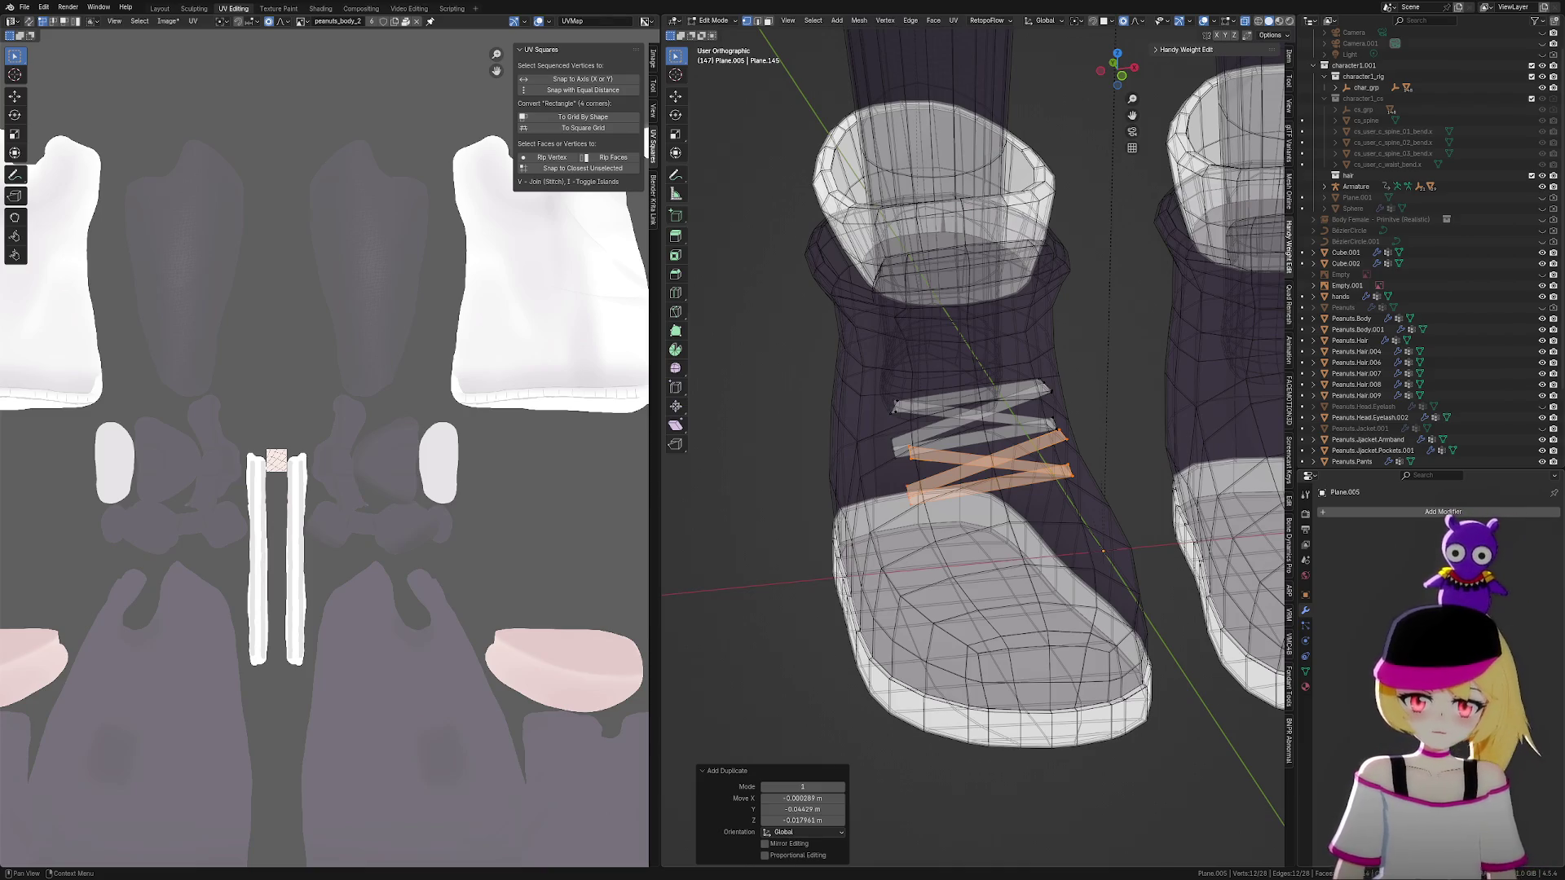
{"action": "scroll", "coordinate": [1141, 497], "scroll_direction": "up", "scroll_amount": 2}
{"action": "scroll", "coordinate": [1153, 494], "scroll_direction": "down", "scroll_amount": 3}
{"action": "key", "text": "Tab"}
{"action": "mouse_move", "coordinate": [1156, 498]}
{"action": "middle_mouse_down"}
{"action": "mouse_move", "coordinate": [1021, 573]}
{"action": "mouse_move", "coordinate": [950, 590]}
{"action": "mouse_move", "coordinate": [921, 575]}
{"action": "middle_mouse_up"}
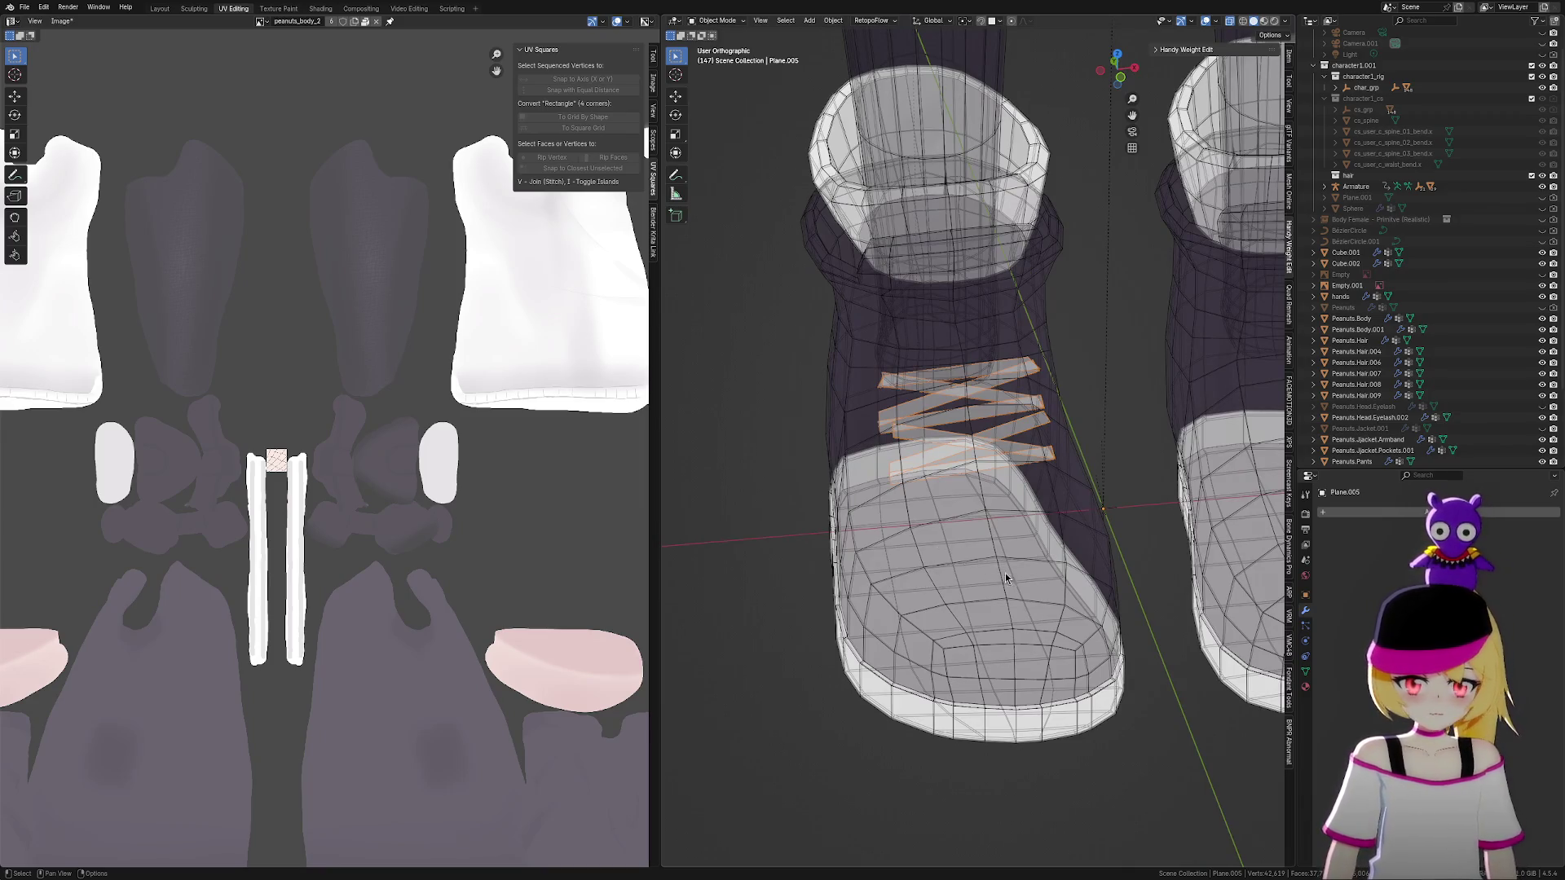
Add a new Bézier curve object to the scene
{"action": "scroll", "coordinate": [1005, 574], "scroll_direction": "up", "scroll_amount": 3}
{"action": "mouse_move", "coordinate": [1043, 579]}
{"action": "middle_mouse_down"}
{"action": "mouse_move", "coordinate": [1072, 554]}
{"action": "mouse_move", "coordinate": [1051, 553]}
{"action": "mouse_move", "coordinate": [1082, 554]}
{"action": "middle_mouse_up"}
{"action": "key", "text": "shift+a"}
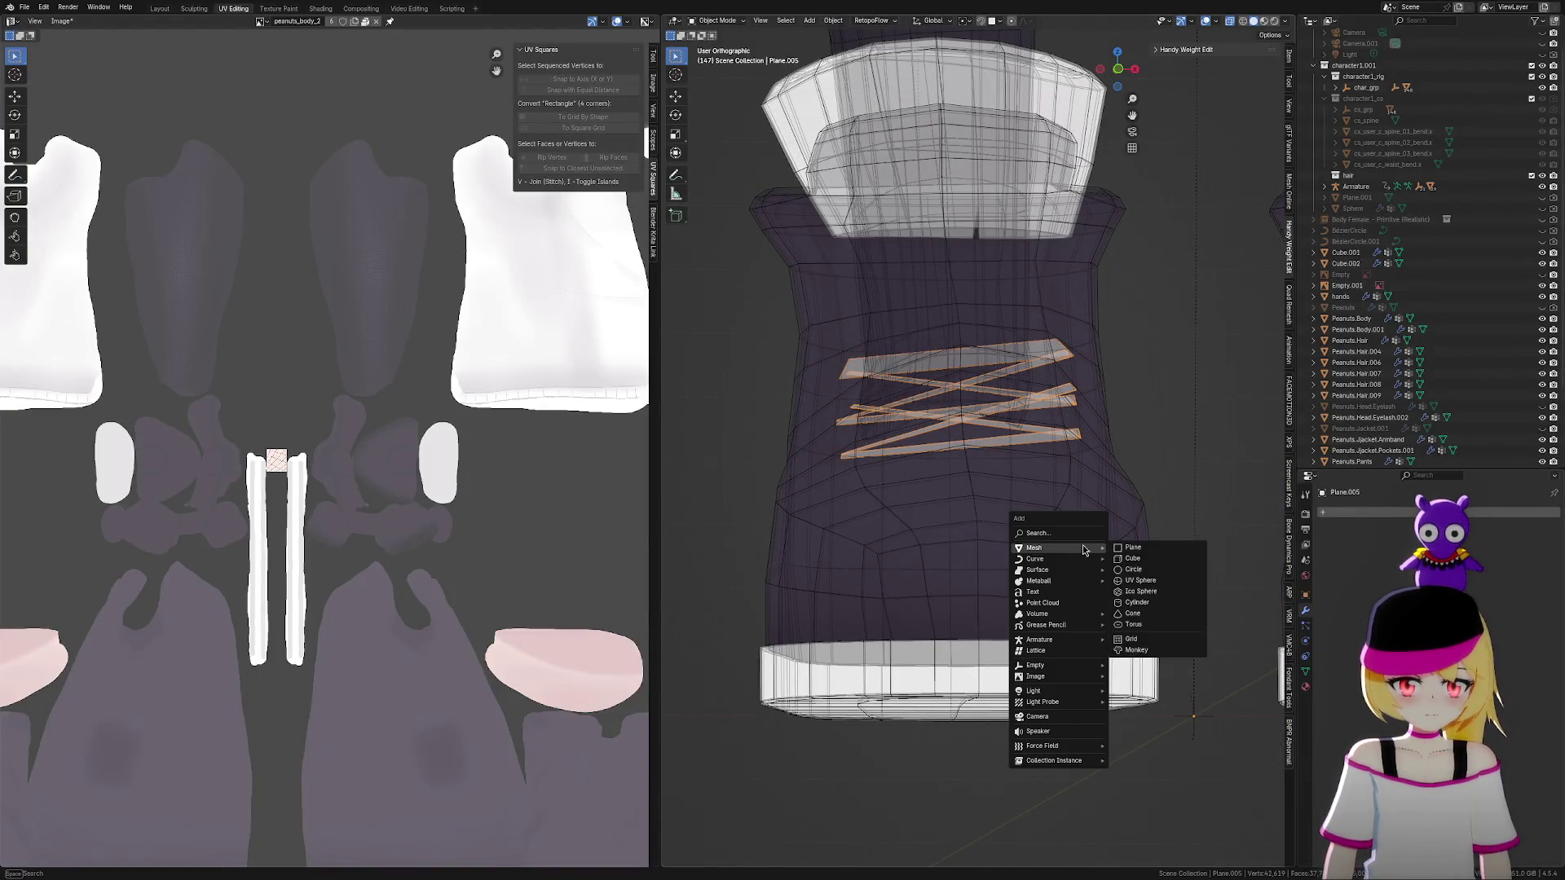
{"action": "mouse_move", "coordinate": [1082, 564]}
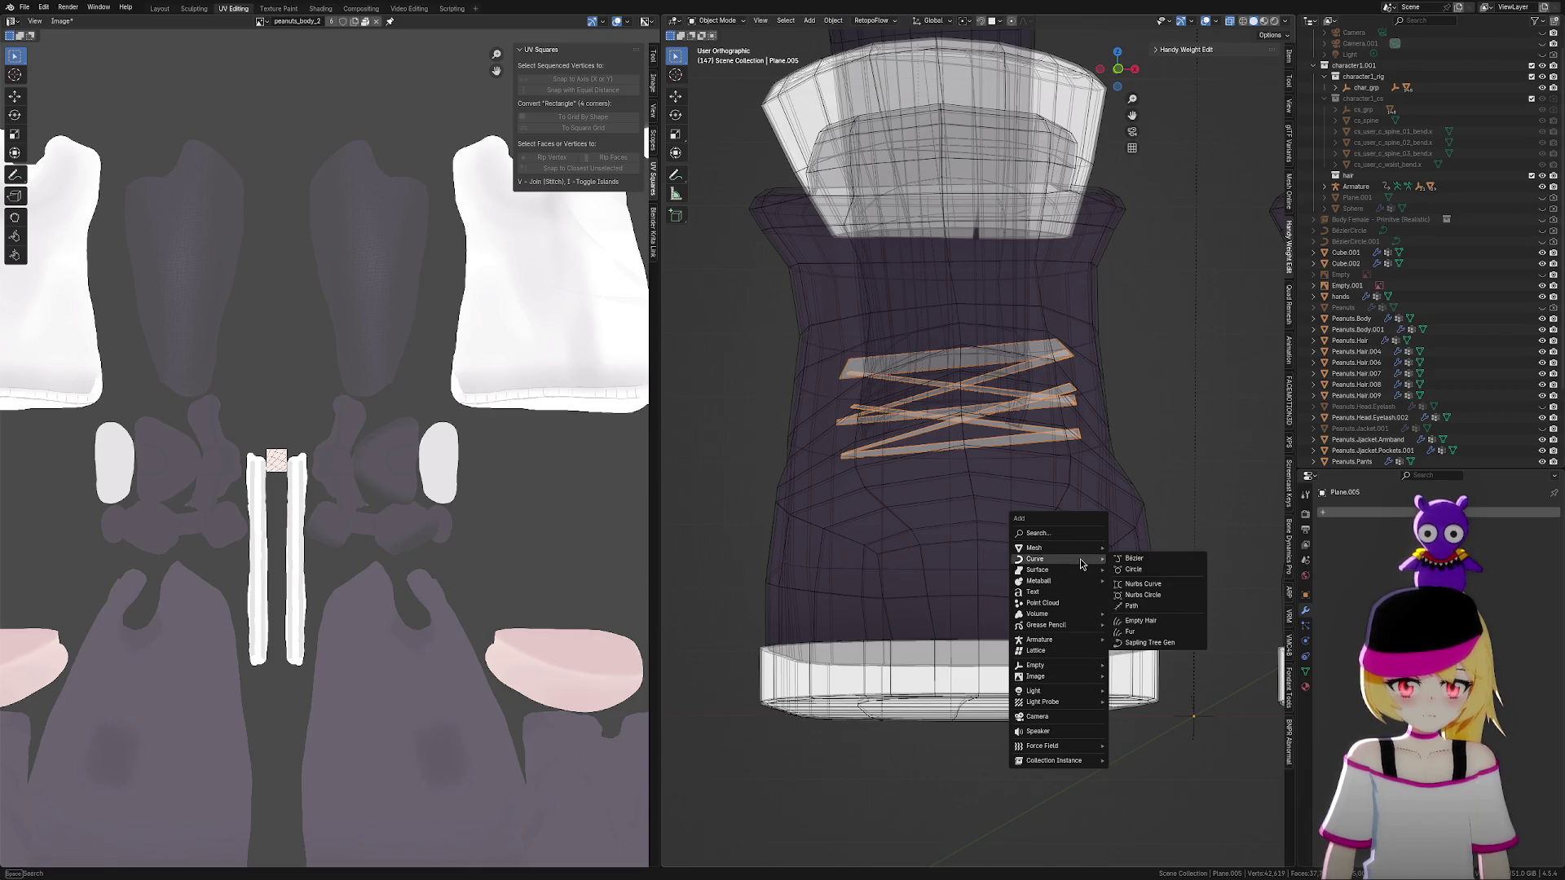
{"action": "left_click", "coordinate": [1158, 562]}
Shrink the Bézier curve to about a tenth size, then delete it
{"action": "scroll", "coordinate": [1059, 525], "scroll_direction": "down", "scroll_amount": 10}
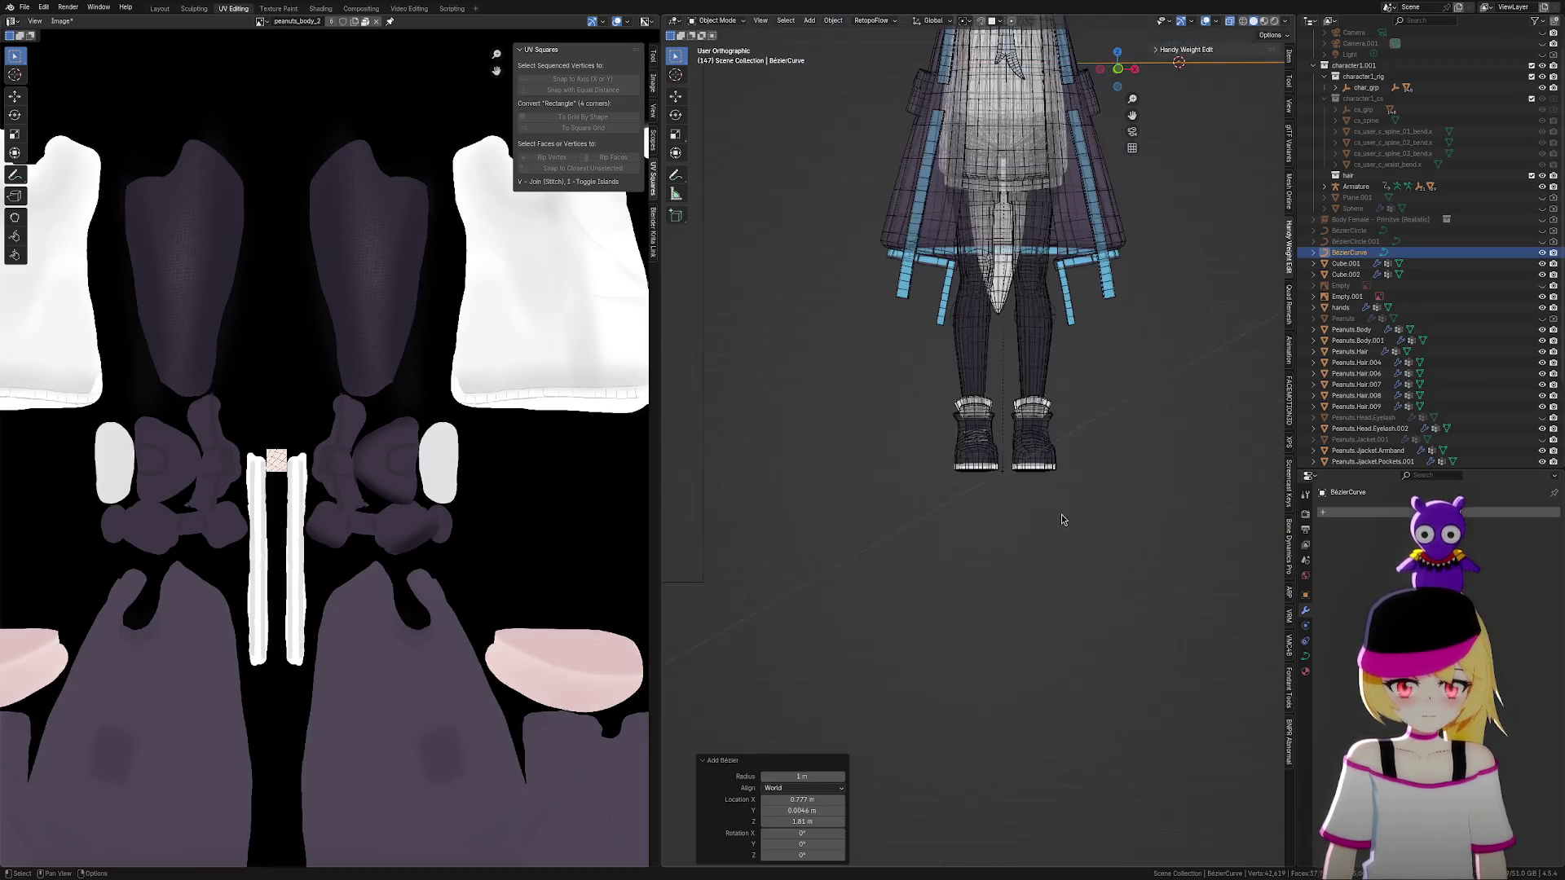
{"action": "key", "text": "Tab"}
{"action": "scroll", "coordinate": [1073, 510], "scroll_direction": "up", "scroll_amount": 3}
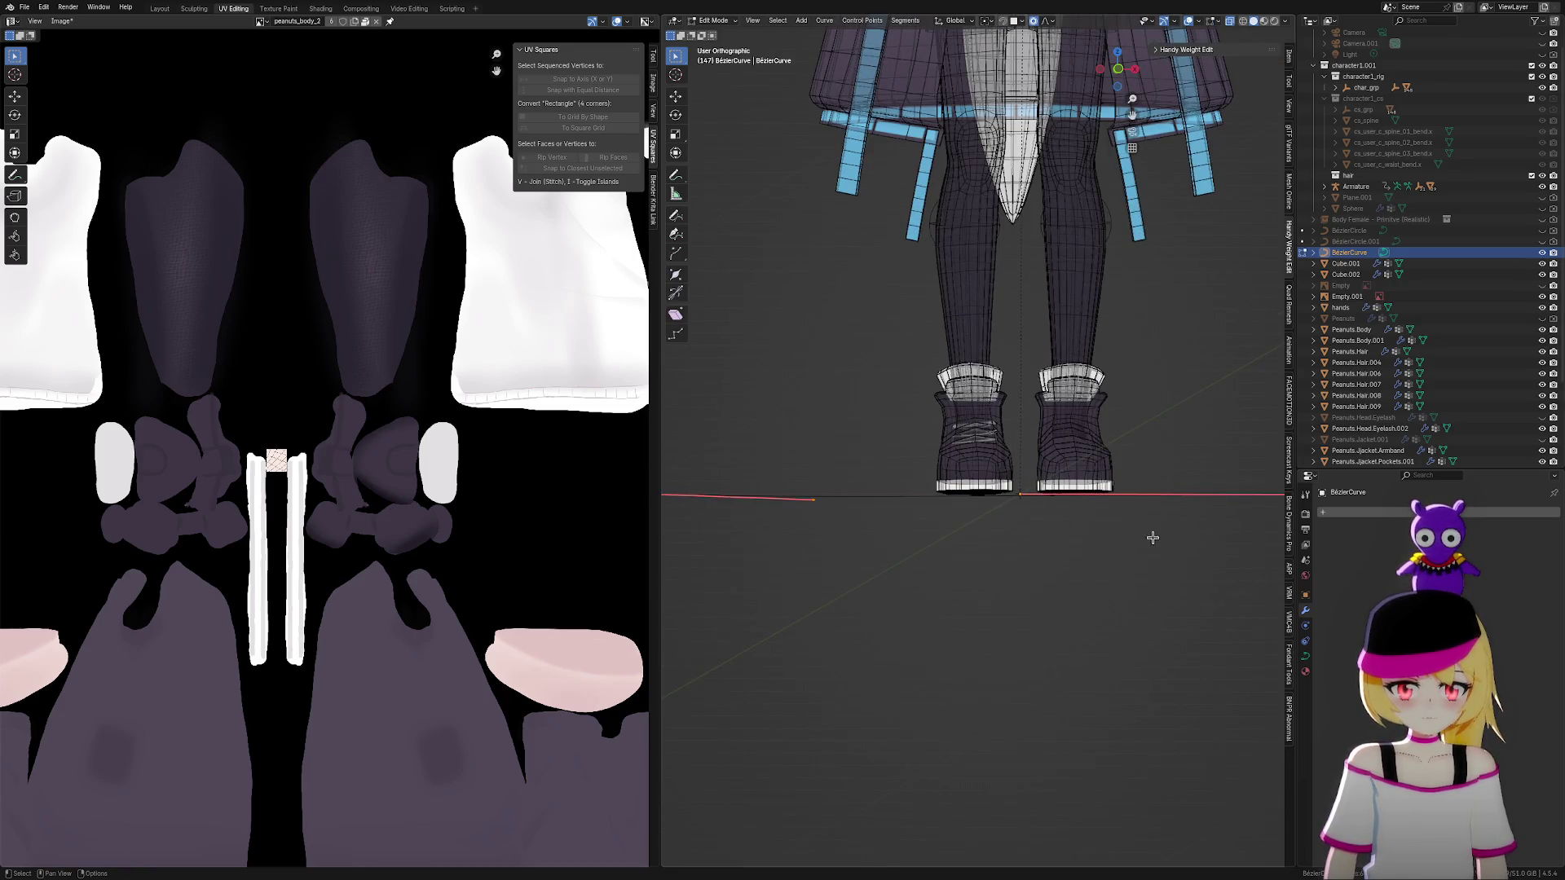
{"action": "key", "text": "s"}
{"action": "left_click", "coordinate": [1030, 500]}
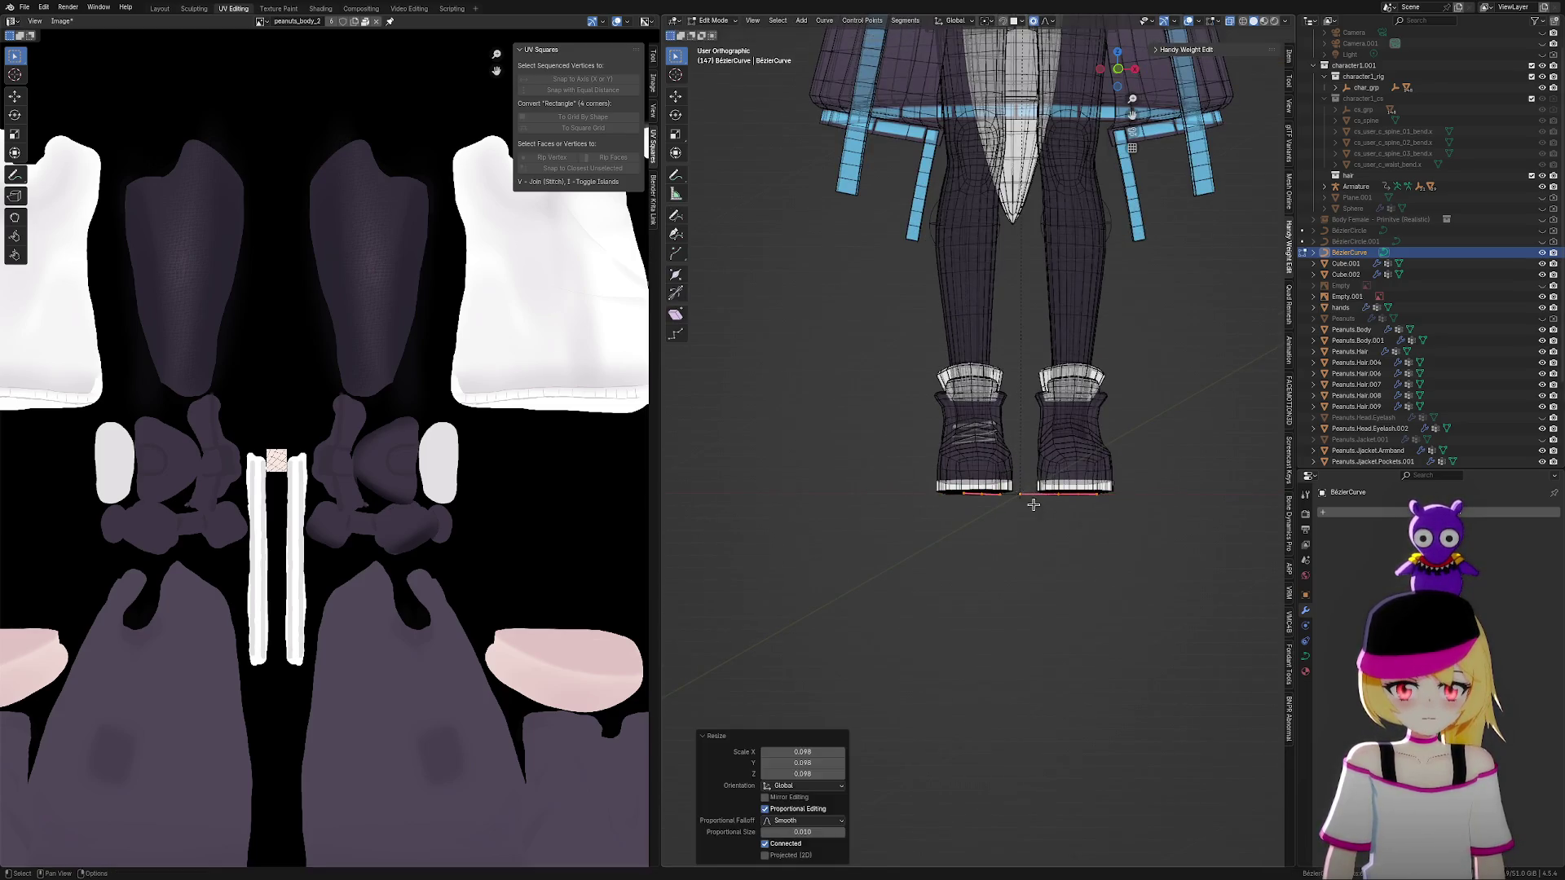
{"action": "scroll", "coordinate": [1030, 500], "scroll_direction": "up", "scroll_amount": 3}
{"action": "middle_click_drag", "start_coordinate": [1030, 499], "coordinate": [1123, 584]}
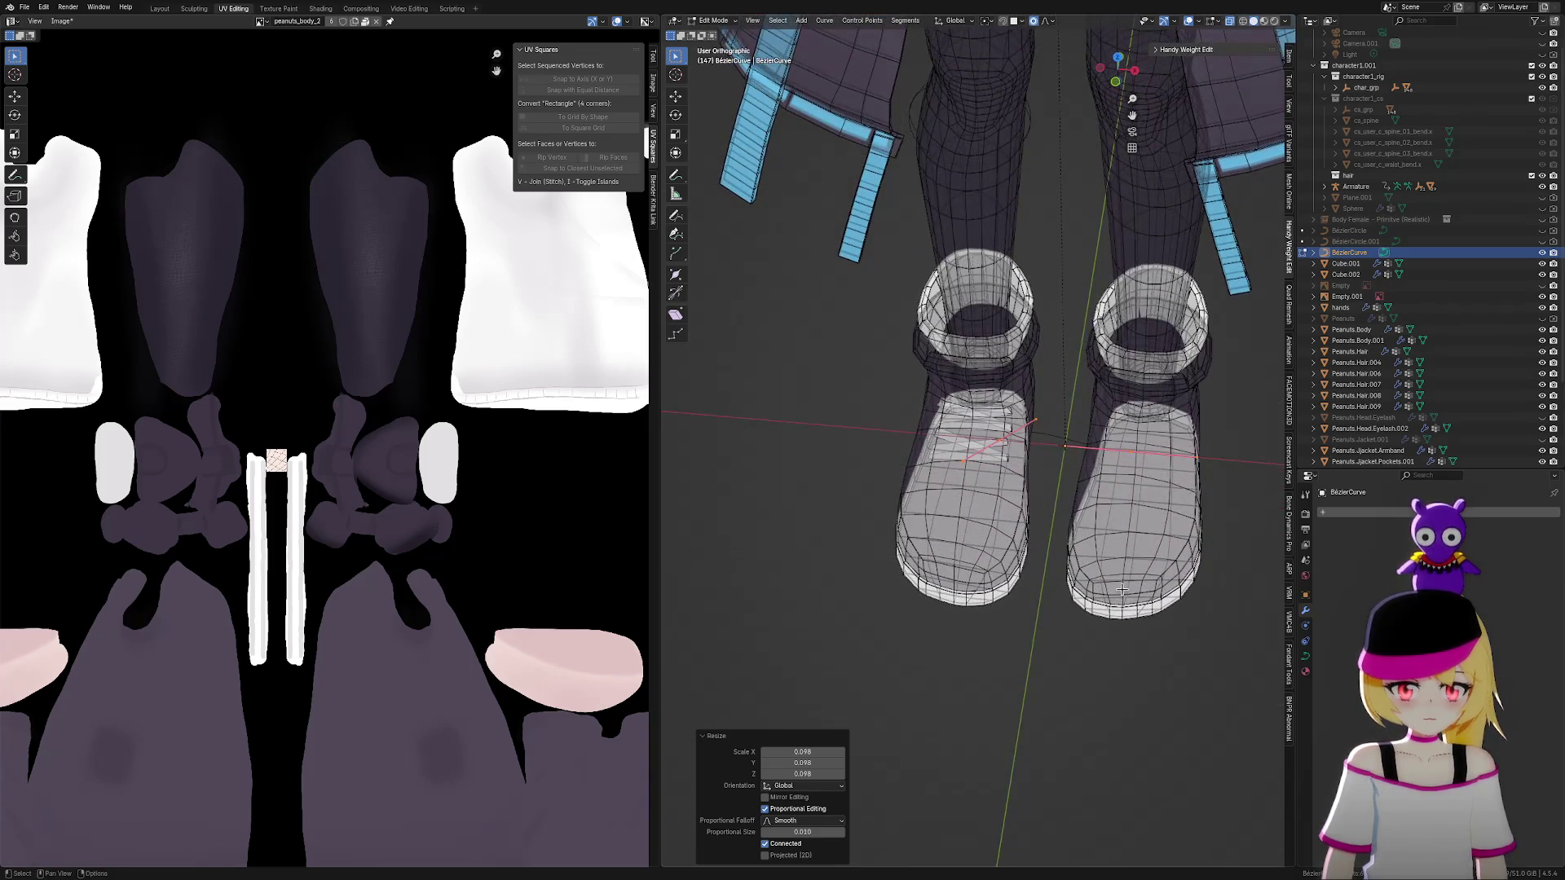
{"action": "scroll", "coordinate": [1122, 591], "scroll_direction": "down", "scroll_amount": 2}
{"action": "key", "text": "Tab"}
{"action": "key", "text": "x"}
{"action": "left_click", "coordinate": [1024, 562]}
{"action": "scroll", "coordinate": [1040, 561], "scroll_direction": "down", "scroll_amount": 2}
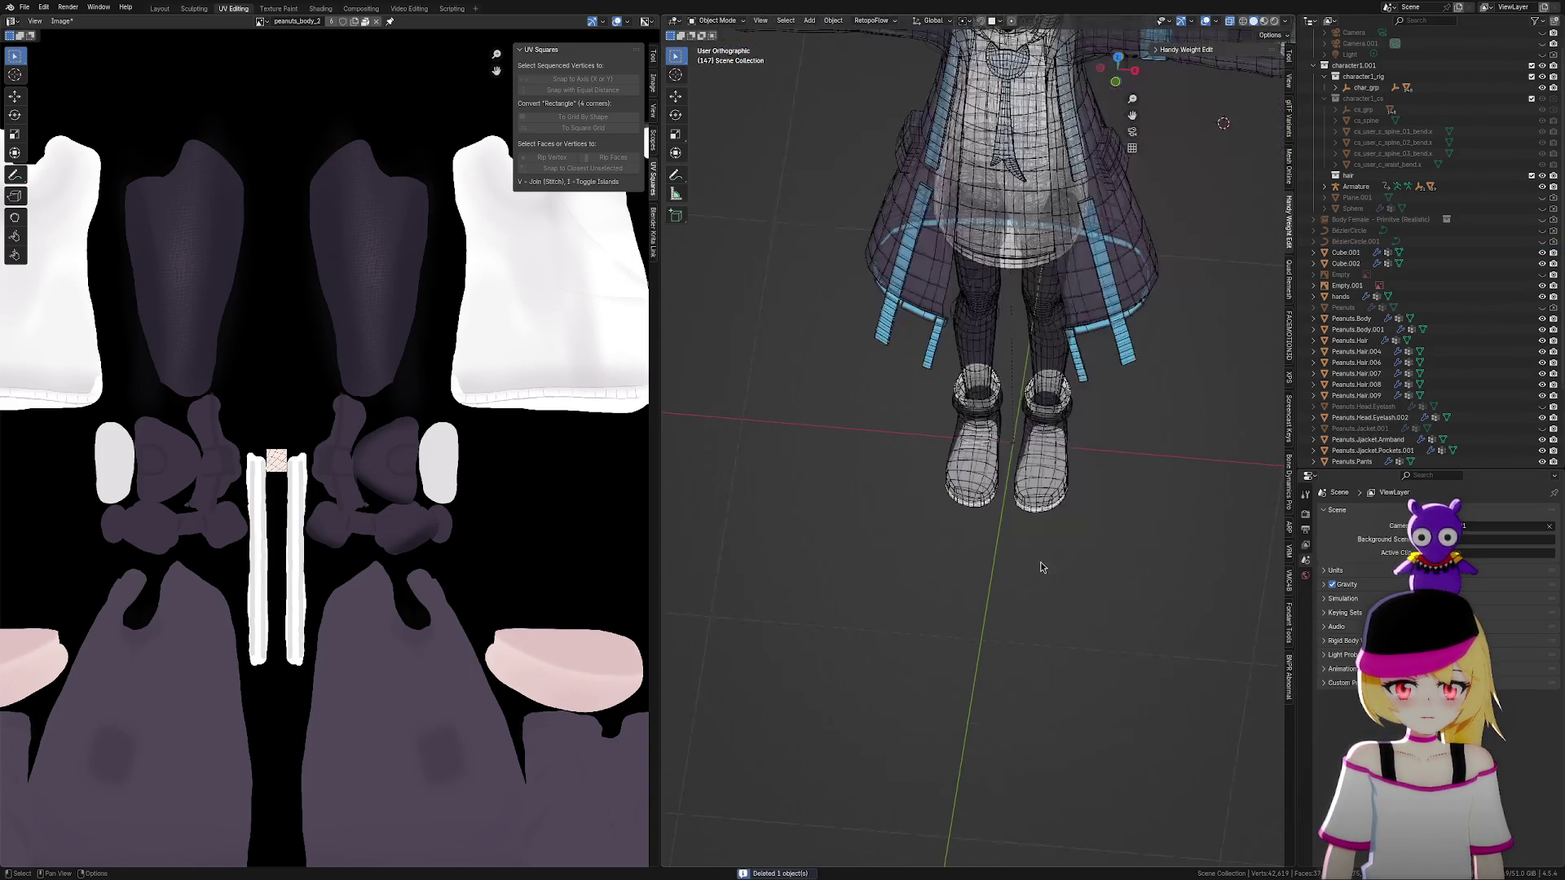
Add a NURBS path and scale it down twice in Edit Mode
{"action": "key", "text": "shift+a"}
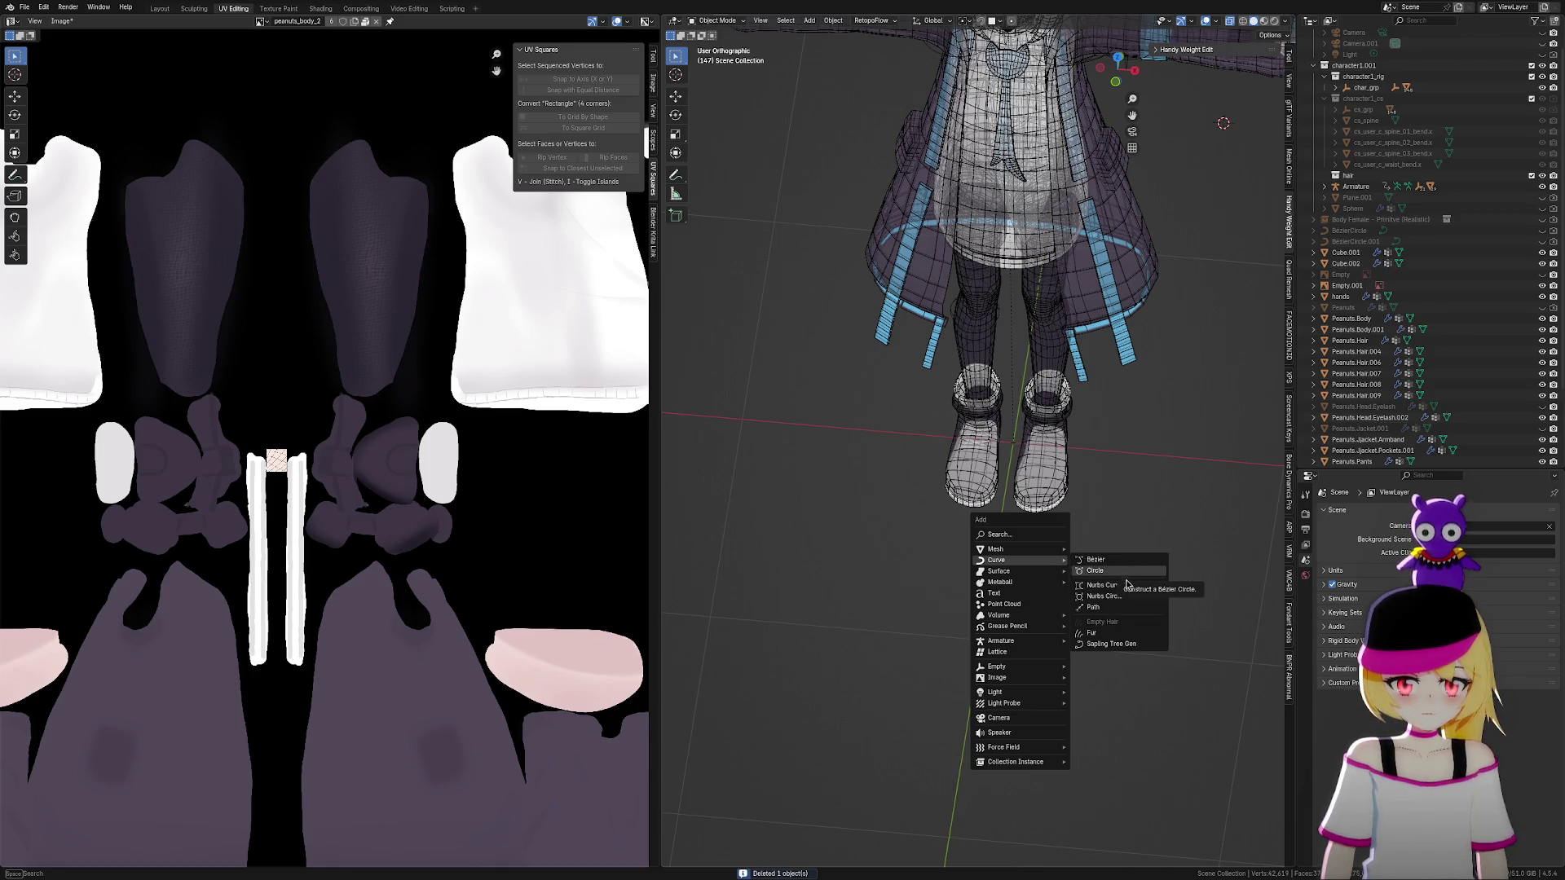
{"action": "left_click", "coordinate": [1116, 607]}
{"action": "scroll", "coordinate": [1031, 582], "scroll_direction": "down", "scroll_amount": 4}
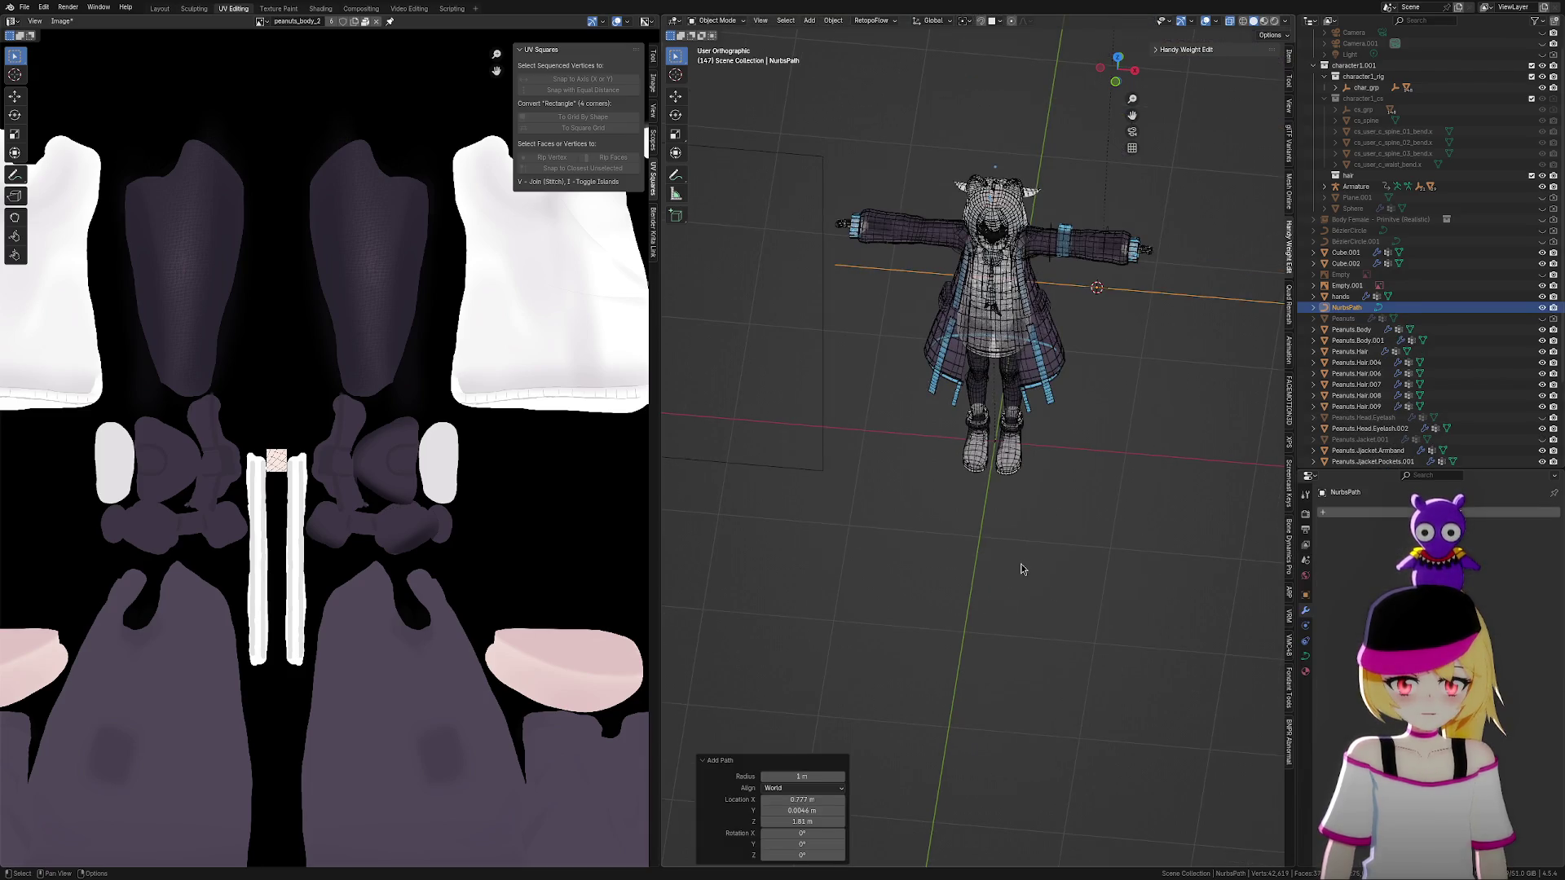
{"action": "key", "text": "Tab"}
{"action": "key", "text": "s"}
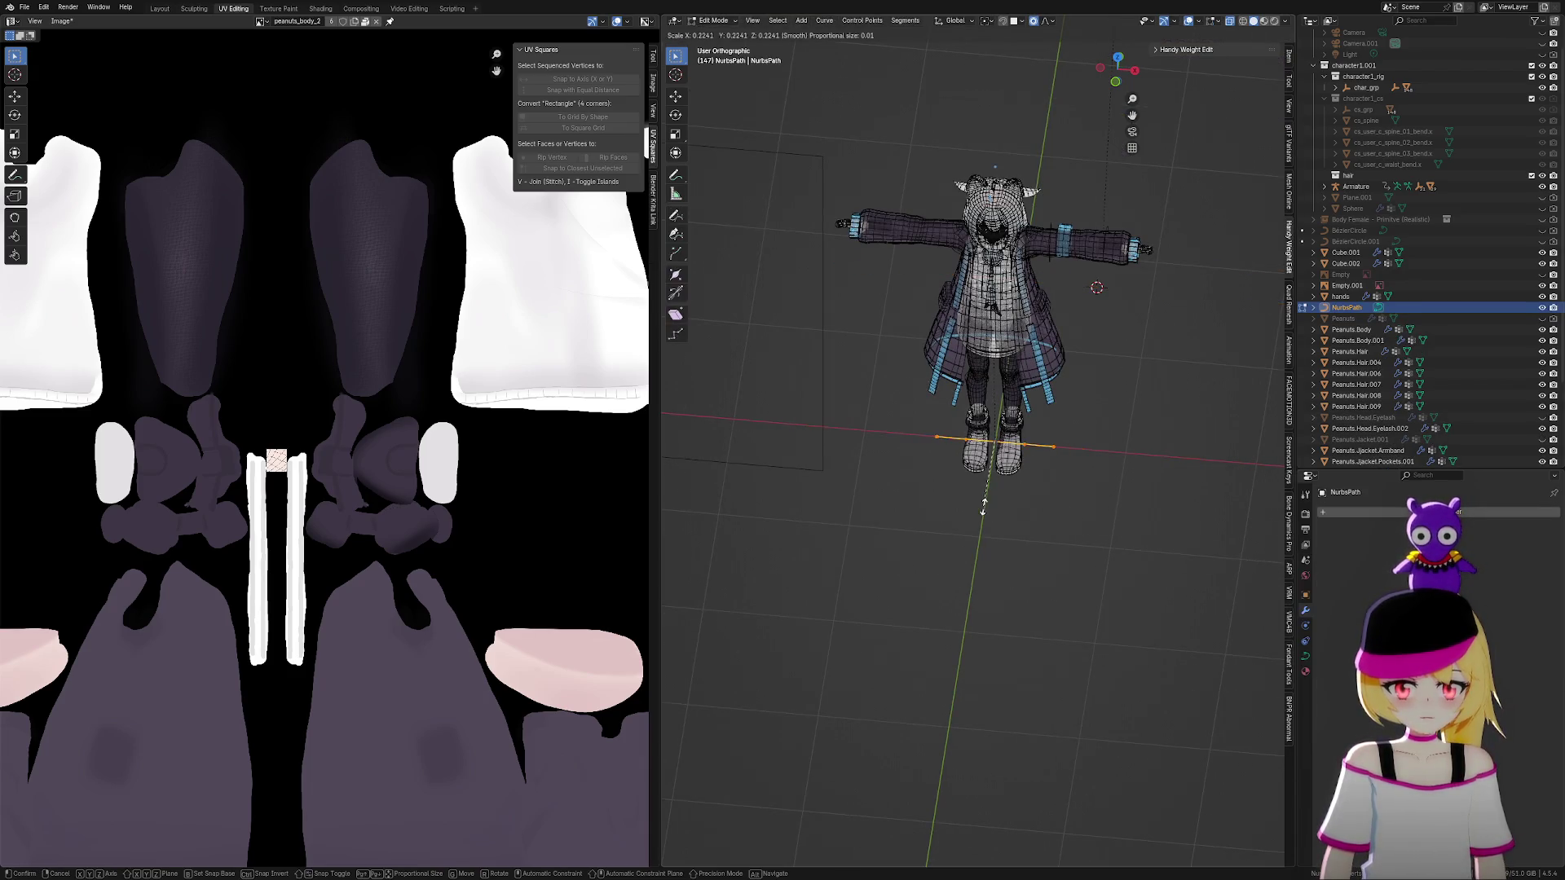
{"action": "left_click", "coordinate": [983, 505]}
{"action": "scroll", "coordinate": [1084, 509], "scroll_direction": "up", "scroll_amount": 8}
{"action": "key", "text": "s"}
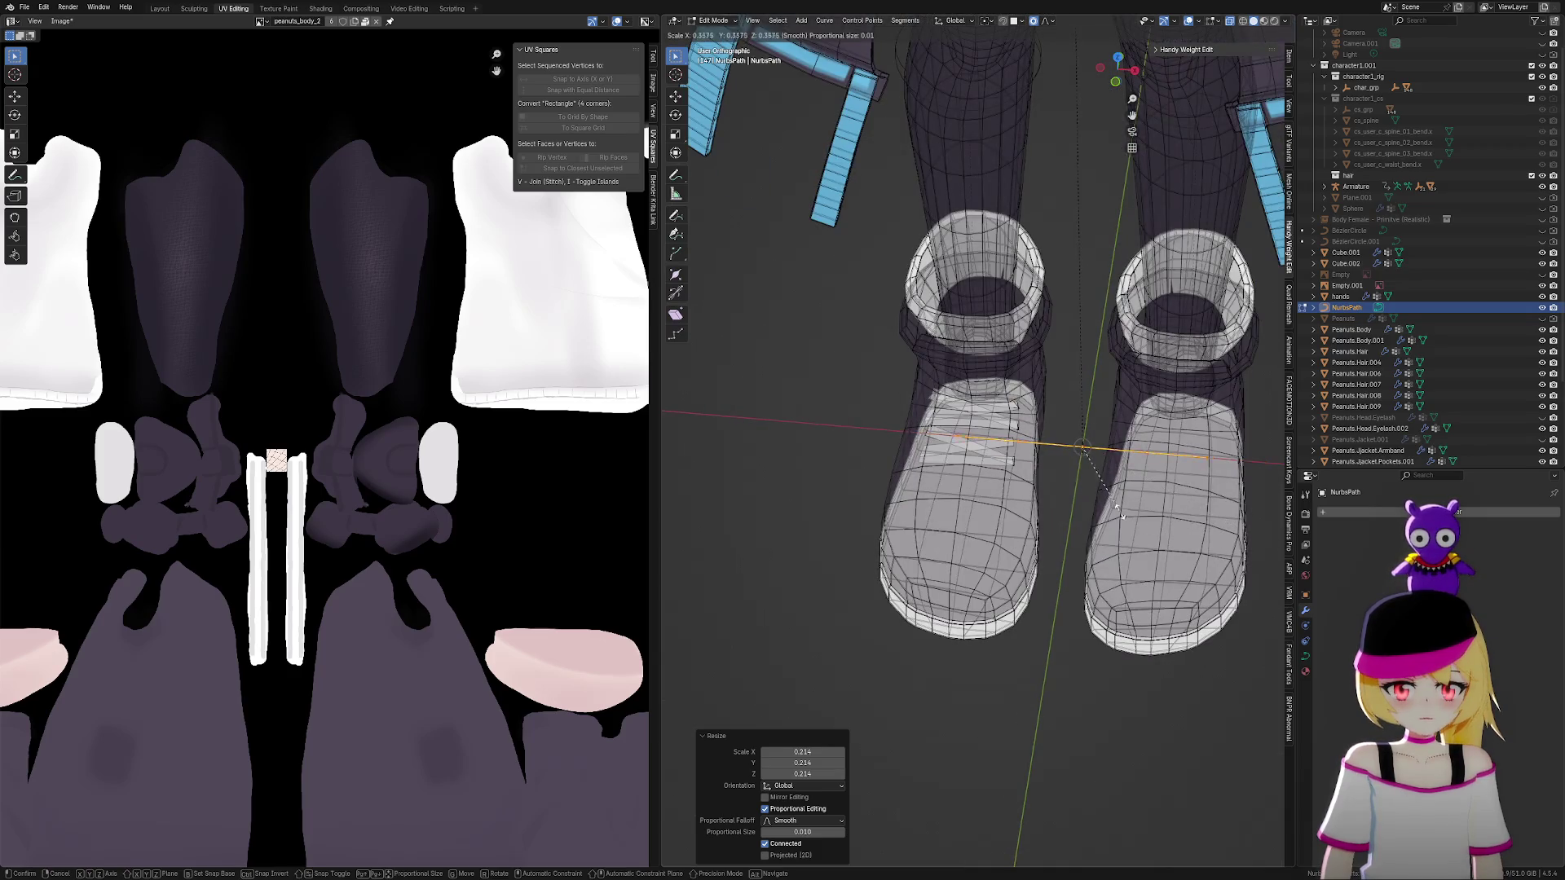
{"action": "left_click", "coordinate": [1097, 475]}
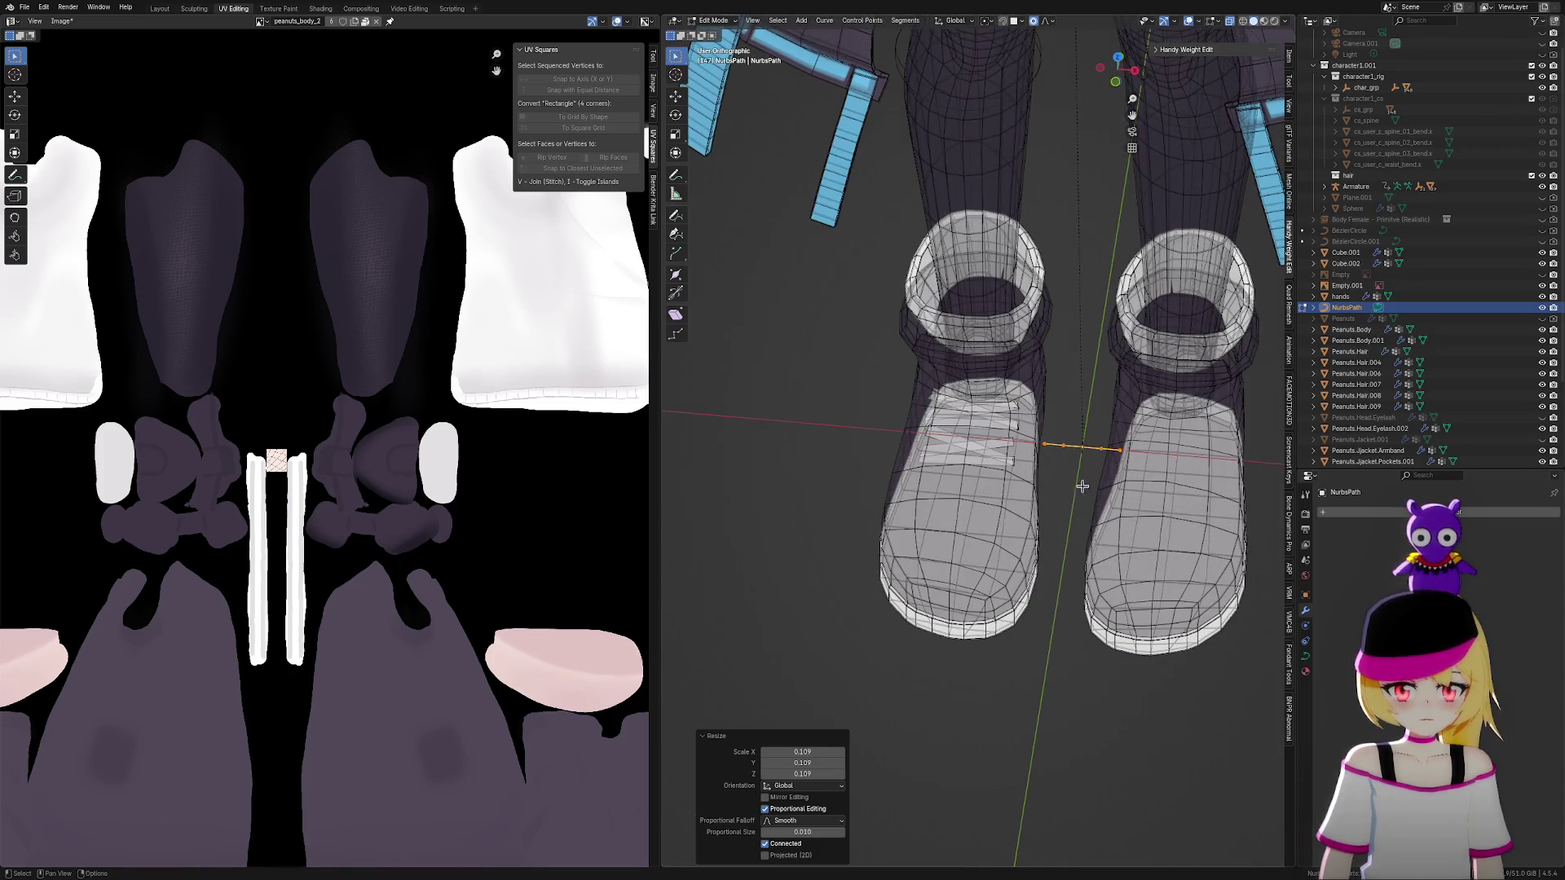
Move the path onto the boot along the lower lace strip
{"action": "scroll", "coordinate": [1092, 477], "scroll_direction": "up", "scroll_amount": 3}
{"action": "key", "text": "g"}
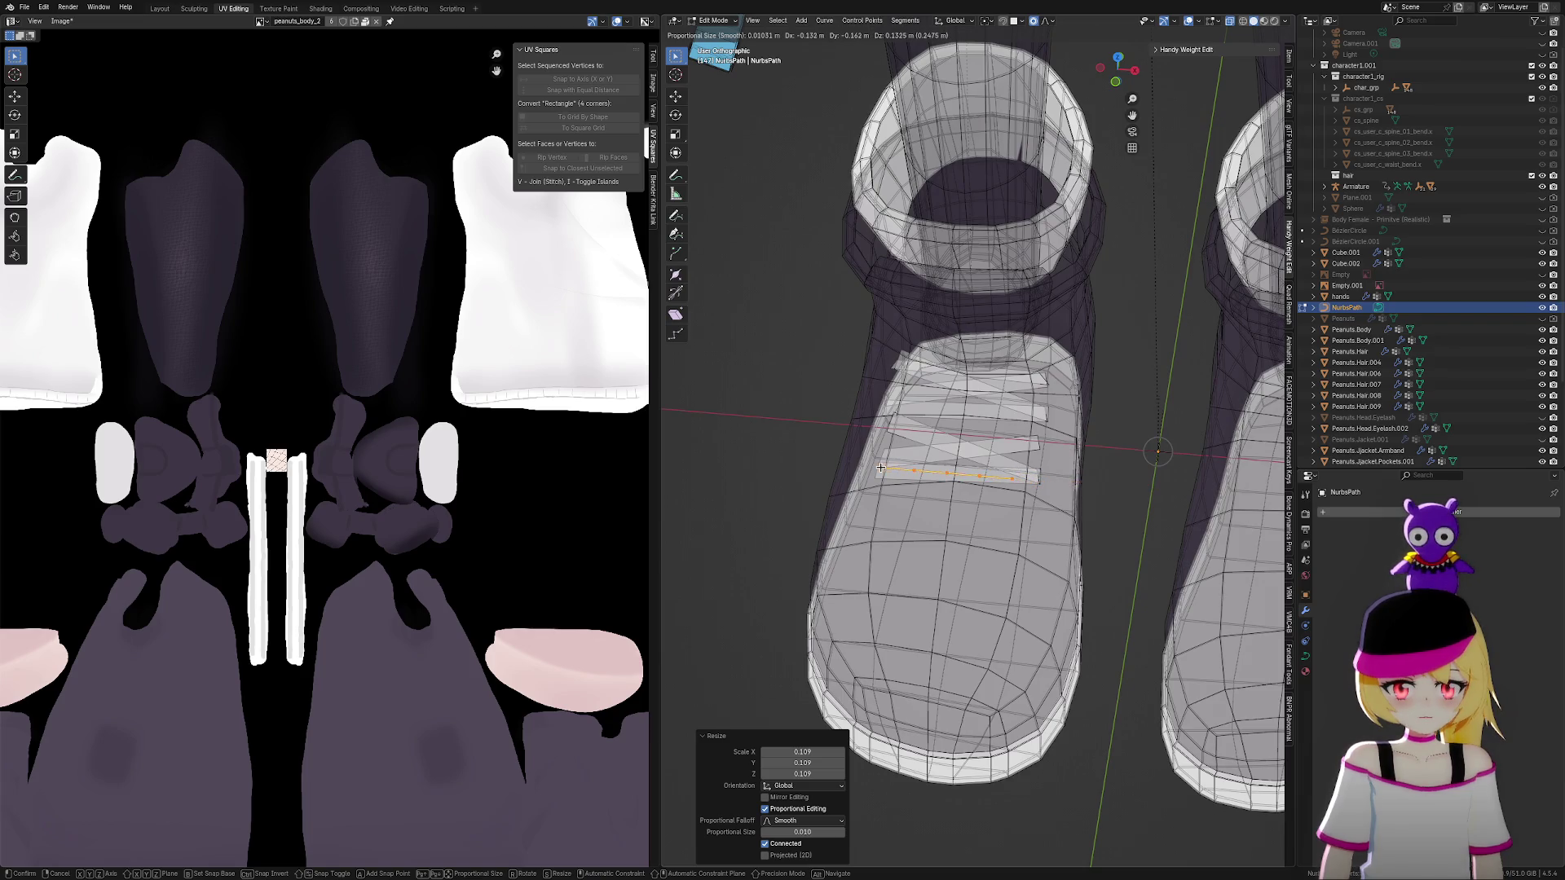
{"action": "left_click", "coordinate": [1052, 502]}
{"action": "scroll", "coordinate": [1059, 514], "scroll_direction": "up", "scroll_amount": 3}
{"action": "middle_click_drag", "start_coordinate": [1060, 513], "coordinate": [1073, 493]}
{"action": "scroll", "coordinate": [1067, 481], "scroll_direction": "up", "scroll_amount": 2}
Move the path's end point to the strip's right end and raise the other points to follow it
{"action": "left_click", "coordinate": [1080, 469]}
{"action": "key", "text": "g"}
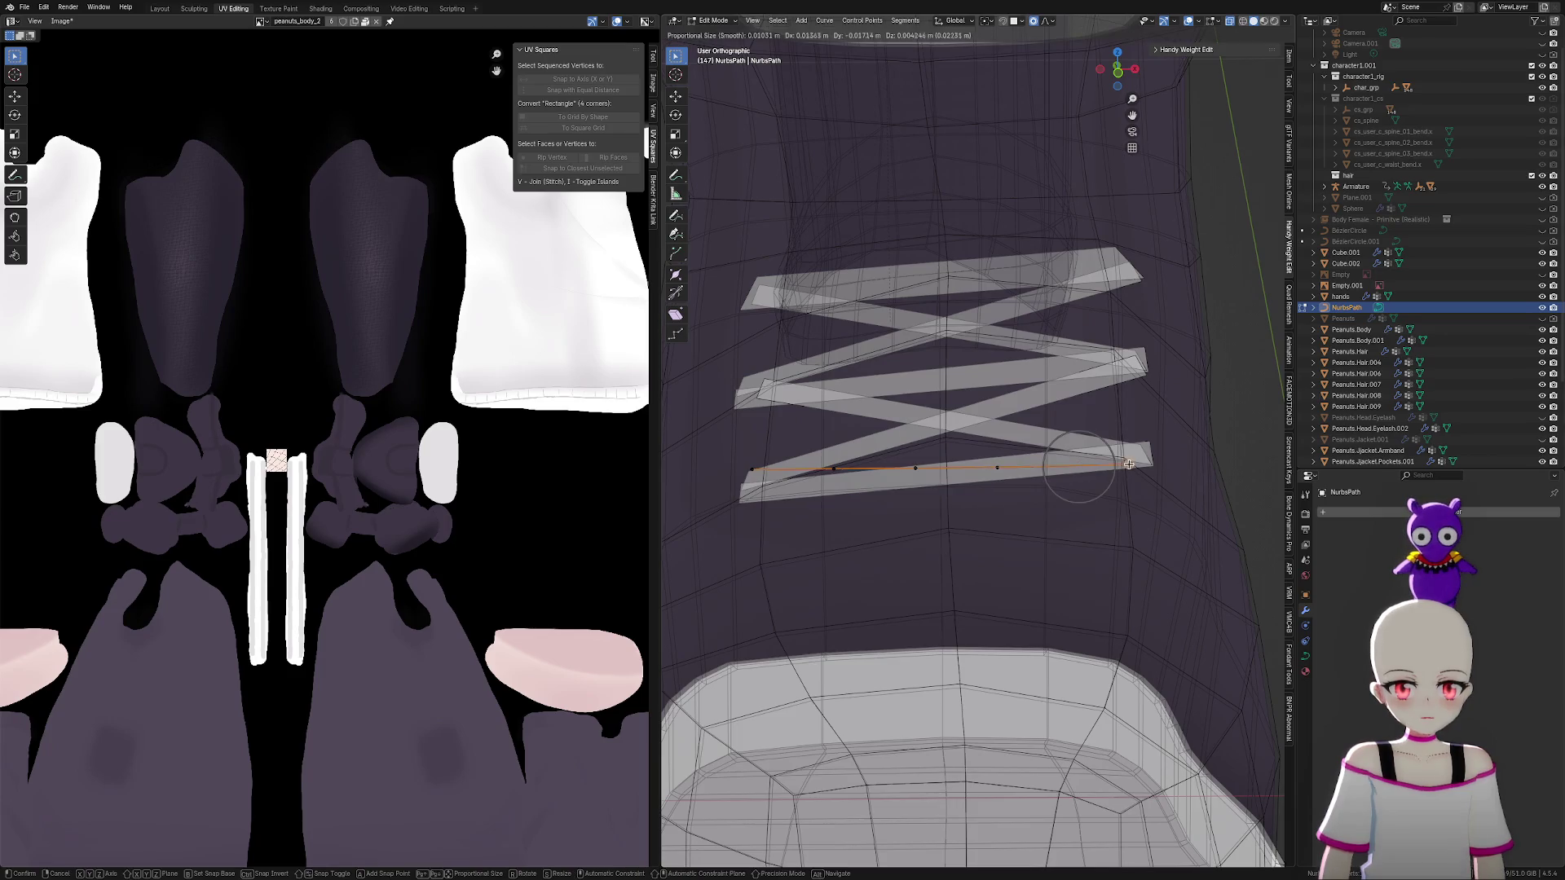
{"action": "left_click", "coordinate": [1167, 466]}
{"action": "left_click", "coordinate": [1001, 463]}
{"action": "key", "text": "g"}
{"action": "left_click", "coordinate": [1016, 451]}
{"action": "left_click", "coordinate": [915, 467]}
{"action": "key", "text": "g"}
{"action": "left_click", "coordinate": [919, 454]}
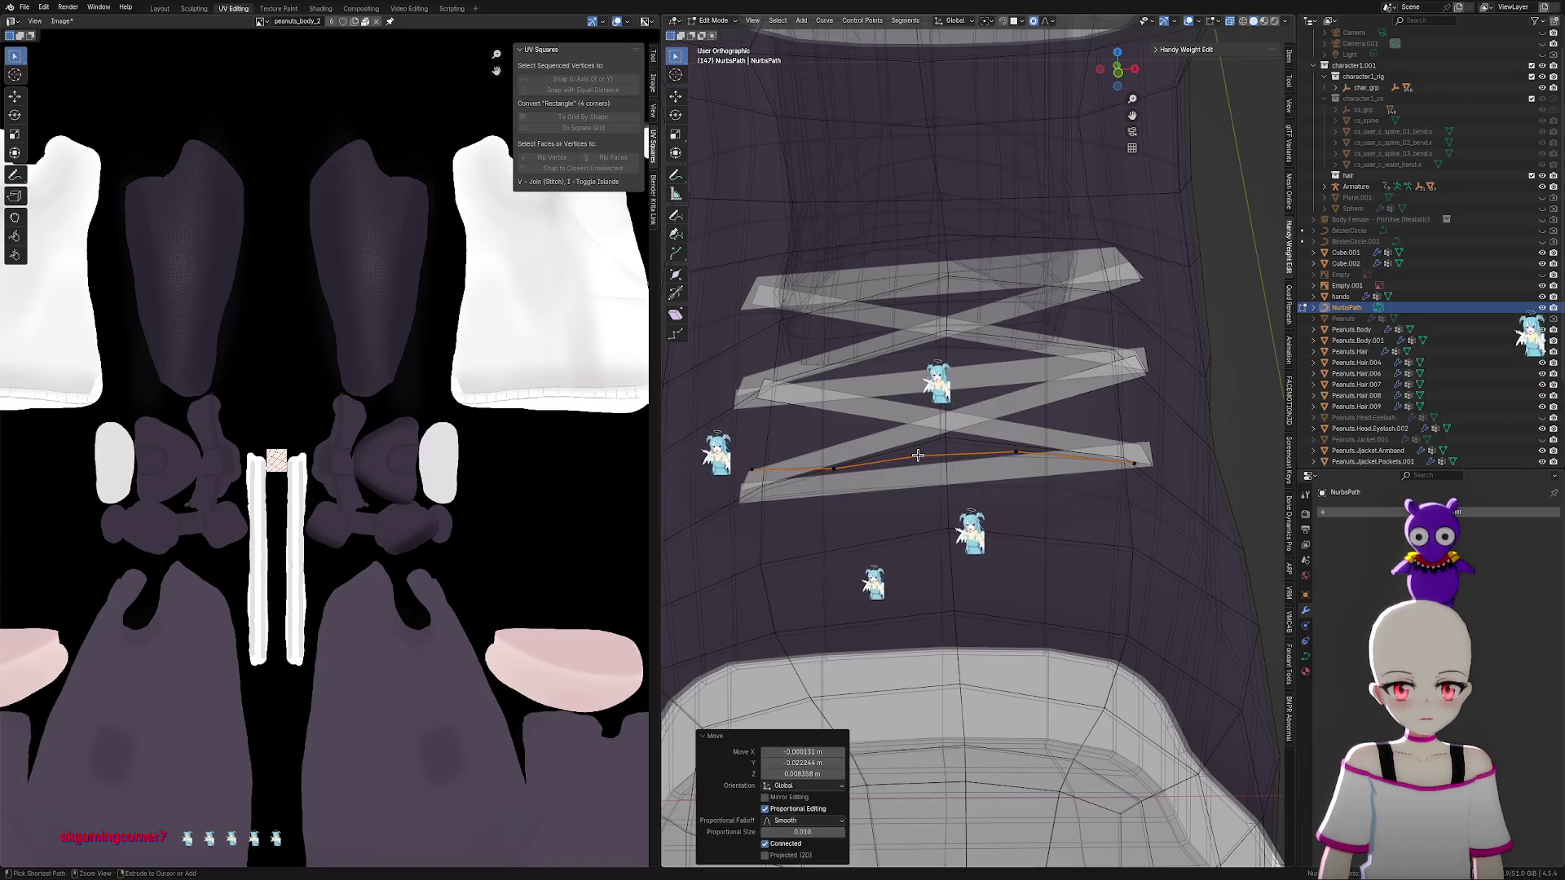
{"action": "left_click", "coordinate": [833, 469]}
{"action": "key", "text": "g"}
{"action": "left_click", "coordinate": [837, 459]}
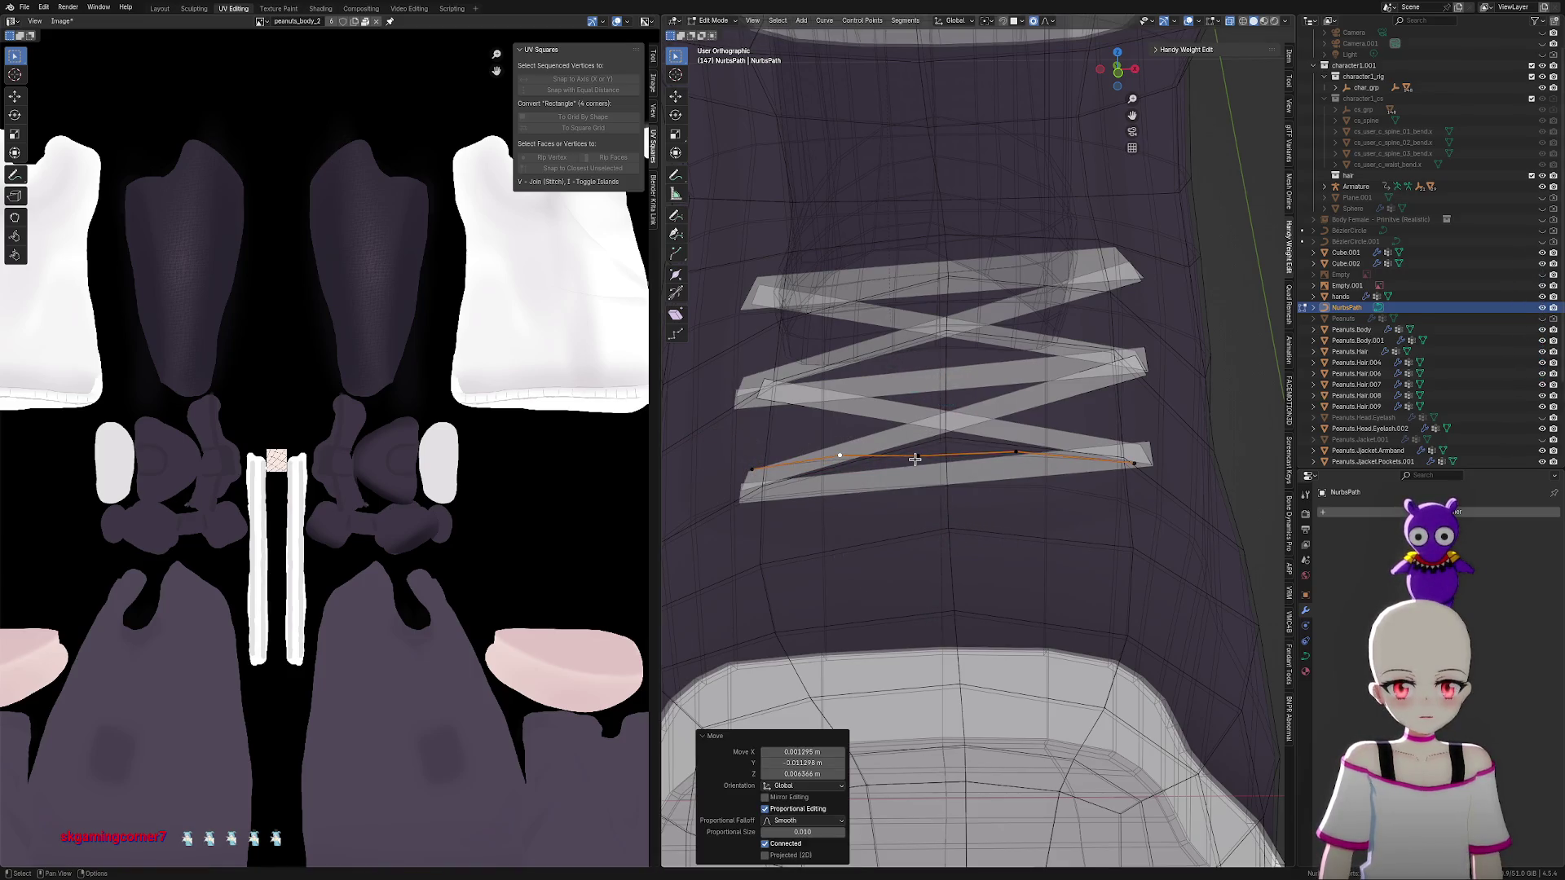
Raise the middle path point slightly, then show the path's curve data properties in Object Mode
{"action": "left_click", "coordinate": [918, 456]}
{"action": "key", "text": "g"}
{"action": "left_click", "coordinate": [925, 448]}
{"action": "left_click", "coordinate": [1011, 452]}
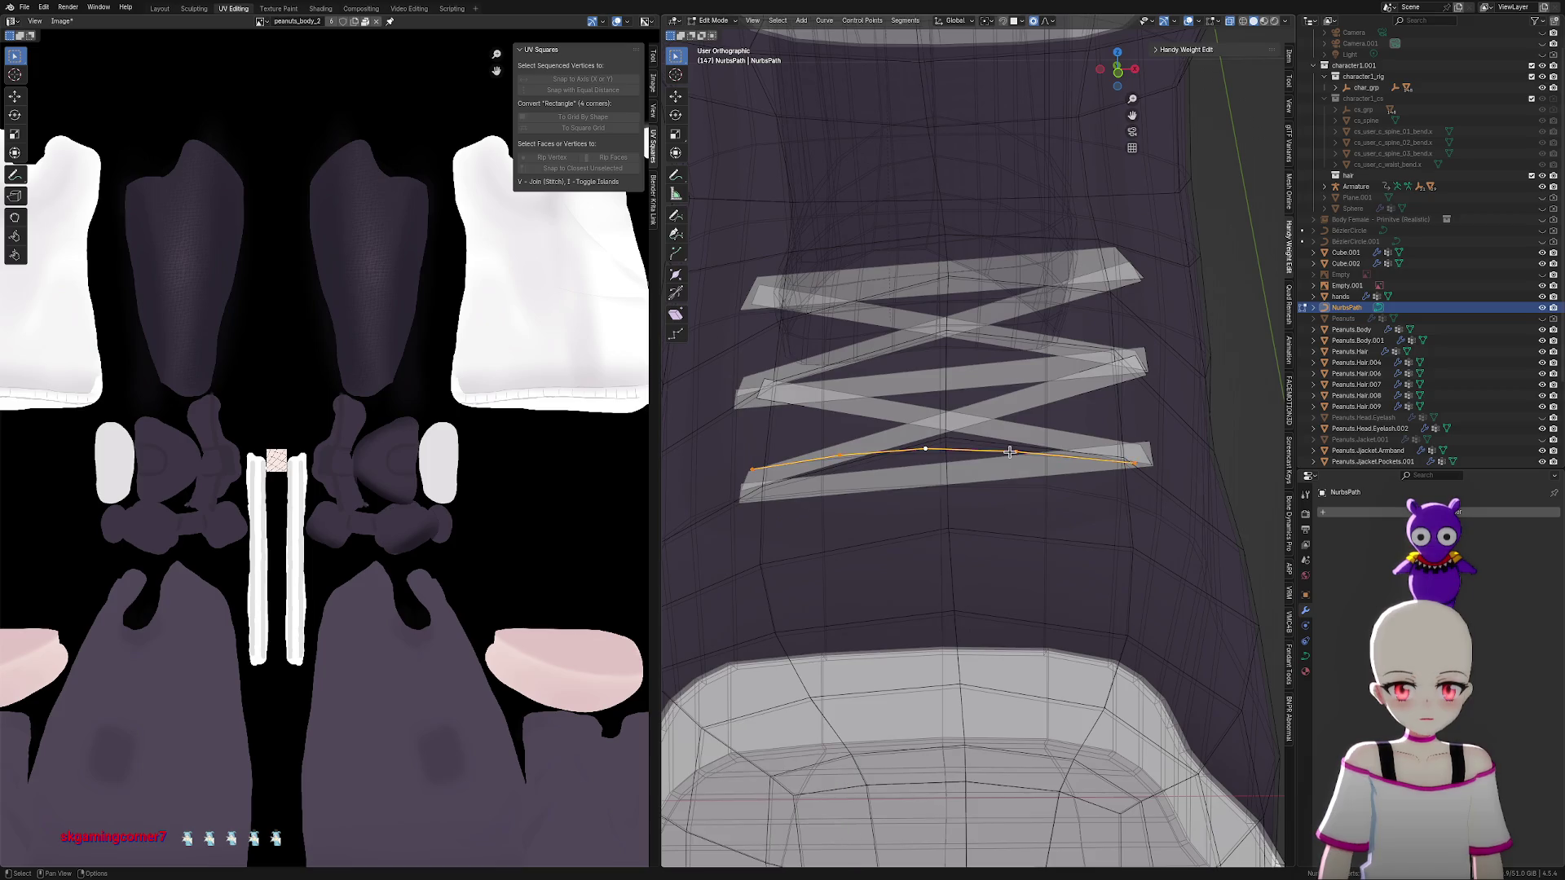
{"action": "key", "text": "Tab"}
{"action": "left_click", "coordinate": [1304, 657]}
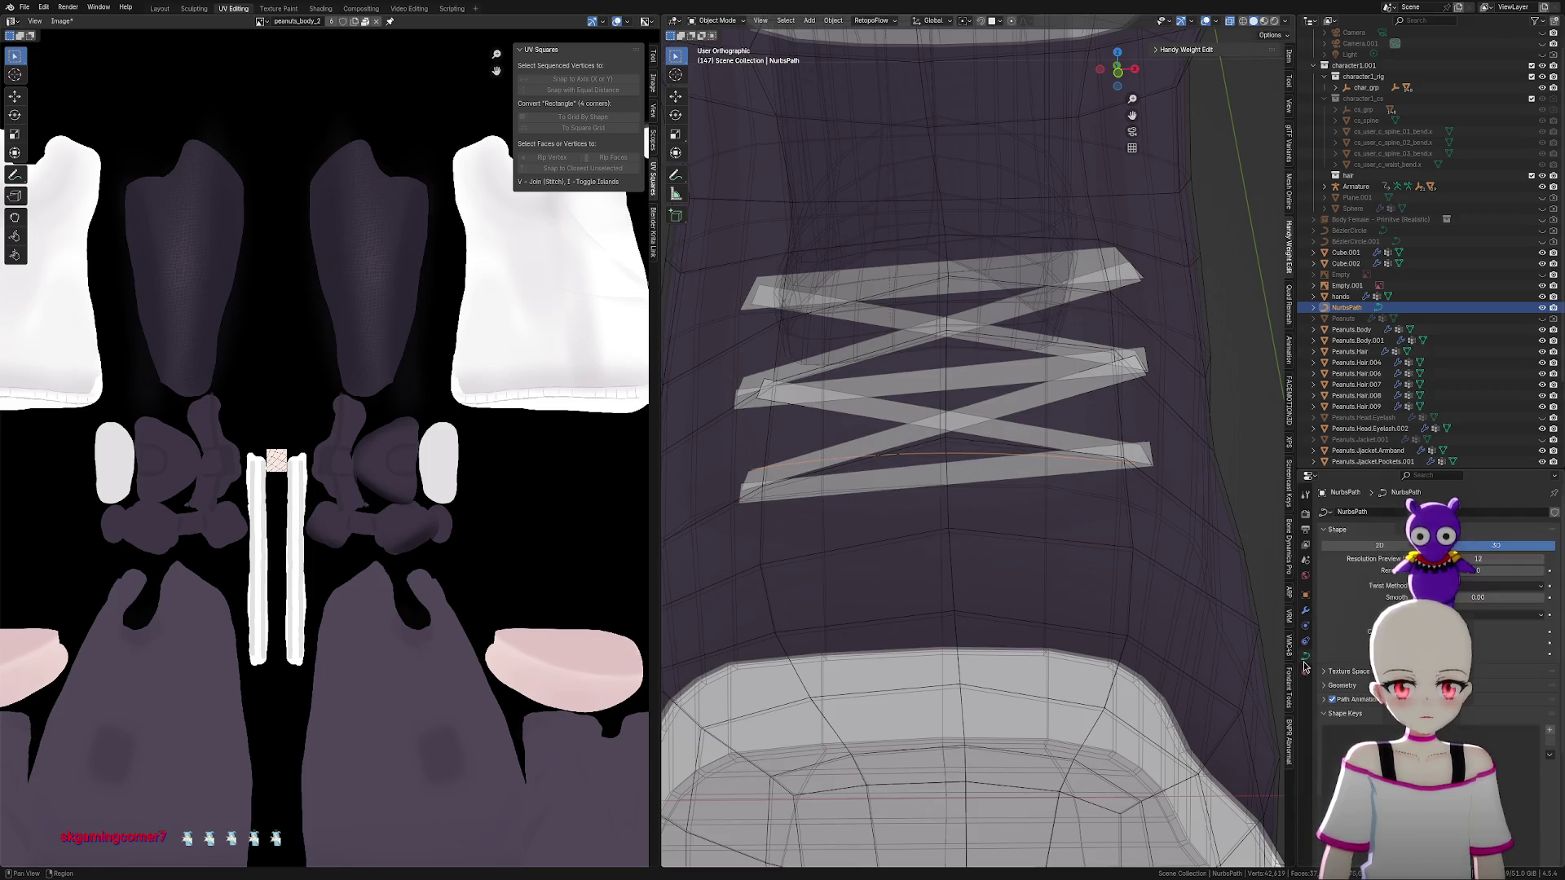
Try a lower preview resolution for the path and scroll down to its Bevel settings
{"action": "mouse_move", "coordinate": [1486, 557]}
{"action": "left_mouse_down"}
{"action": "mouse_move", "coordinate": [1451, 559]}
{"action": "mouse_move", "coordinate": [1478, 559]}
{"action": "left_mouse_up"}
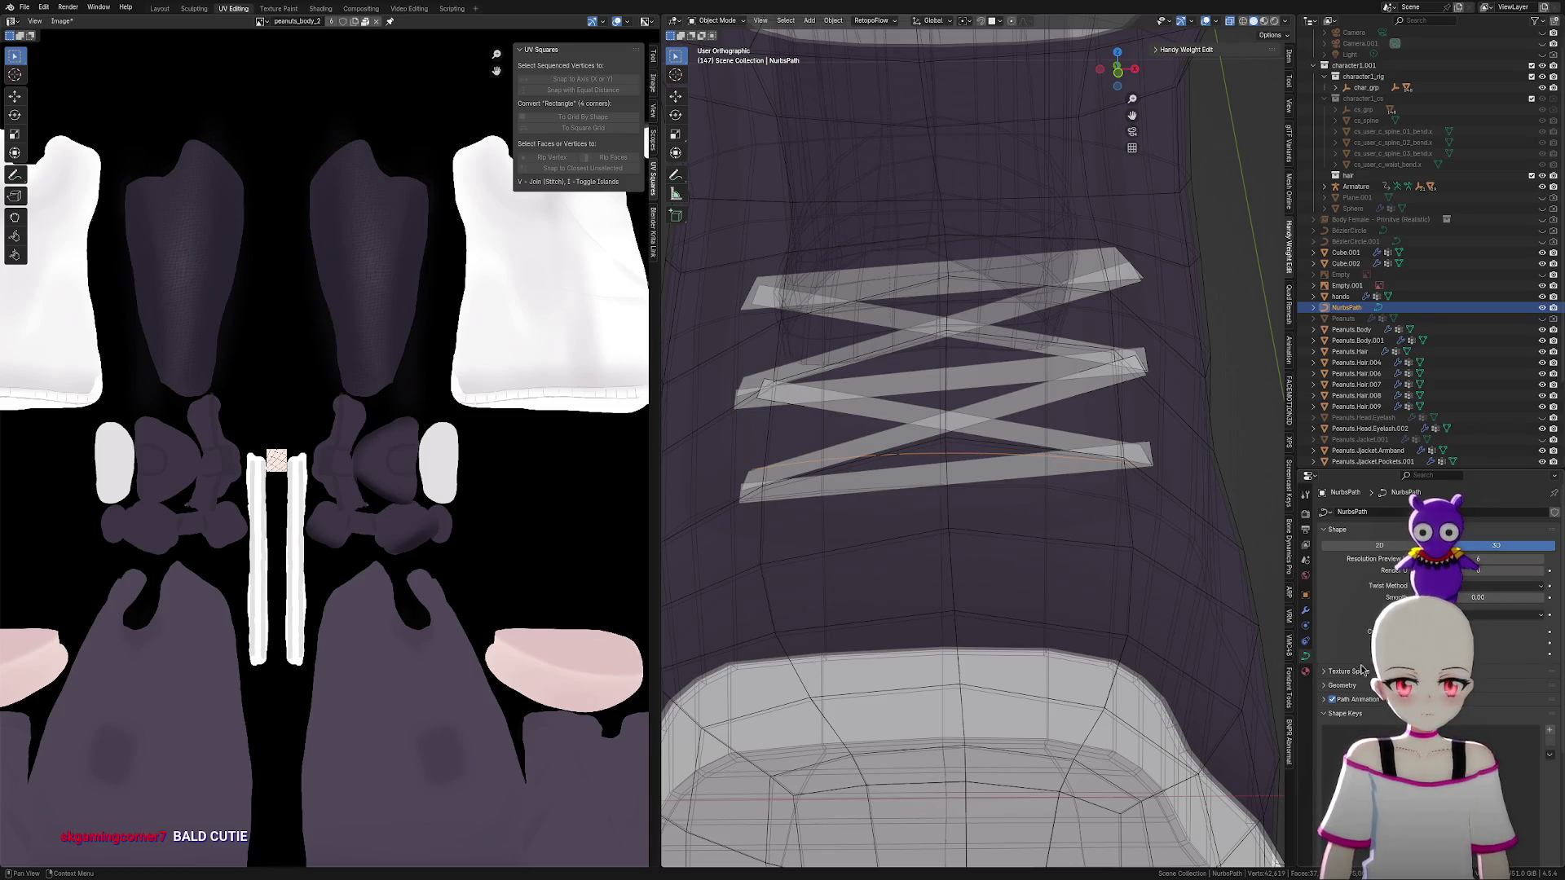
{"action": "scroll", "coordinate": [1351, 689], "scroll_direction": "down", "scroll_amount": 3}
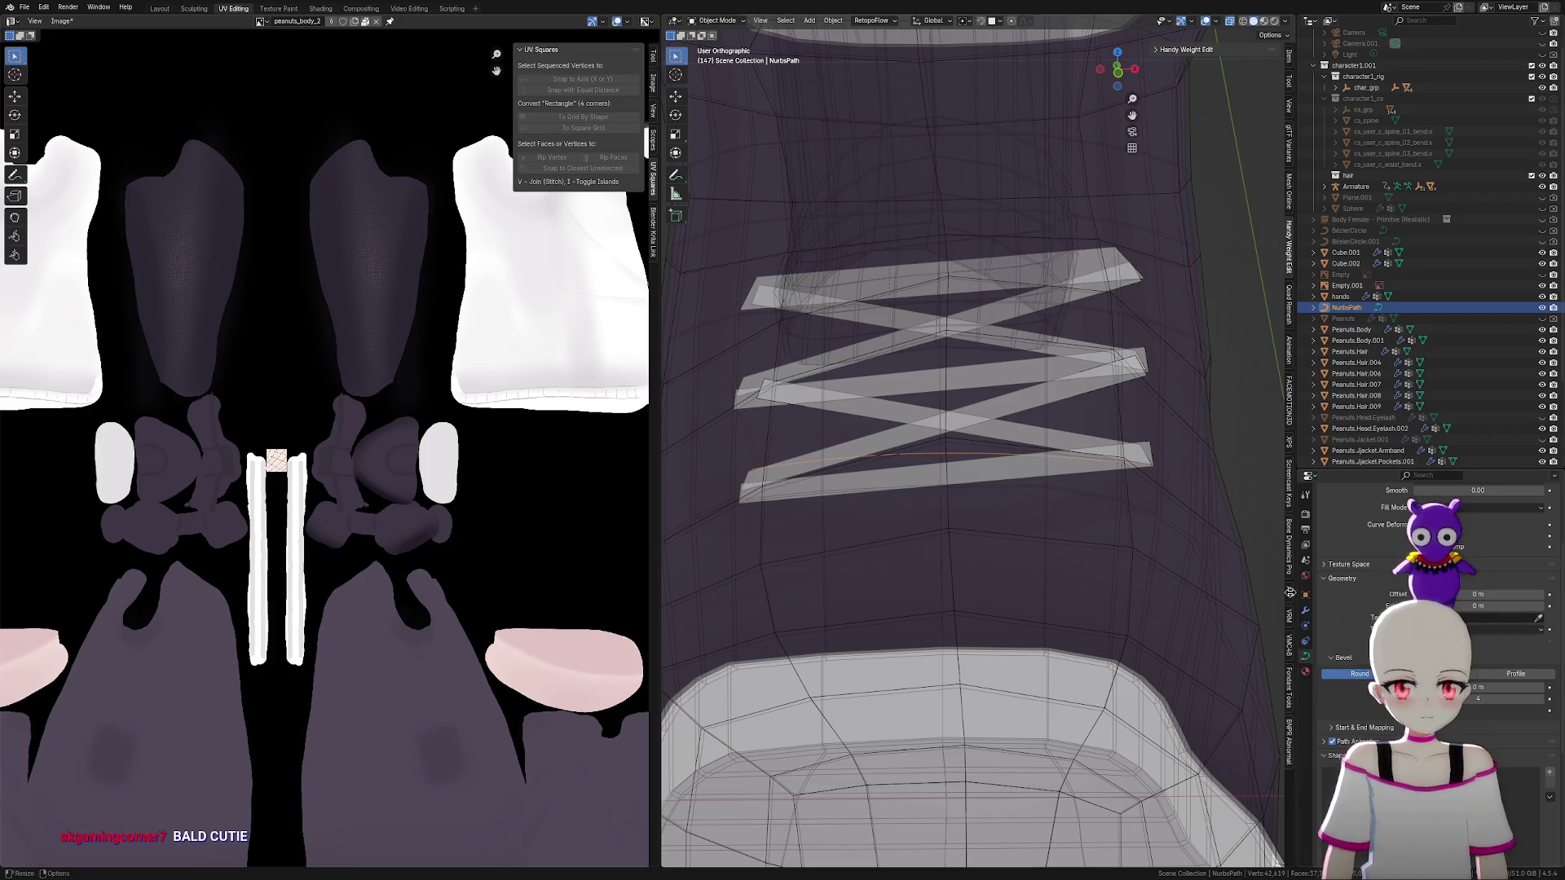
{"action": "scroll", "coordinate": [1147, 584], "scroll_direction": "down", "scroll_amount": 7}
Add a Bézier circle to the scene beside the boots
{"action": "middle_click_drag", "start_coordinate": [874, 606], "coordinate": [934, 596], "text": "shift"}
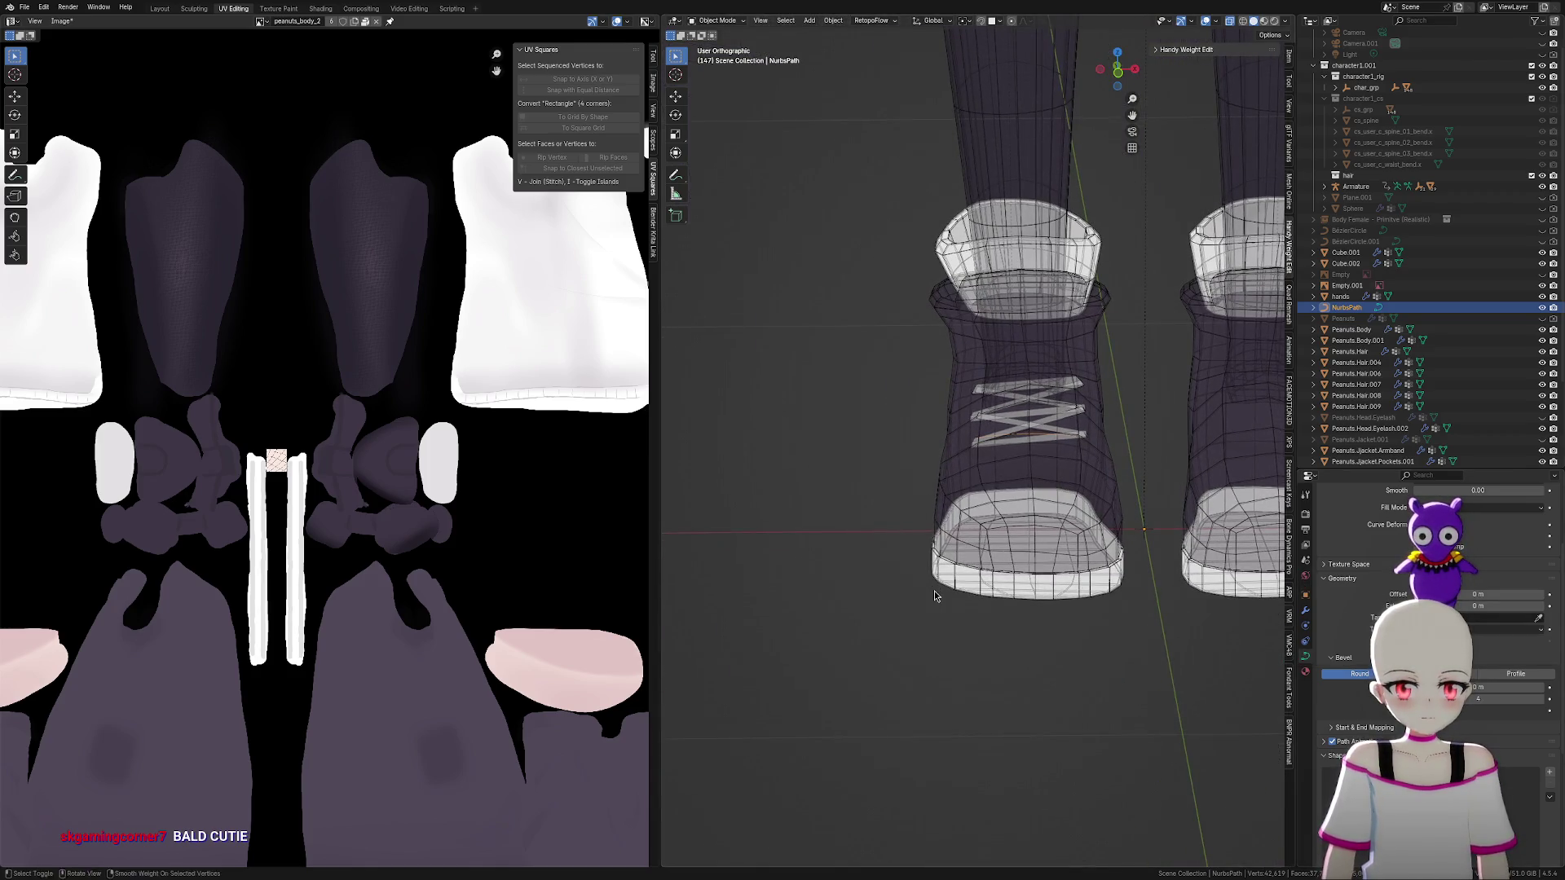
{"action": "key", "text": "shift+a"}
{"action": "mouse_move", "coordinate": [936, 596]}
{"action": "left_click", "coordinate": [986, 600]}
Shrink the Bézier circle in Edit Mode to about 0.23 scale
{"action": "middle_click_drag", "start_coordinate": [1144, 580], "coordinate": [1161, 605]}
{"action": "key", "text": "Tab"}
{"action": "scroll", "coordinate": [1165, 595], "scroll_direction": "down", "scroll_amount": 3}
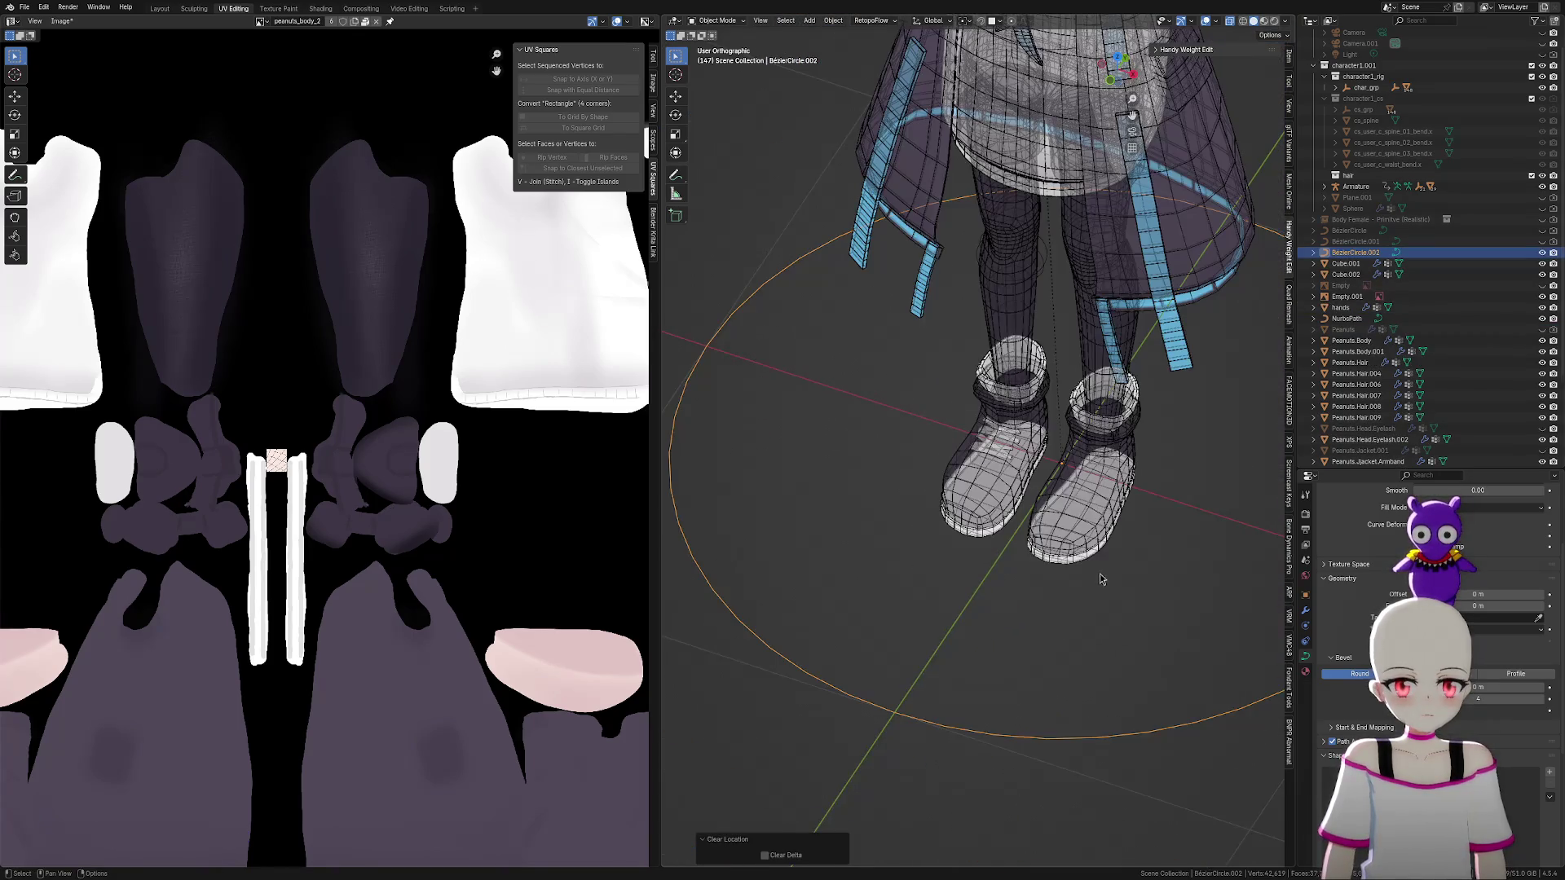
{"action": "key", "text": "s"}
{"action": "left_click", "coordinate": [1117, 502]}
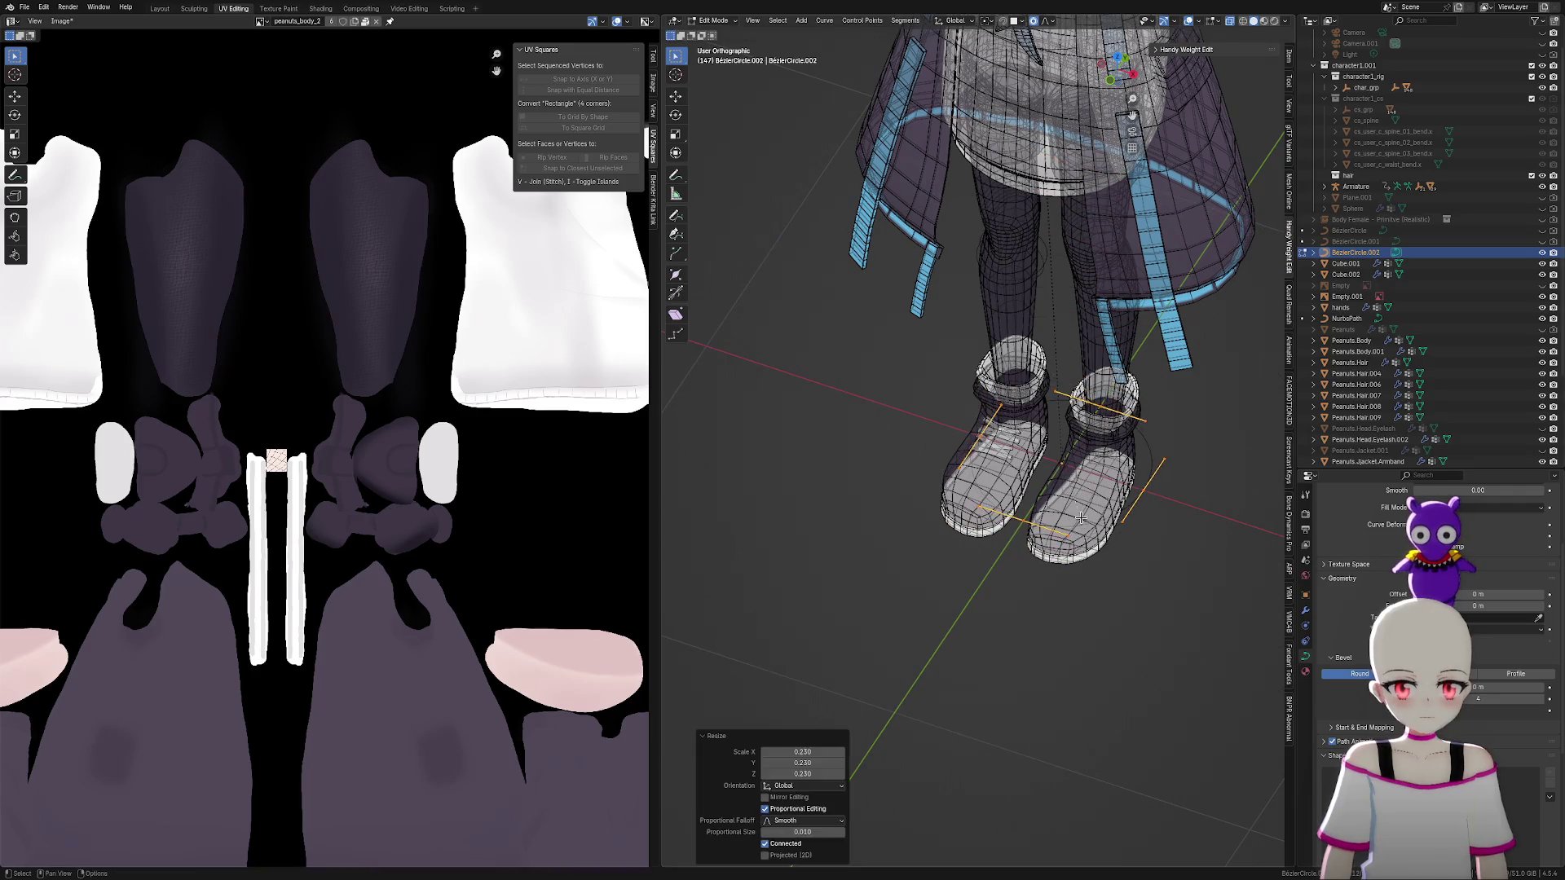
{"action": "scroll", "coordinate": [1141, 489], "scroll_direction": "up", "scroll_amount": 4}
{"action": "key", "text": "s"}
{"action": "left_click", "coordinate": [1110, 593]}
{"action": "scroll", "coordinate": [1123, 599], "scroll_direction": "up", "scroll_amount": 3}
{"action": "scroll", "coordinate": [1122, 598], "scroll_direction": "up", "scroll_amount": 3}
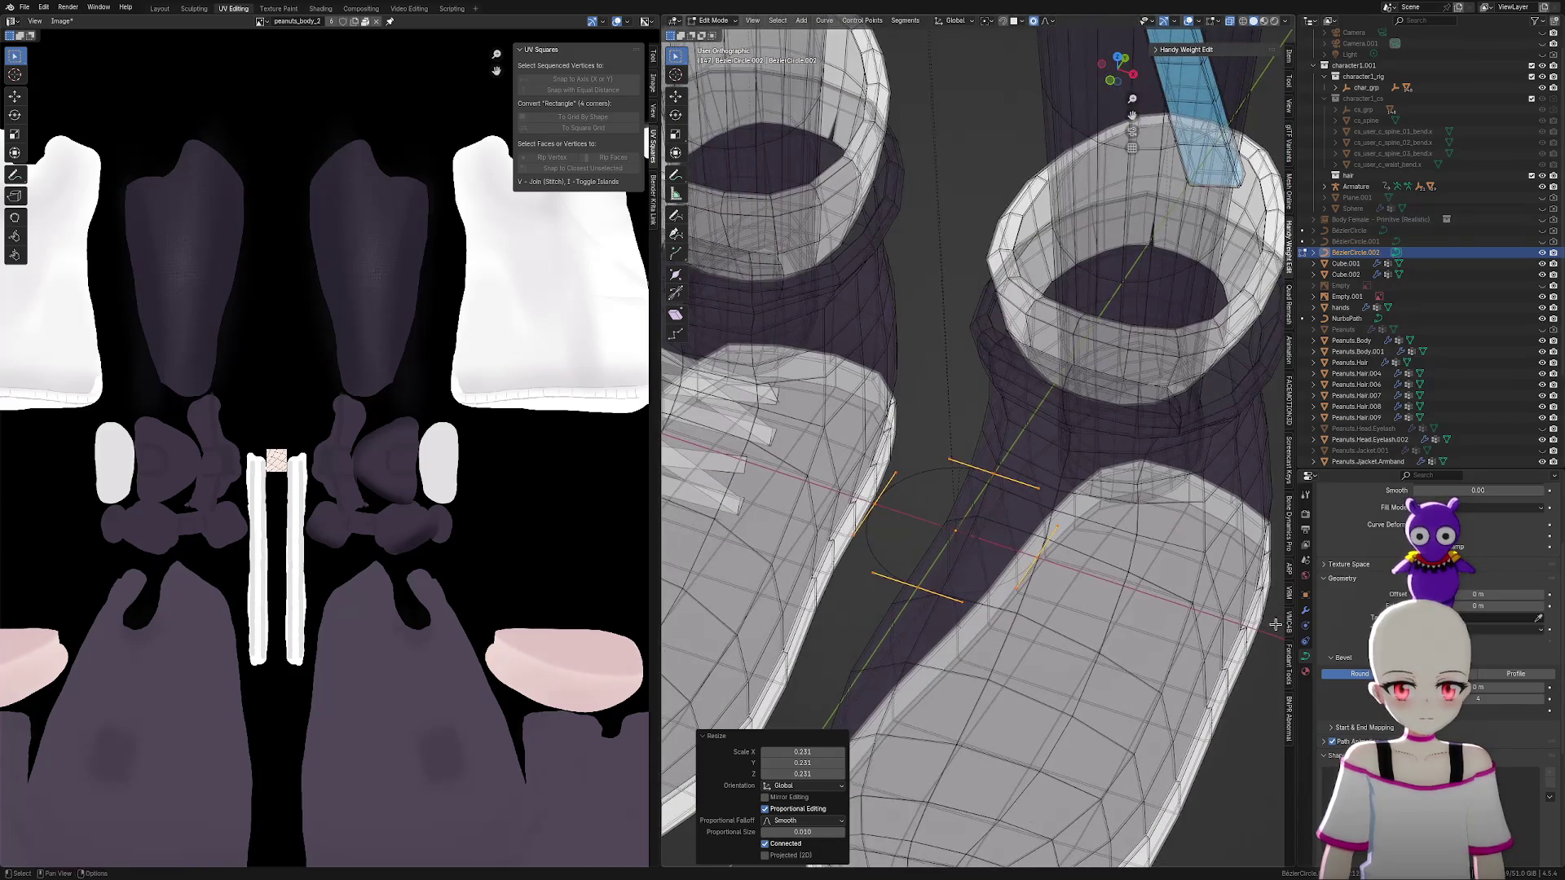
{"action": "scroll", "coordinate": [1426, 619], "scroll_direction": "up", "scroll_amount": 3}
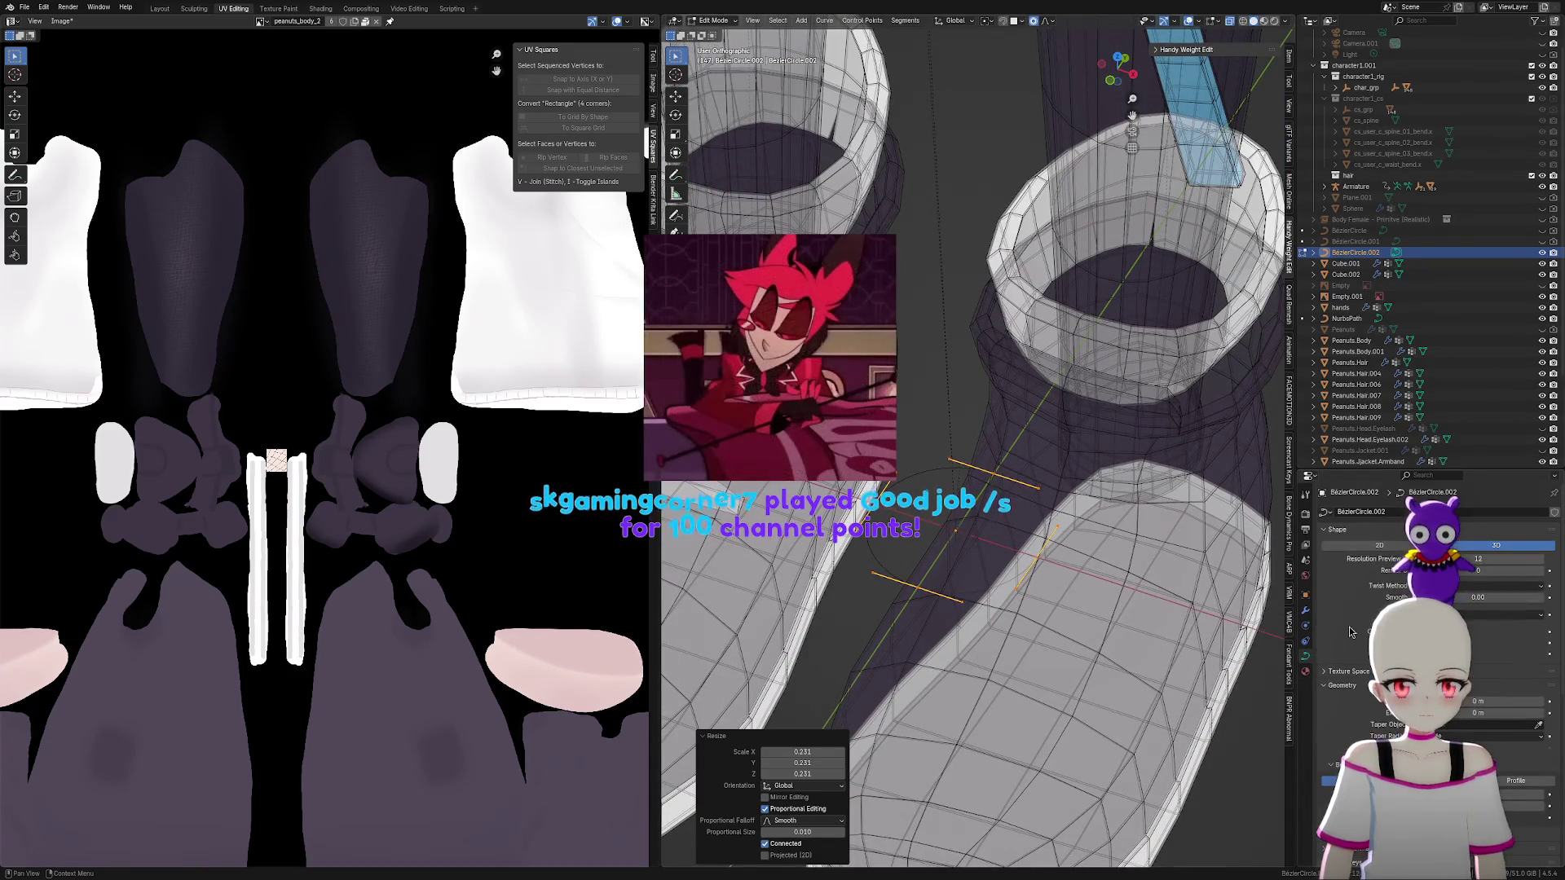
{"action": "scroll", "coordinate": [1271, 531], "scroll_direction": "up", "scroll_amount": 2}
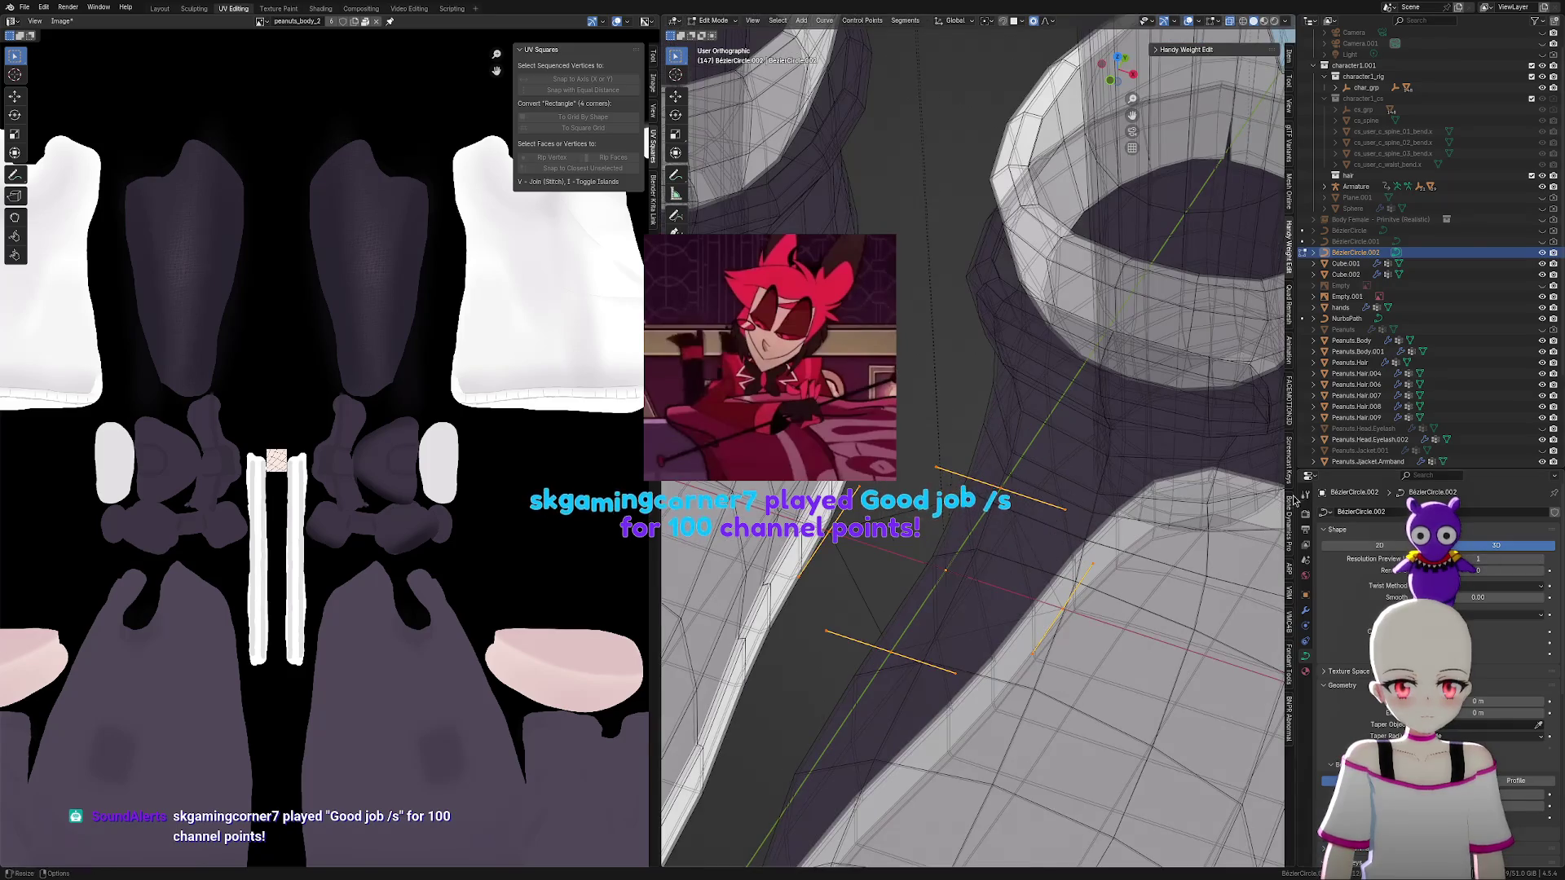
{"action": "scroll", "coordinate": [1271, 531], "scroll_direction": "down", "scroll_amount": 3}
Flatten the circle twice along Y and scale its handles to 0.427
{"action": "key", "text": "s"}
{"action": "key", "text": "y"}
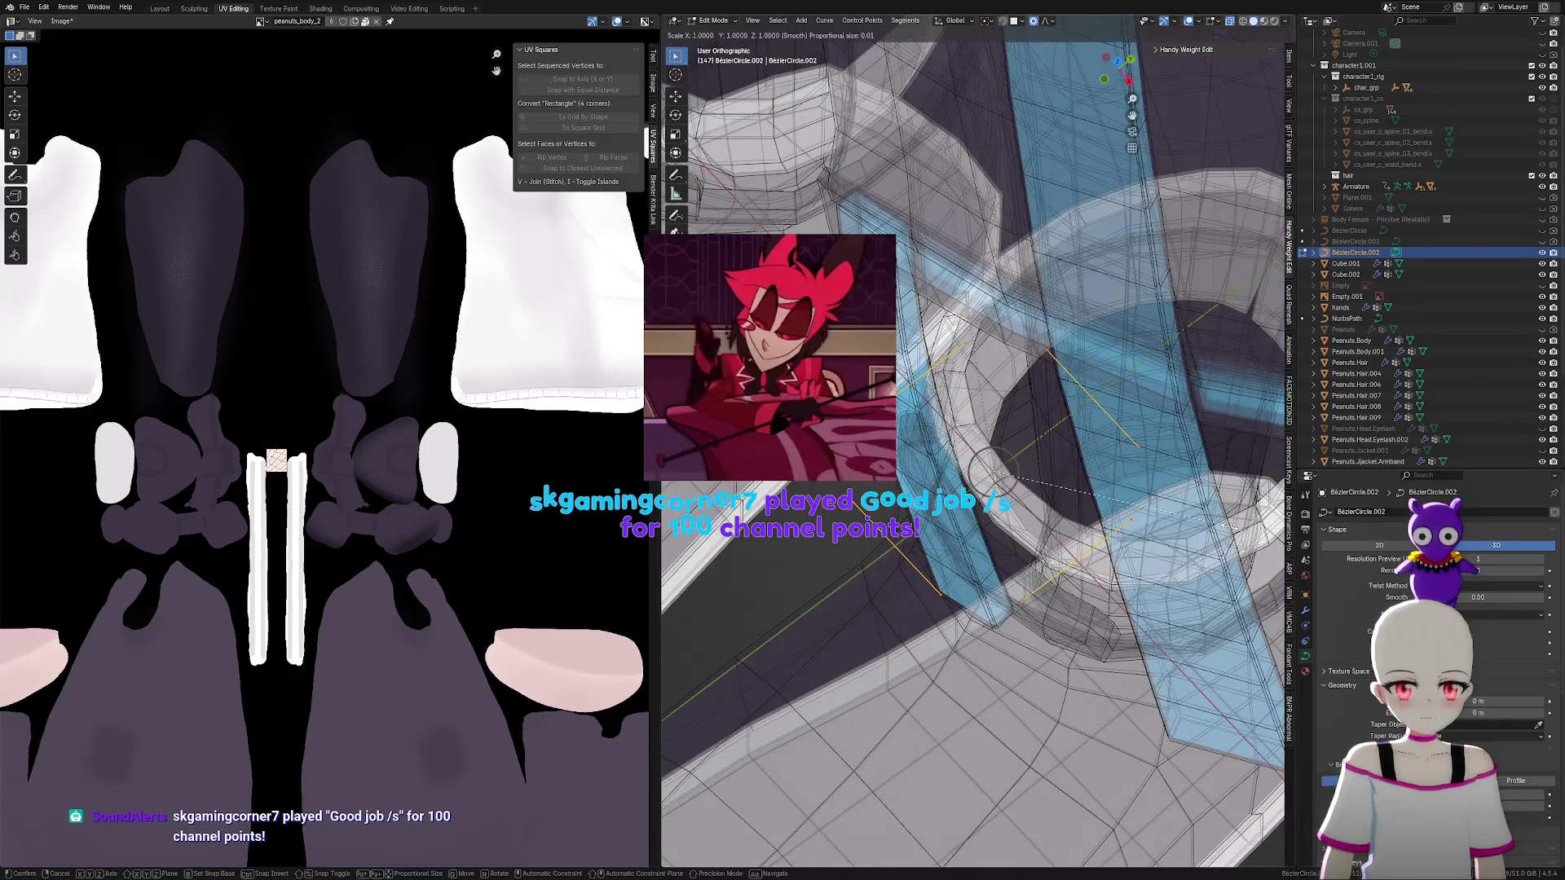
{"action": "left_click", "coordinate": [1056, 553]}
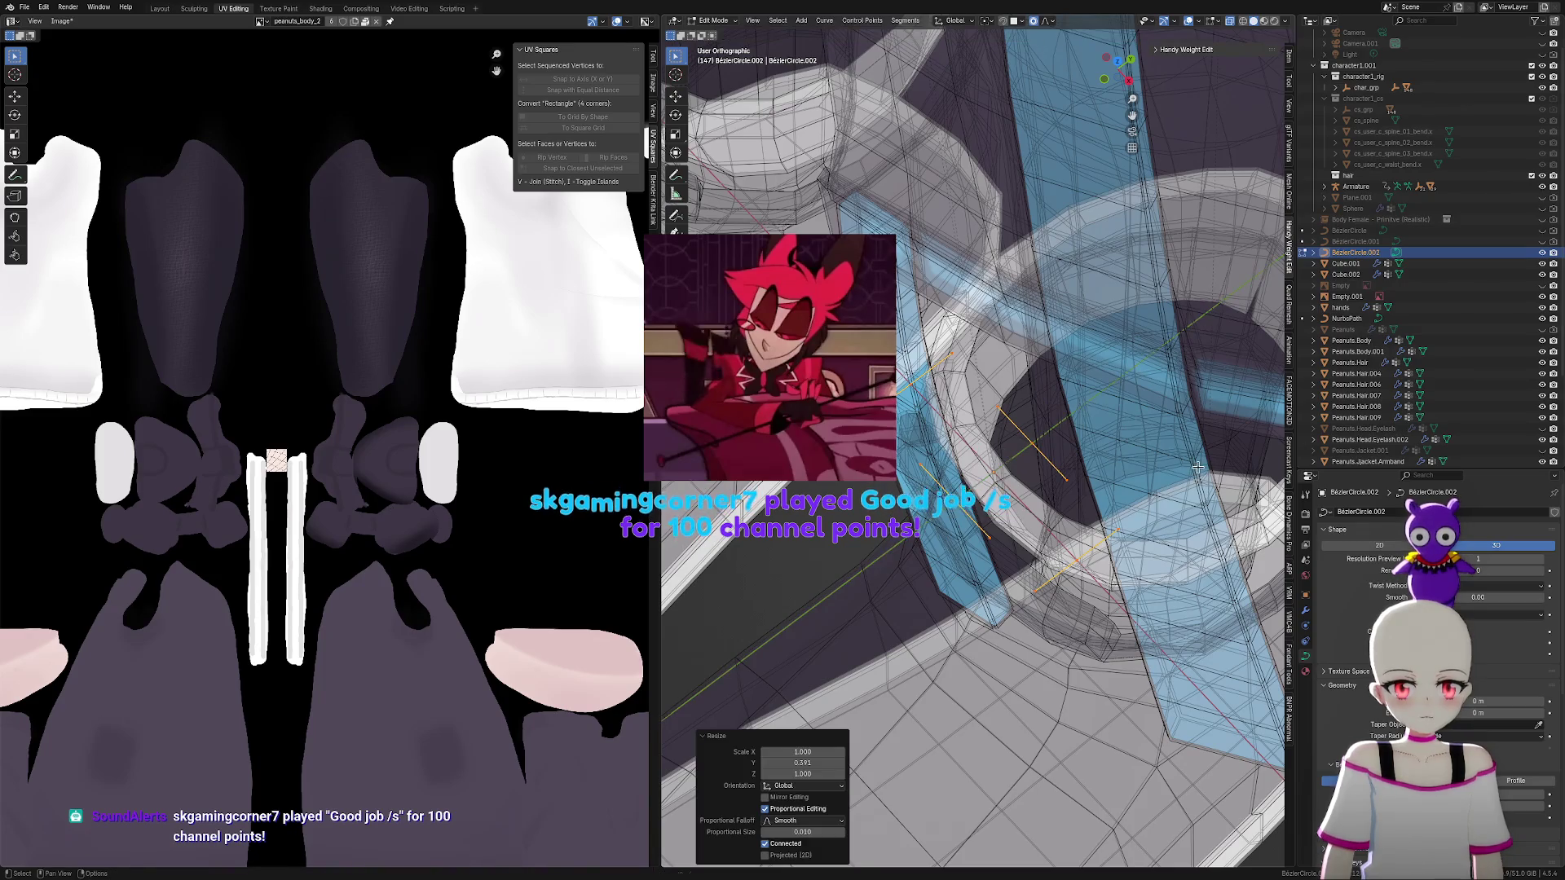
{"action": "key", "text": "s"}
{"action": "key", "text": "y"}
{"action": "left_click", "coordinate": [1125, 483]}
{"action": "scroll", "coordinate": [1191, 596], "scroll_direction": "up", "scroll_amount": 4}
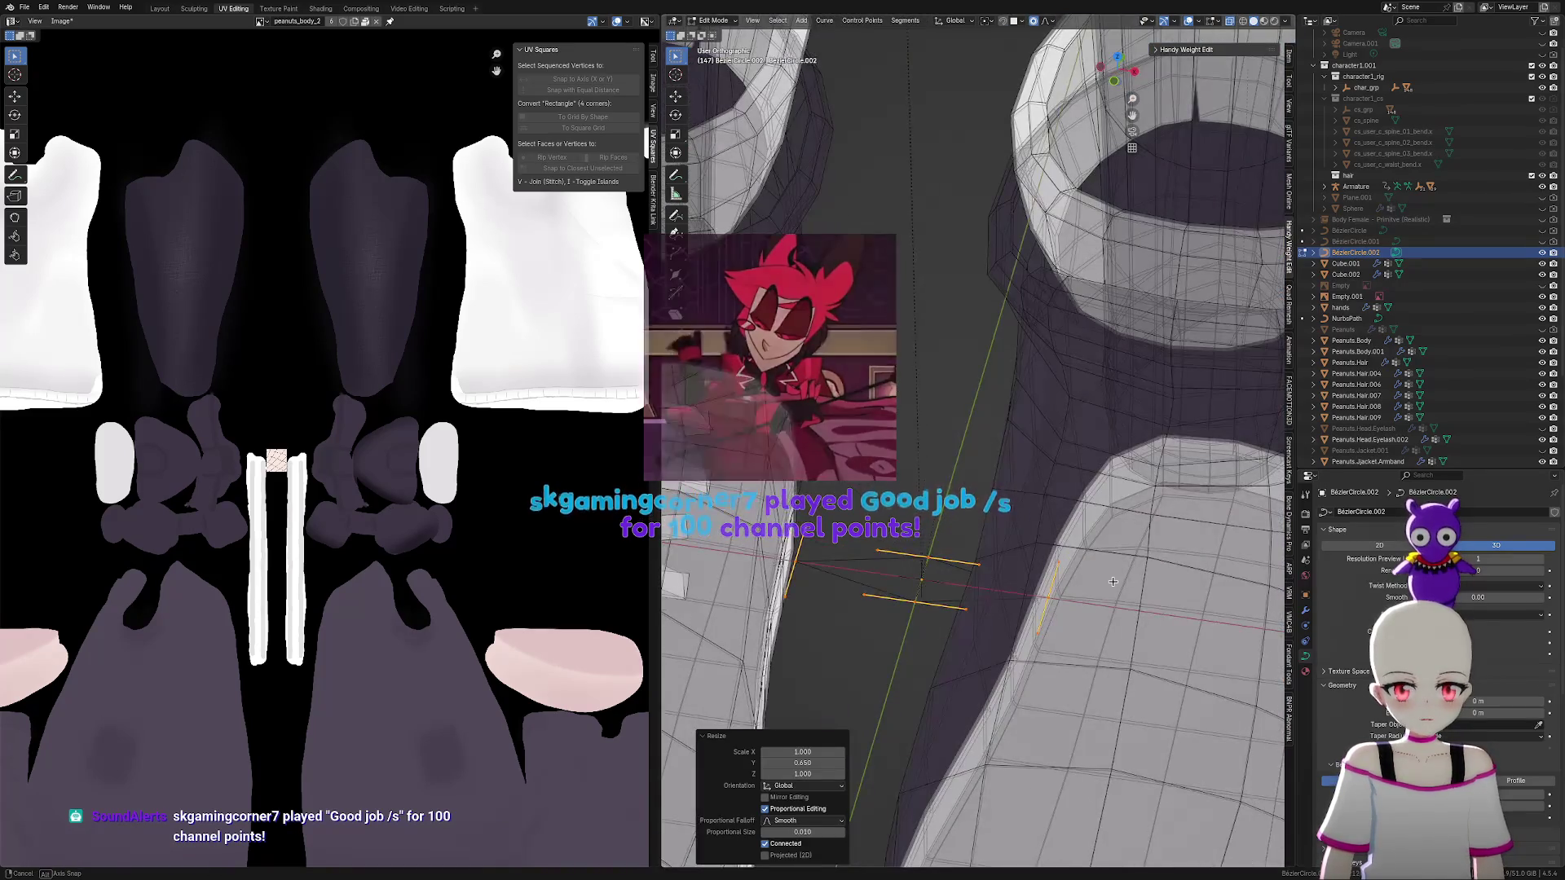
{"action": "key", "text": "s"}
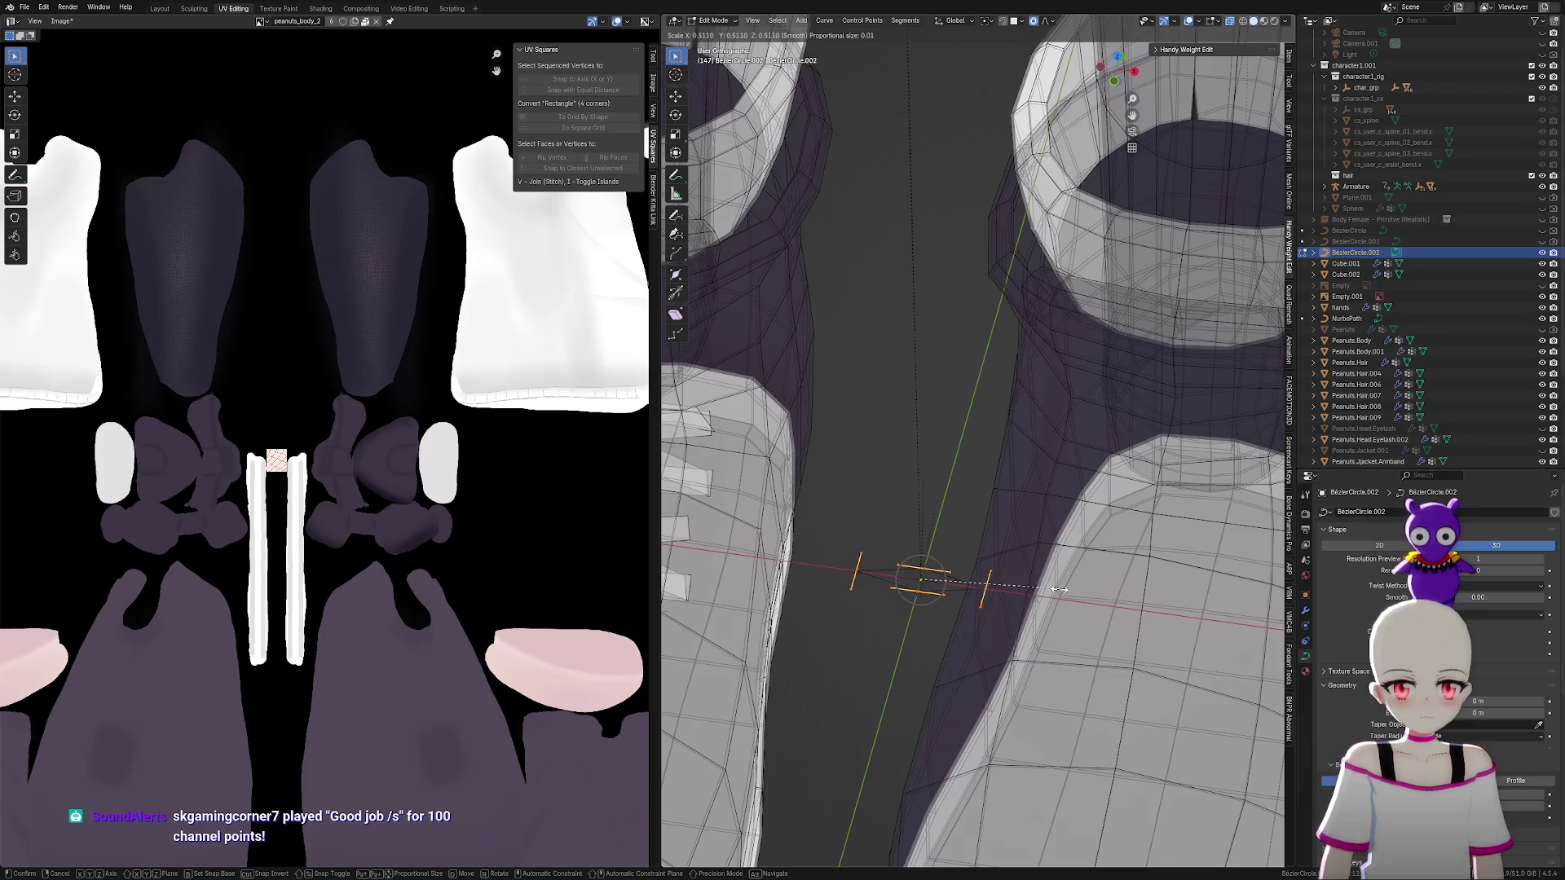
{"action": "left_click", "coordinate": [1035, 585]}
{"action": "key", "text": "Tab"}
Make BézierCircle.002 the active object
{"action": "scroll", "coordinate": [896, 587], "scroll_direction": "down", "scroll_amount": 3}
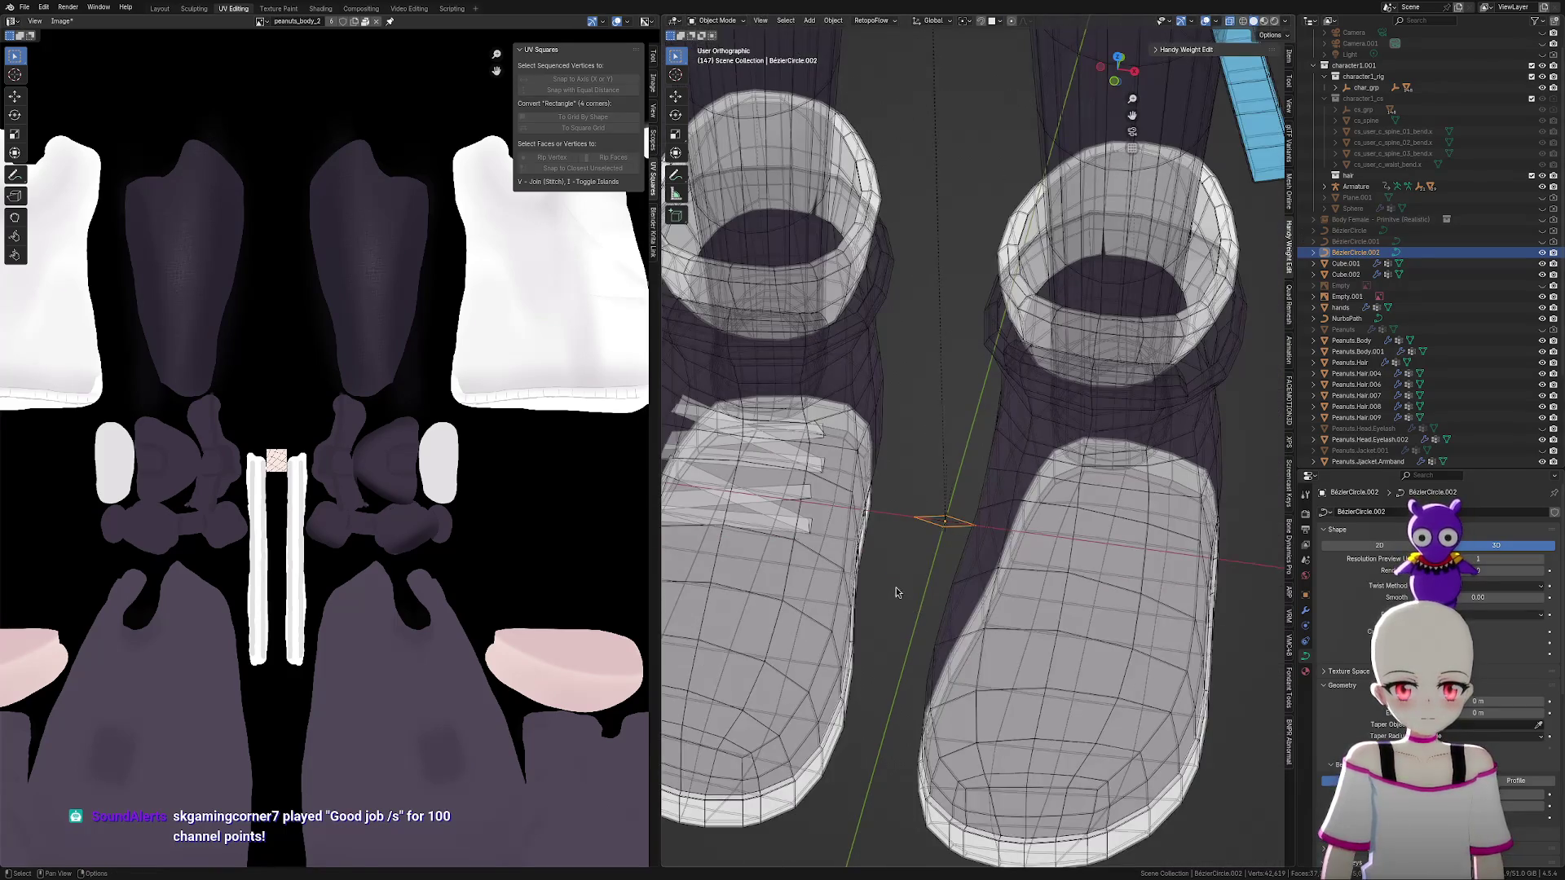
{"action": "scroll", "coordinate": [1016, 560], "scroll_direction": "up", "scroll_amount": 4}
{"action": "left_click", "coordinate": [911, 570]}
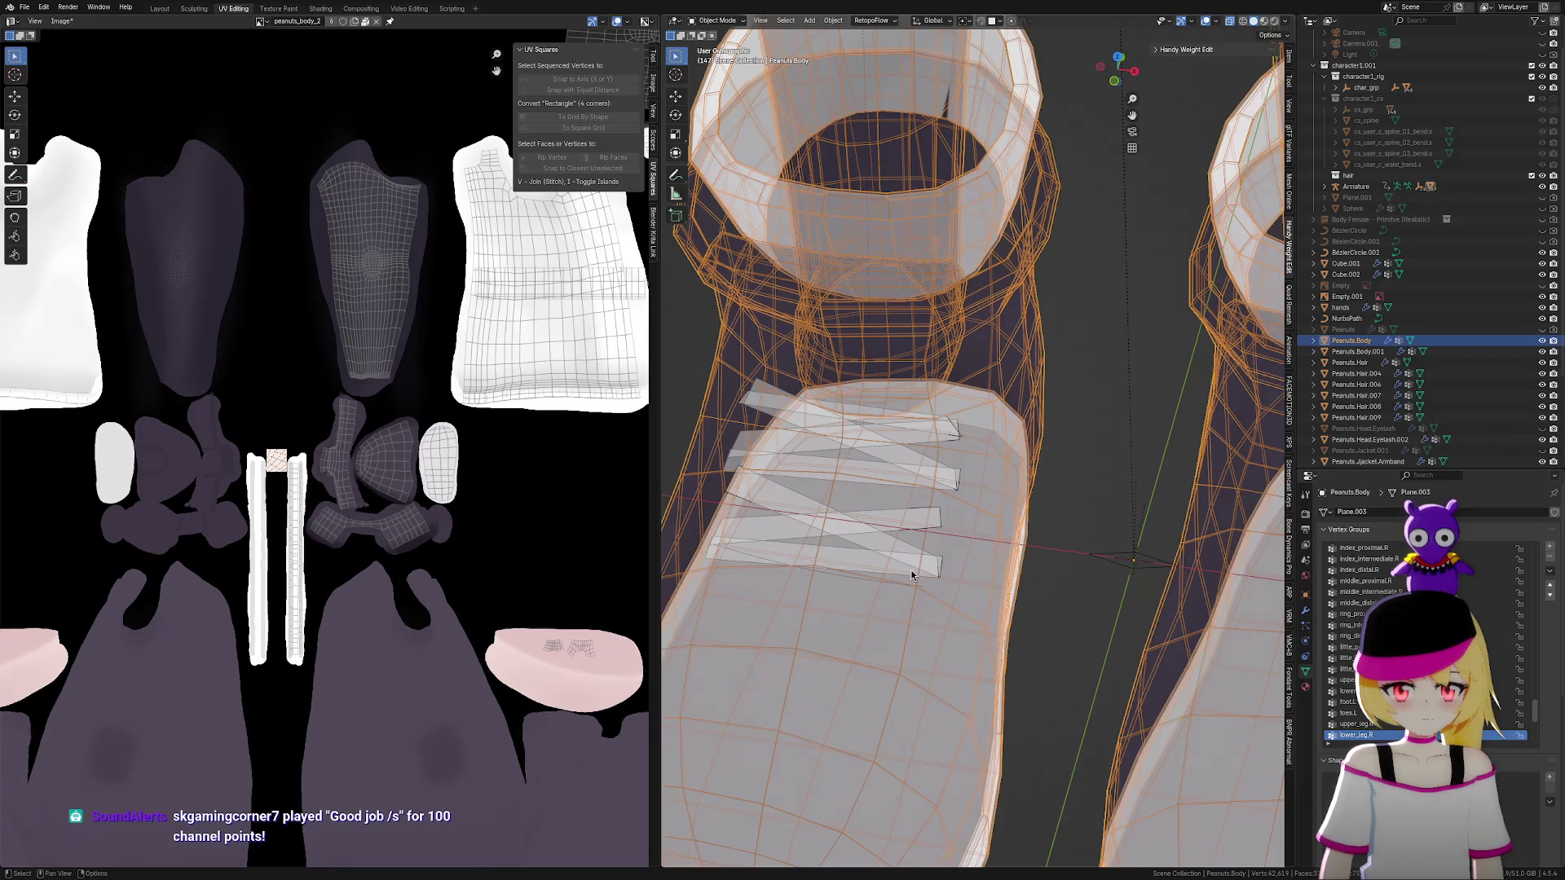
{"action": "left_click", "coordinate": [912, 565]}
{"action": "left_click", "coordinate": [912, 562]}
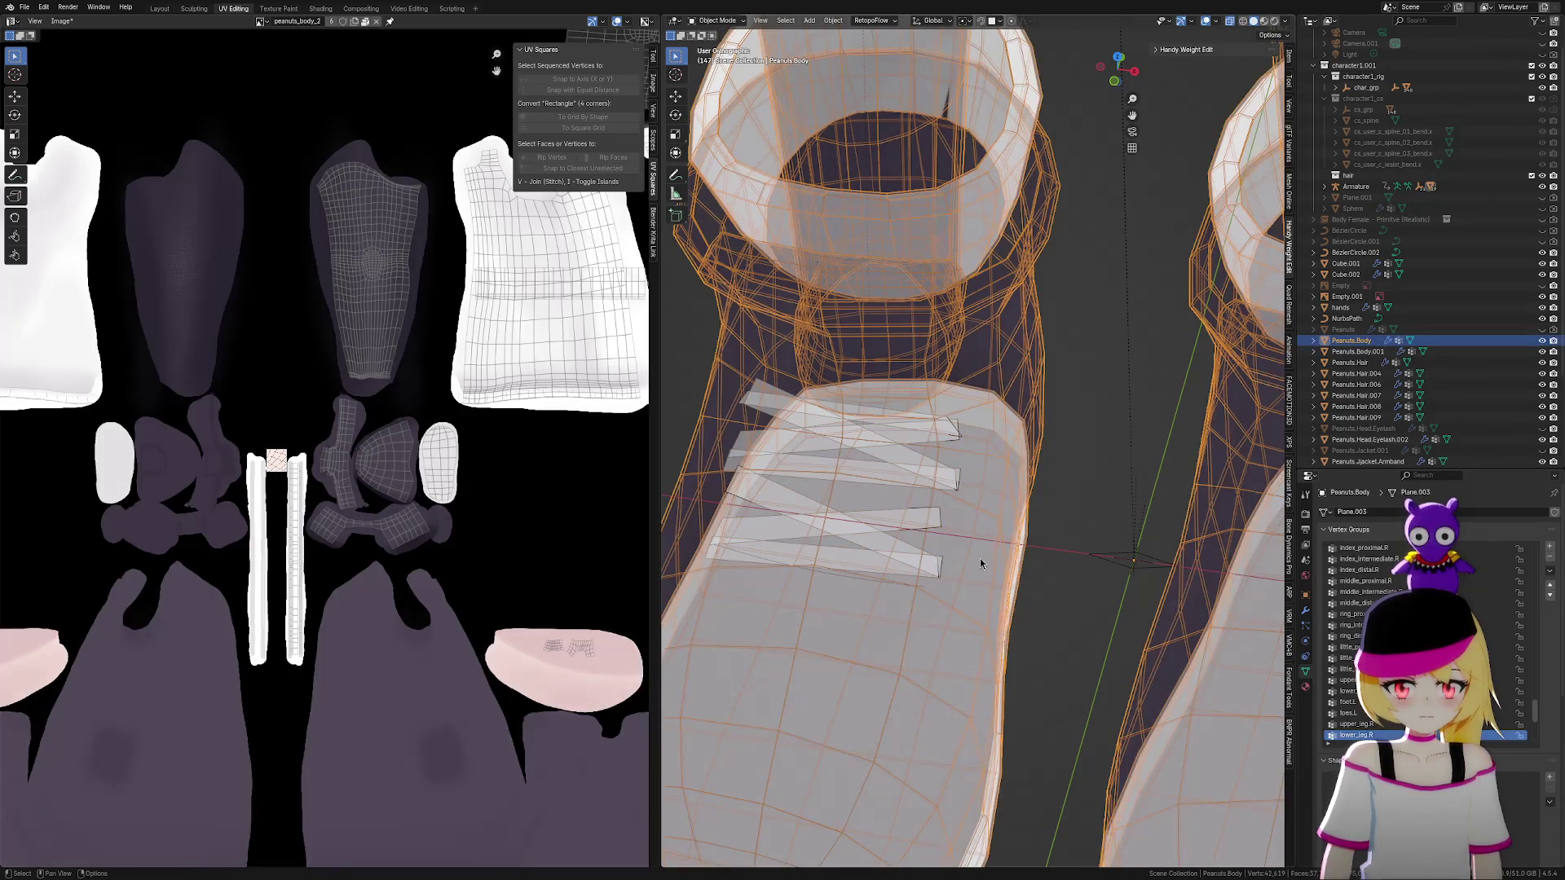
{"action": "left_click", "coordinate": [1121, 554]}
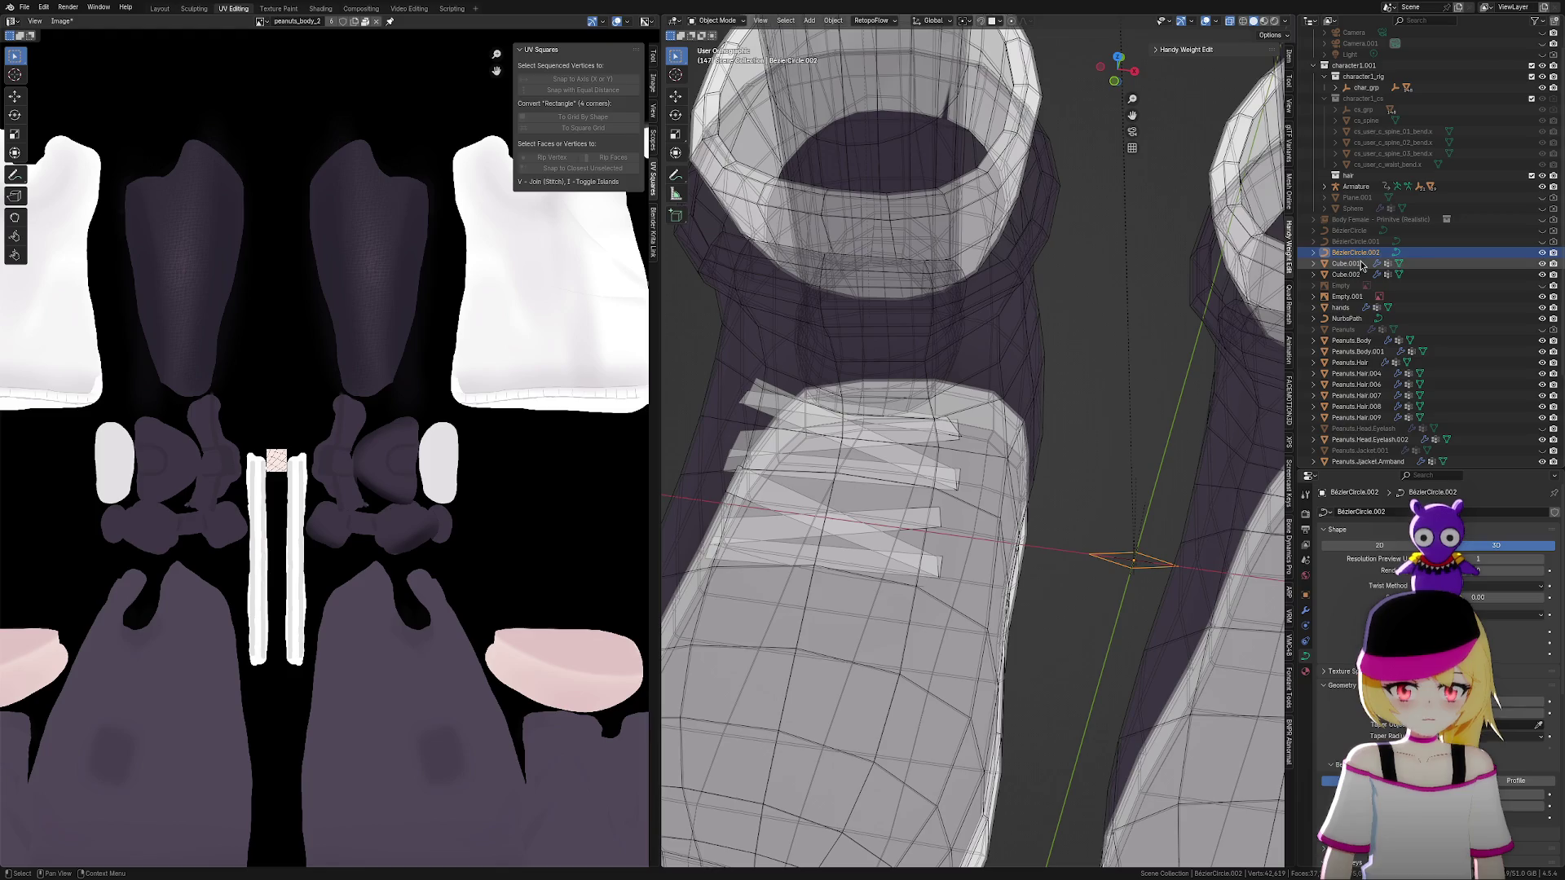
Make the NurbsPath active and set the Bézier circle as its bevel object
{"action": "scroll", "coordinate": [1361, 277], "scroll_direction": "down", "scroll_amount": 4}
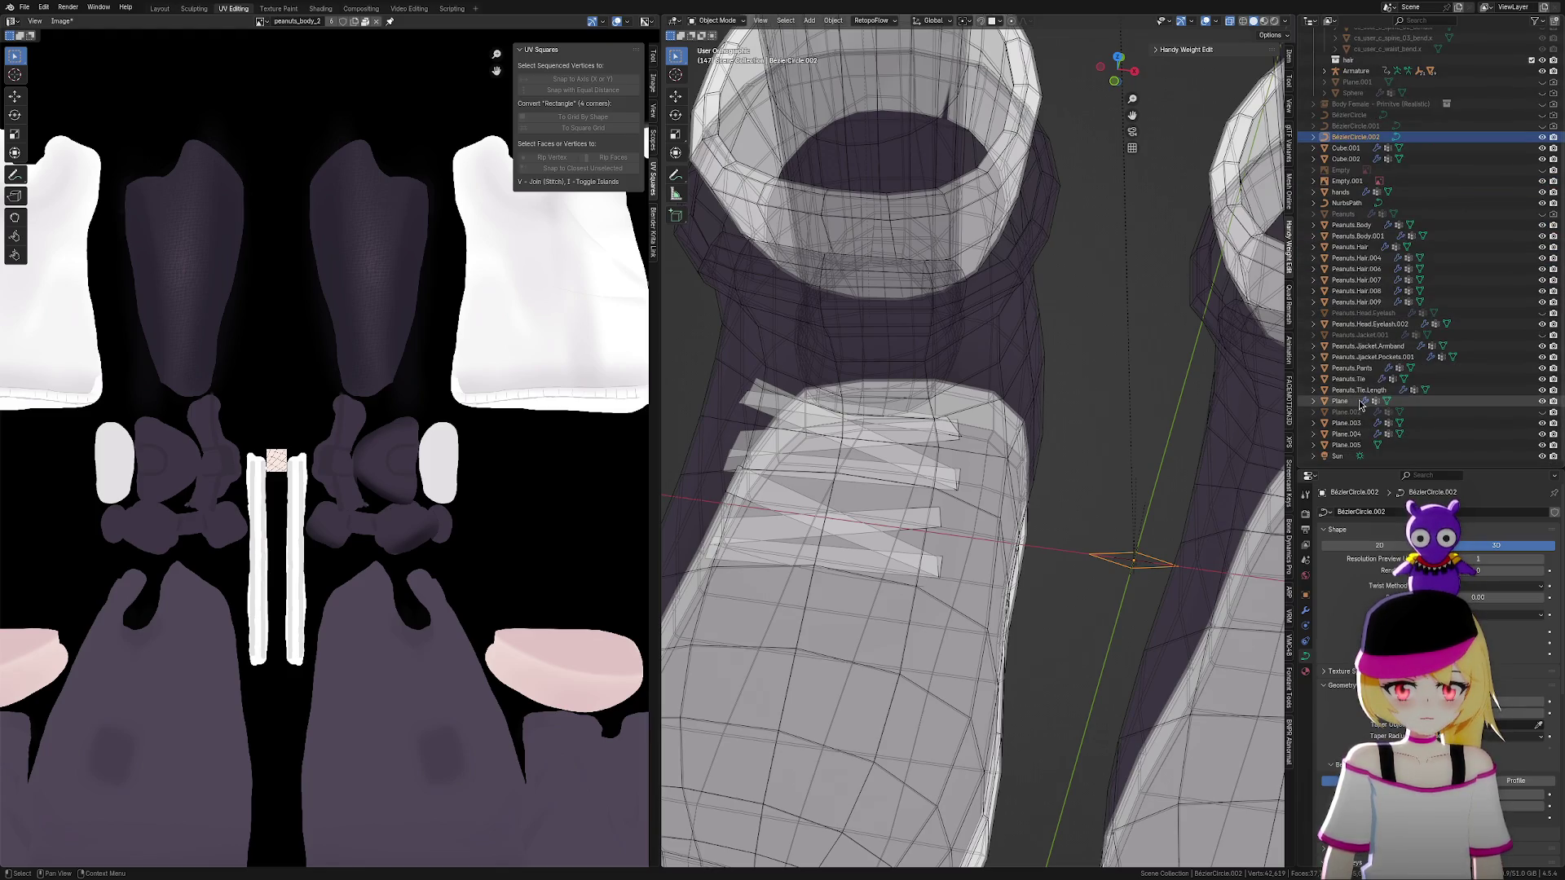
{"action": "left_click", "coordinate": [1357, 203]}
{"action": "scroll", "coordinate": [1003, 525], "scroll_direction": "up", "scroll_amount": 2}
{"action": "middle_click_drag", "start_coordinate": [1002, 525], "coordinate": [1115, 478]}
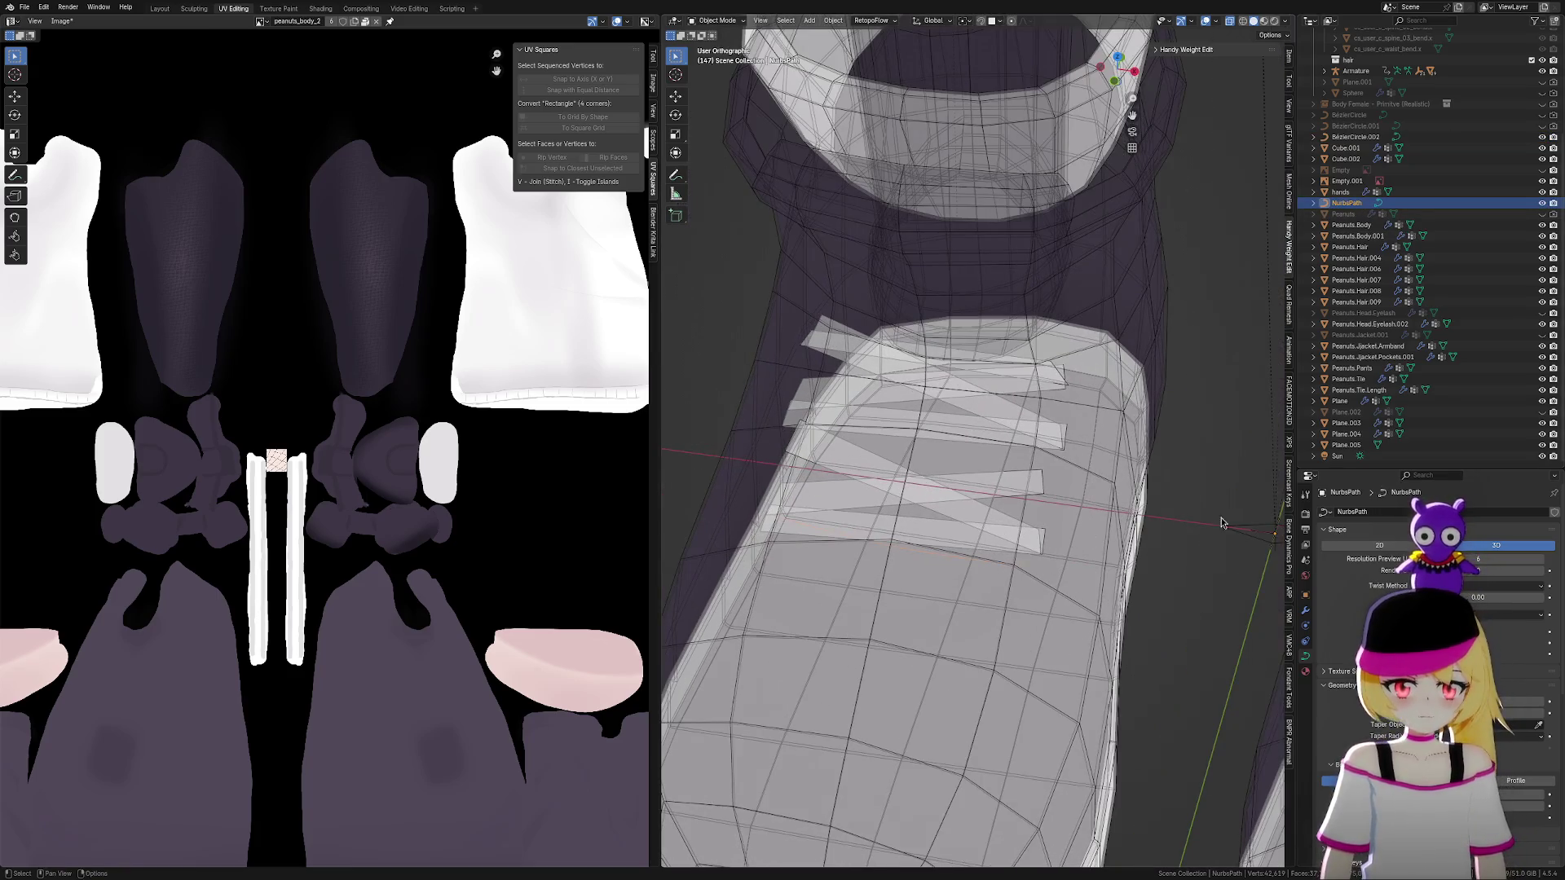
{"action": "scroll", "coordinate": [1468, 612], "scroll_direction": "down", "scroll_amount": 4}
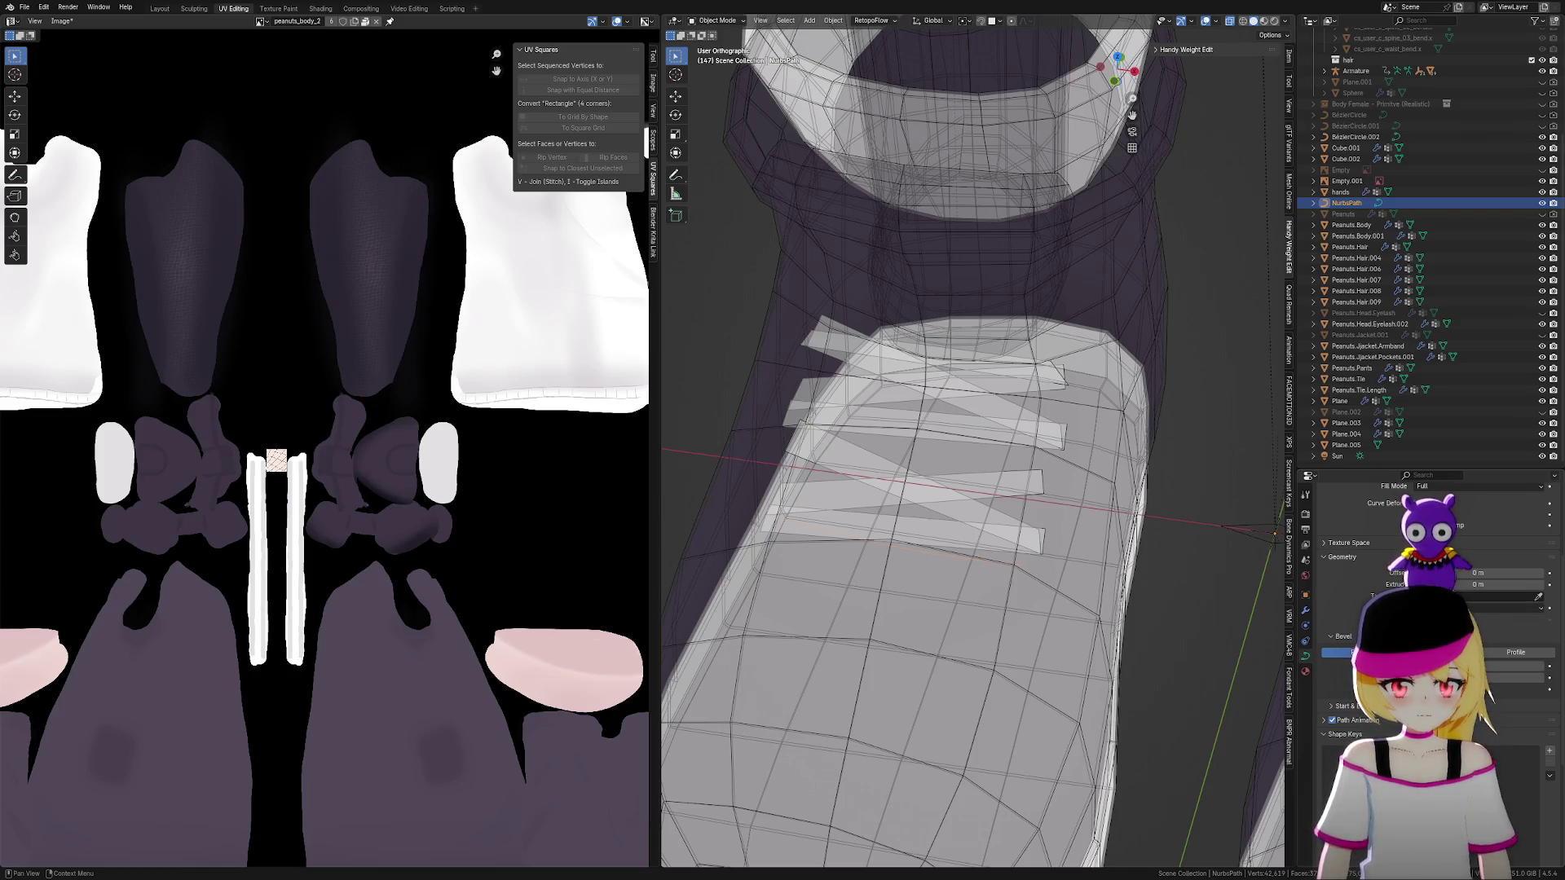
{"action": "left_click", "coordinate": [1483, 665]}
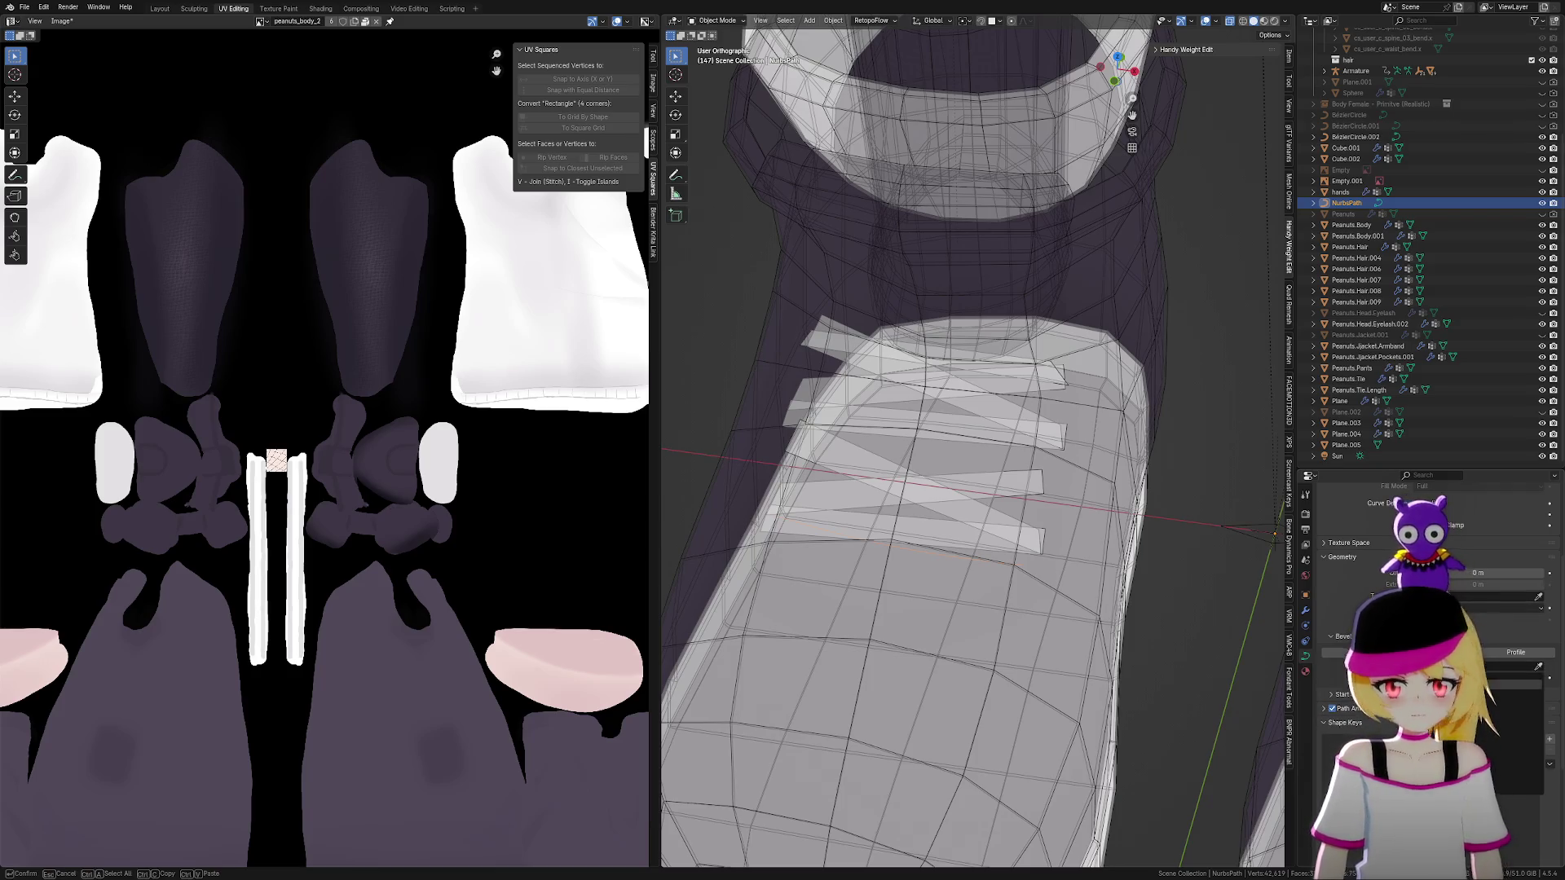
{"action": "key", "text": "Return"}
{"action": "mouse_move", "coordinate": [1023, 585]}
{"action": "middle_mouse_down"}
{"action": "mouse_move", "coordinate": [1064, 613]}
{"action": "mouse_move", "coordinate": [1161, 577]}
{"action": "middle_mouse_up"}
Scale the Bézier circle profile's points to 0.330 in Edit Mode
{"action": "left_click", "coordinate": [1177, 505]}
{"action": "key", "text": "Tab"}
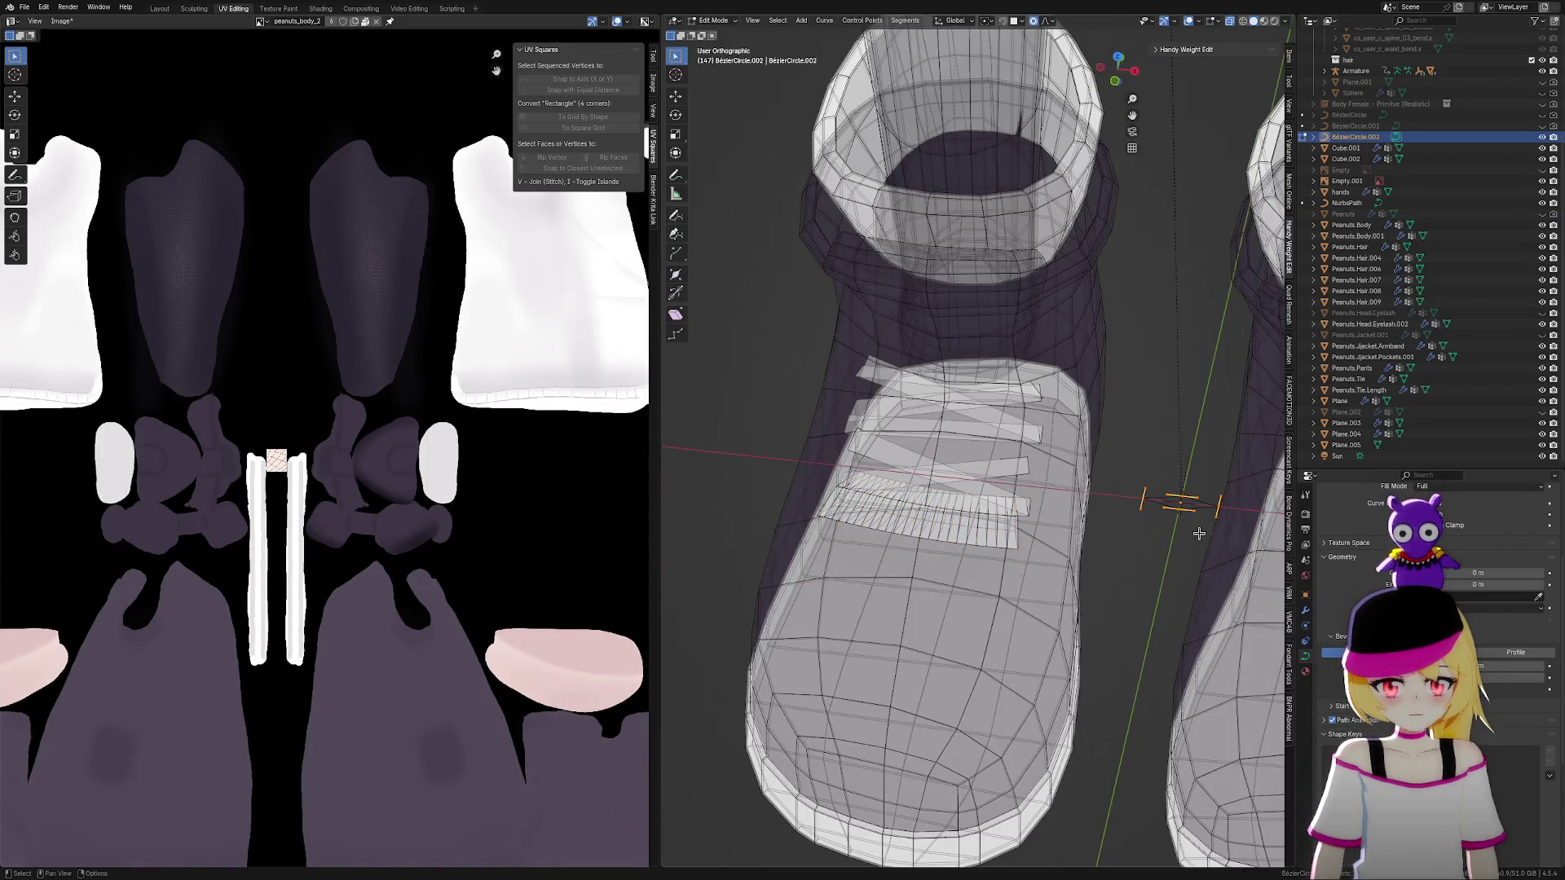
{"action": "middle_click_drag", "start_coordinate": [1182, 512], "coordinate": [1210, 571]}
{"action": "key", "text": "s"}
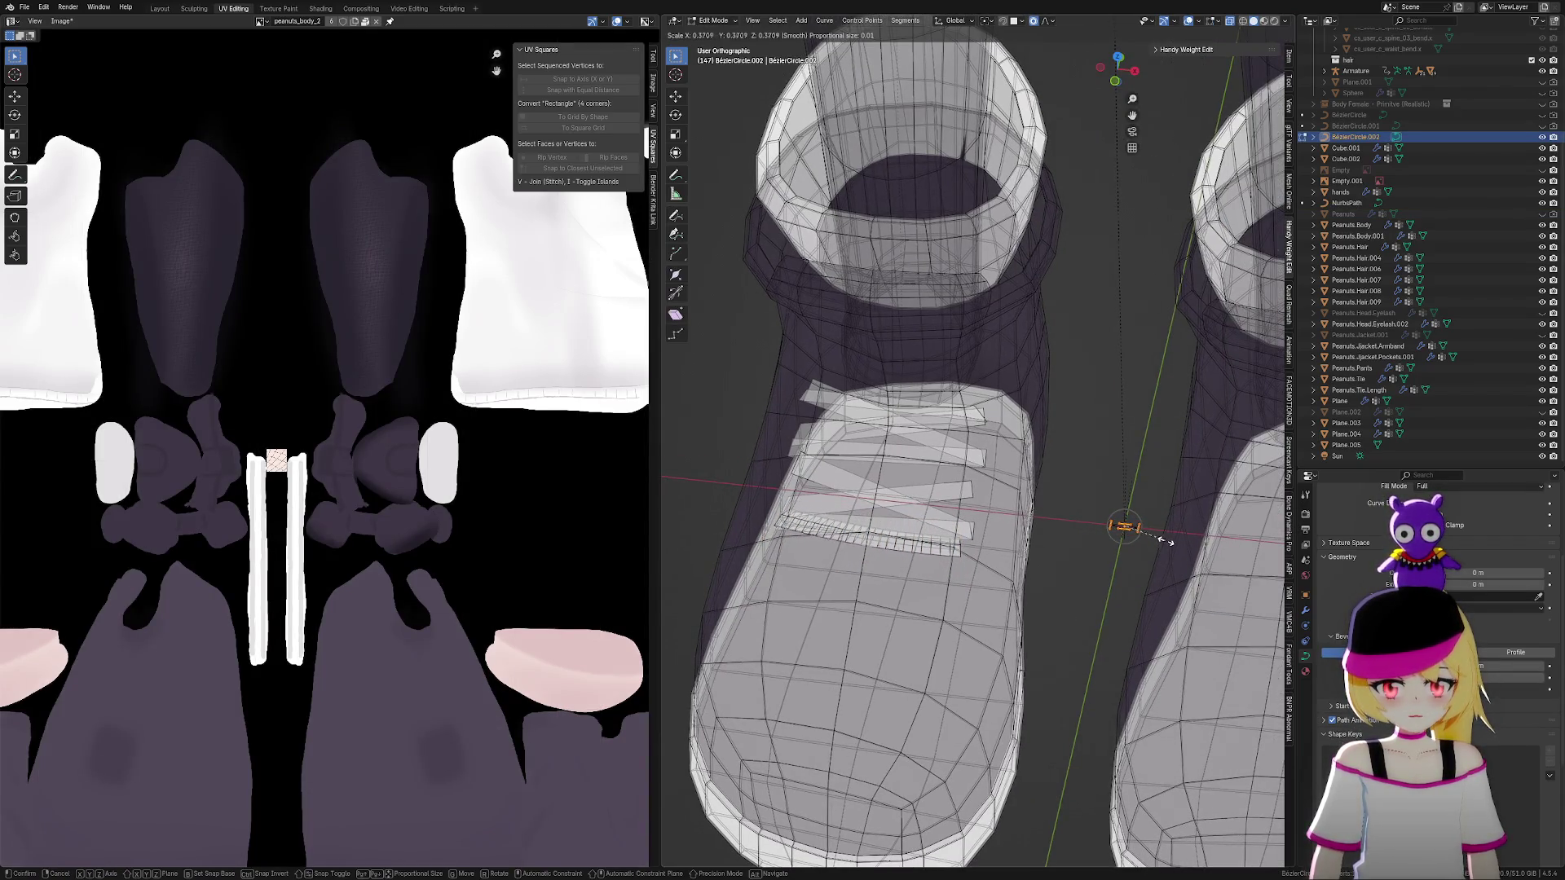
{"action": "left_click", "coordinate": [1161, 541]}
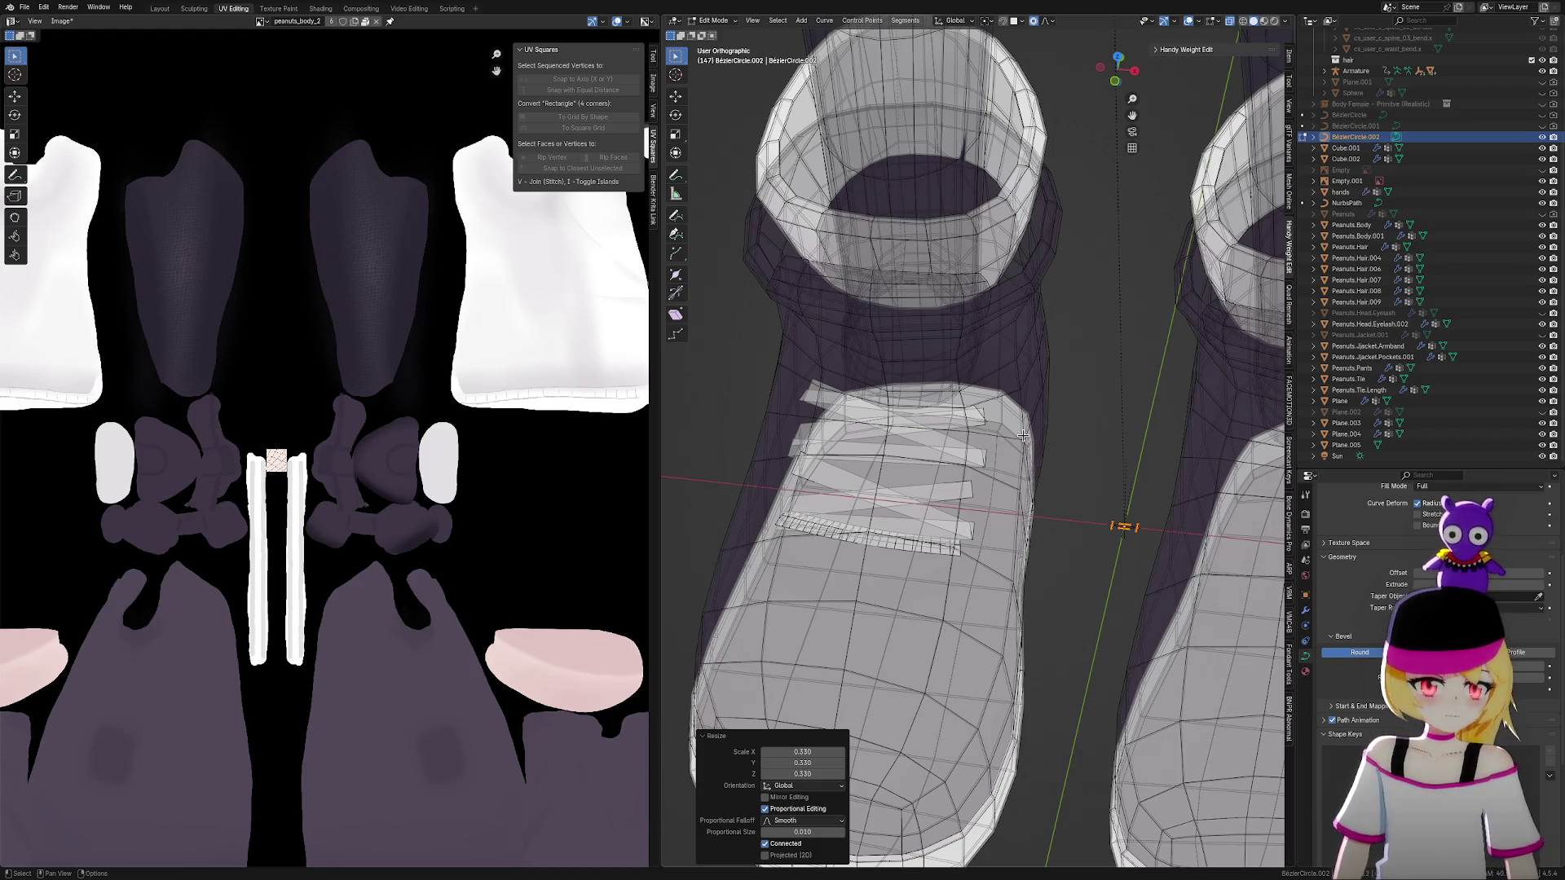
{"action": "key", "text": "Tab"}
Select the lace curve object and zoom out to frame the whole boot and laces
{"action": "scroll", "coordinate": [866, 606], "scroll_direction": "up", "scroll_amount": 6}
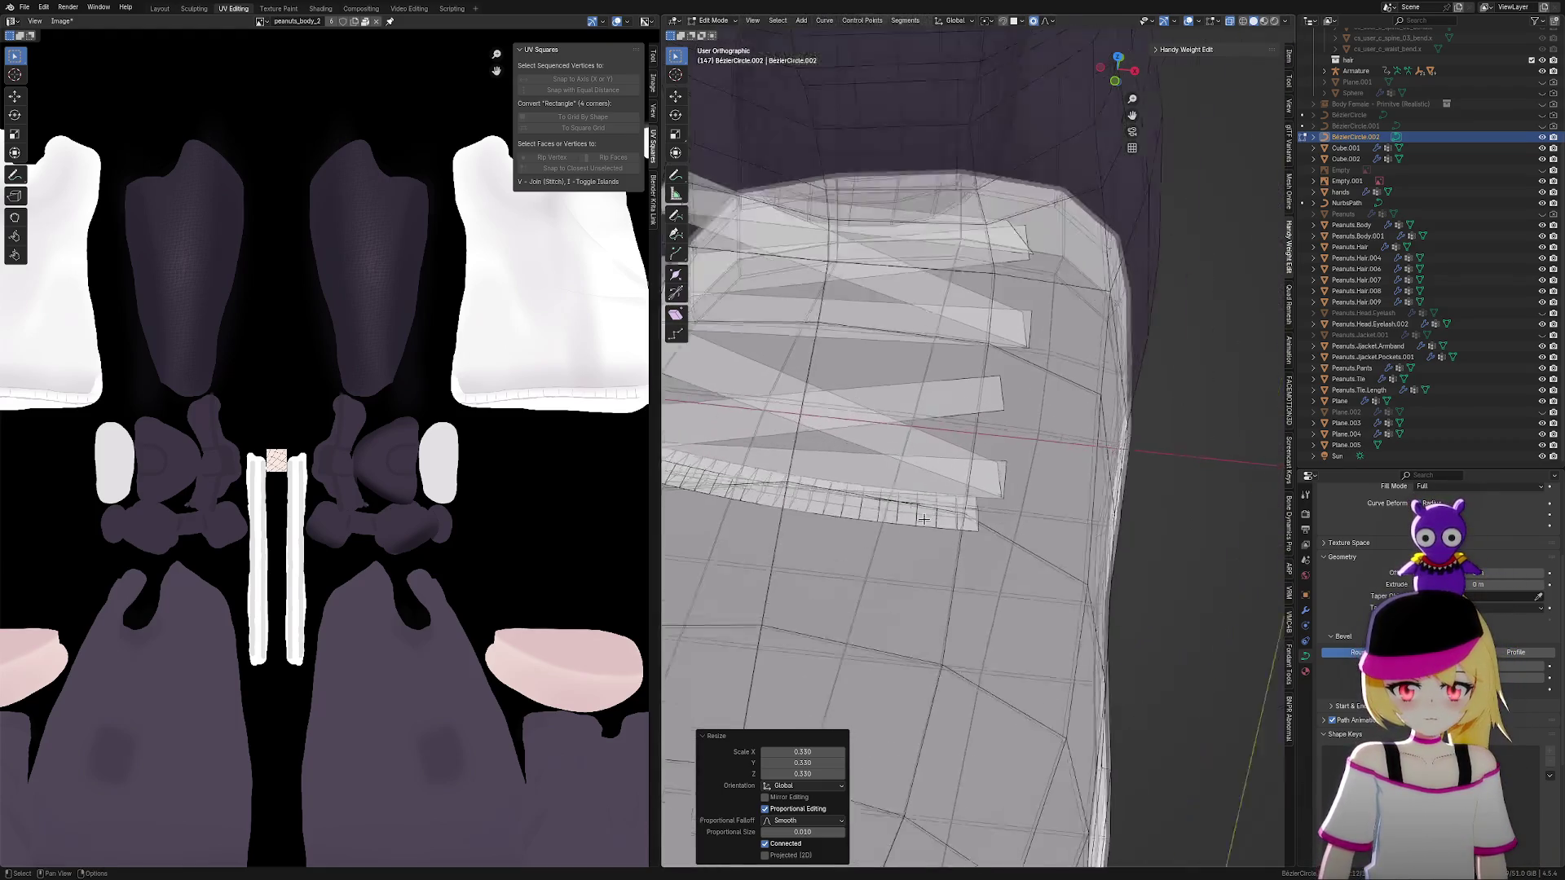
{"action": "left_click", "coordinate": [932, 539]}
{"action": "left_click", "coordinate": [931, 539]}
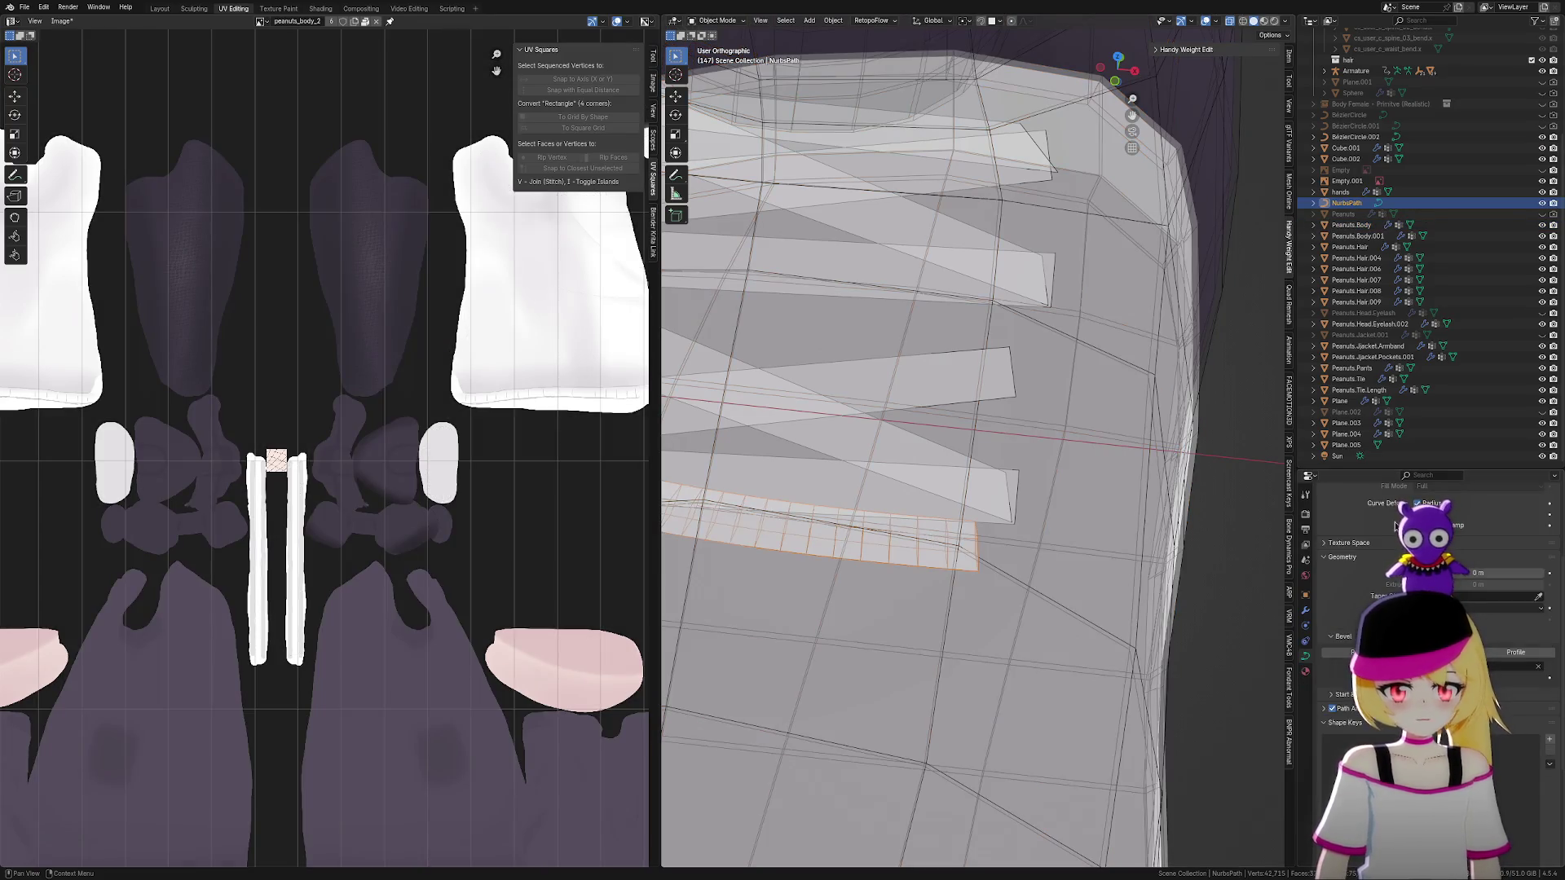
{"action": "scroll", "coordinate": [1395, 525], "scroll_direction": "up", "scroll_amount": 4}
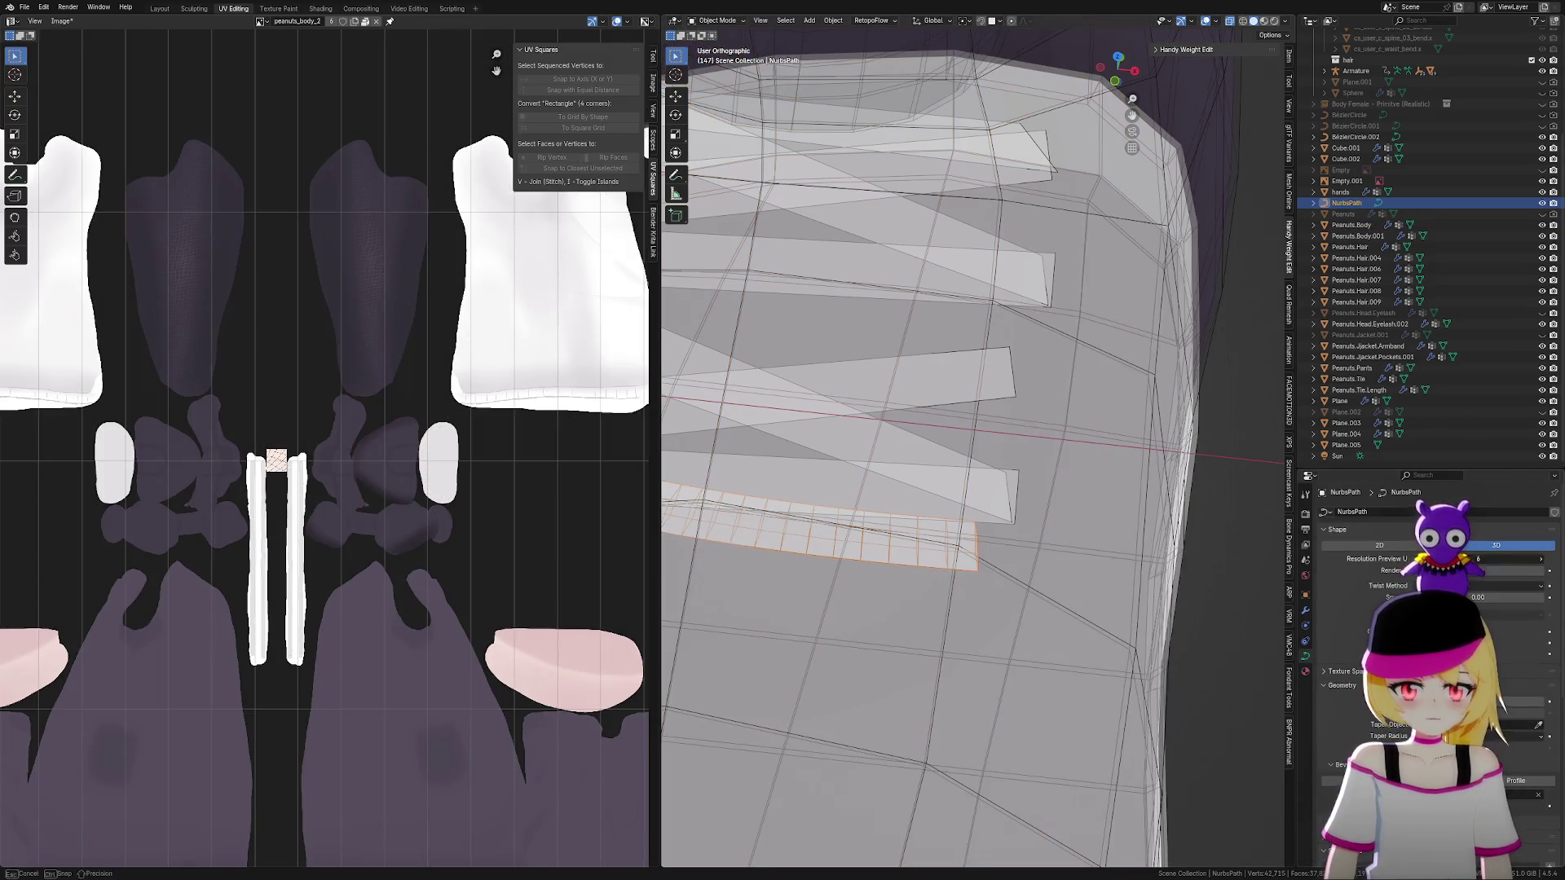
{"action": "middle_click_drag", "start_coordinate": [881, 496], "coordinate": [991, 525], "text": "ctrl"}
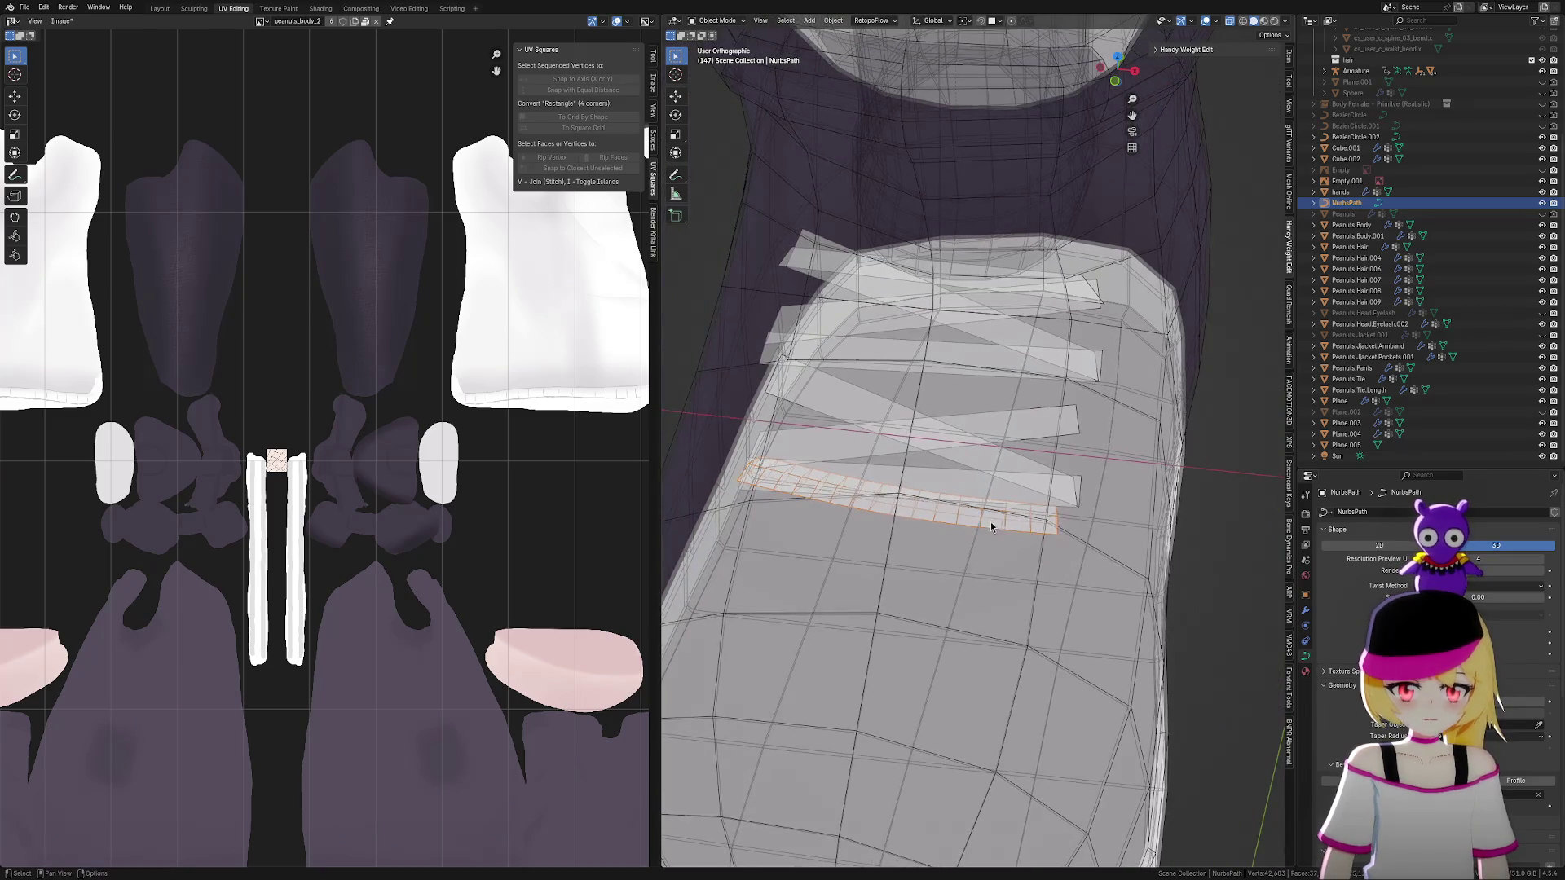
{"action": "left_click", "coordinate": [950, 21]}
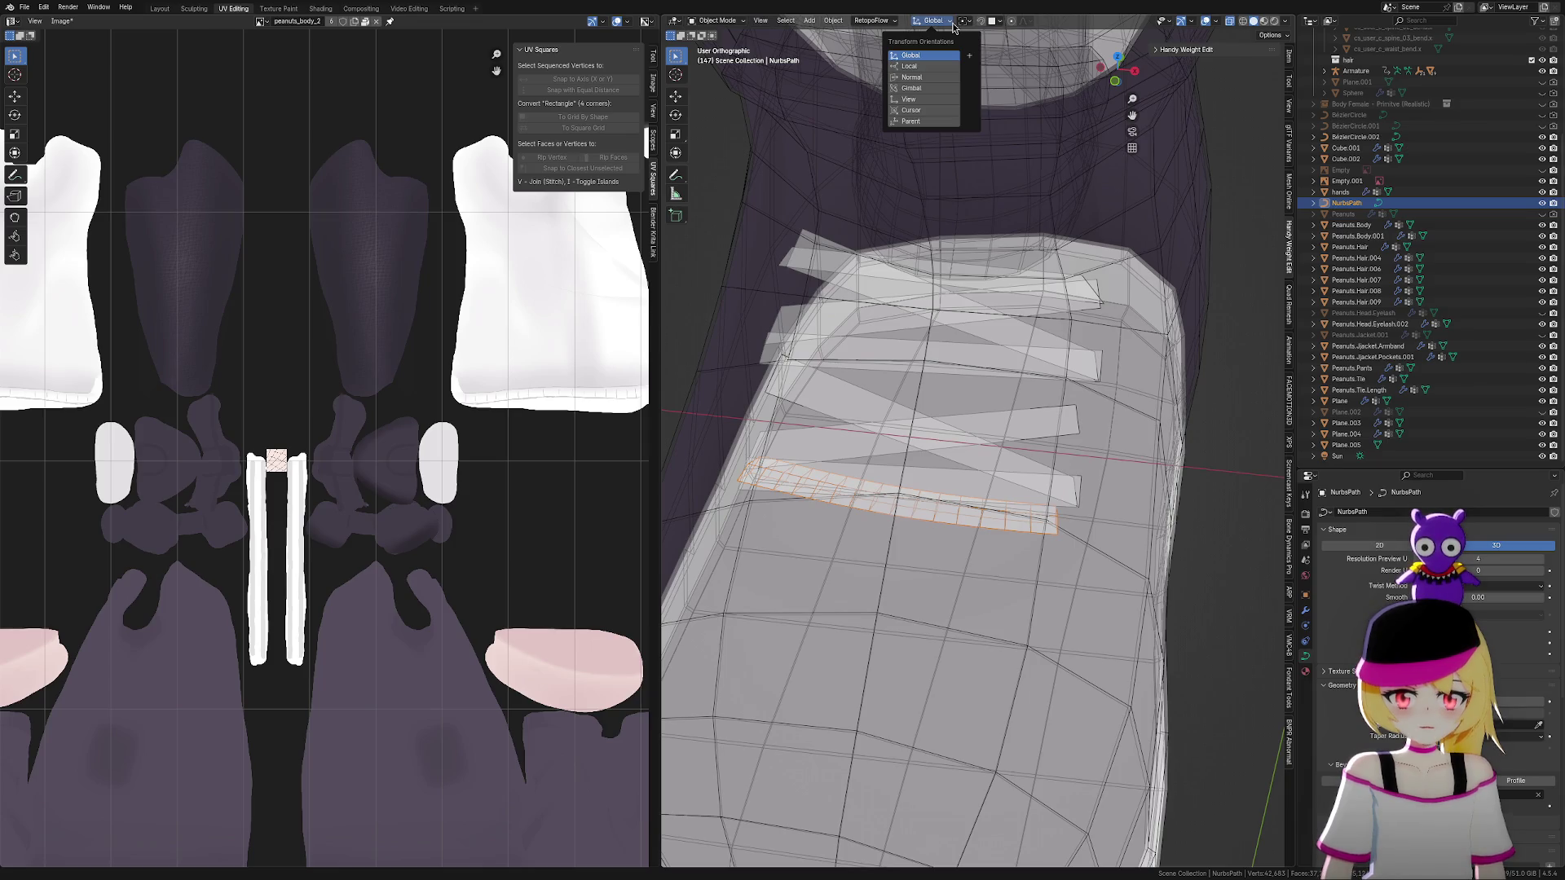
{"action": "left_click", "coordinate": [960, 26]}
{"action": "left_click", "coordinate": [997, 24]}
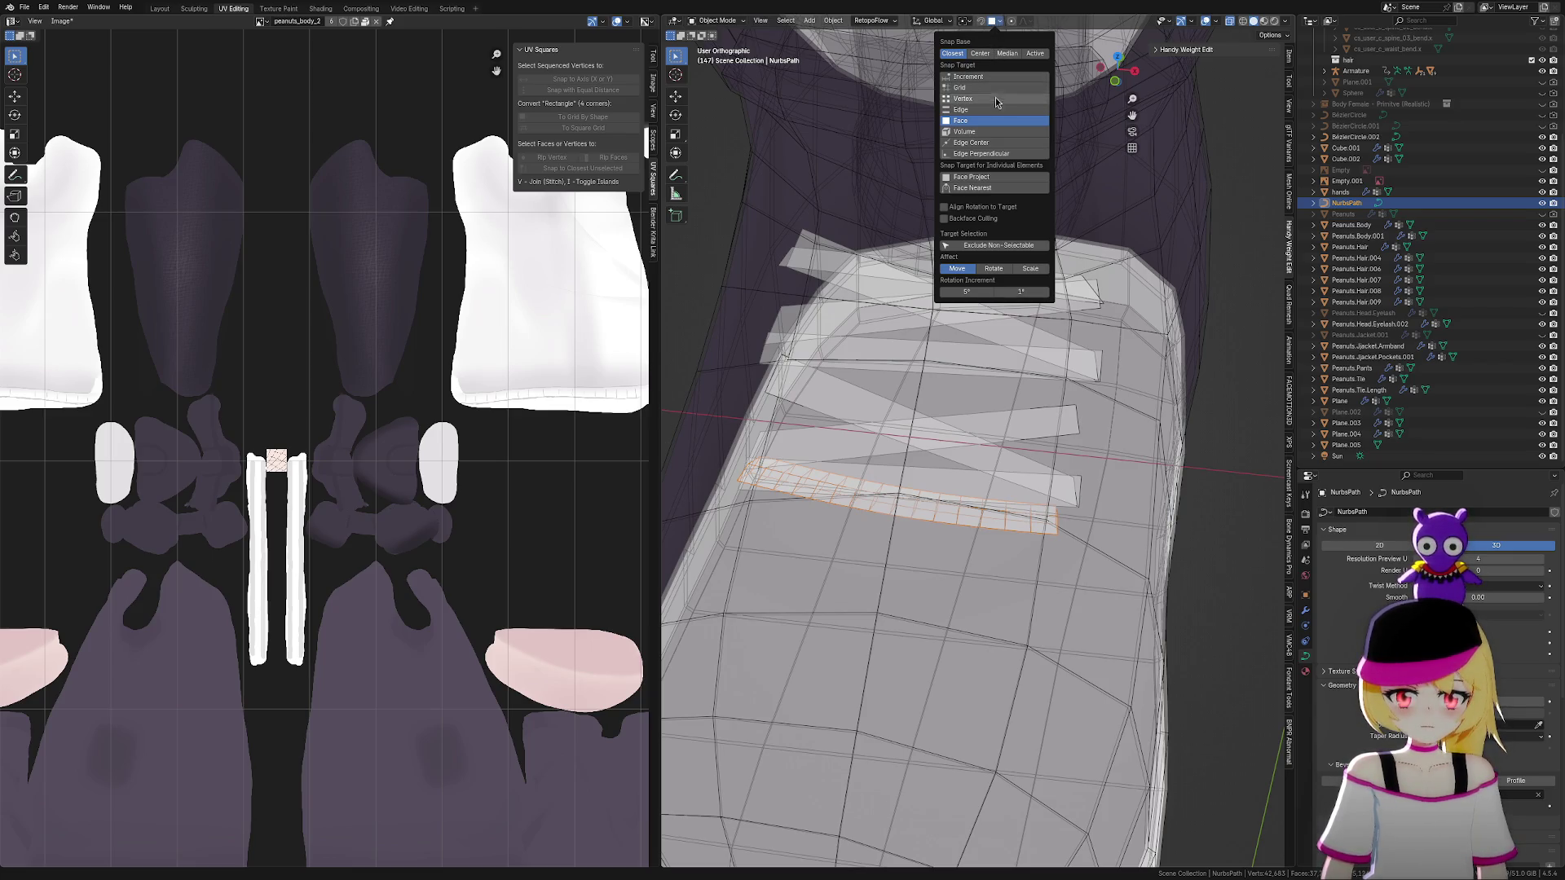
{"action": "left_click", "coordinate": [981, 179]}
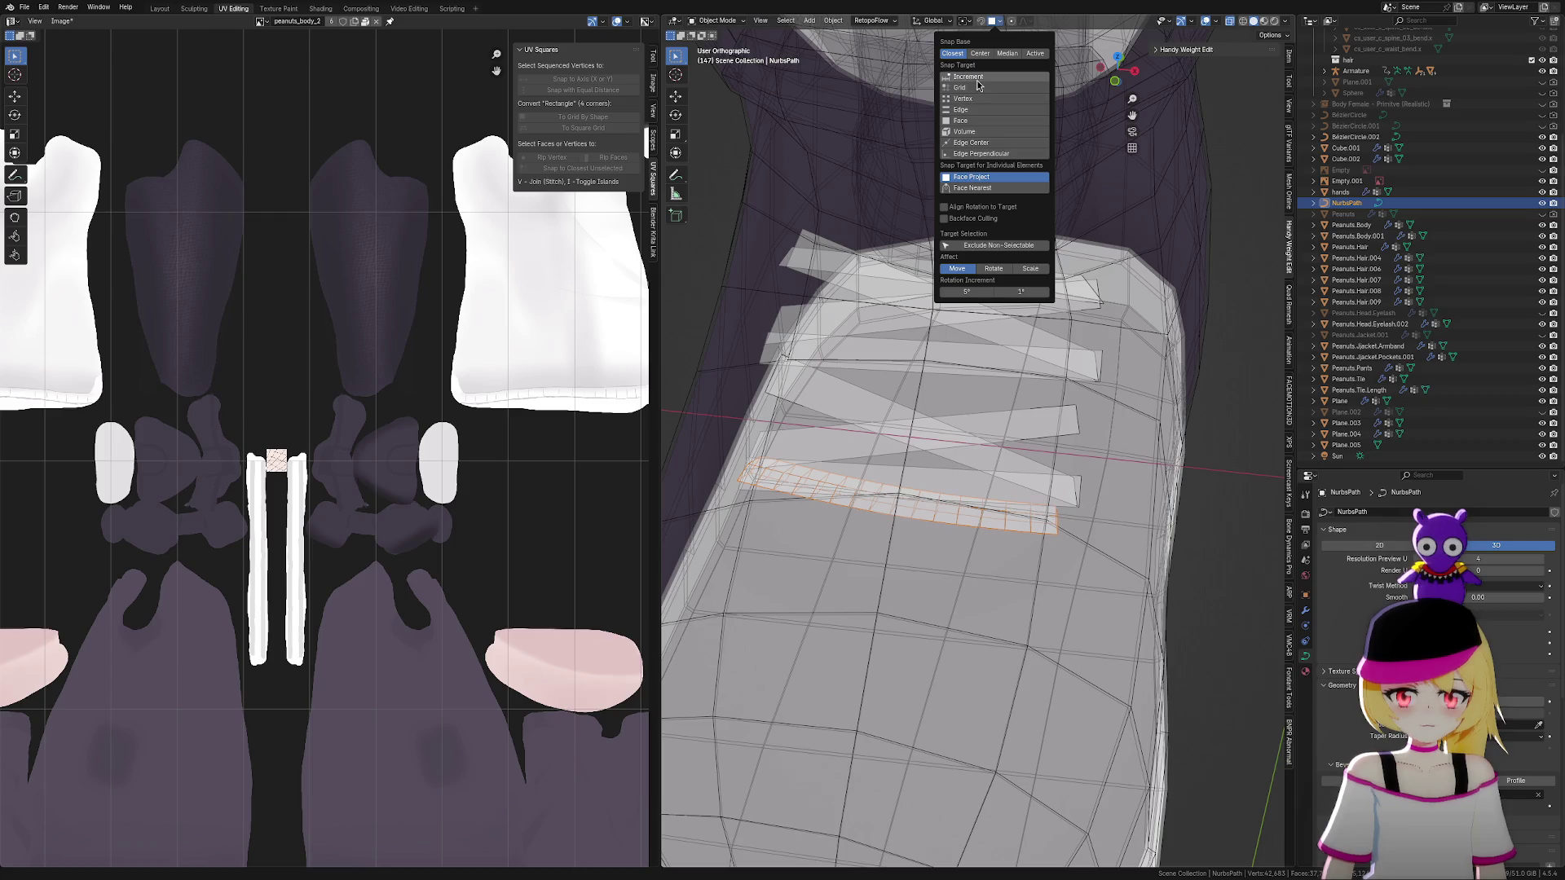
{"action": "left_click", "coordinate": [974, 122]}
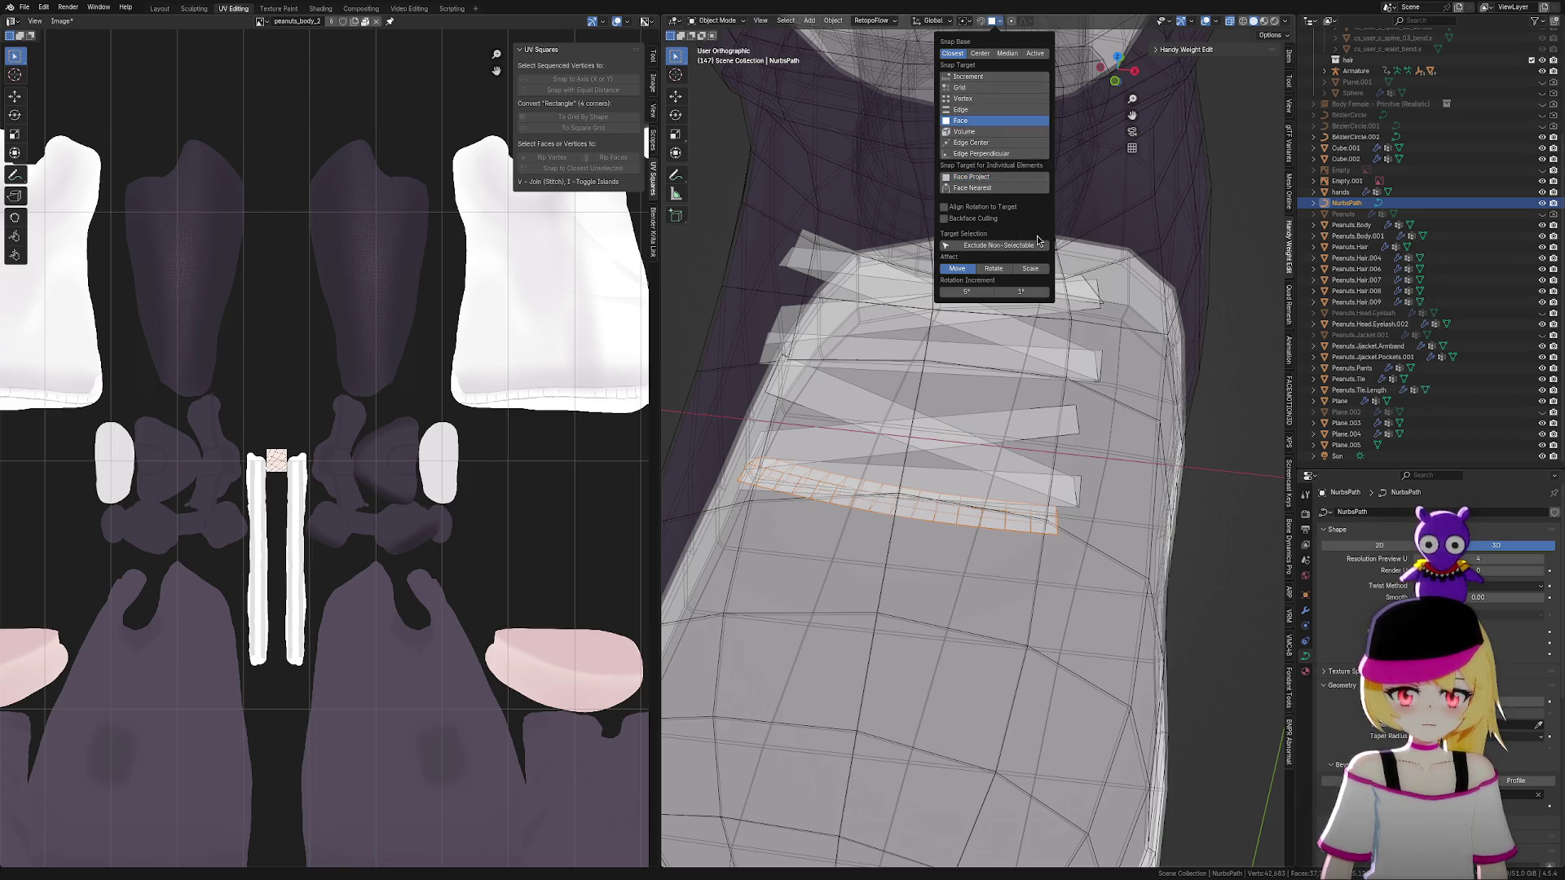
{"action": "middle_click_drag", "start_coordinate": [1120, 479], "coordinate": [1113, 542]}
{"action": "left_click", "coordinate": [1113, 542], "text": "shift"}
{"action": "left_click", "coordinate": [1078, 526]}
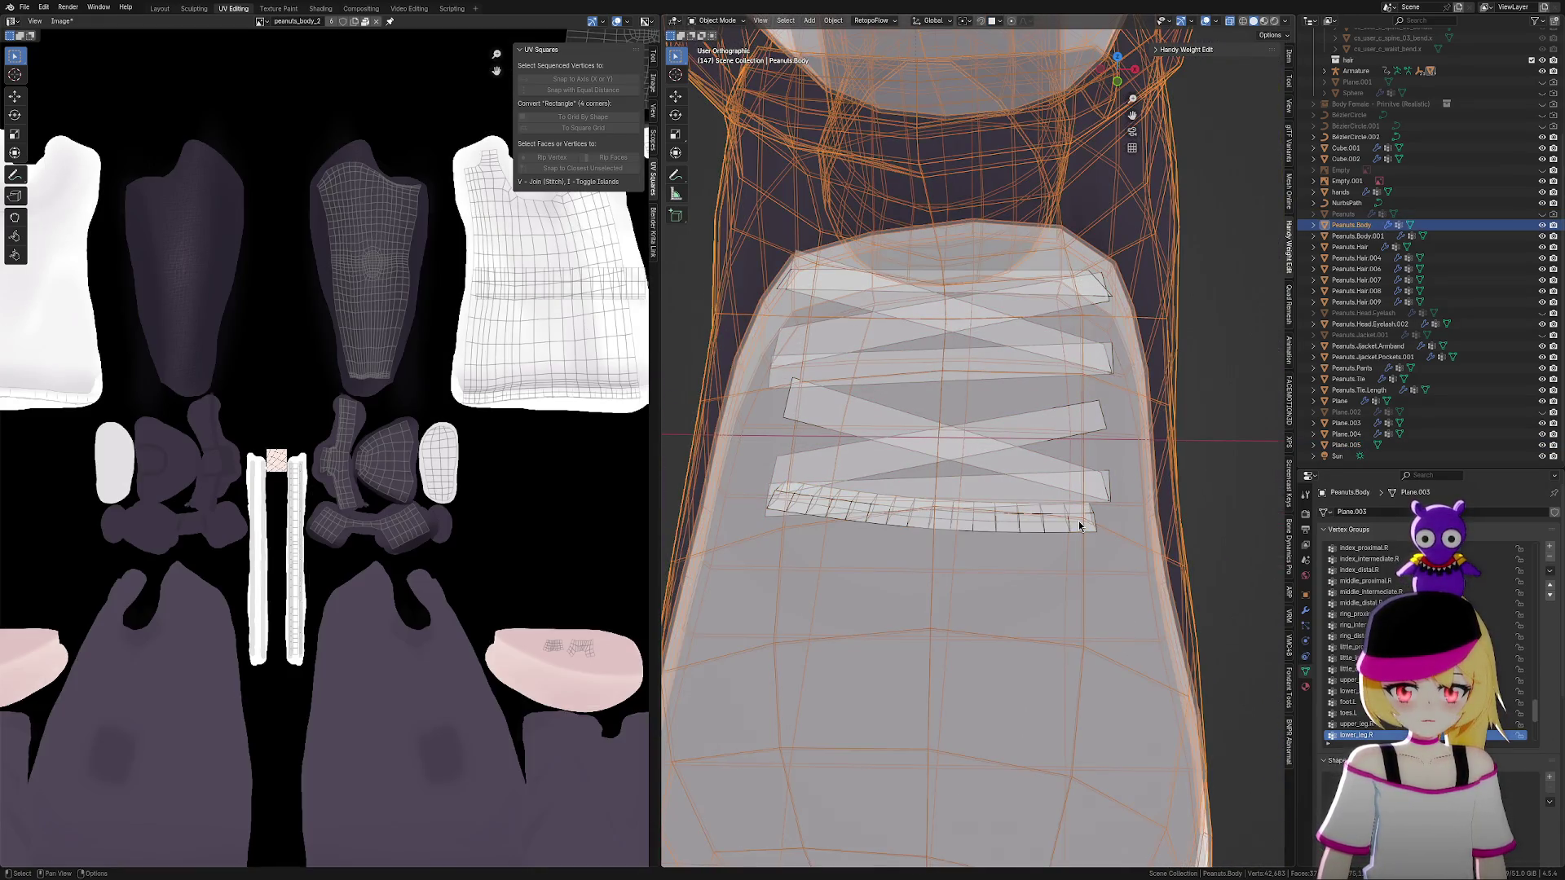
In Edit Mode, move the bottom lace strip's right-side points onto the boot front with falloff
{"action": "key", "text": "Tab"}
{"action": "key", "text": "g"}
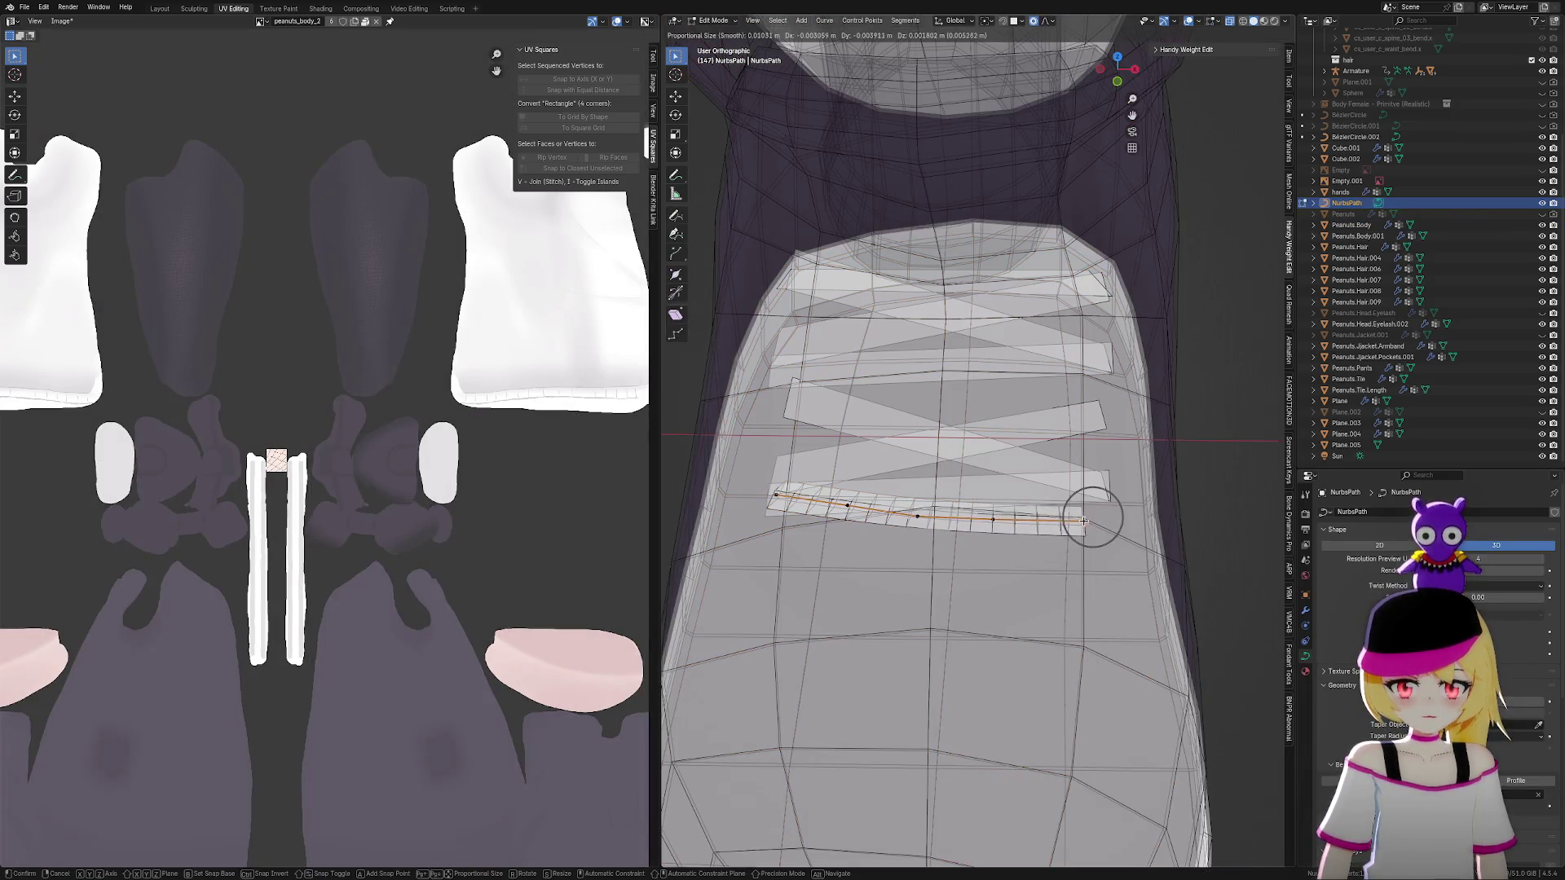
{"action": "left_click", "coordinate": [1074, 525]}
{"action": "scroll", "coordinate": [1036, 483], "scroll_direction": "up", "scroll_amount": 2}
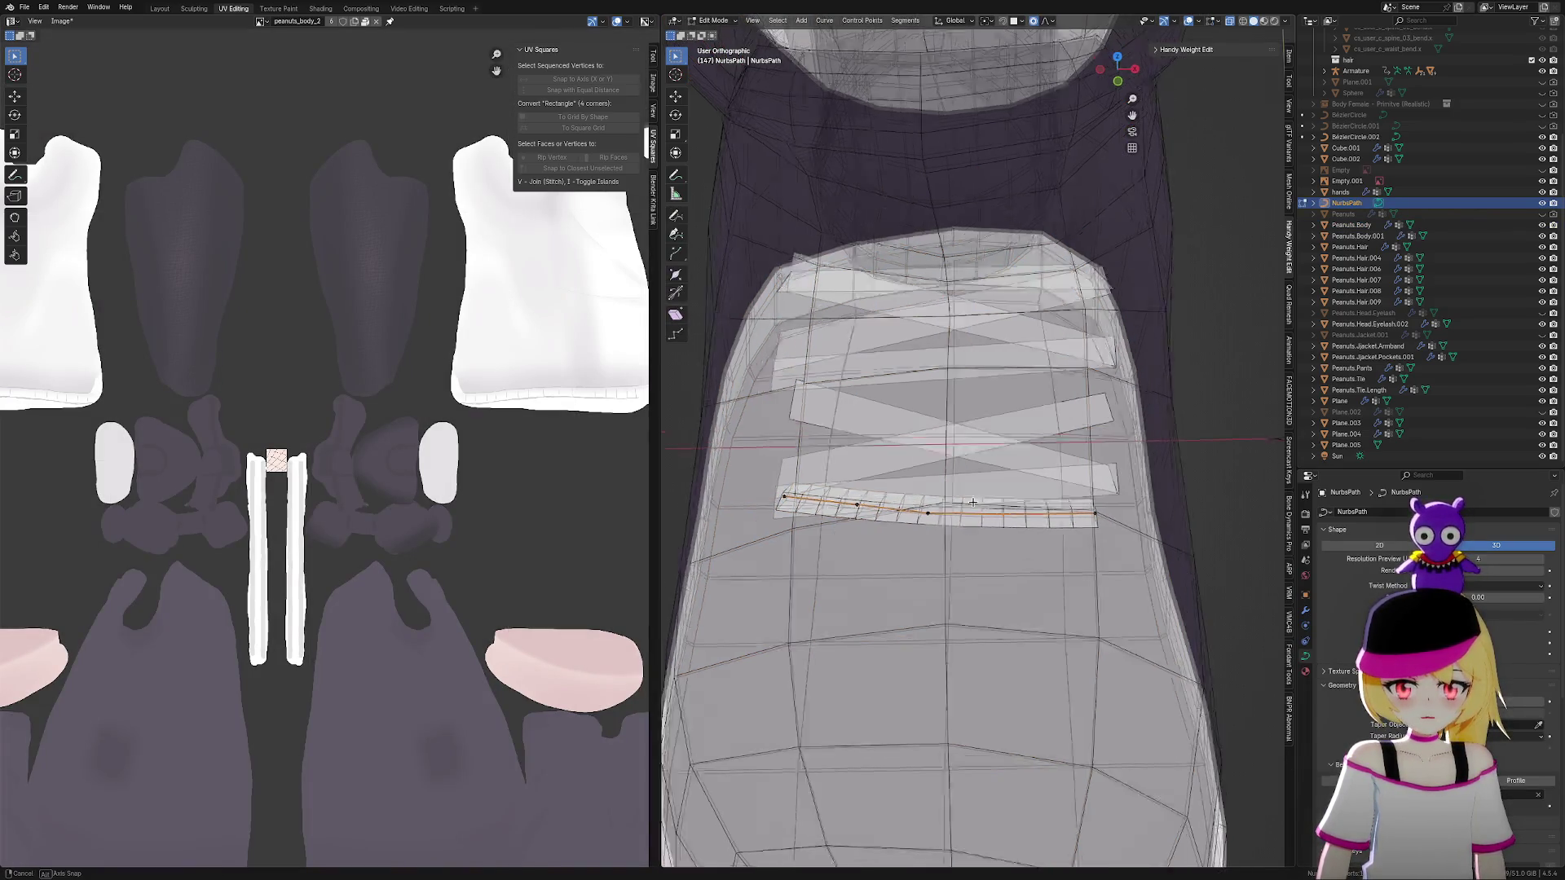
{"action": "middle_click_drag", "start_coordinate": [1031, 487], "coordinate": [1026, 492]}
{"action": "key", "text": "g"}
{"action": "left_click", "coordinate": [1035, 462]}
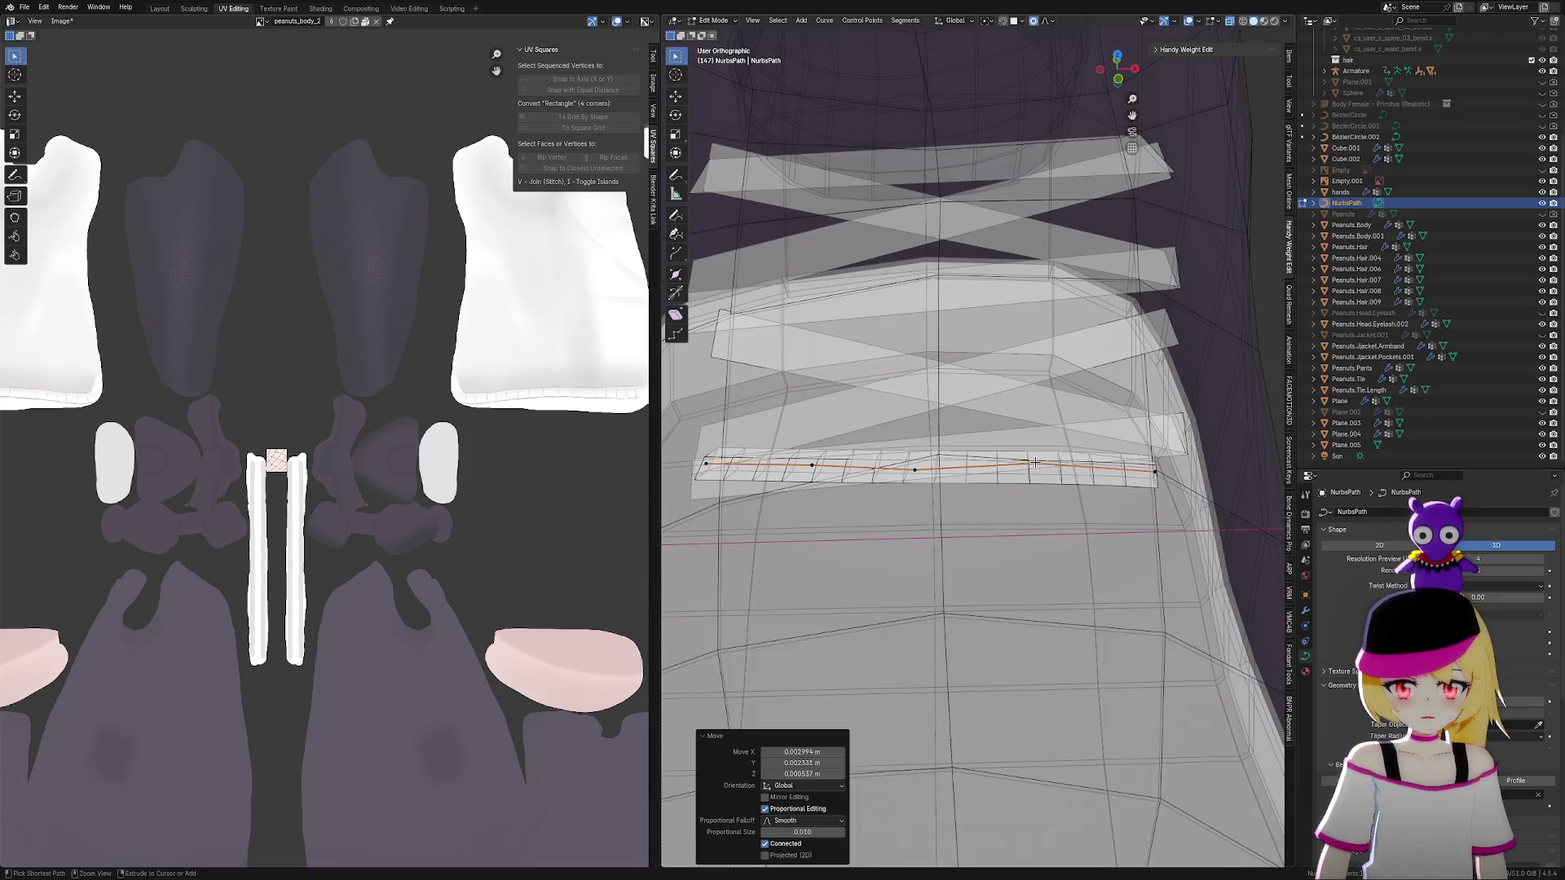
Fit the bottom strip's middle points and left end along the boot surface
{"action": "left_click", "coordinate": [921, 469]}
{"action": "key", "text": "g"}
{"action": "left_click", "coordinate": [938, 458]}
{"action": "left_click", "coordinate": [797, 460]}
{"action": "key", "text": "g"}
{"action": "left_click", "coordinate": [810, 463]}
{"action": "left_click", "coordinate": [720, 470]}
{"action": "key", "text": "g"}
{"action": "left_click", "coordinate": [710, 502]}
{"action": "mouse_move", "coordinate": [710, 502]}
{"action": "middle_mouse_down"}
{"action": "mouse_move", "coordinate": [1158, 498]}
{"action": "mouse_move", "coordinate": [1116, 491]}
{"action": "middle_mouse_up"}
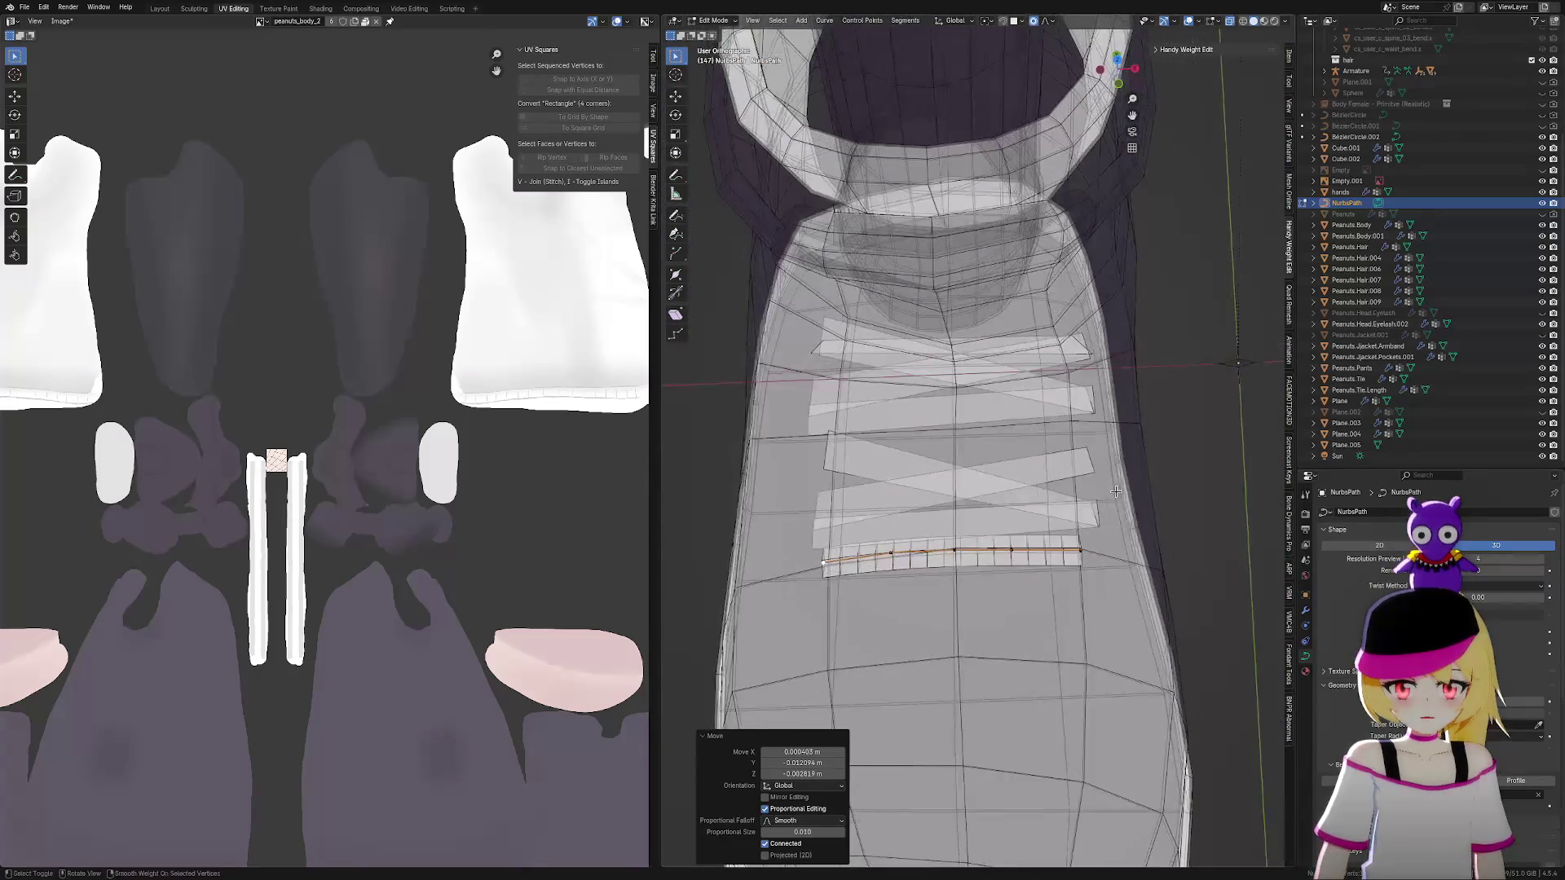
Duplicate the bottom lace curve up to the next lace row and pull its right end down
{"action": "key", "text": "a"}
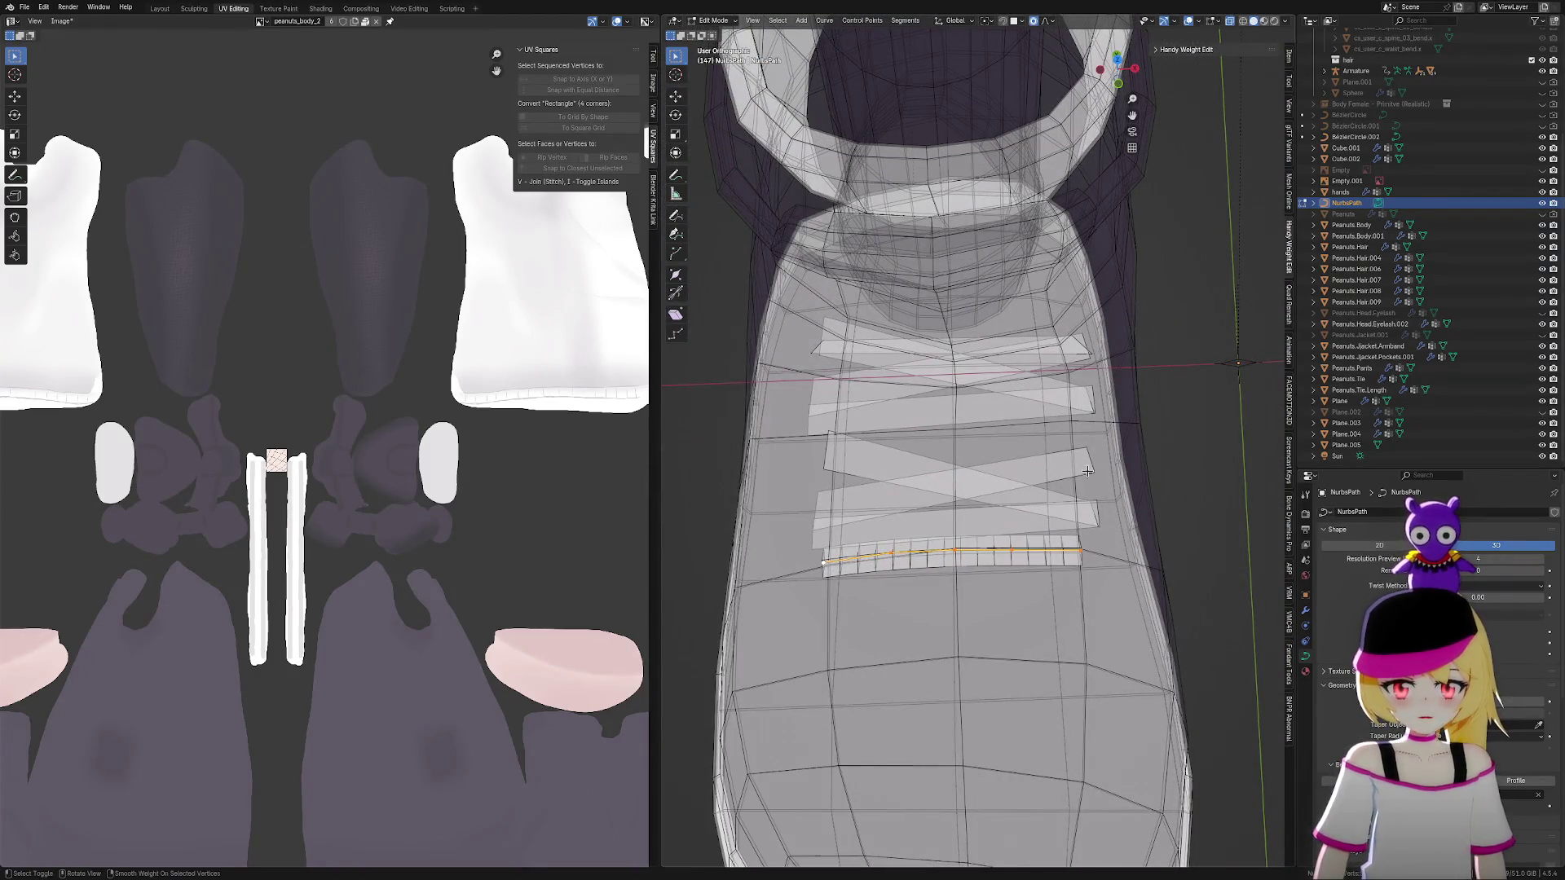
{"action": "key", "text": "shift+d"}
{"action": "left_click", "coordinate": [1088, 394]}
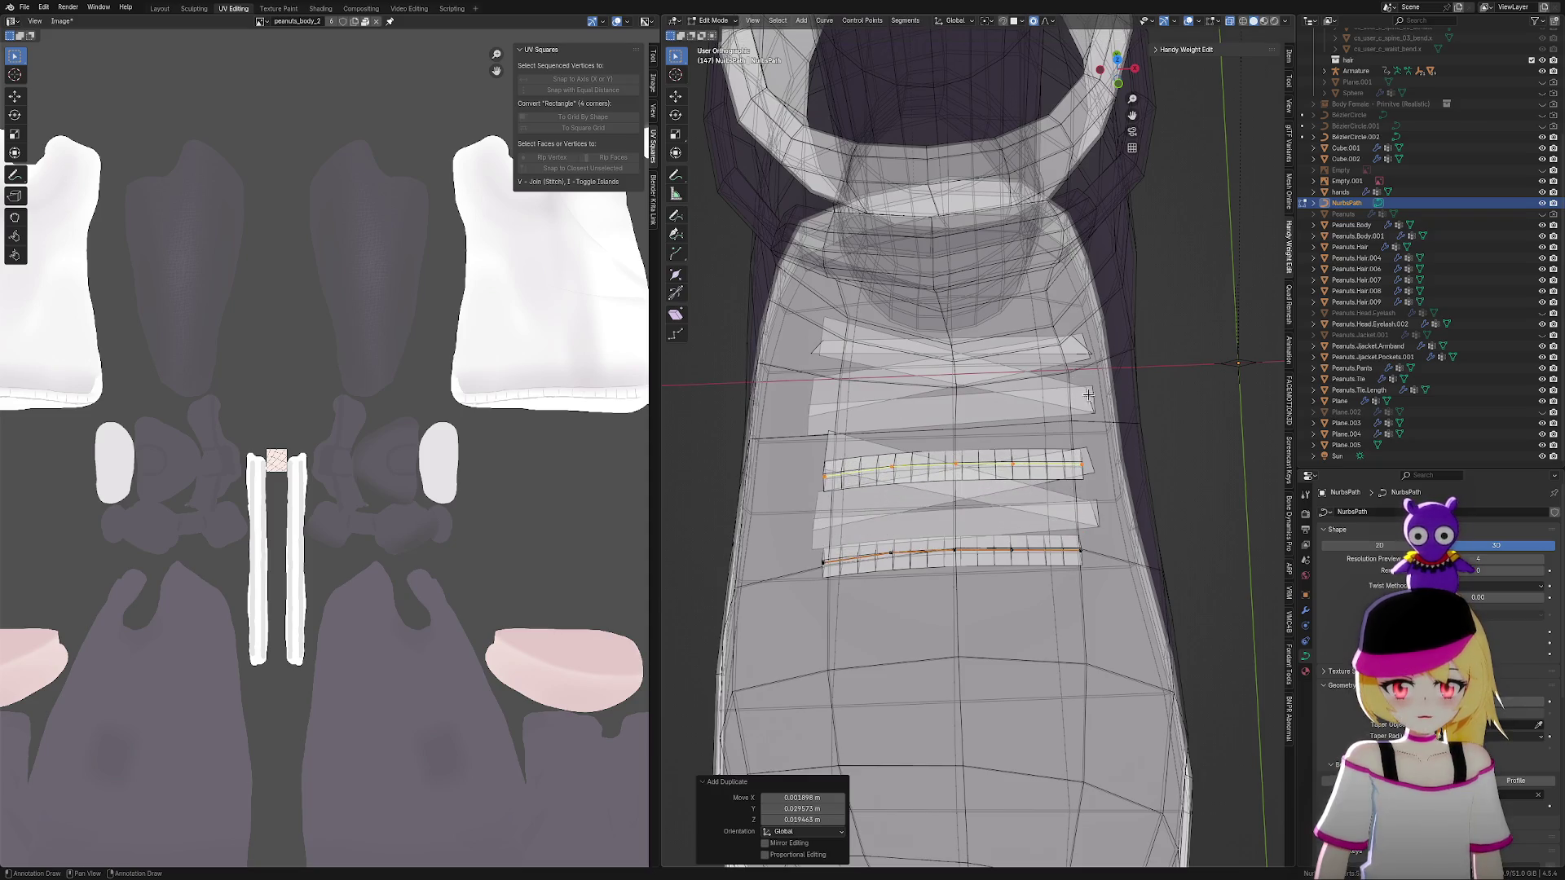
{"action": "scroll", "coordinate": [1113, 460], "scroll_direction": "up", "scroll_amount": 2}
{"action": "left_click_drag", "start_coordinate": [1108, 447], "coordinate": [1140, 482]}
{"action": "key", "text": "g"}
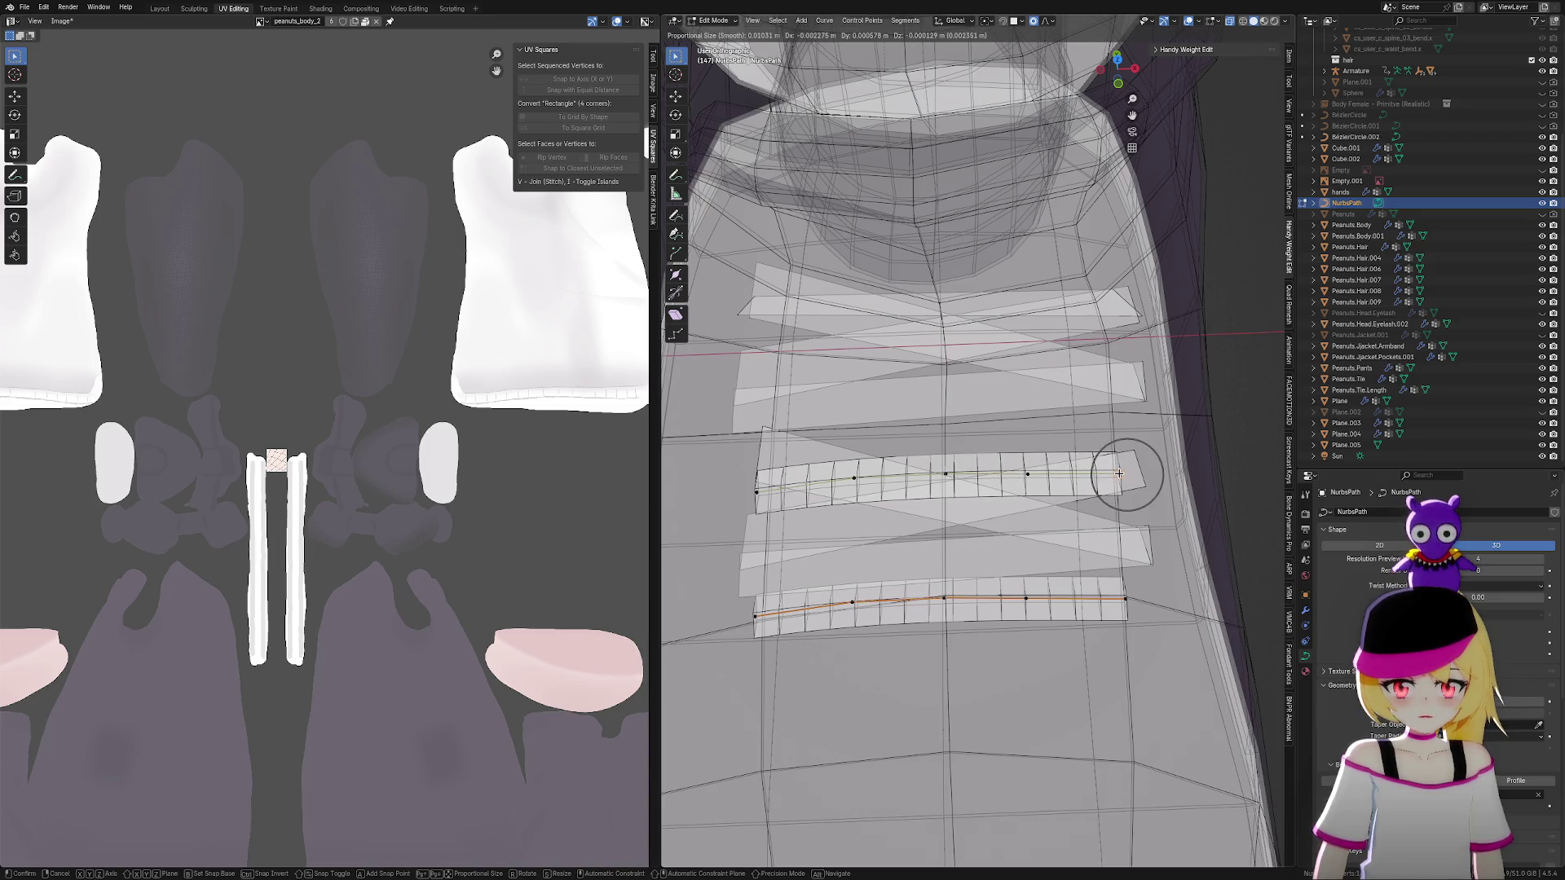
{"action": "left_click", "coordinate": [1026, 496]}
Drop the copy's middle points and left end down into a diagonal toward the lower strap
{"action": "left_click", "coordinate": [945, 474]}
{"action": "key", "text": "g"}
{"action": "left_click", "coordinate": [945, 503]}
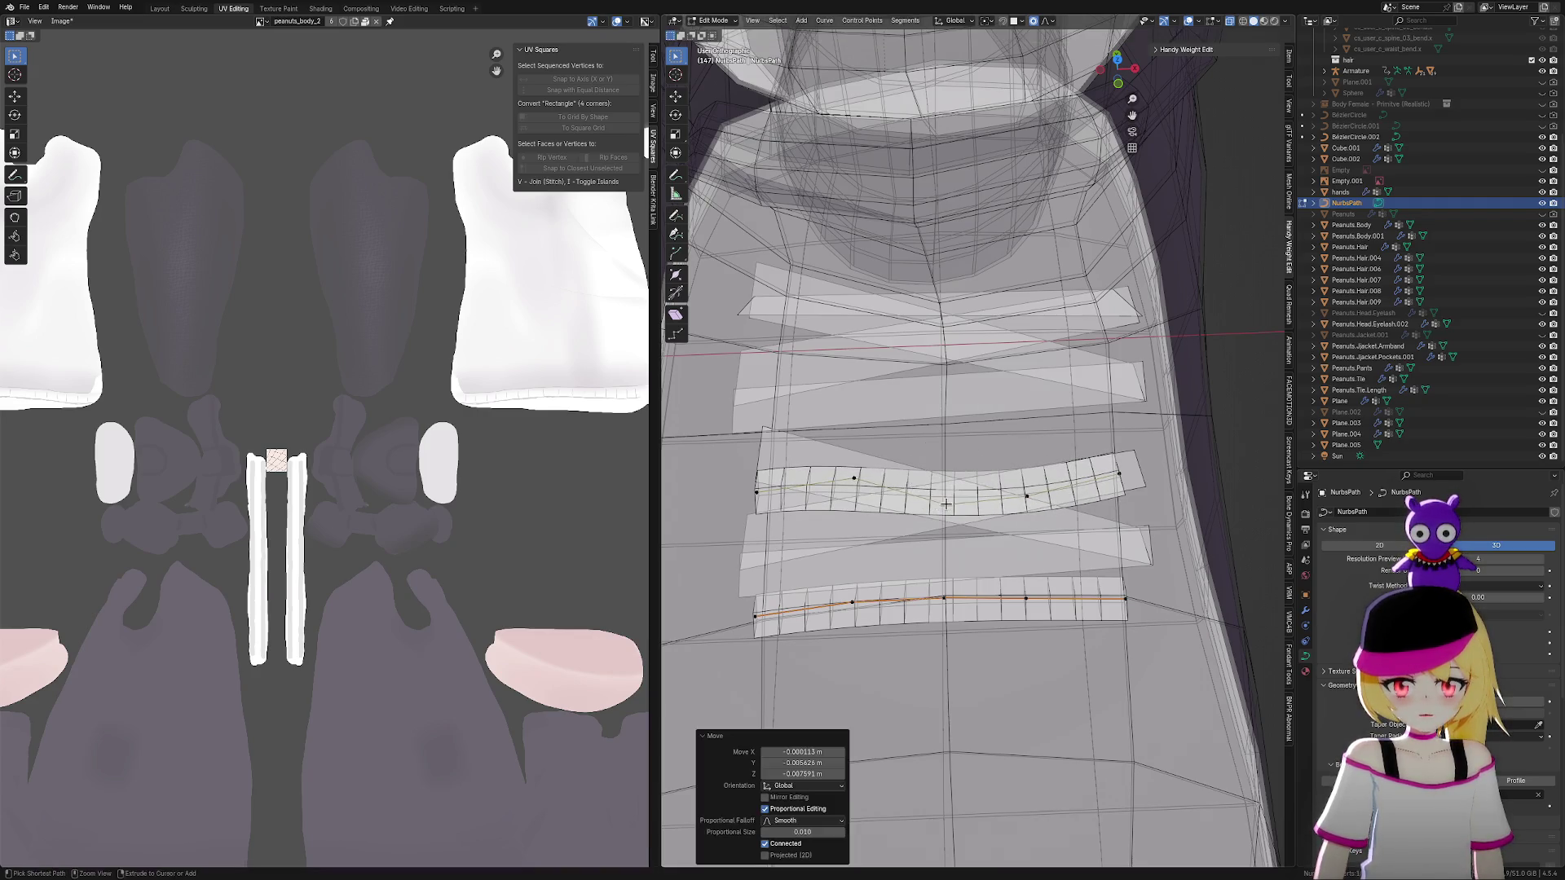
{"action": "left_click_drag", "start_coordinate": [891, 514], "coordinate": [890, 513]}
{"action": "key", "text": "g"}
{"action": "left_click", "coordinate": [856, 522]}
{"action": "left_click_drag", "start_coordinate": [717, 458], "coordinate": [791, 528]}
{"action": "key", "text": "g"}
{"action": "left_click", "coordinate": [788, 652]}
{"action": "left_click", "coordinate": [858, 524]}
Continue lowering and nudging the copy's points to extend the diagonal
{"action": "key", "text": "g"}
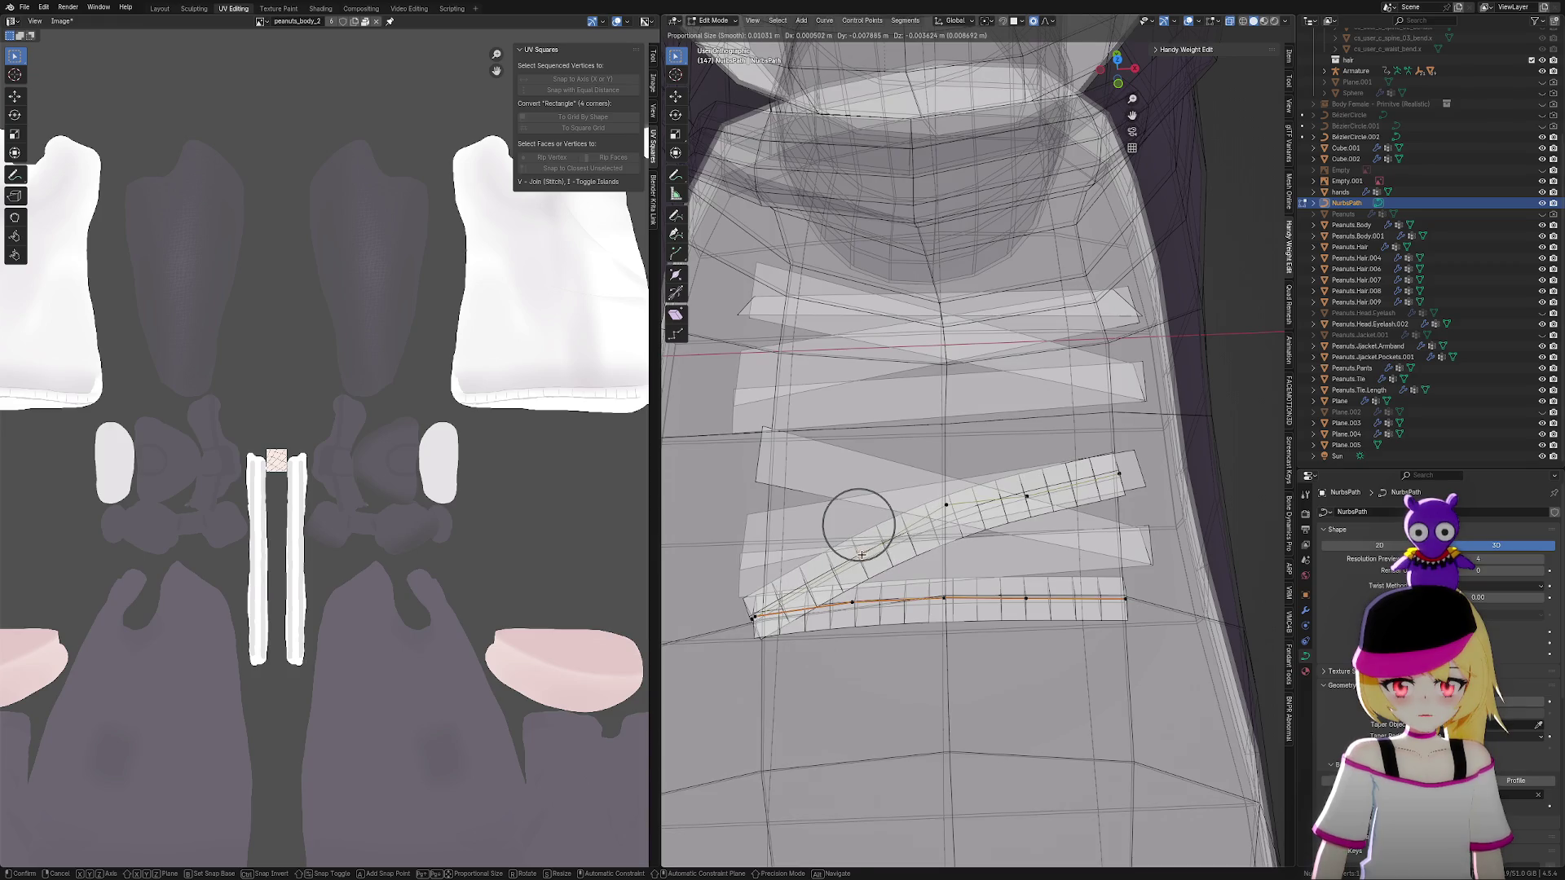
{"action": "left_click", "coordinate": [862, 555]}
{"action": "left_click", "coordinate": [946, 505]}
{"action": "key", "text": "g"}
{"action": "left_click", "coordinate": [946, 518]}
{"action": "left_click", "coordinate": [1027, 495]}
{"action": "key", "text": "g"}
{"action": "left_click", "coordinate": [1048, 494]}
Raise the copy's right end and smooth its inner point into a clean diagonal
{"action": "left_click", "coordinate": [1118, 472]}
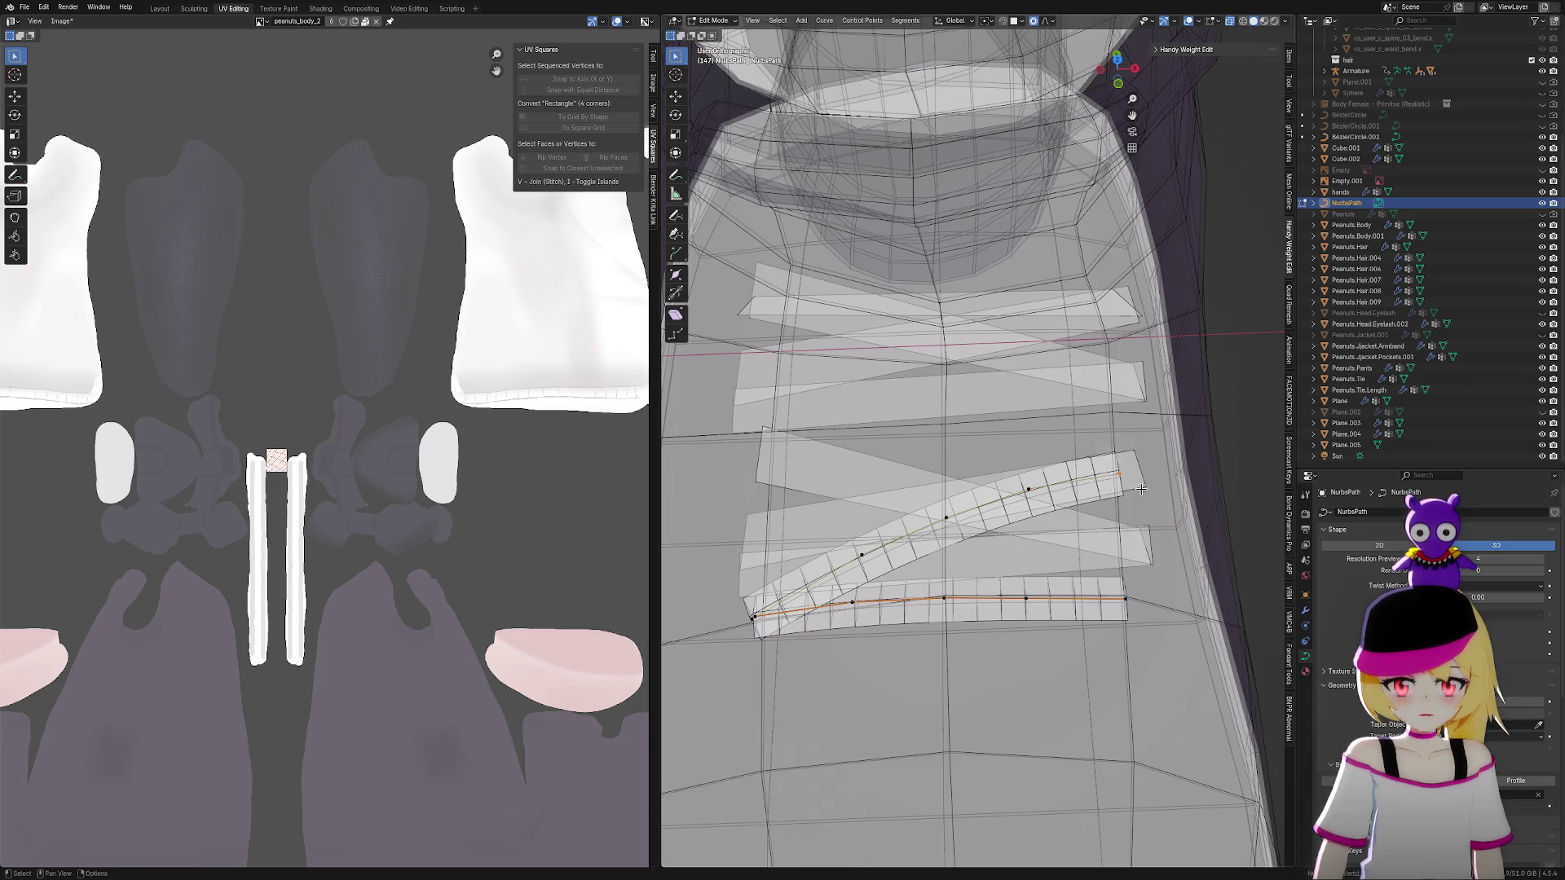
{"action": "key", "text": "g"}
{"action": "left_click", "coordinate": [1112, 436]}
{"action": "left_click", "coordinate": [1030, 490]}
{"action": "key", "text": "g"}
{"action": "left_click", "coordinate": [1018, 473]}
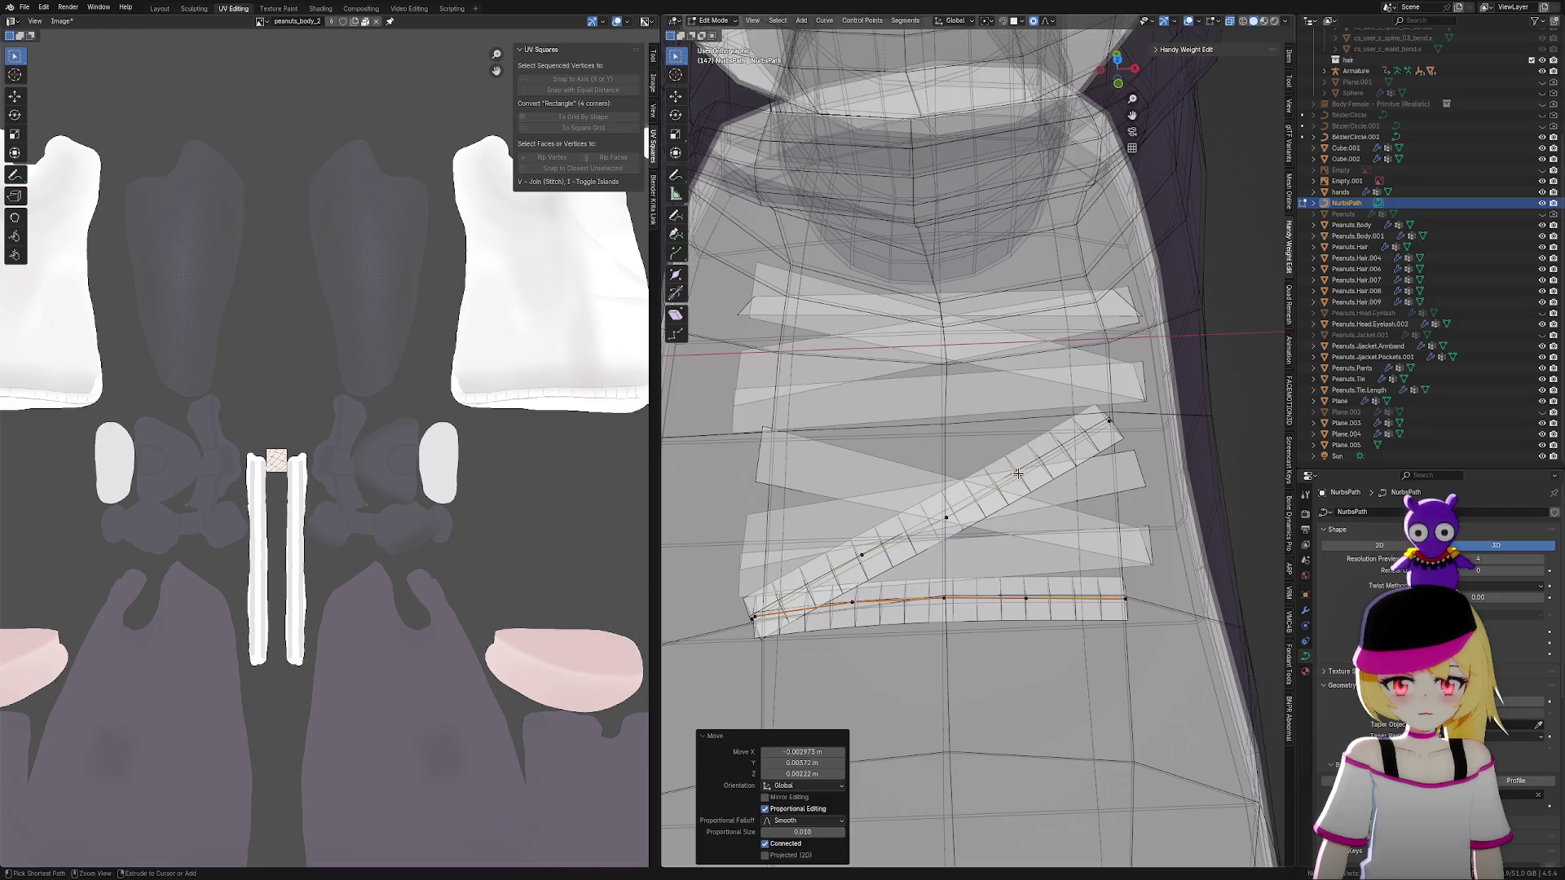
Check the diagonal strip from the side and press a point onto the boot surface
{"action": "middle_click_drag", "start_coordinate": [1067, 469], "coordinate": [1101, 452]}
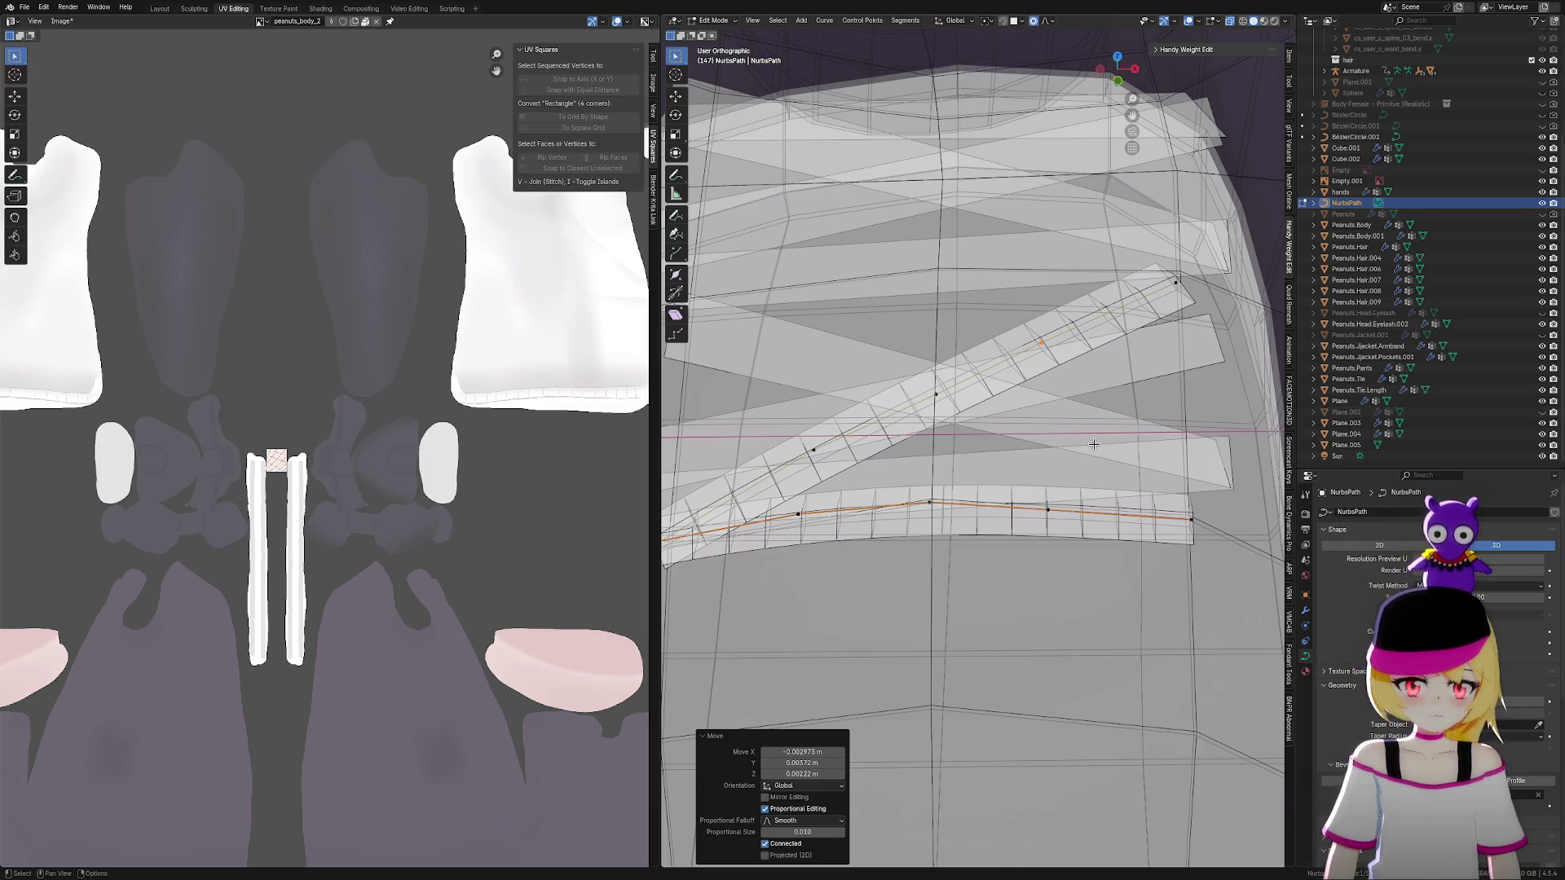
{"action": "middle_click_drag", "start_coordinate": [1083, 441], "coordinate": [985, 435]}
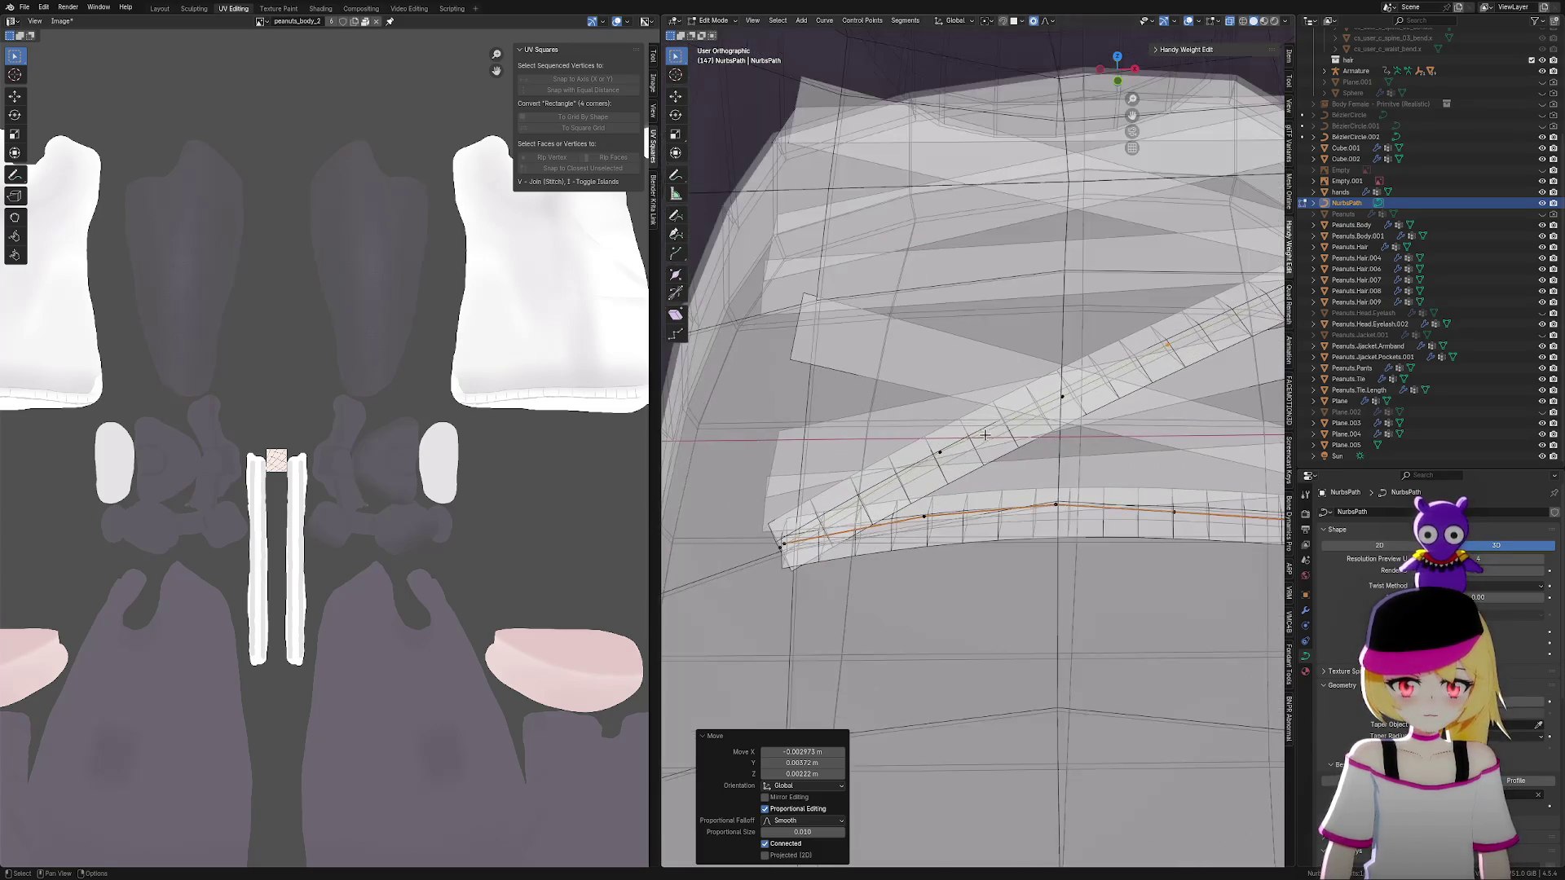
{"action": "key", "text": "g"}
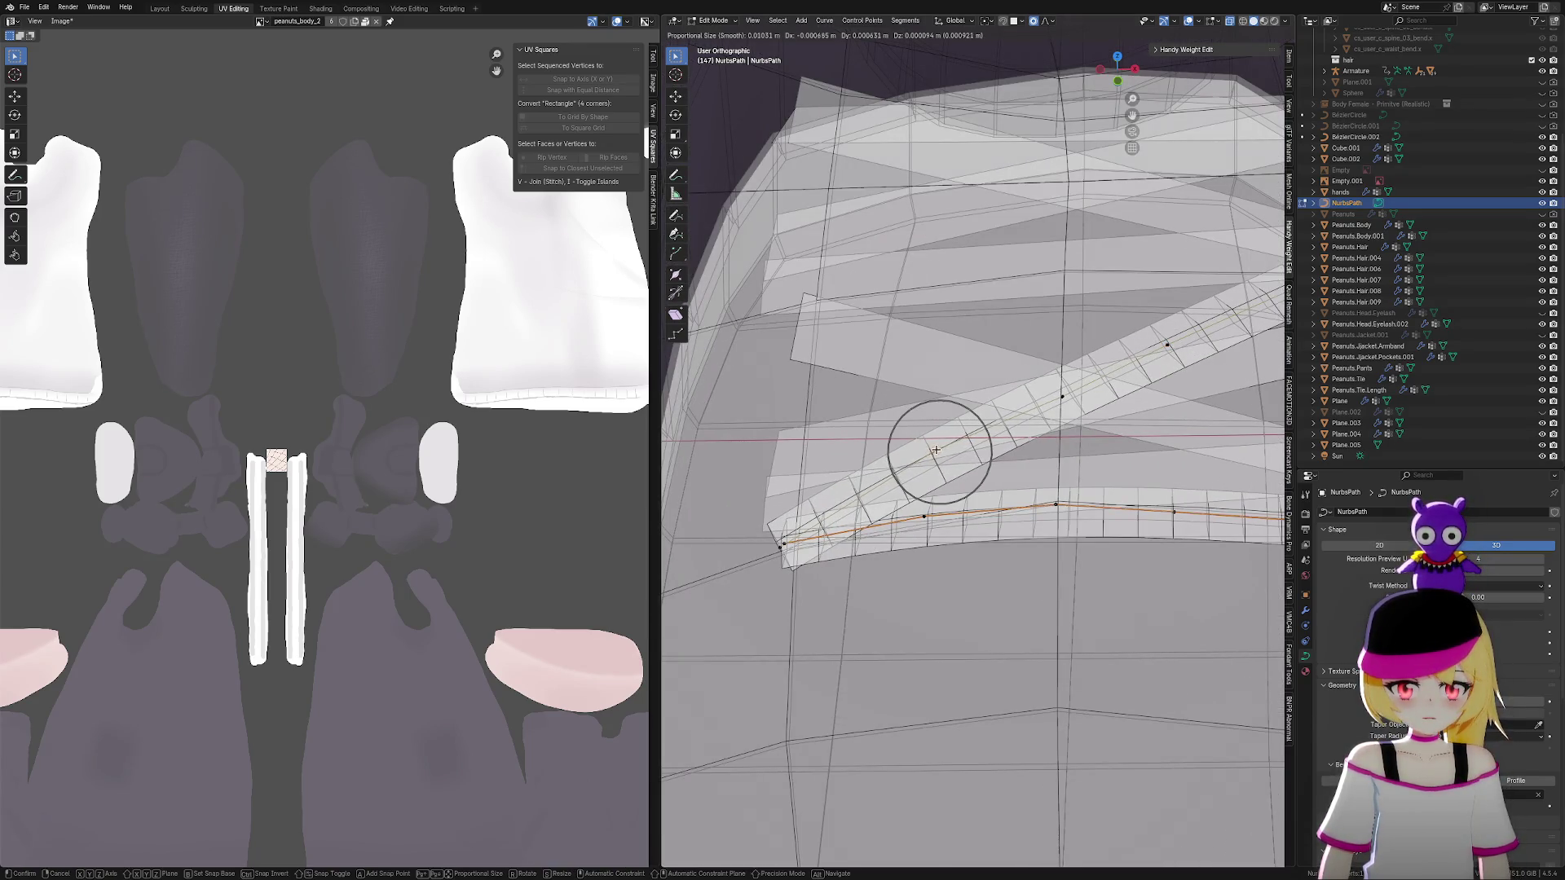
{"action": "left_click", "coordinate": [936, 449]}
{"action": "mouse_move", "coordinate": [935, 450]}
{"action": "middle_mouse_down"}
{"action": "mouse_move", "coordinate": [1127, 440]}
{"action": "mouse_move", "coordinate": [1149, 471]}
{"action": "middle_mouse_up"}
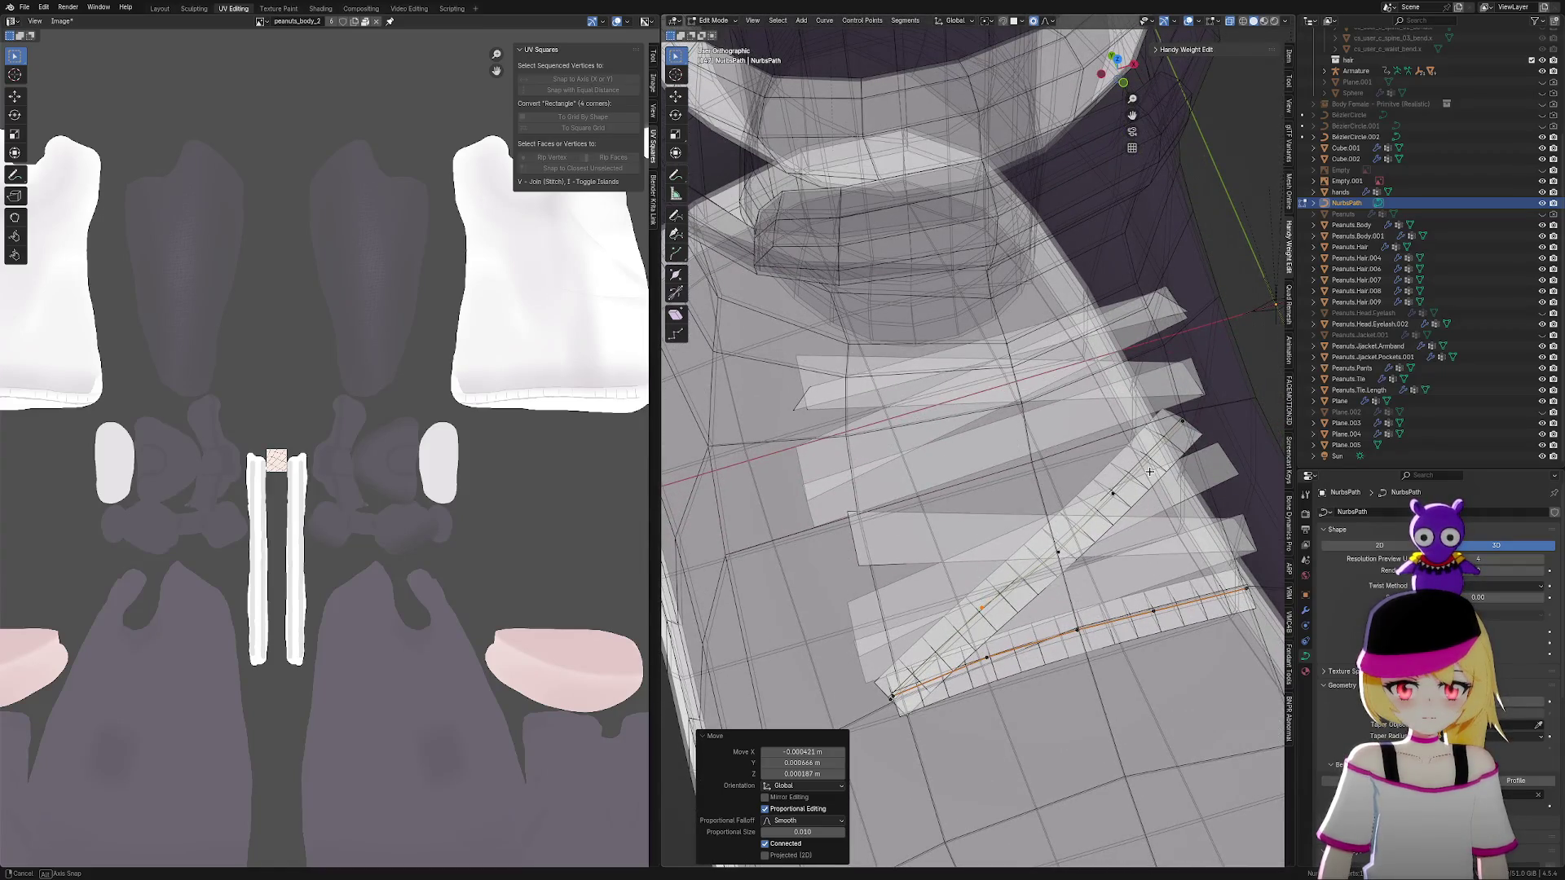
Duplicate the diagonal lace curve and drop the copy's end to mirror the diagonal
{"action": "left_click", "coordinate": [1186, 425]}
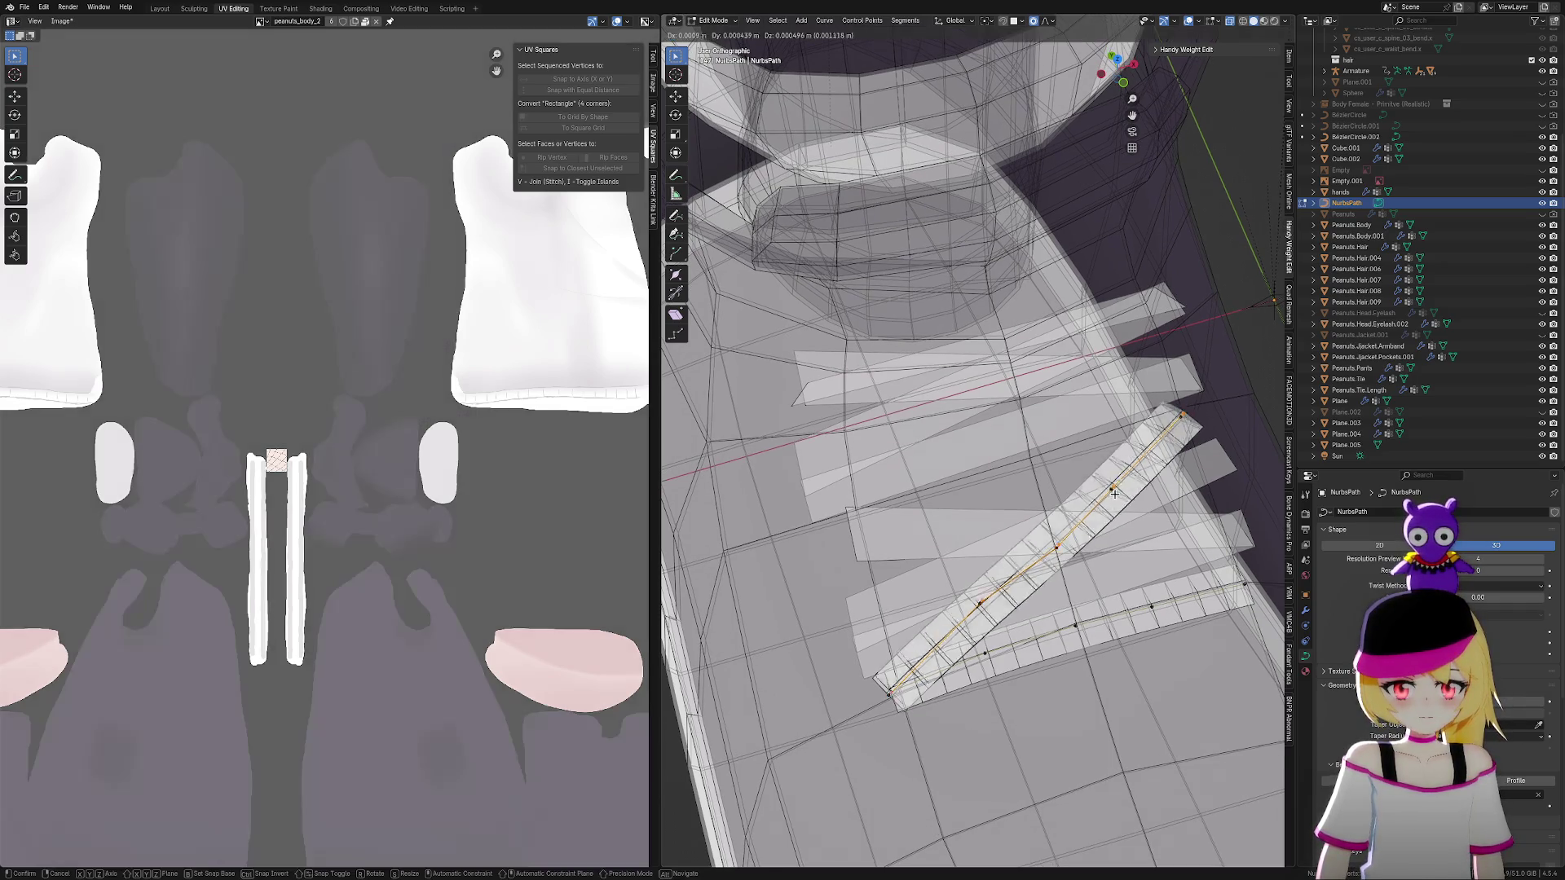
{"action": "key", "text": "shift+d"}
{"action": "left_click", "coordinate": [1072, 457]}
{"action": "left_click", "coordinate": [1138, 368]}
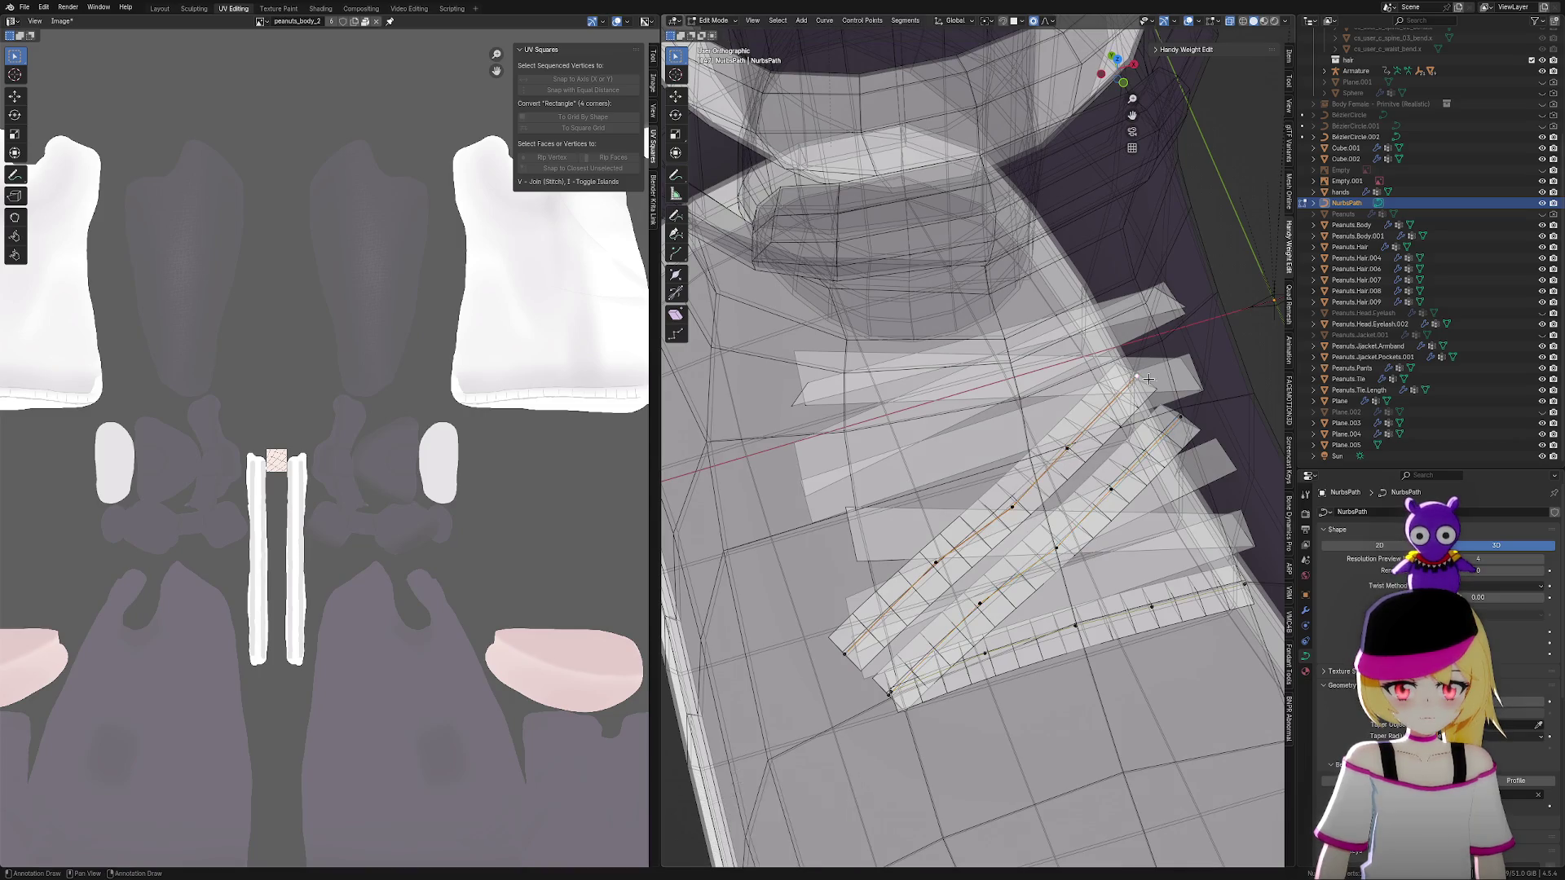
{"action": "middle_click_drag", "start_coordinate": [1138, 369], "coordinate": [1092, 383]}
{"action": "key", "text": "g"}
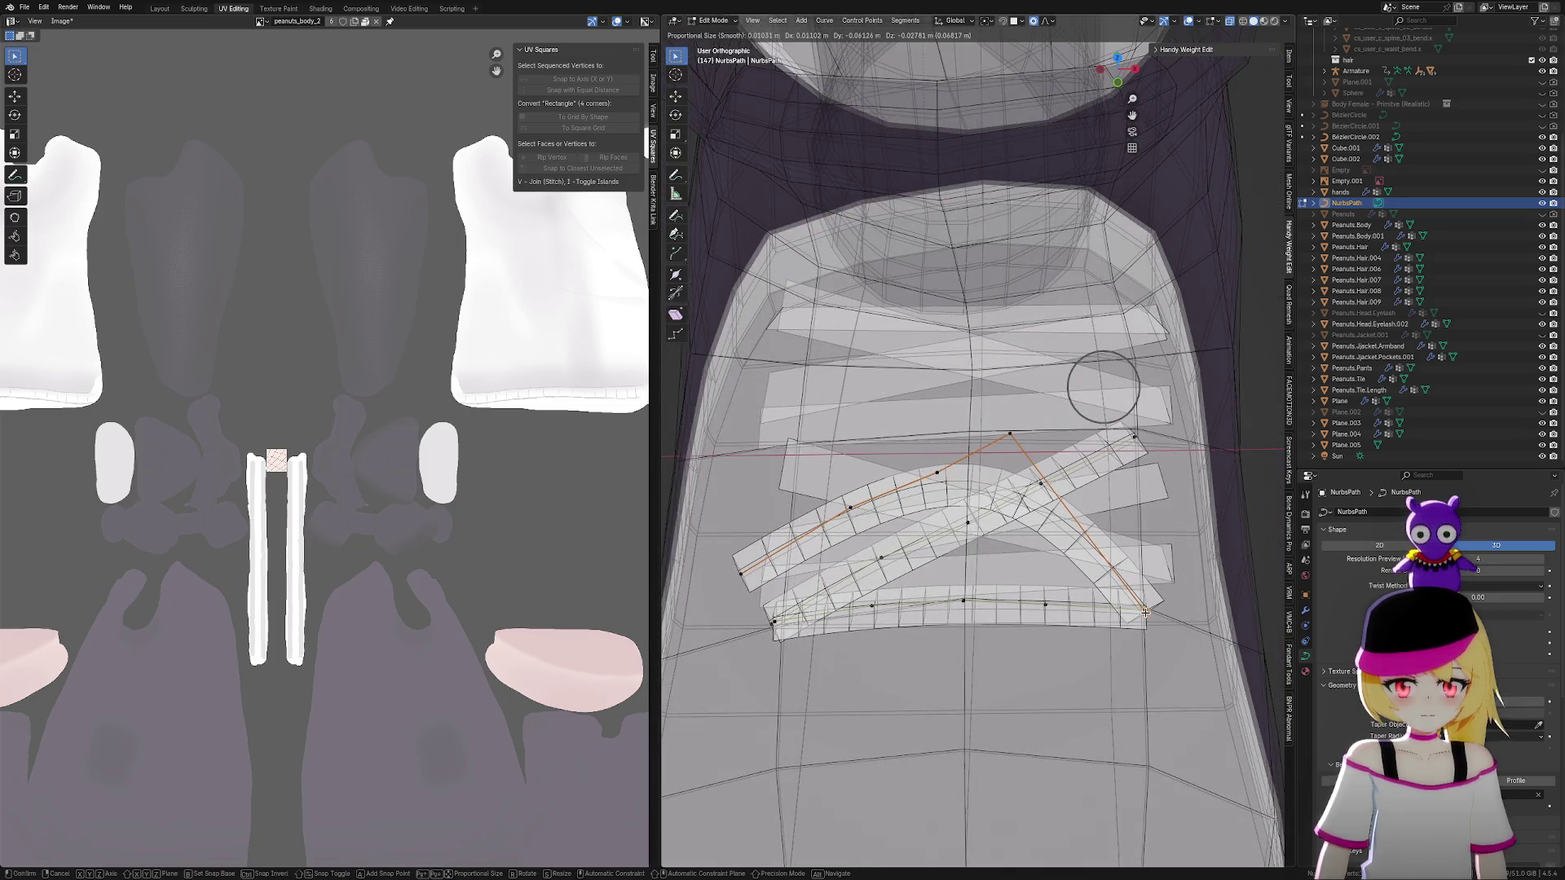
{"action": "left_click", "coordinate": [1145, 611]}
Shape the mirrored copy's middle points and raise its end to form the lace crossing
{"action": "left_click", "coordinate": [1010, 433]}
{"action": "key", "text": "g"}
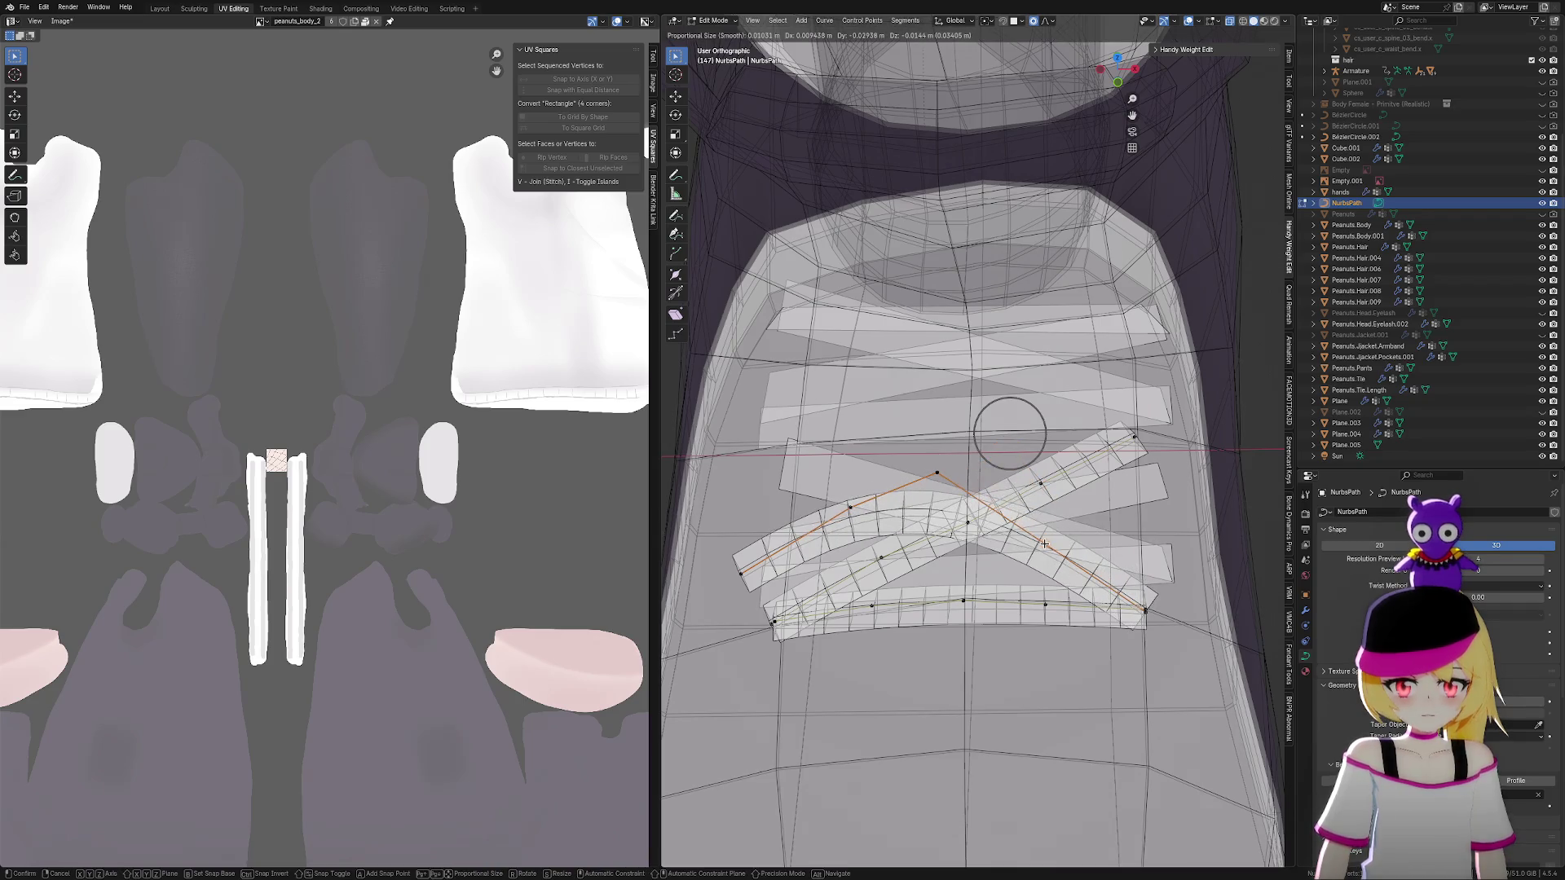
{"action": "left_click", "coordinate": [1044, 544]}
{"action": "left_click", "coordinate": [946, 471]}
{"action": "key", "text": "g"}
{"action": "left_click", "coordinate": [969, 520]}
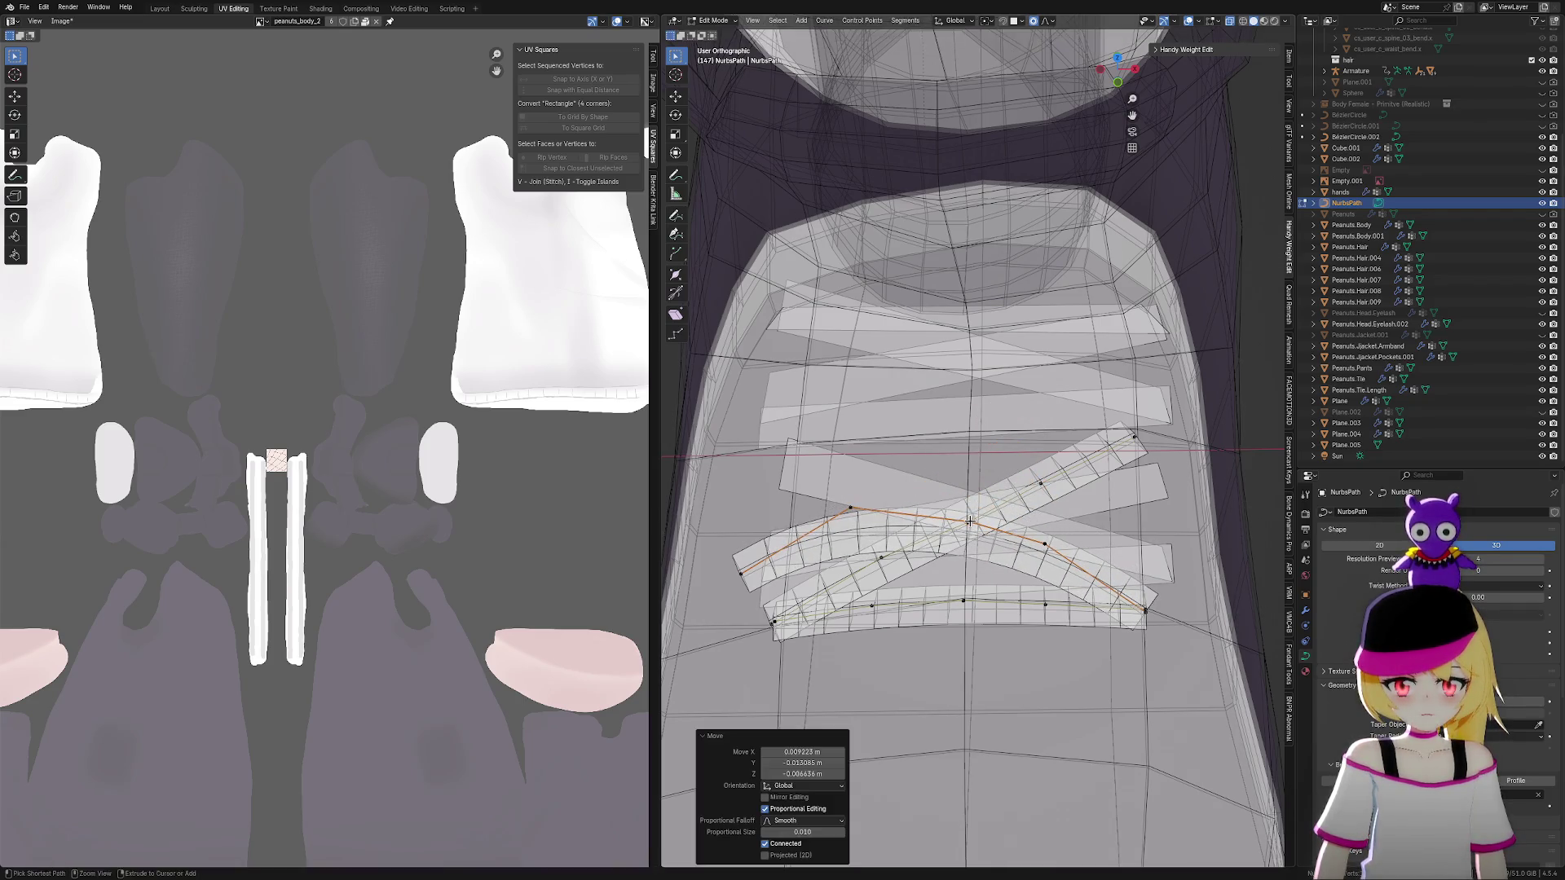
{"action": "key", "text": "g"}
{"action": "left_click", "coordinate": [876, 487]}
{"action": "left_click", "coordinate": [758, 575]}
{"action": "key", "text": "g"}
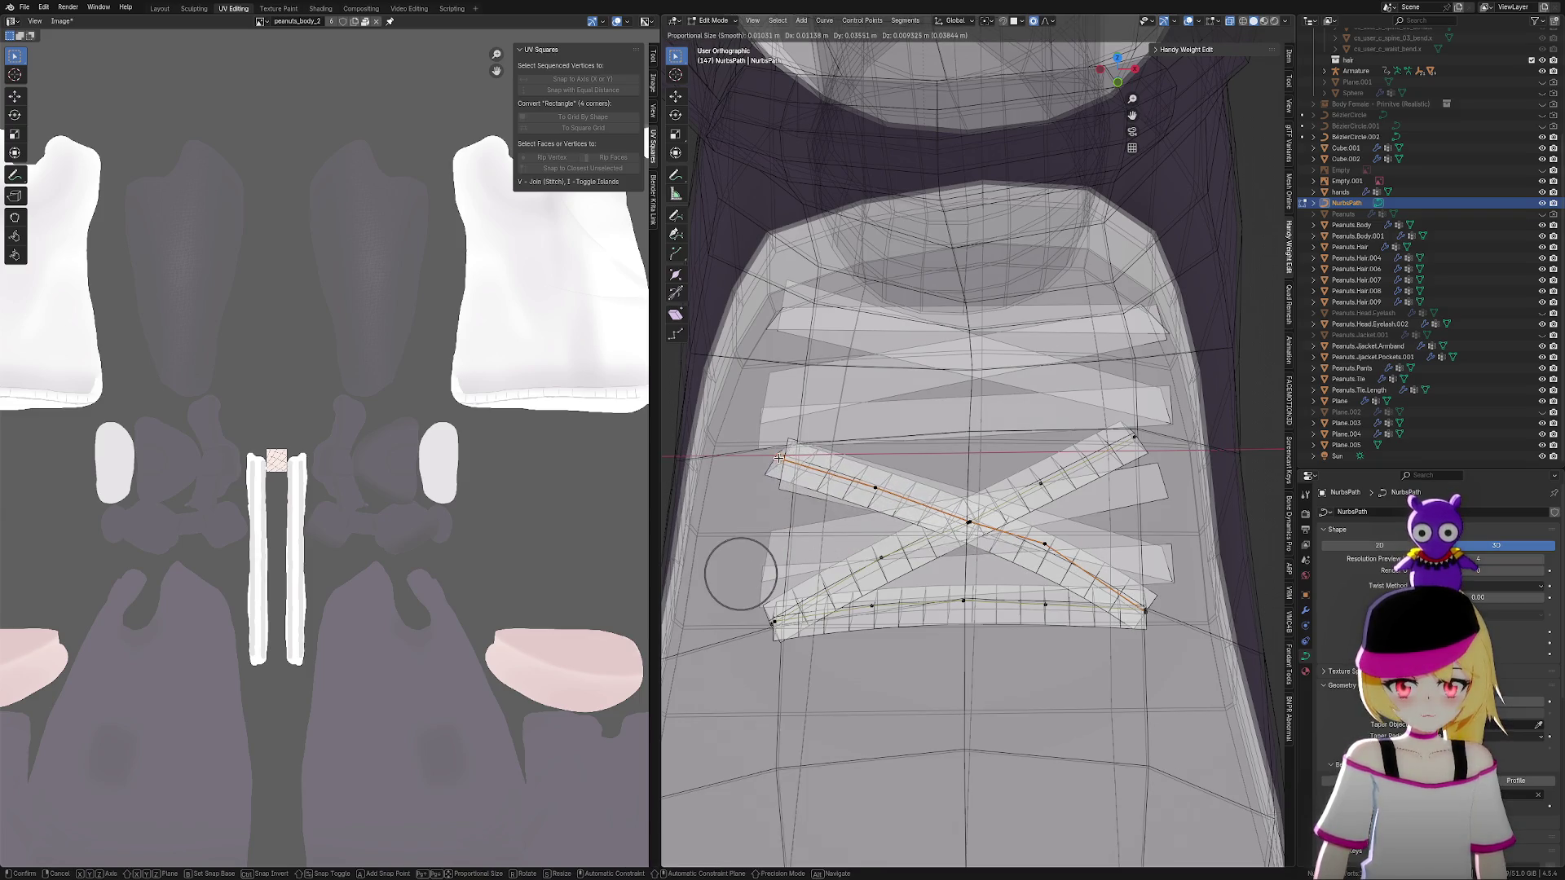
{"action": "left_click", "coordinate": [781, 453]}
From a tilted view, reposition a point on the diagonal lace run
{"action": "mouse_move", "coordinate": [781, 454]}
{"action": "middle_mouse_down"}
{"action": "mouse_move", "coordinate": [1017, 450]}
{"action": "mouse_move", "coordinate": [1146, 391]}
{"action": "middle_mouse_up"}
{"action": "left_click", "coordinate": [1139, 392]}
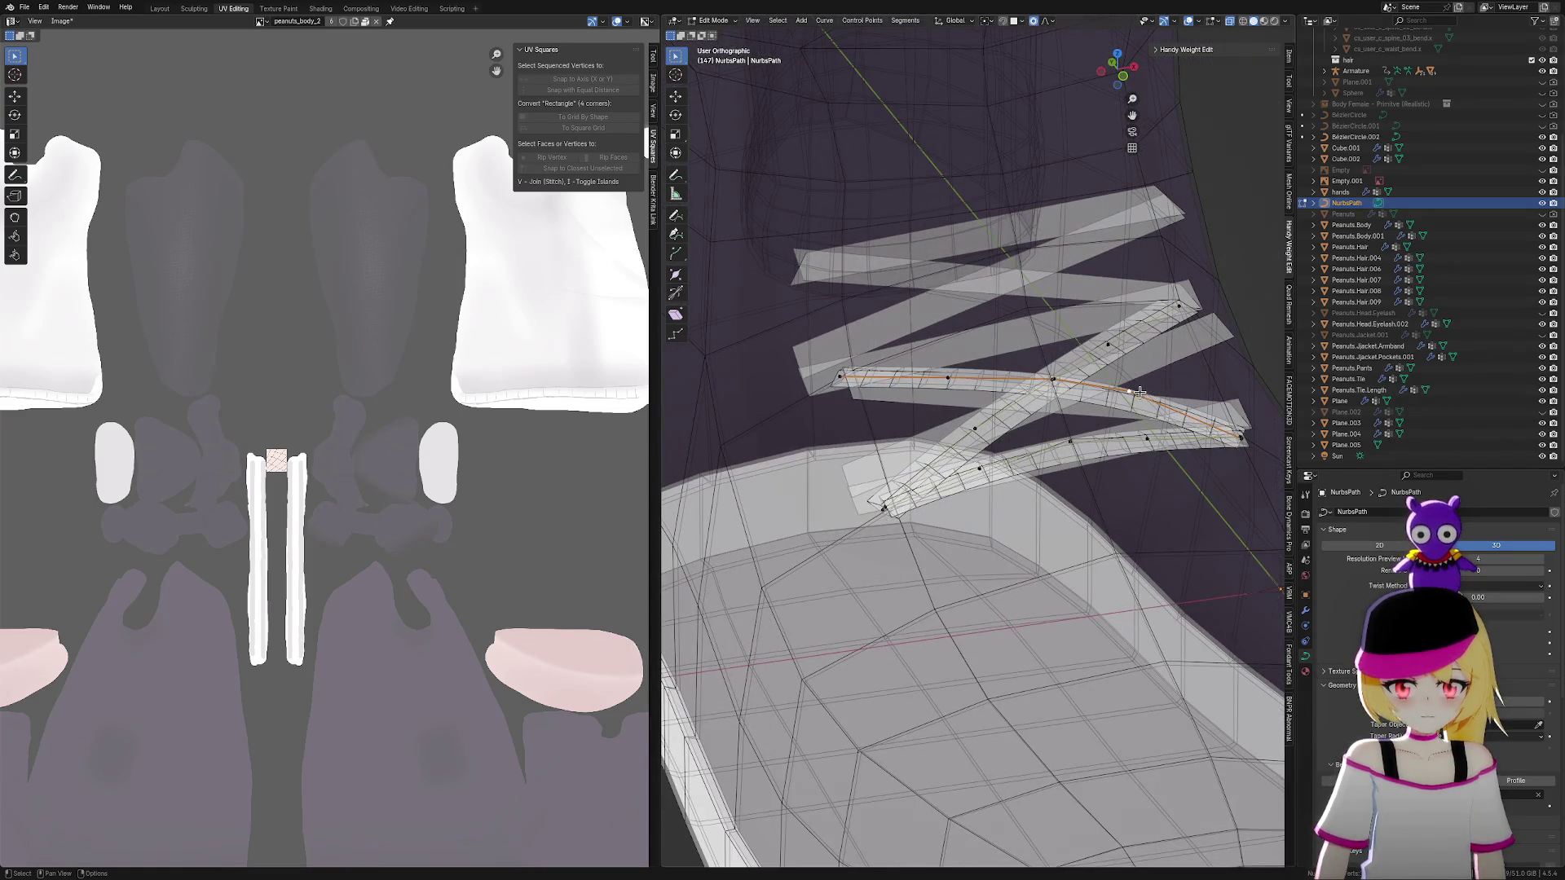
{"action": "left_click", "coordinate": [1135, 393], "text": "ctrl"}
{"action": "left_click", "coordinate": [1125, 395], "text": "shift"}
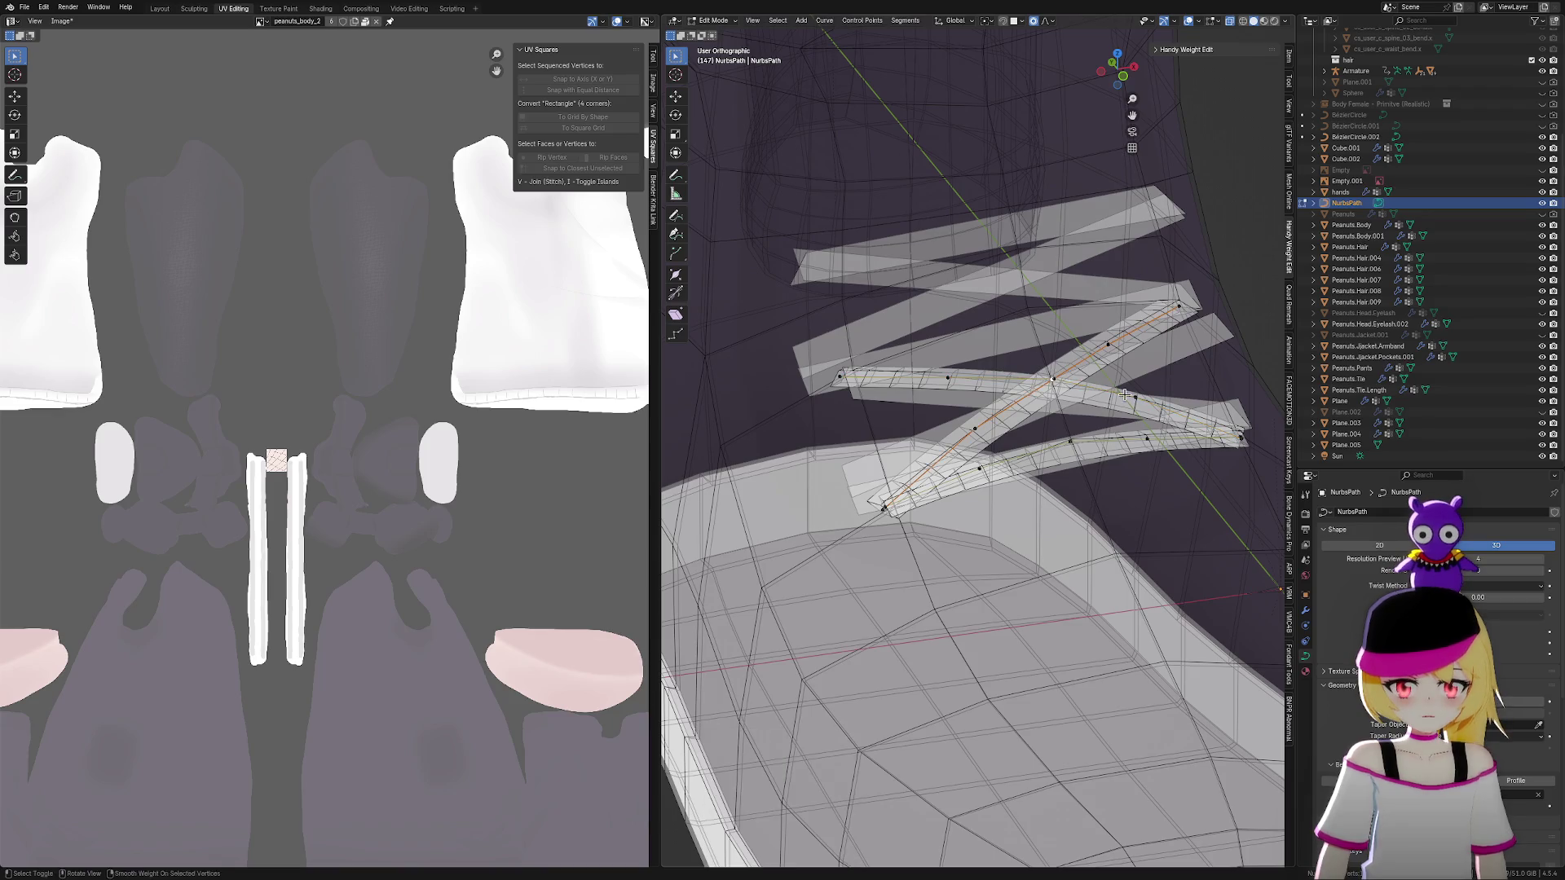
{"action": "key", "text": "g"}
{"action": "left_click", "coordinate": [1059, 385]}
{"action": "mouse_move", "coordinate": [1060, 384]}
{"action": "middle_mouse_down"}
{"action": "mouse_move", "coordinate": [1079, 436]}
{"action": "mouse_move", "coordinate": [1125, 436]}
{"action": "mouse_move", "coordinate": [1087, 456]}
{"action": "middle_mouse_up"}
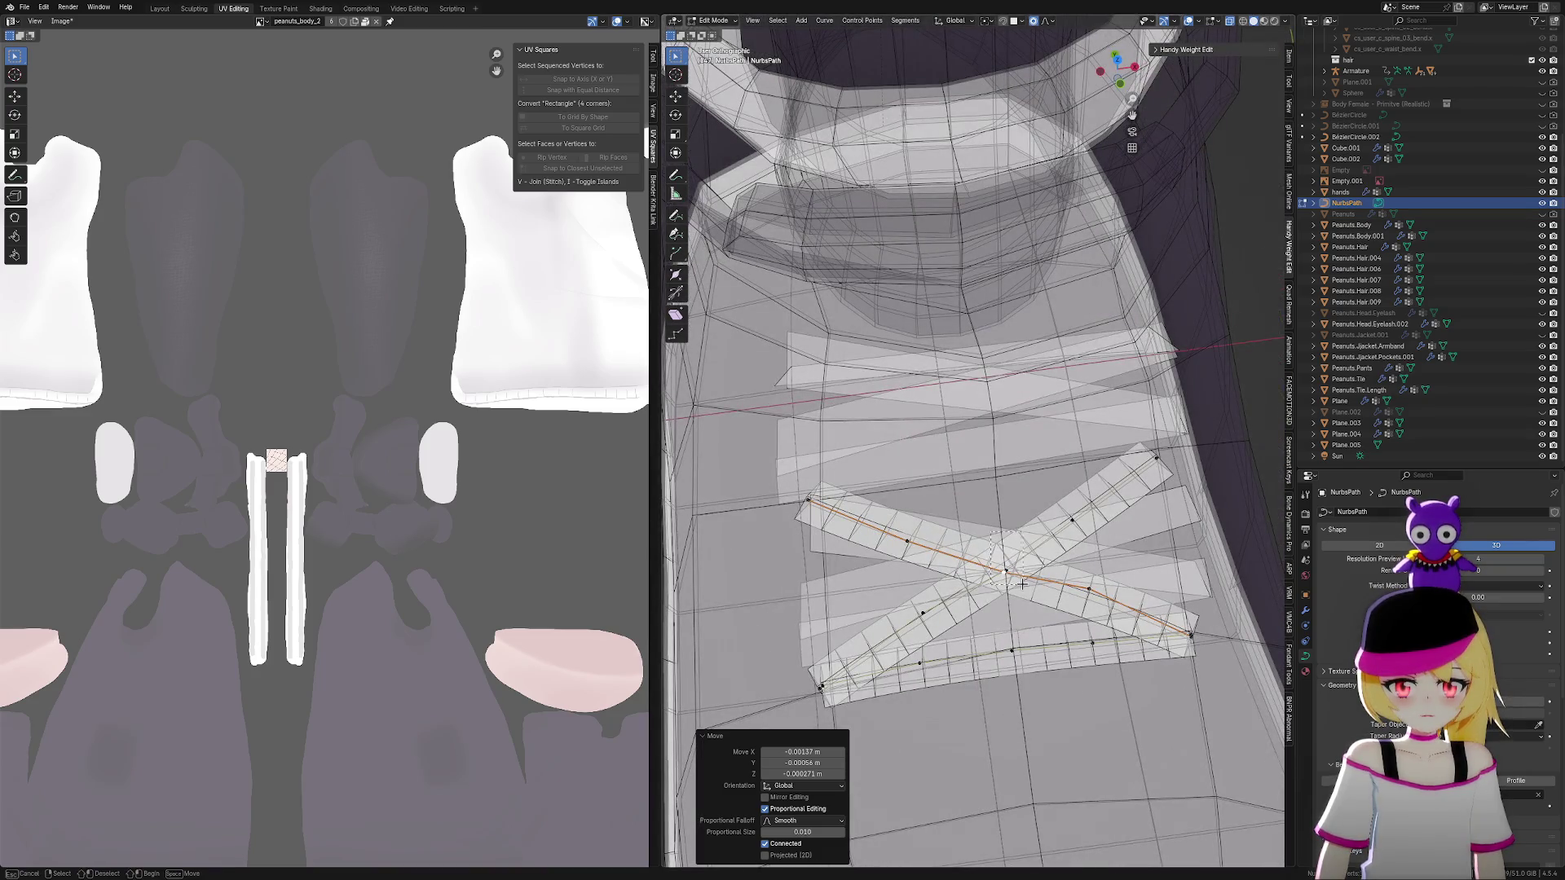
{"action": "key", "text": "Escape"}
Refine three points along the lace X and set the curve's preview resolution to 3
{"action": "left_click", "coordinate": [1090, 590]}
{"action": "key", "text": "g"}
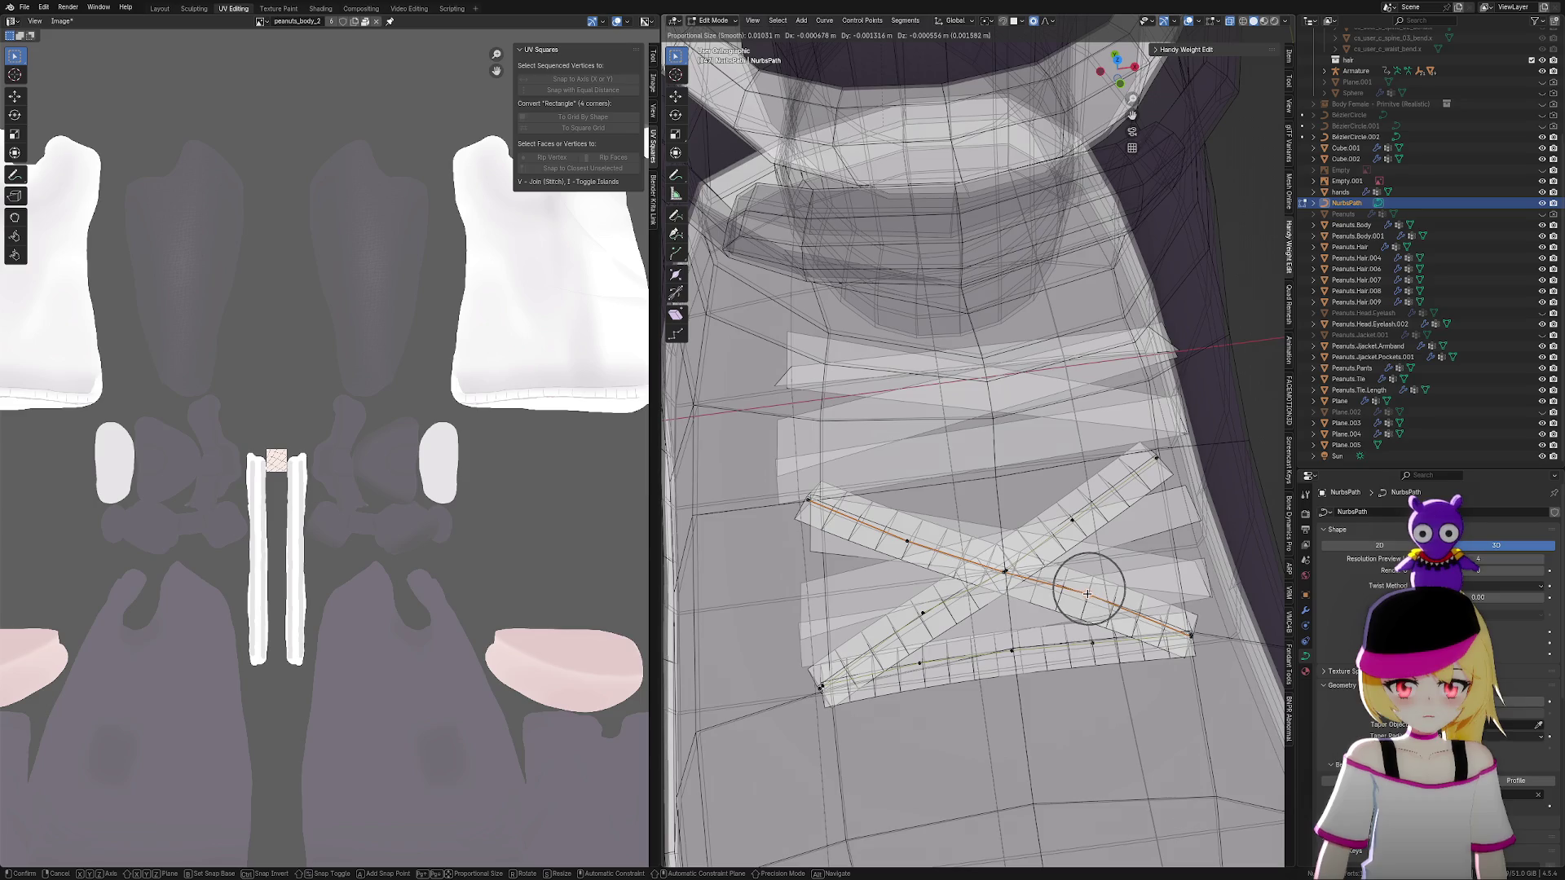
{"action": "left_click", "coordinate": [1087, 594]}
{"action": "left_click", "coordinate": [905, 546]}
{"action": "key", "text": "g"}
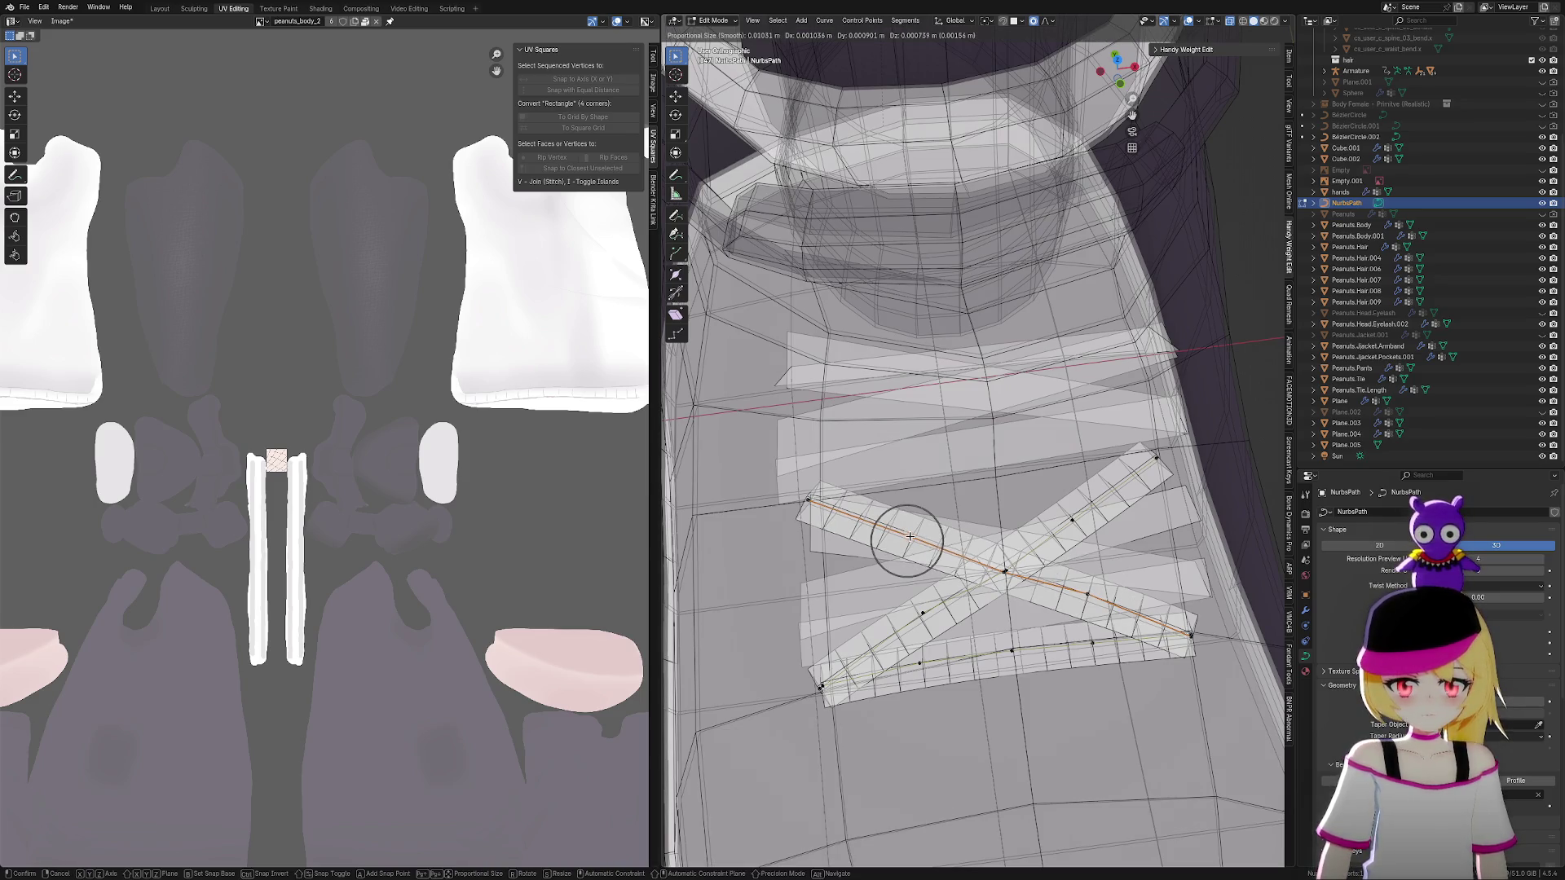
{"action": "left_click", "coordinate": [909, 536]}
{"action": "left_click", "coordinate": [808, 497]}
{"action": "key", "text": "g"}
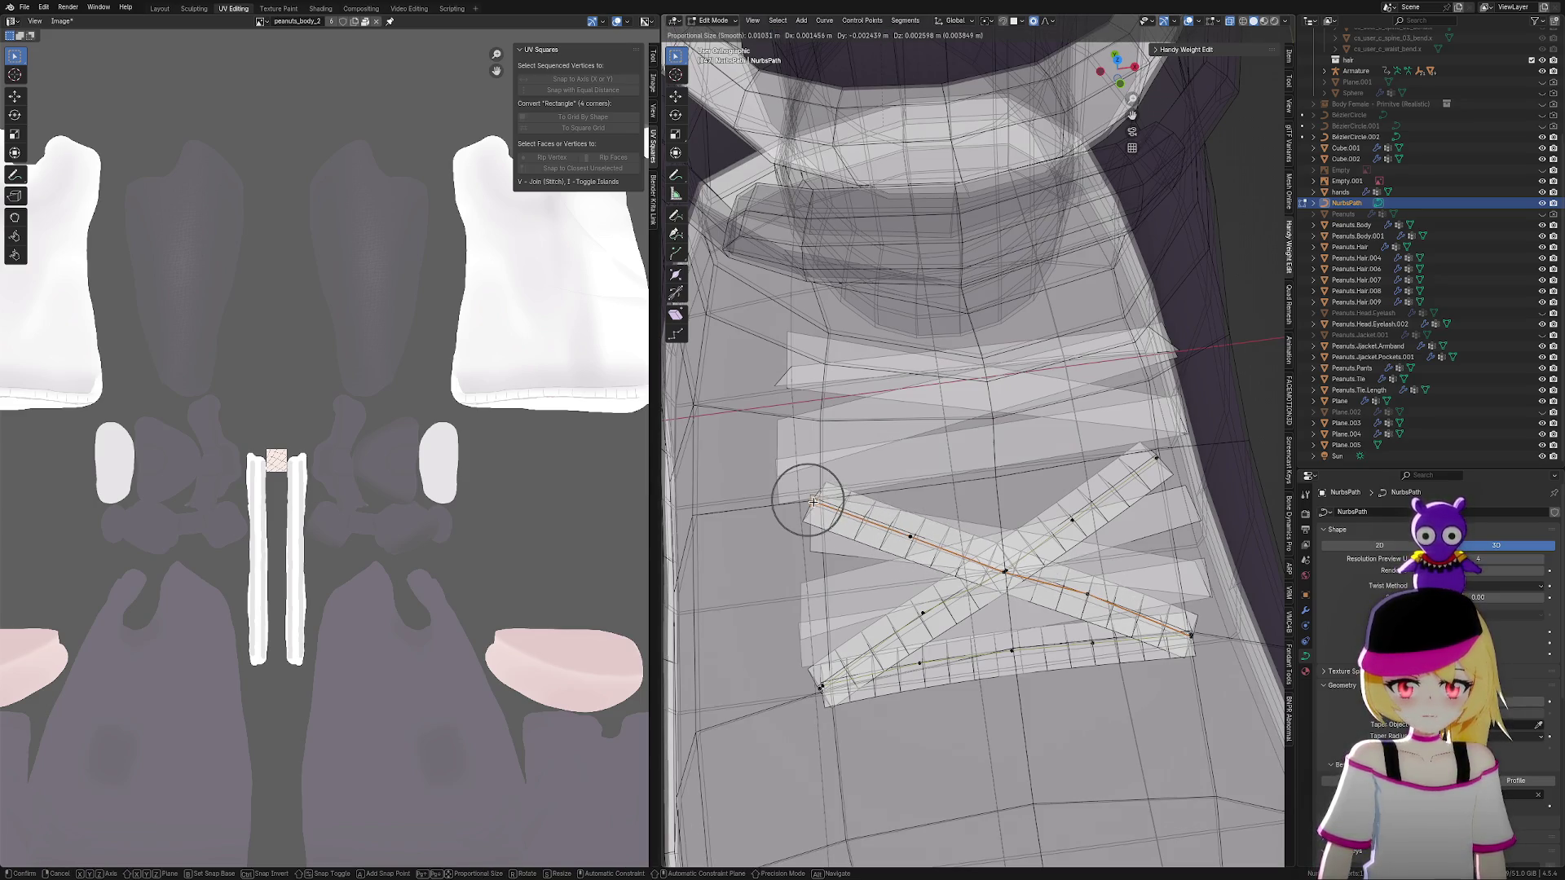
{"action": "left_click", "coordinate": [813, 501]}
{"action": "middle_click_drag", "start_coordinate": [1056, 487], "coordinate": [1092, 456]}
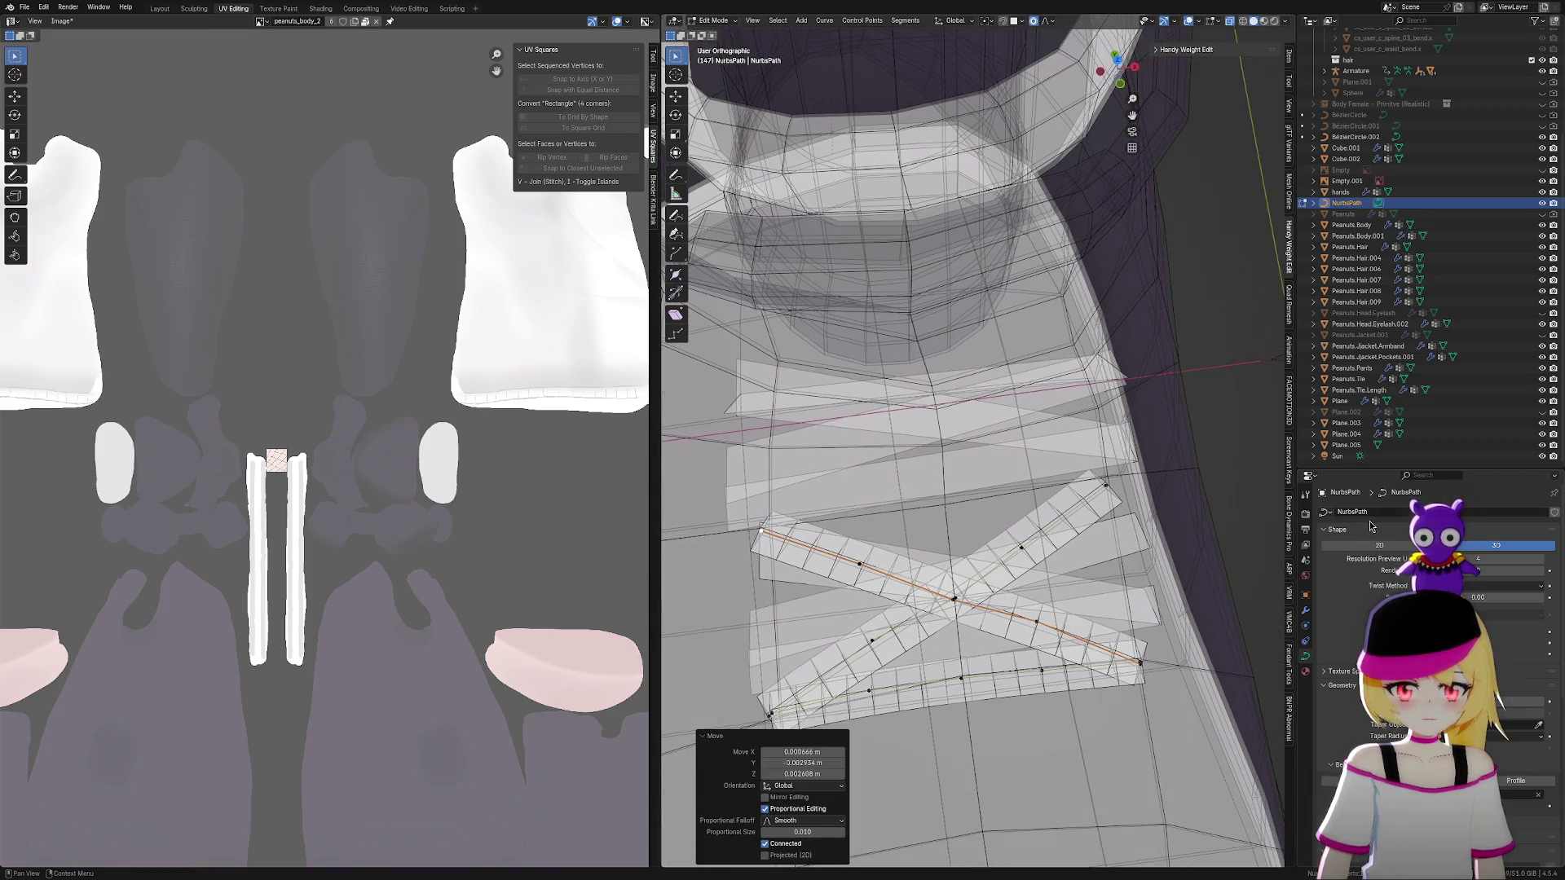
{"action": "left_click", "coordinate": [1422, 558]}
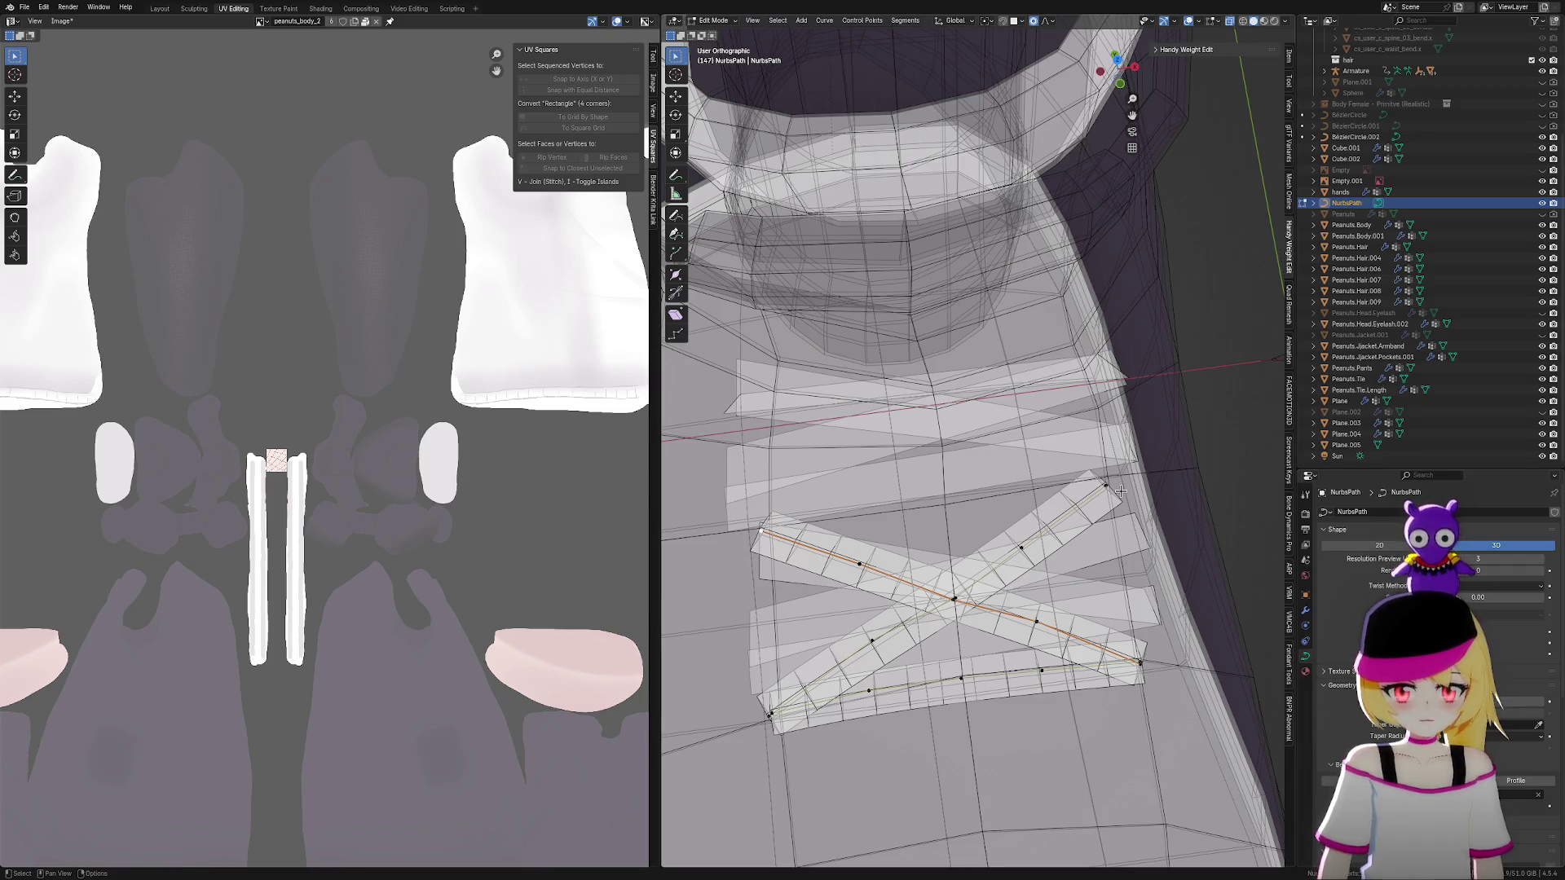
Adjust one lace point, then select the whole crossed lace and move a copy higher up the boot
{"action": "key", "text": "g"}
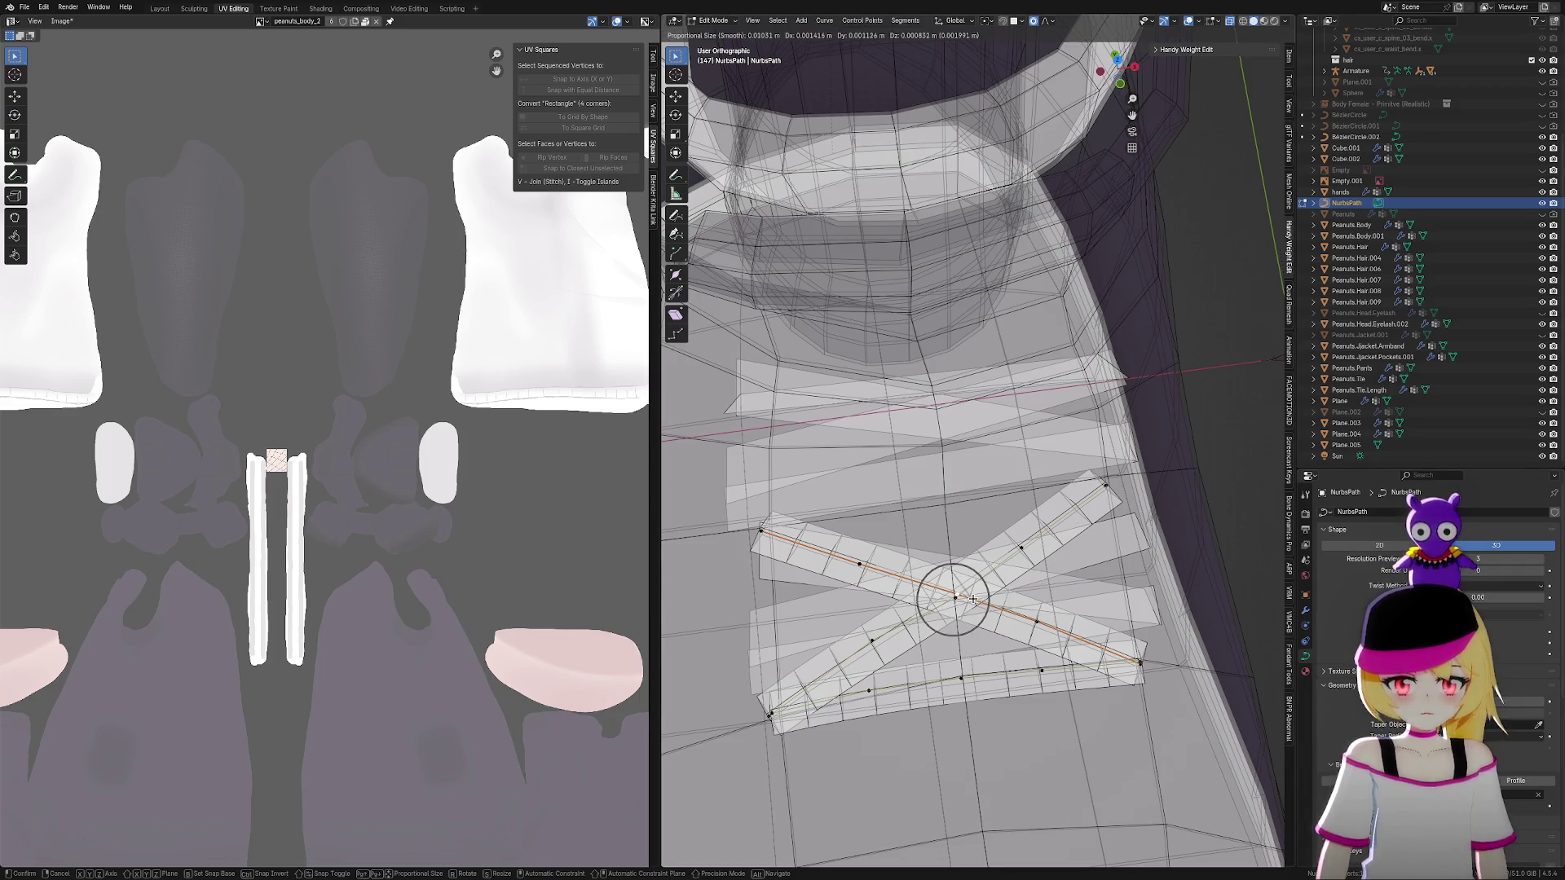
{"action": "left_click", "coordinate": [968, 601]}
{"action": "key", "text": "ctrl+l"}
{"action": "mouse_move", "coordinate": [1148, 489]}
{"action": "middle_mouse_down"}
{"action": "mouse_move", "coordinate": [1125, 505]}
{"action": "mouse_move", "coordinate": [1157, 481]}
{"action": "mouse_move", "coordinate": [1145, 469]}
{"action": "middle_mouse_up"}
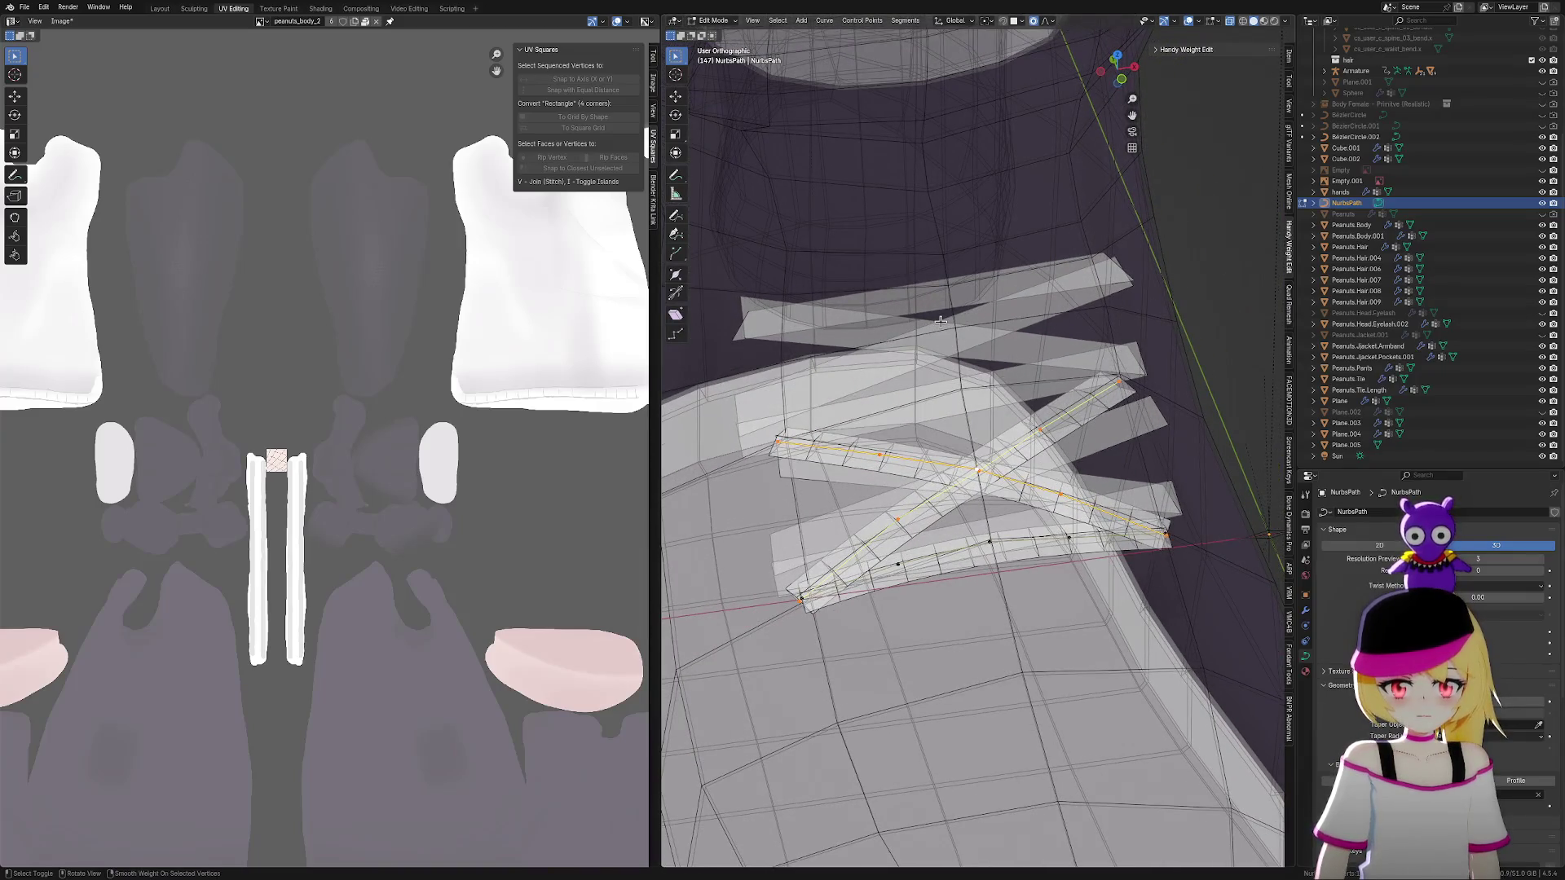
{"action": "key", "text": "g"}
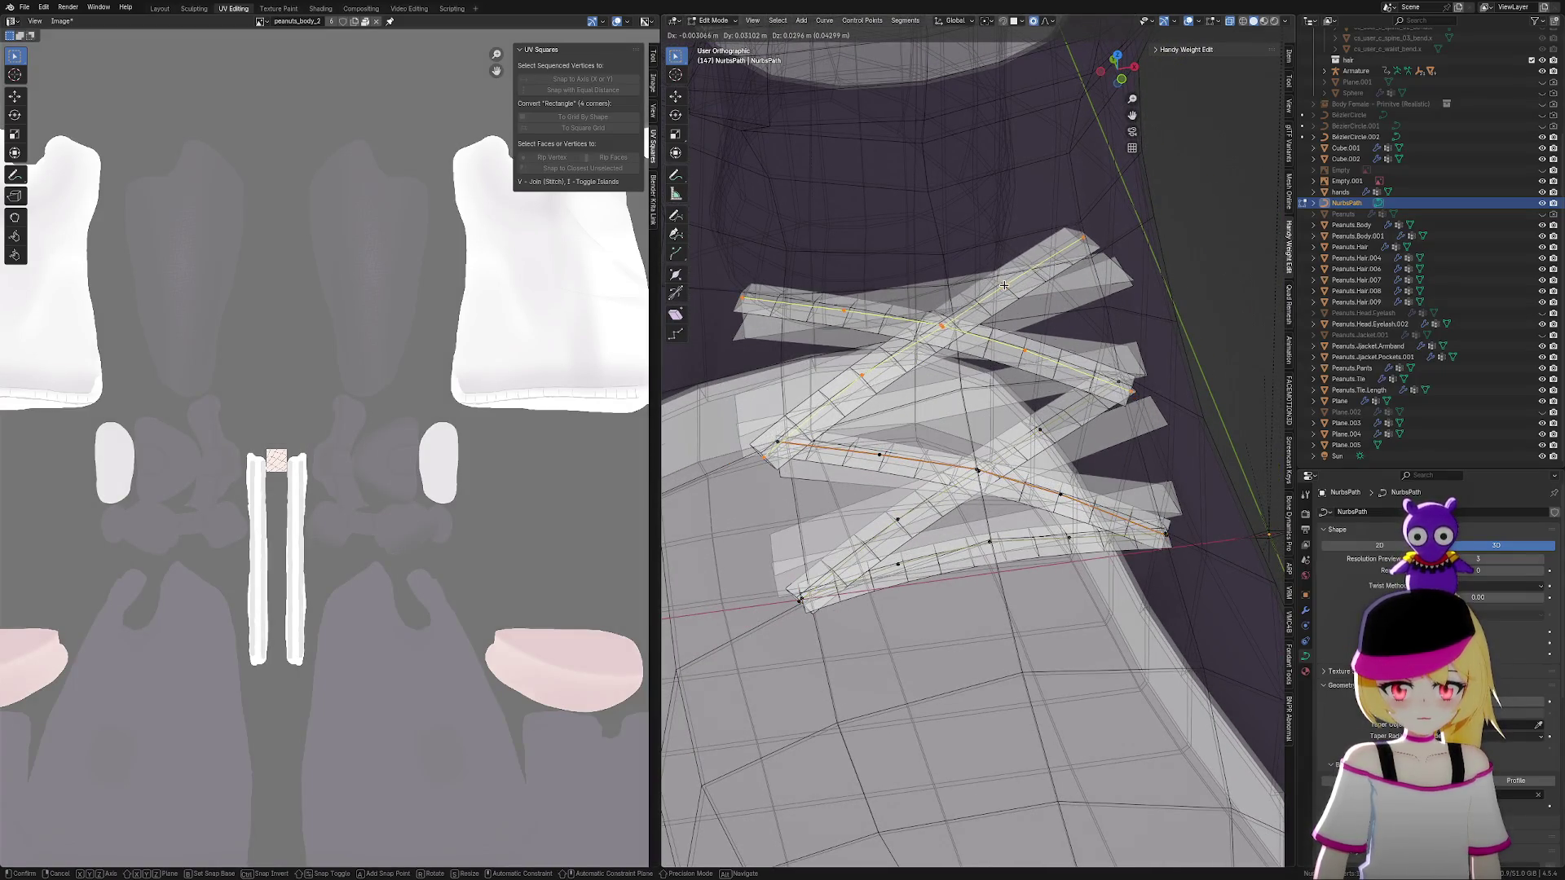
{"action": "left_click", "coordinate": [1004, 285]}
Fit the upper lace's right end and next two points onto the boot surface
{"action": "scroll", "coordinate": [1191, 463], "scroll_direction": "up", "scroll_amount": 3}
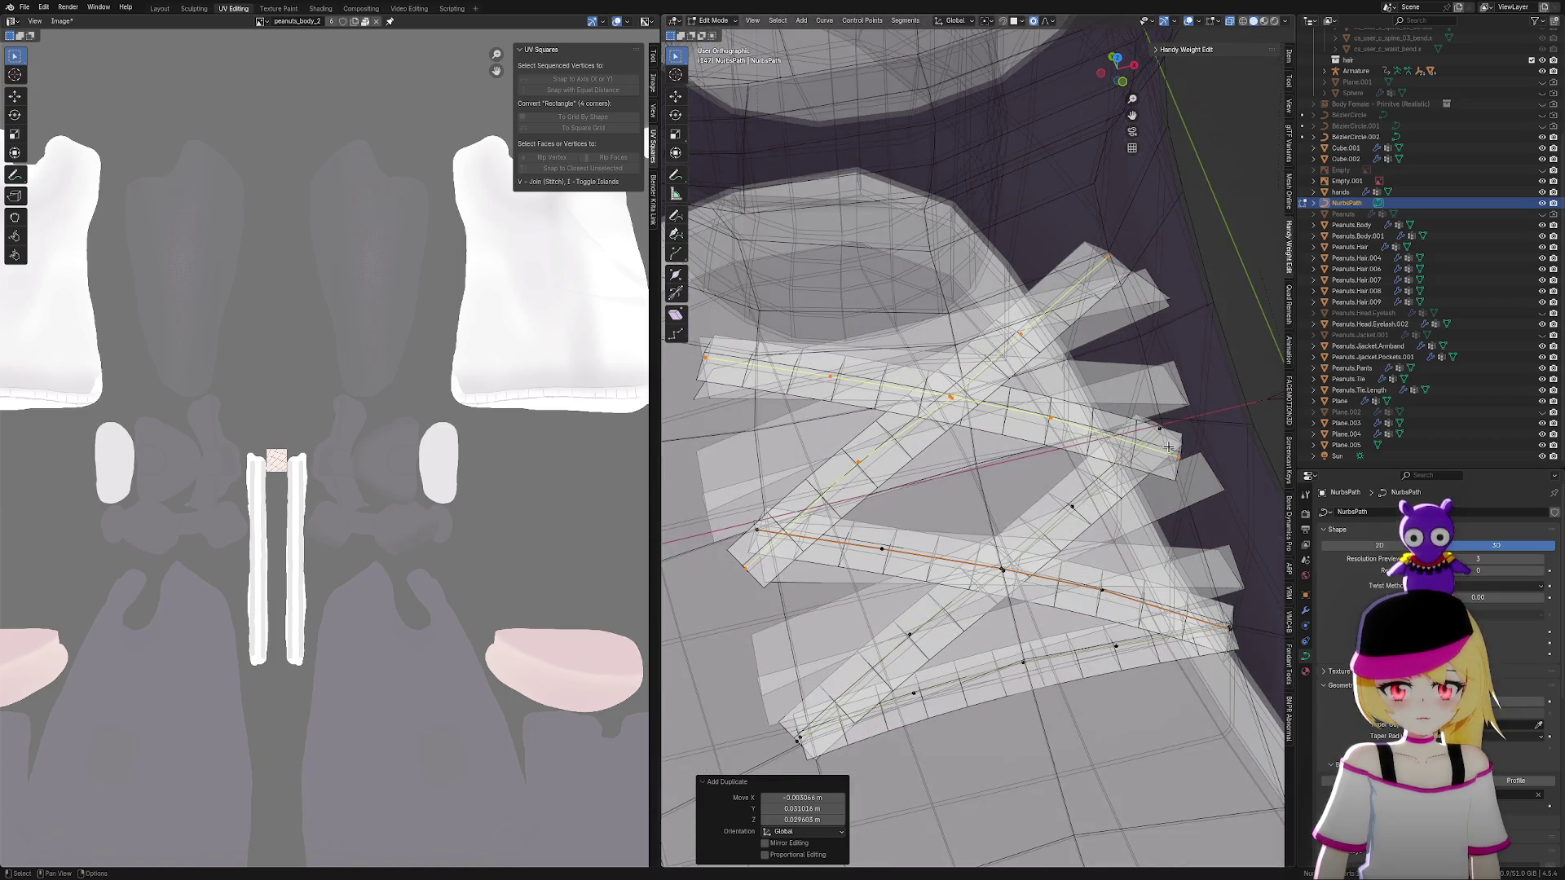
{"action": "left_click", "coordinate": [1169, 447]}
{"action": "key", "text": "g"}
{"action": "left_click", "coordinate": [1159, 432]}
{"action": "left_click", "coordinate": [1057, 414]}
{"action": "key", "text": "g"}
{"action": "left_click", "coordinate": [1043, 411]}
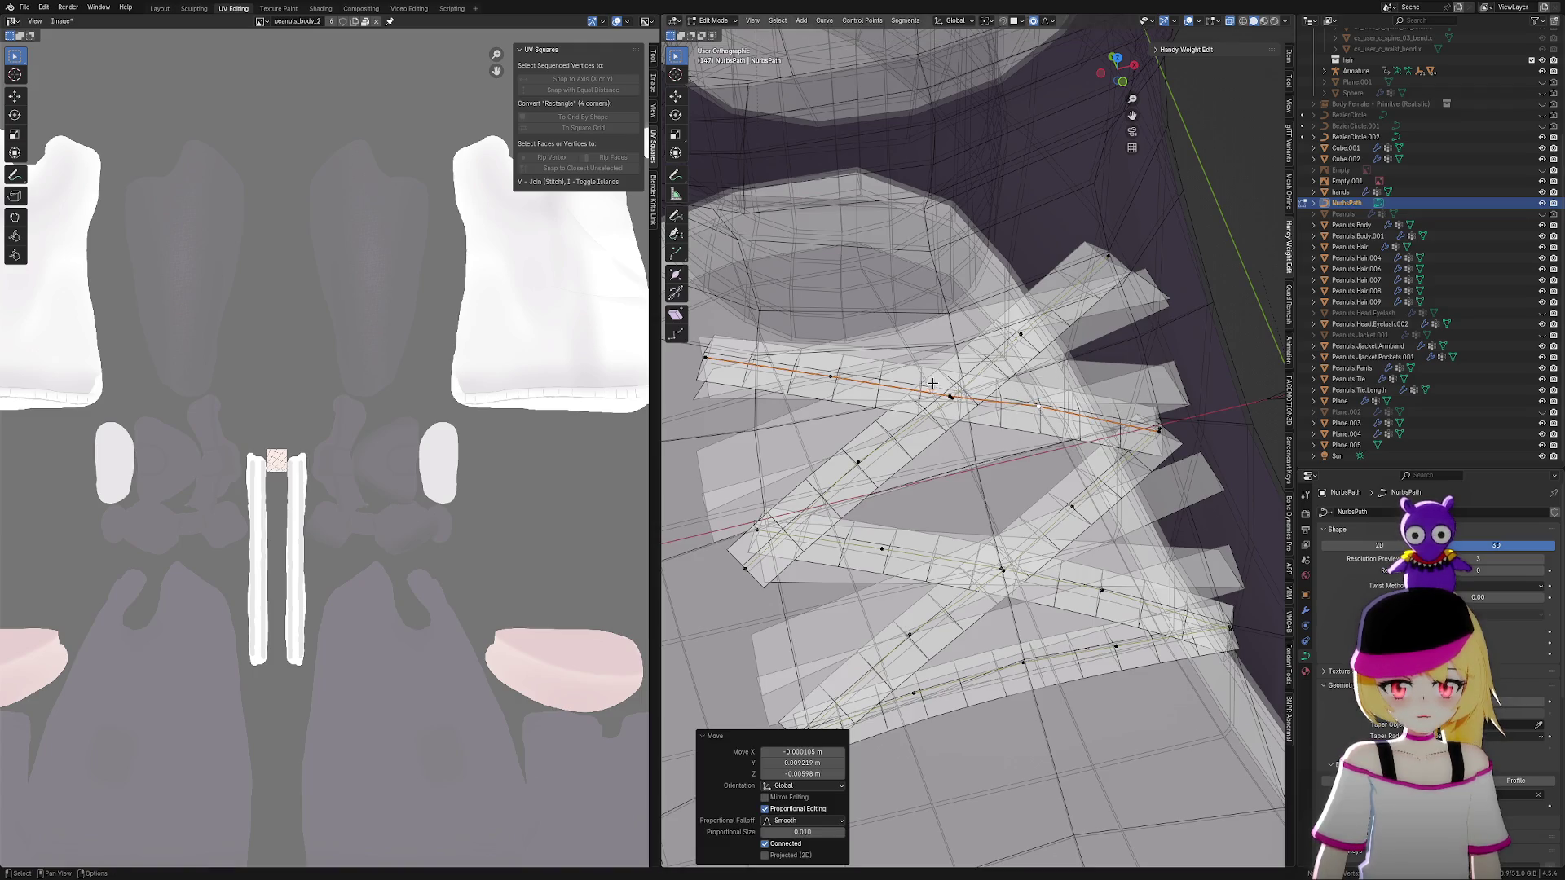
{"action": "left_click", "coordinate": [932, 382]}
{"action": "key", "text": "g"}
{"action": "left_click", "coordinate": [950, 391]}
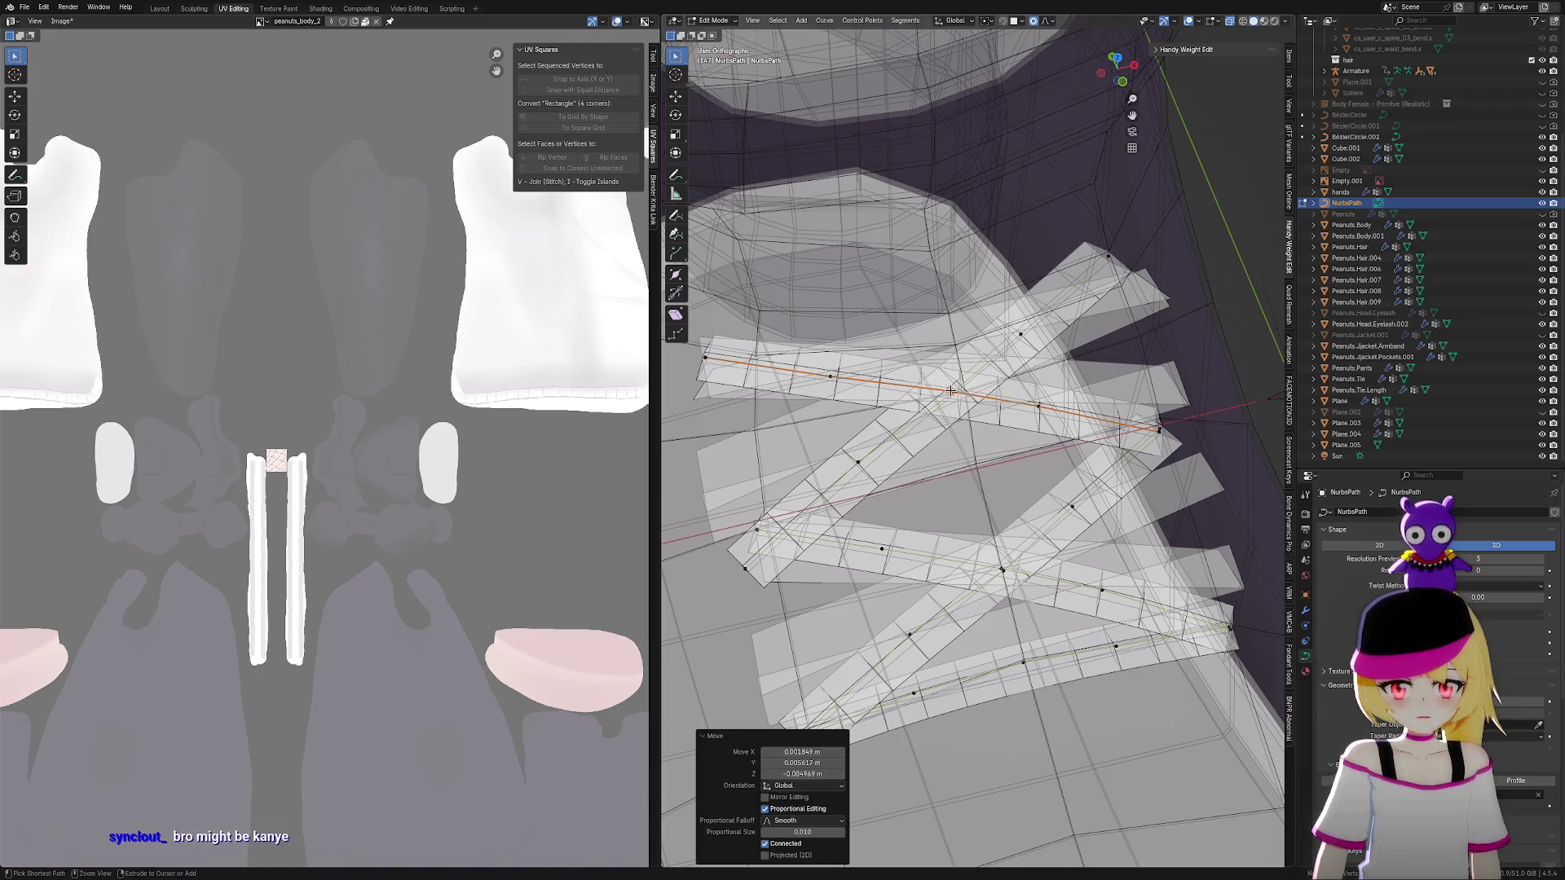
Settle the upper lace's left-side points onto the boot front
{"action": "left_click_drag", "start_coordinate": [881, 456], "coordinate": [884, 459]}
{"action": "key", "text": "g"}
{"action": "left_click", "coordinate": [861, 458]}
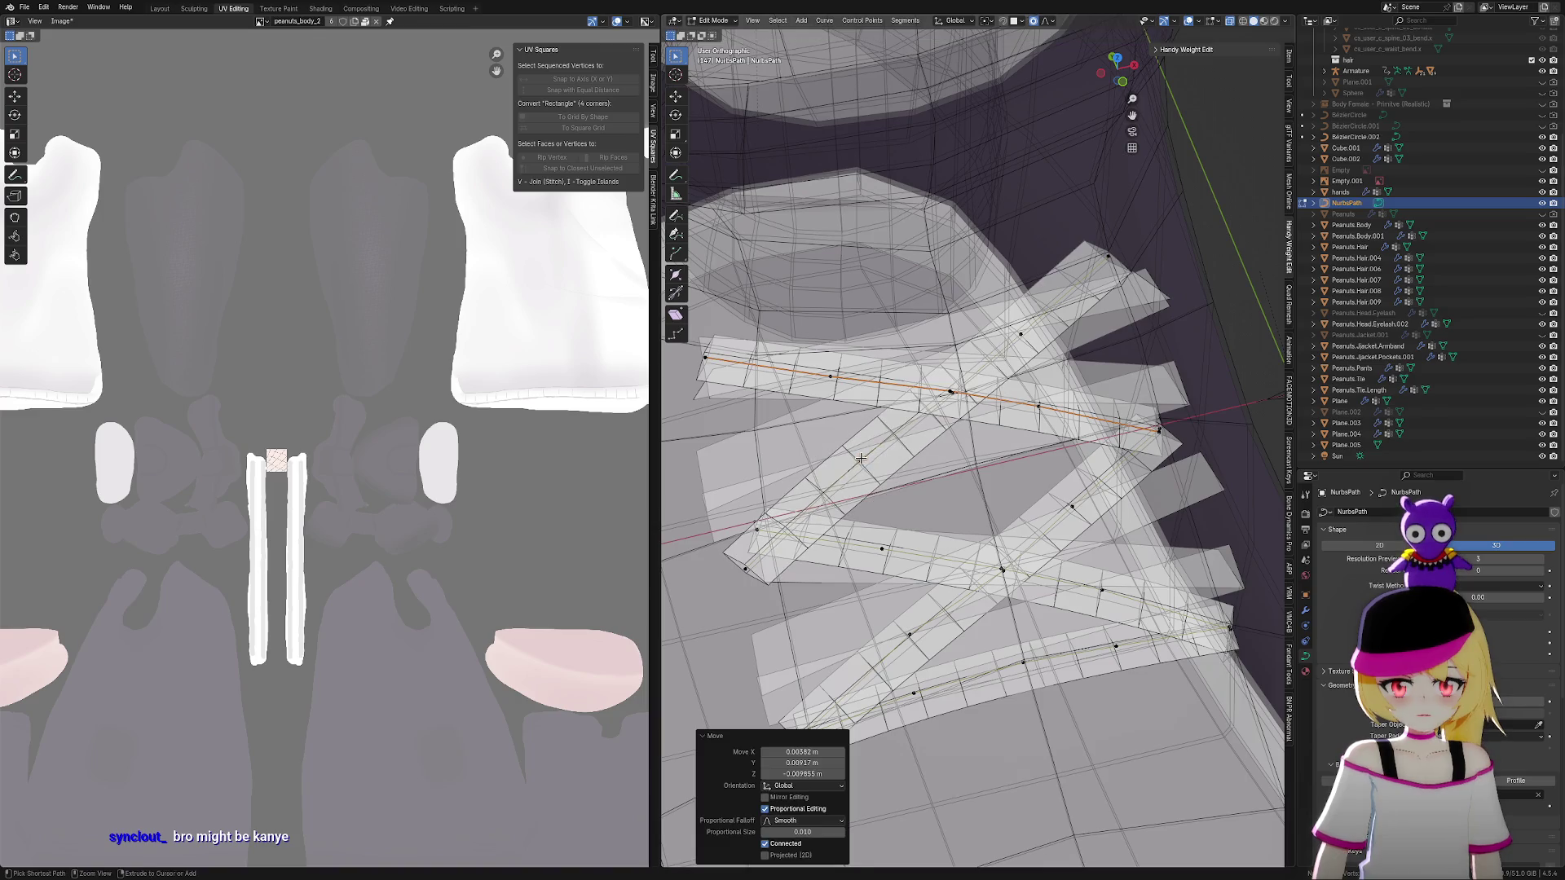
{"action": "left_click", "coordinate": [741, 565]}
{"action": "key", "text": "g"}
{"action": "left_click", "coordinate": [745, 560]}
{"action": "middle_click_drag", "start_coordinate": [854, 409], "coordinate": [863, 429], "text": "shift"}
{"action": "left_click", "coordinate": [840, 397]}
{"action": "key", "text": "g"}
{"action": "left_click", "coordinate": [842, 399]}
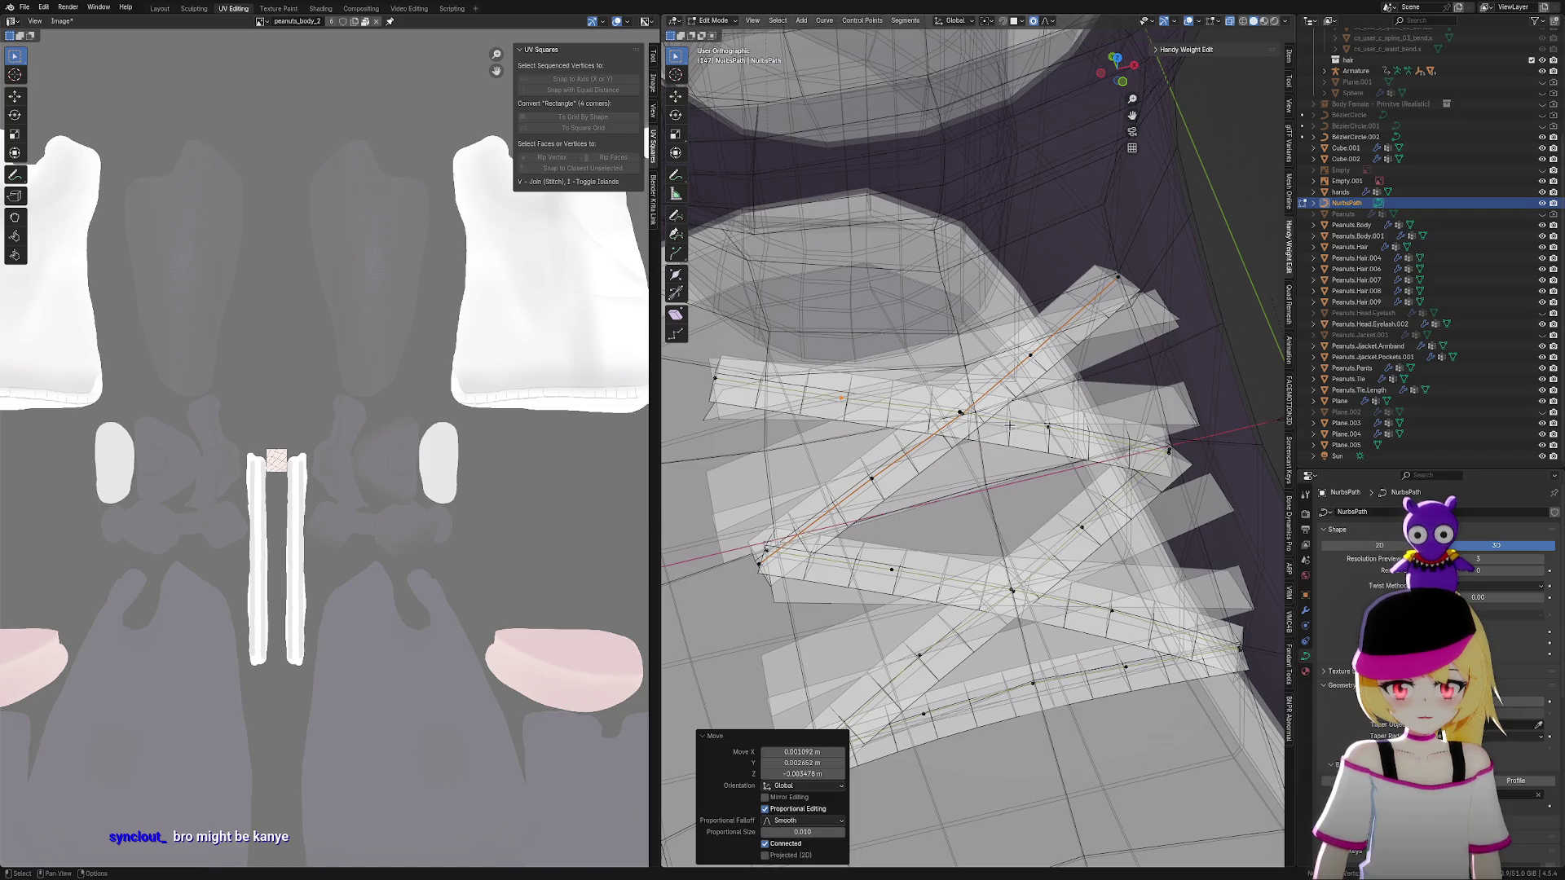
Nudge a right-side point and raise the upper strip's left end
{"action": "left_click", "coordinate": [1047, 422]}
{"action": "key", "text": "g"}
{"action": "left_click", "coordinate": [1051, 429]}
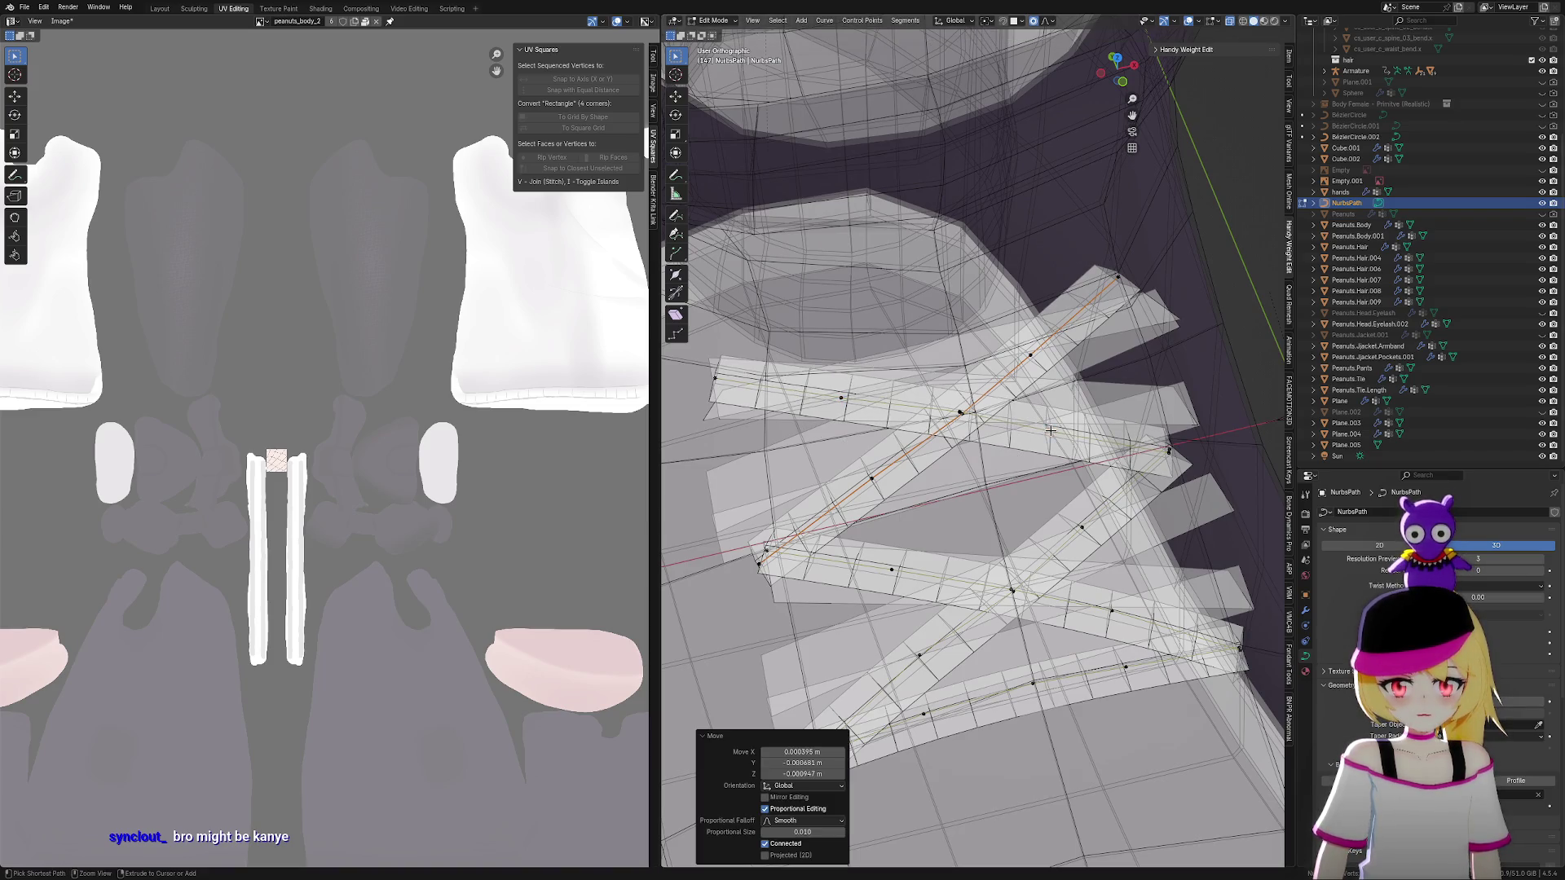
{"action": "left_click", "coordinate": [725, 379]}
{"action": "key", "text": "g"}
{"action": "left_click", "coordinate": [719, 358]}
Return to Object Mode and select the old Plane.005 lace mesh under the laces
{"action": "scroll", "coordinate": [1058, 437], "scroll_direction": "down", "scroll_amount": 2}
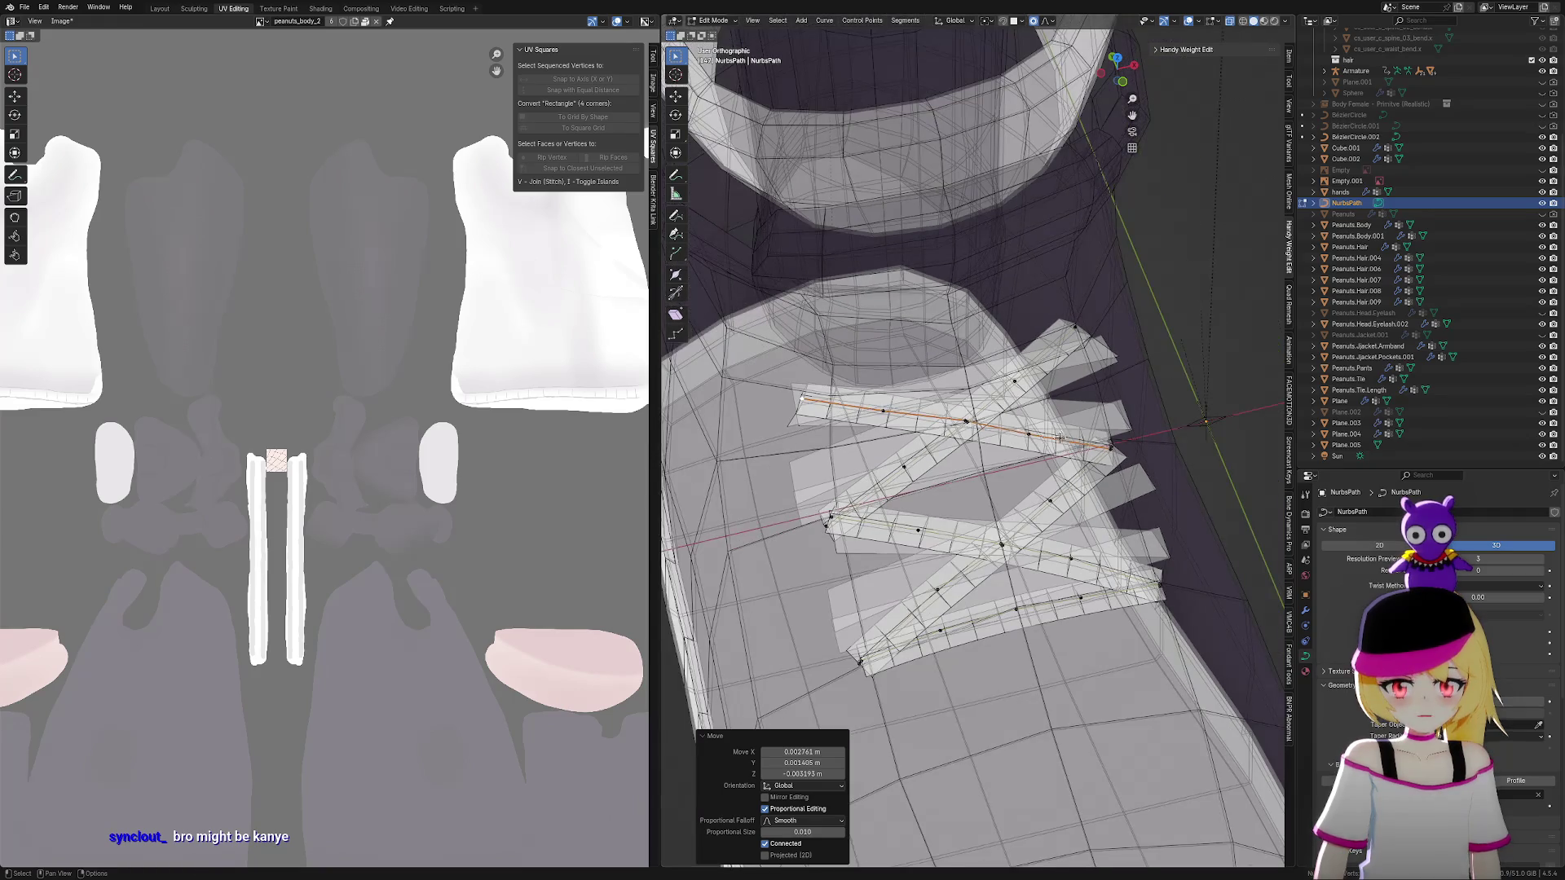
{"action": "key", "text": "Tab"}
{"action": "left_click", "coordinate": [1046, 365]}
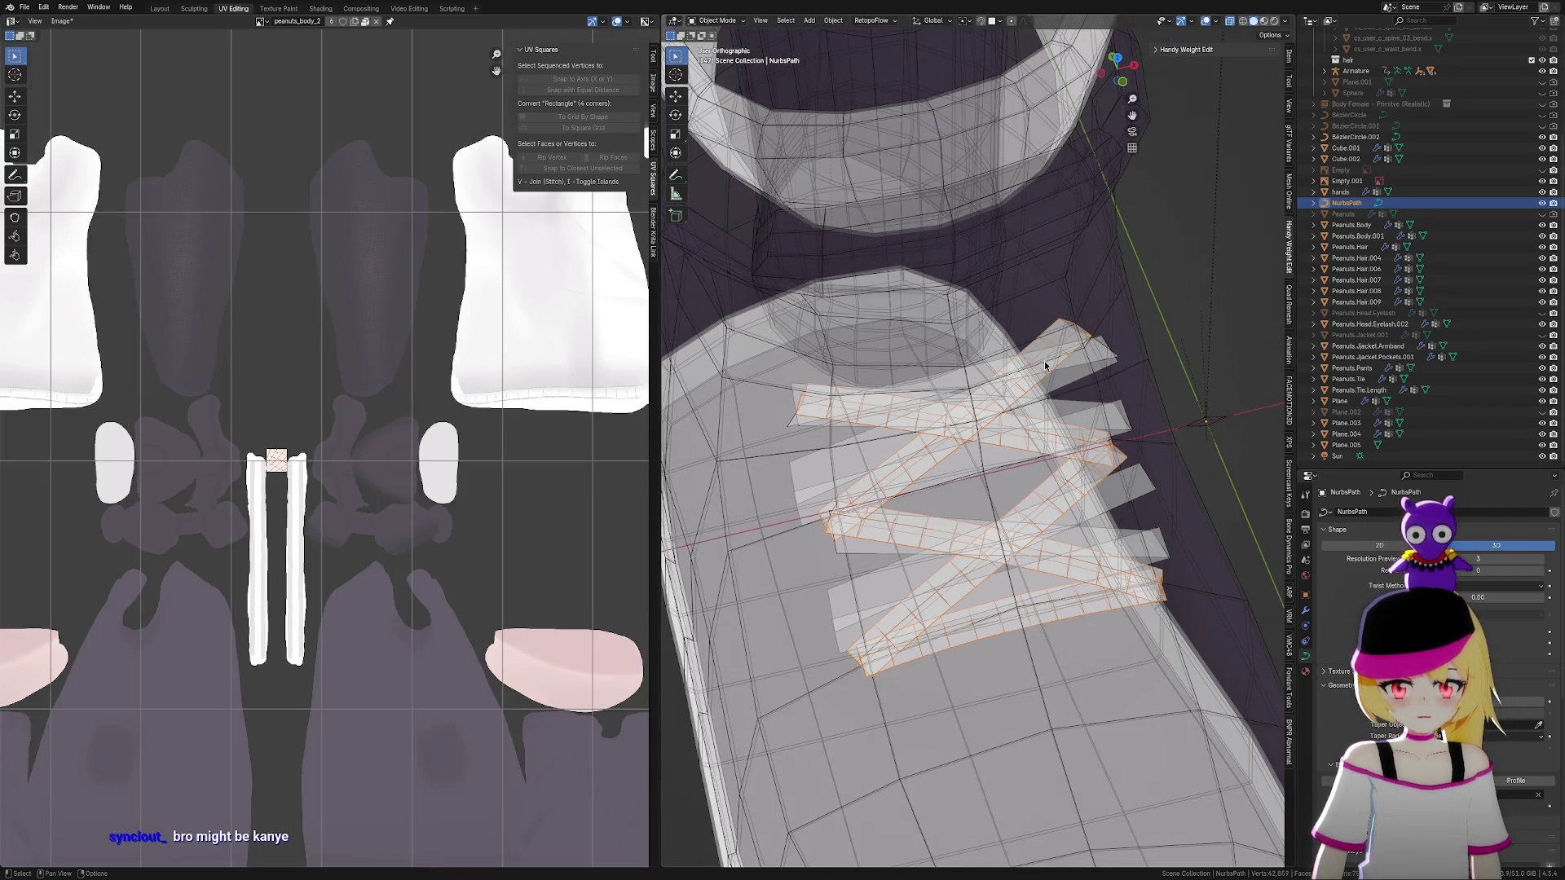
{"action": "left_click", "coordinate": [1077, 377]}
{"action": "left_click", "coordinate": [1077, 377]}
Delete the old Plane.005 lace mesh and view the shoe from above
{"action": "key", "text": "x"}
{"action": "left_click", "coordinate": [1076, 377]}
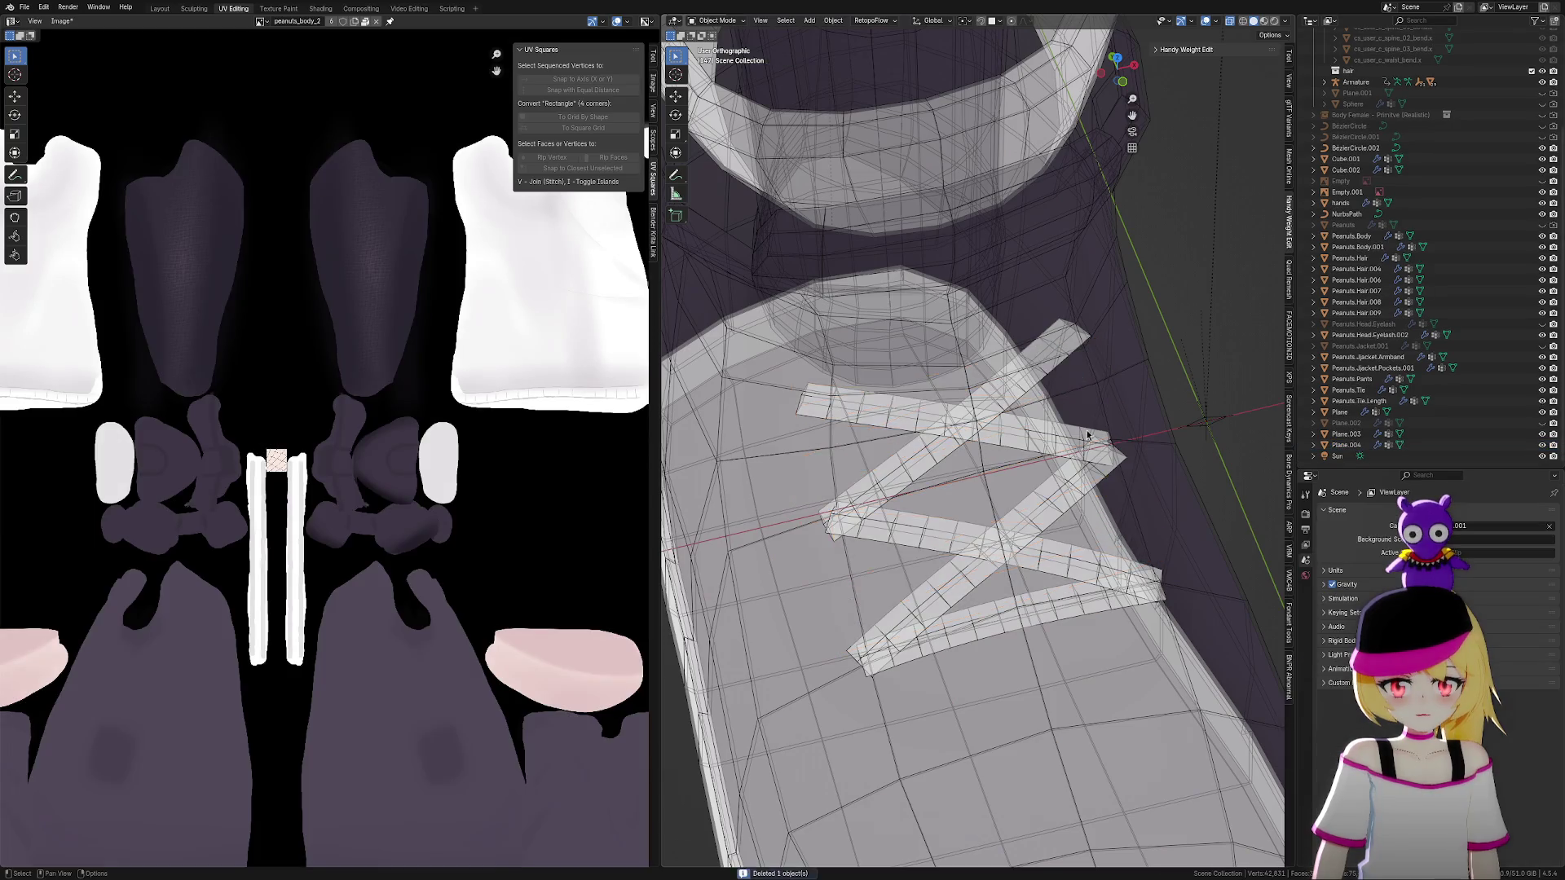
{"action": "scroll", "coordinate": [1077, 377], "scroll_direction": "down", "scroll_amount": 3}
{"action": "mouse_move", "coordinate": [1083, 383]}
{"action": "middle_mouse_down"}
{"action": "mouse_move", "coordinate": [1125, 424]}
{"action": "mouse_move", "coordinate": [1247, 138]}
{"action": "middle_mouse_up"}
{"action": "scroll", "coordinate": [1125, 244], "scroll_direction": "up", "scroll_amount": 5}
{"action": "mouse_move", "coordinate": [1125, 245]}
{"action": "middle_mouse_down"}
{"action": "mouse_move", "coordinate": [1123, 359]}
{"action": "mouse_move", "coordinate": [1093, 349]}
{"action": "mouse_move", "coordinate": [1110, 339]}
{"action": "mouse_move", "coordinate": [1024, 471]}
{"action": "middle_mouse_up"}
In NurbsPath edit mode, tilt a lace control point's ribbon to 22.1°
{"action": "left_click", "coordinate": [993, 473]}
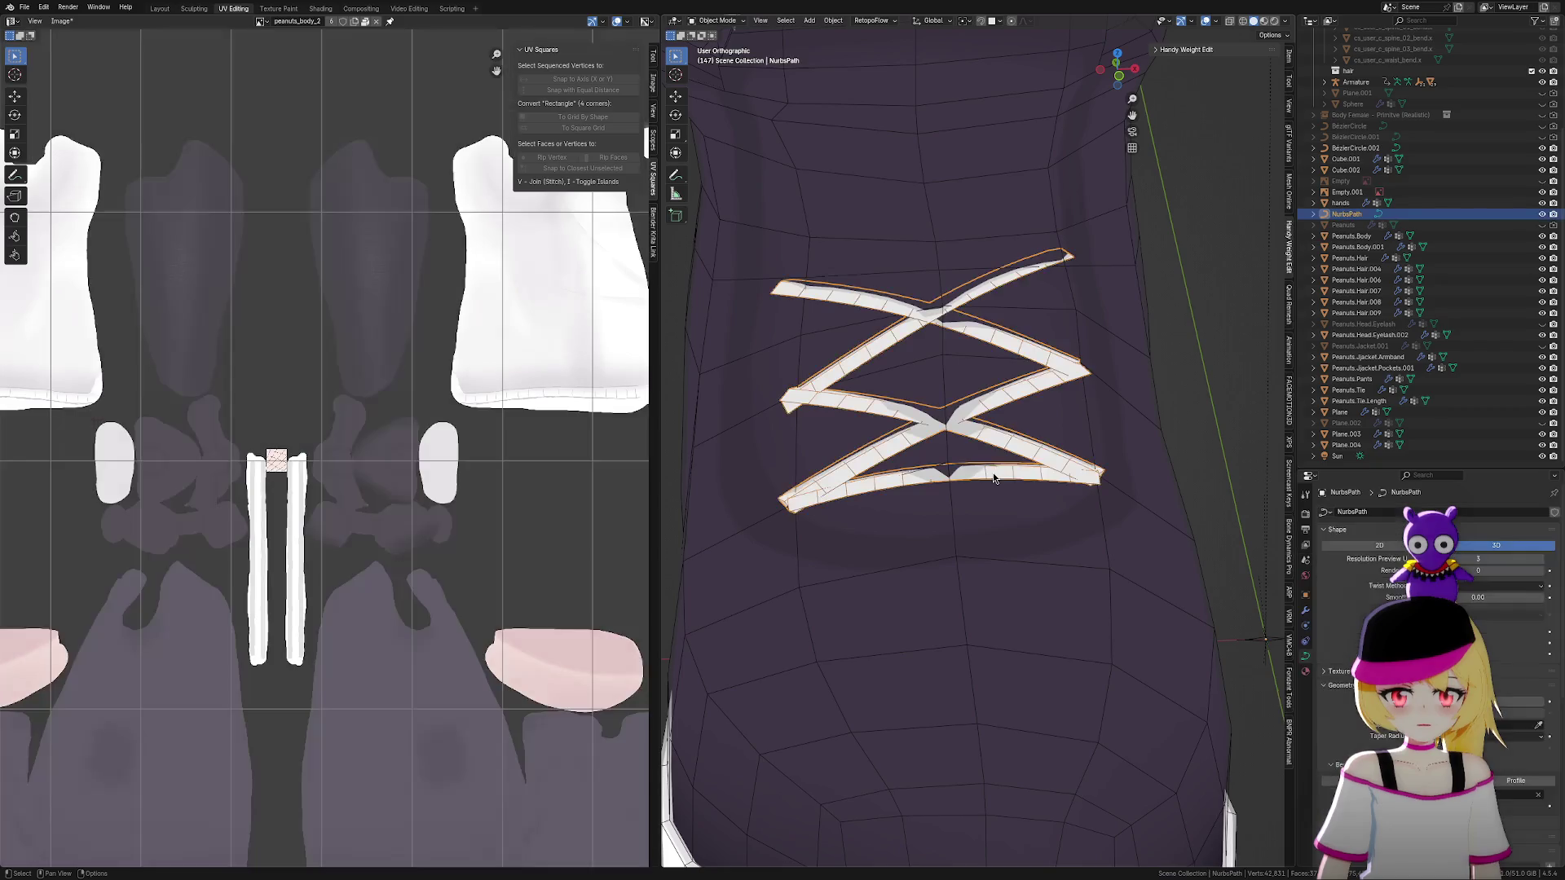
{"action": "scroll", "coordinate": [991, 477], "scroll_direction": "up", "scroll_amount": 1}
{"action": "key", "text": "Tab"}
{"action": "left_click", "coordinate": [936, 484]}
{"action": "scroll", "coordinate": [937, 484], "scroll_direction": "up", "scroll_amount": 2}
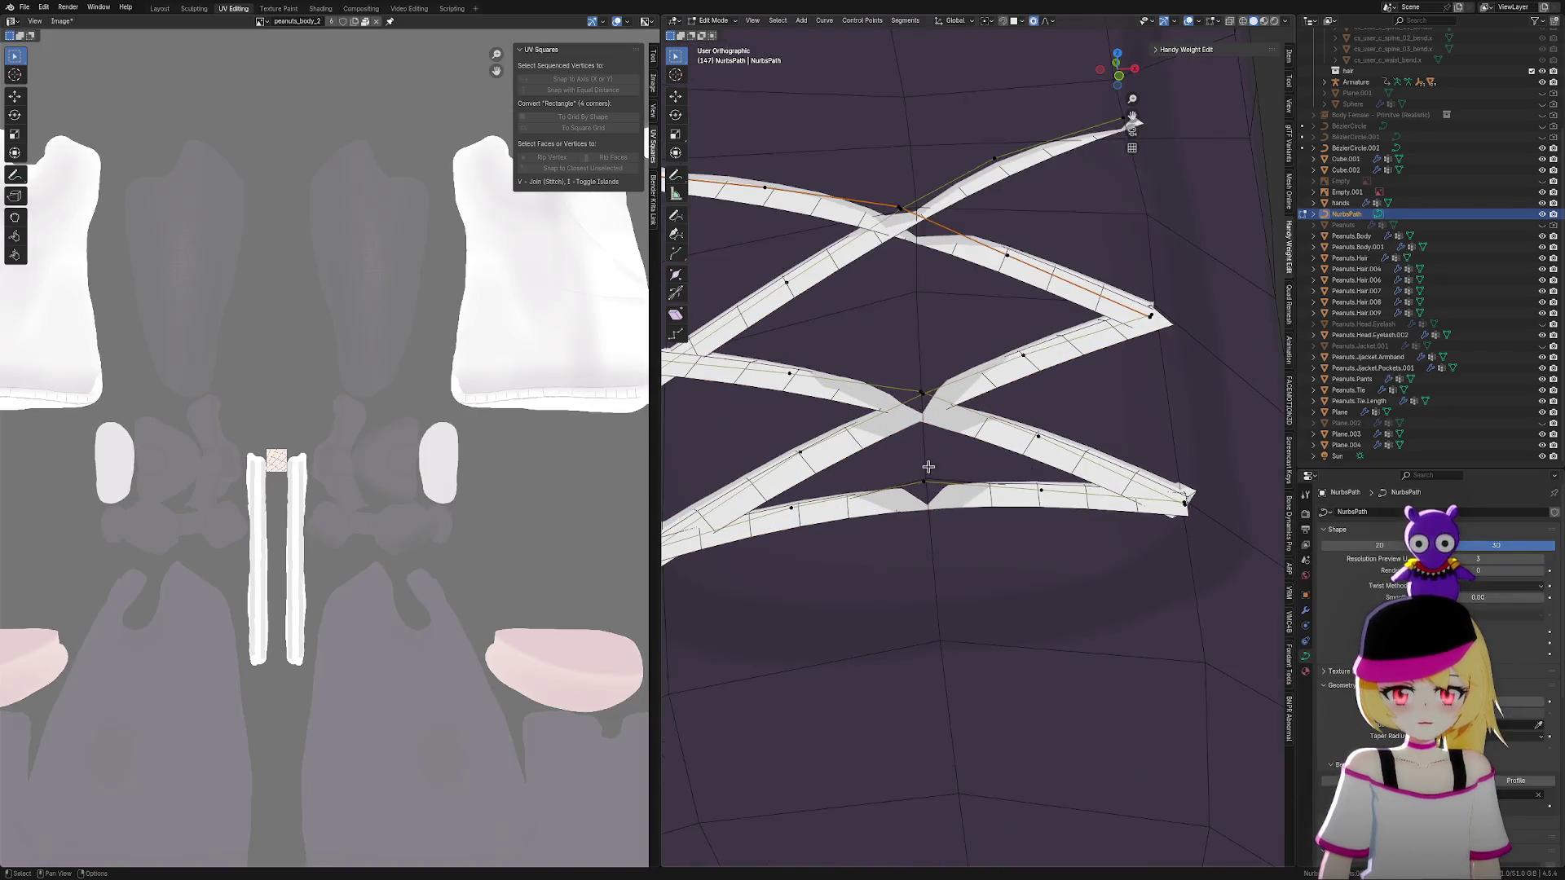
{"action": "mouse_move", "coordinate": [937, 489]}
{"action": "middle_mouse_down"}
{"action": "mouse_move", "coordinate": [961, 523]}
{"action": "mouse_move", "coordinate": [1008, 518]}
{"action": "middle_mouse_up"}
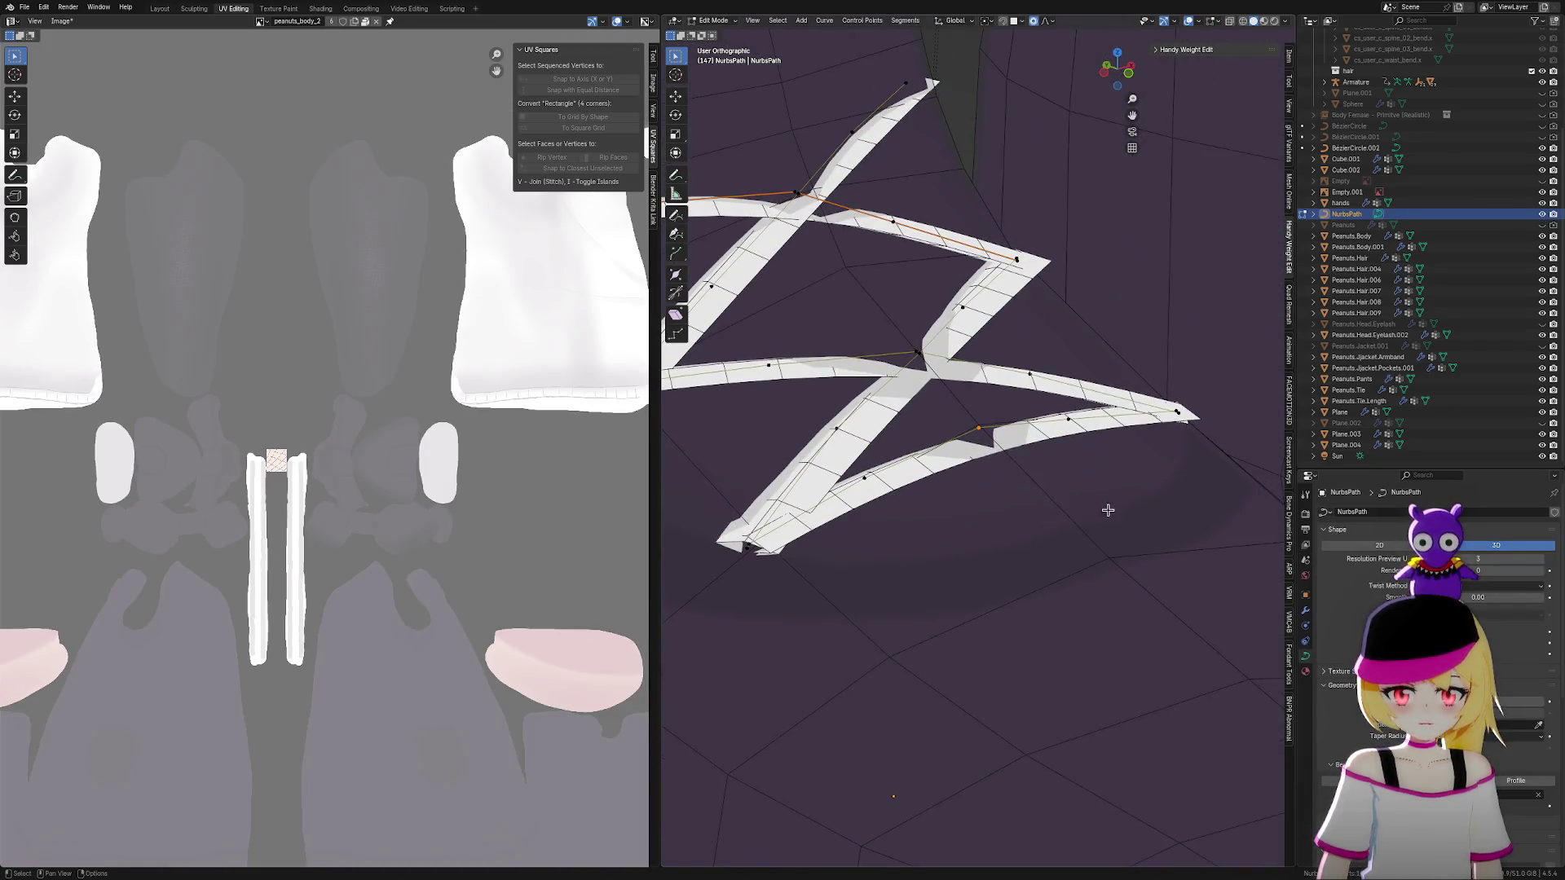
{"action": "key", "text": "ctrl+t"}
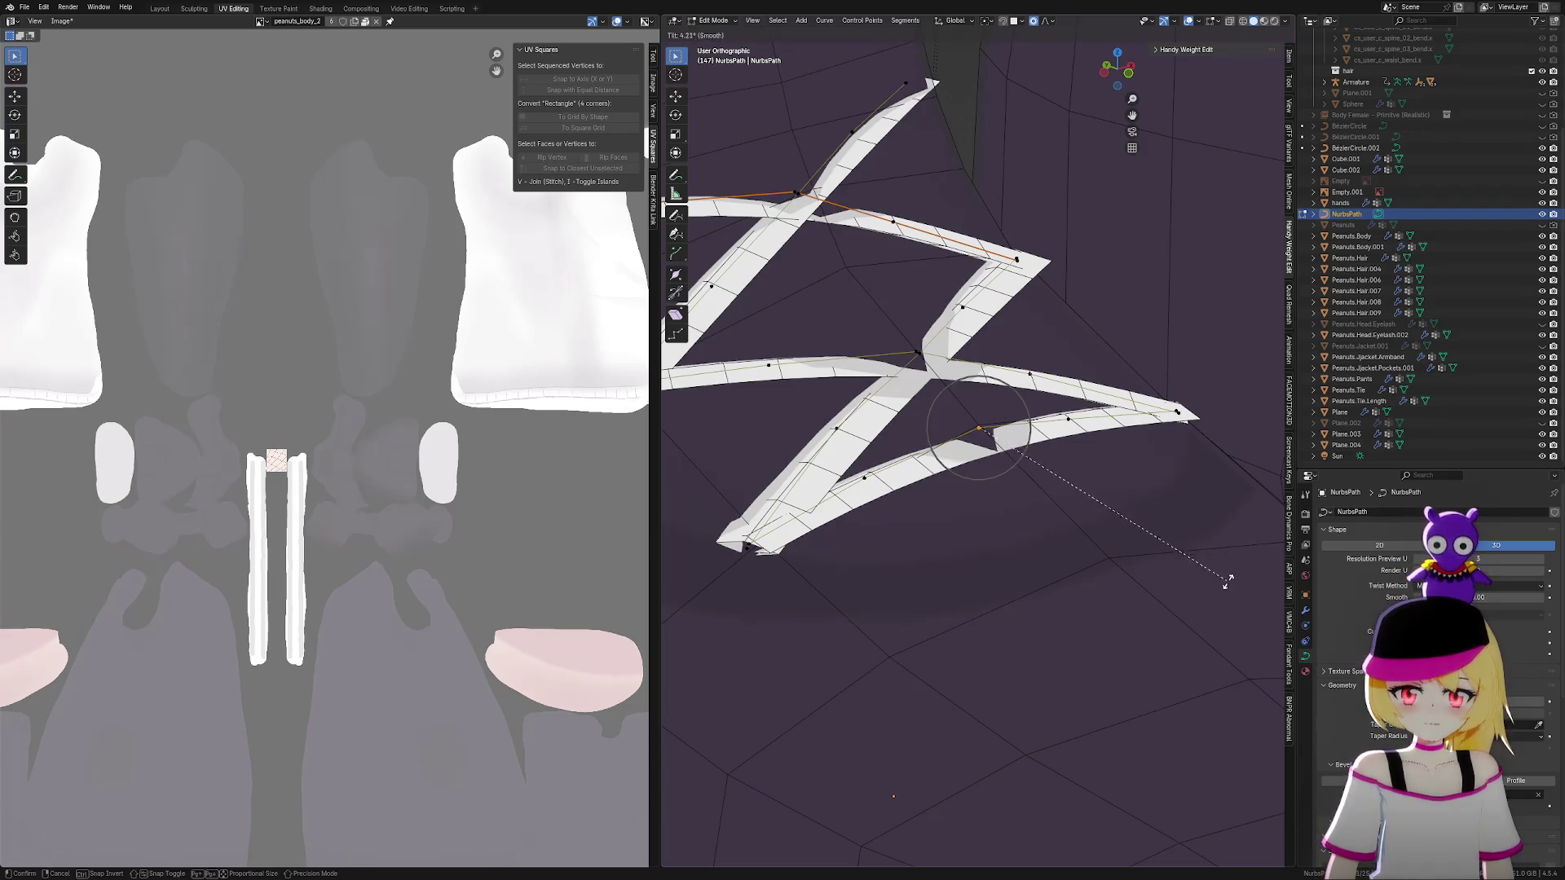
{"action": "left_click", "coordinate": [1155, 502]}
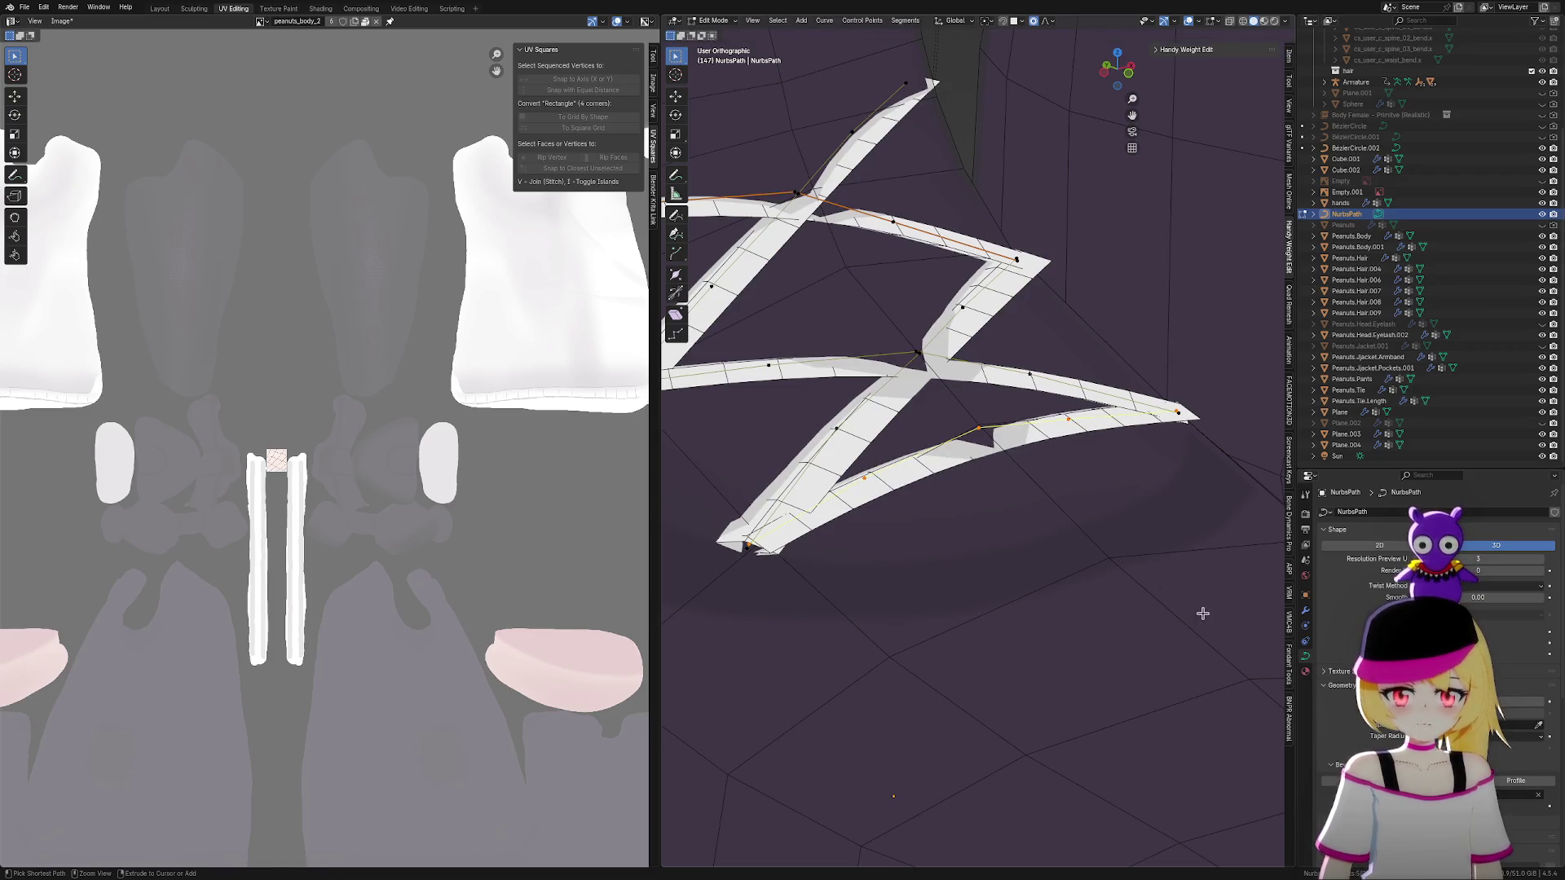
{"action": "key", "text": "ctrl+t"}
{"action": "left_click", "coordinate": [1123, 678]}
Raise a single lace point vertically with smooth falloff, redoing the lift once
{"action": "left_click", "coordinate": [969, 447]}
{"action": "key", "text": "g"}
{"action": "key", "text": "z"}
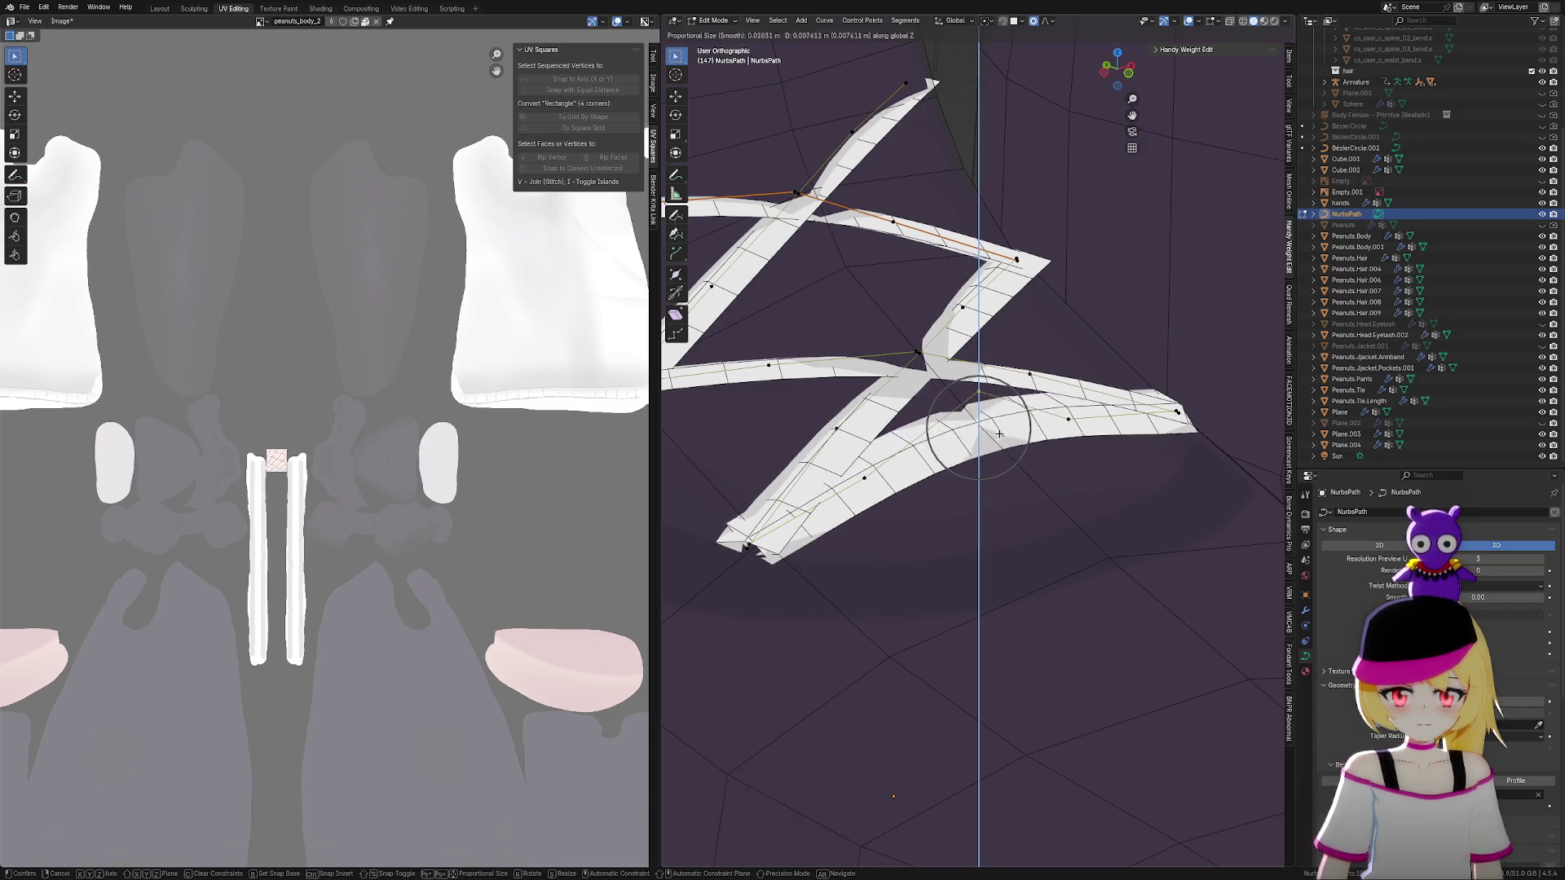
{"action": "left_click", "coordinate": [1017, 426]}
{"action": "key", "text": "ctrl+z"}
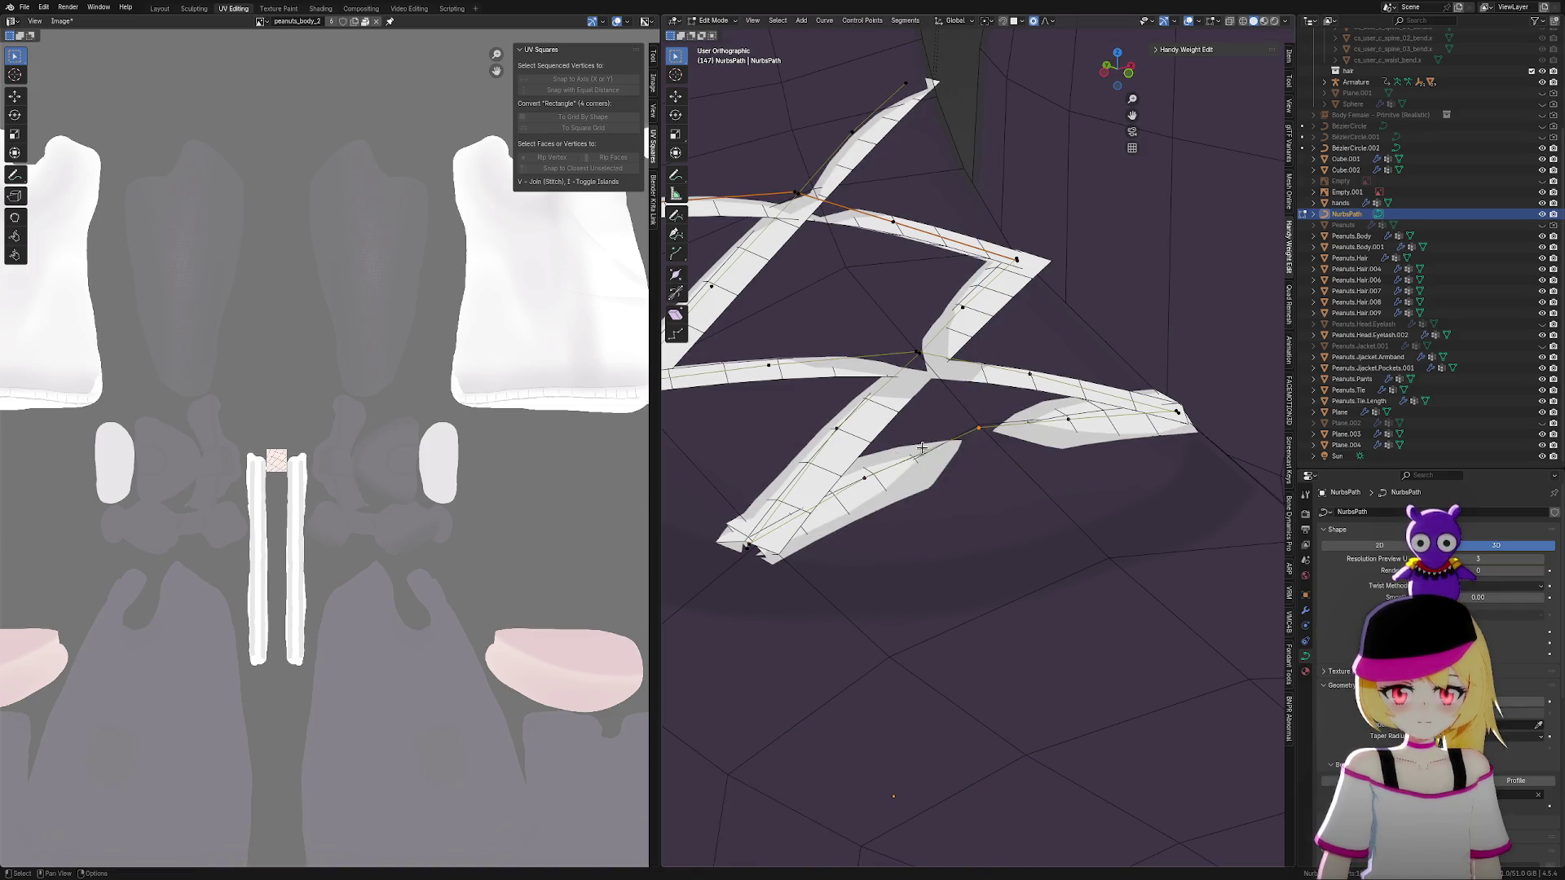
{"action": "key", "text": "g"}
{"action": "key", "text": "z"}
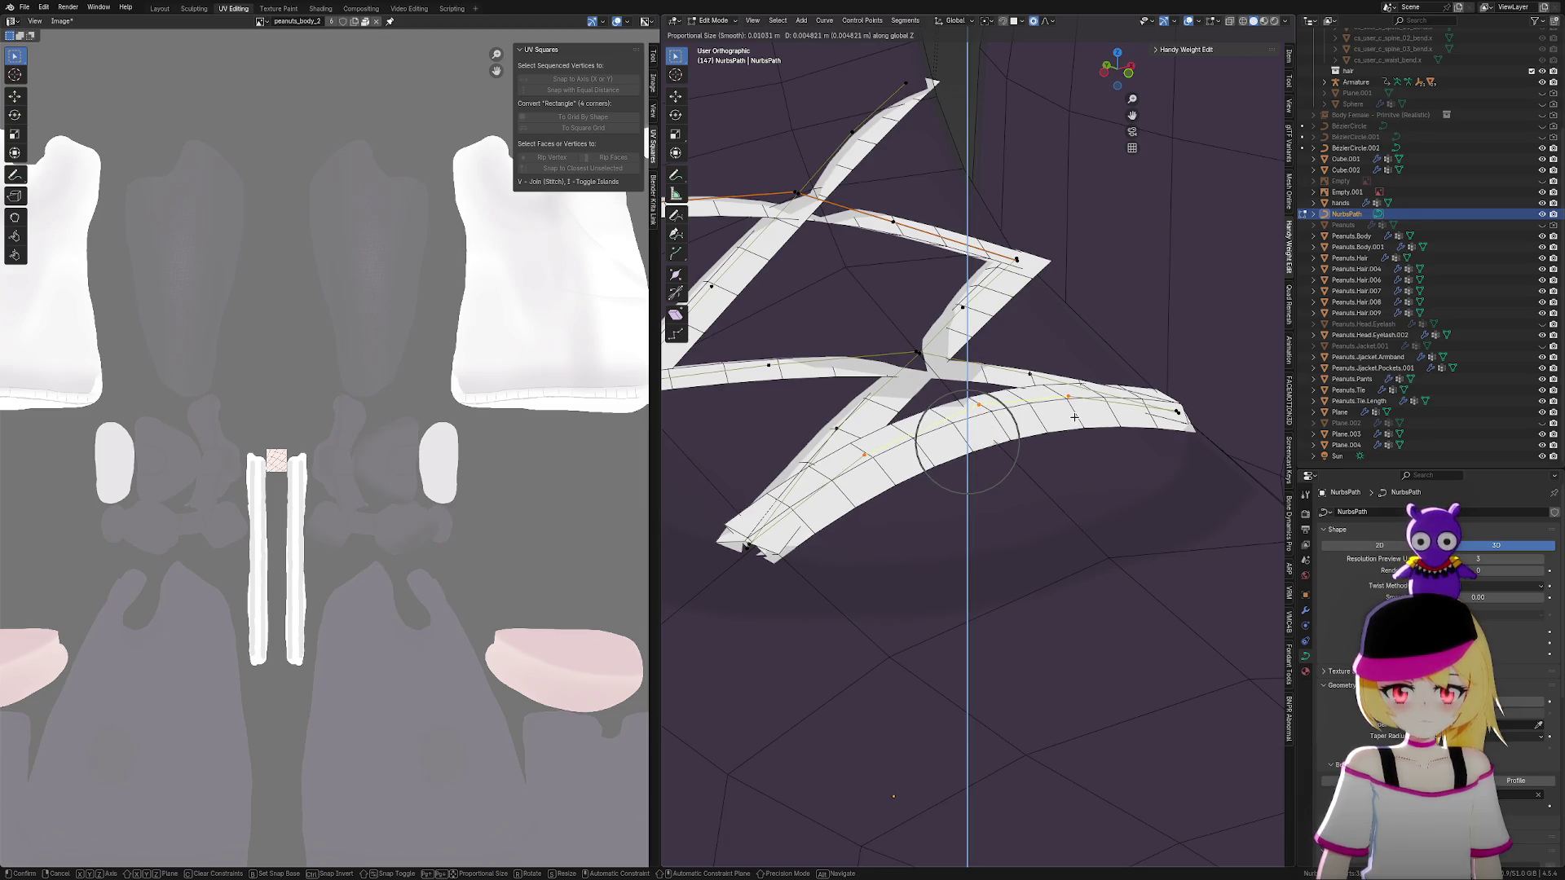
{"action": "left_click", "coordinate": [1074, 416]}
{"action": "mouse_move", "coordinate": [1074, 417]}
{"action": "middle_mouse_down"}
{"action": "mouse_move", "coordinate": [996, 569]}
{"action": "mouse_move", "coordinate": [1079, 558]}
{"action": "middle_mouse_up"}
Lift three points on the lower strips upward along Z so they arch over the crossings
{"action": "left_click", "coordinate": [999, 517]}
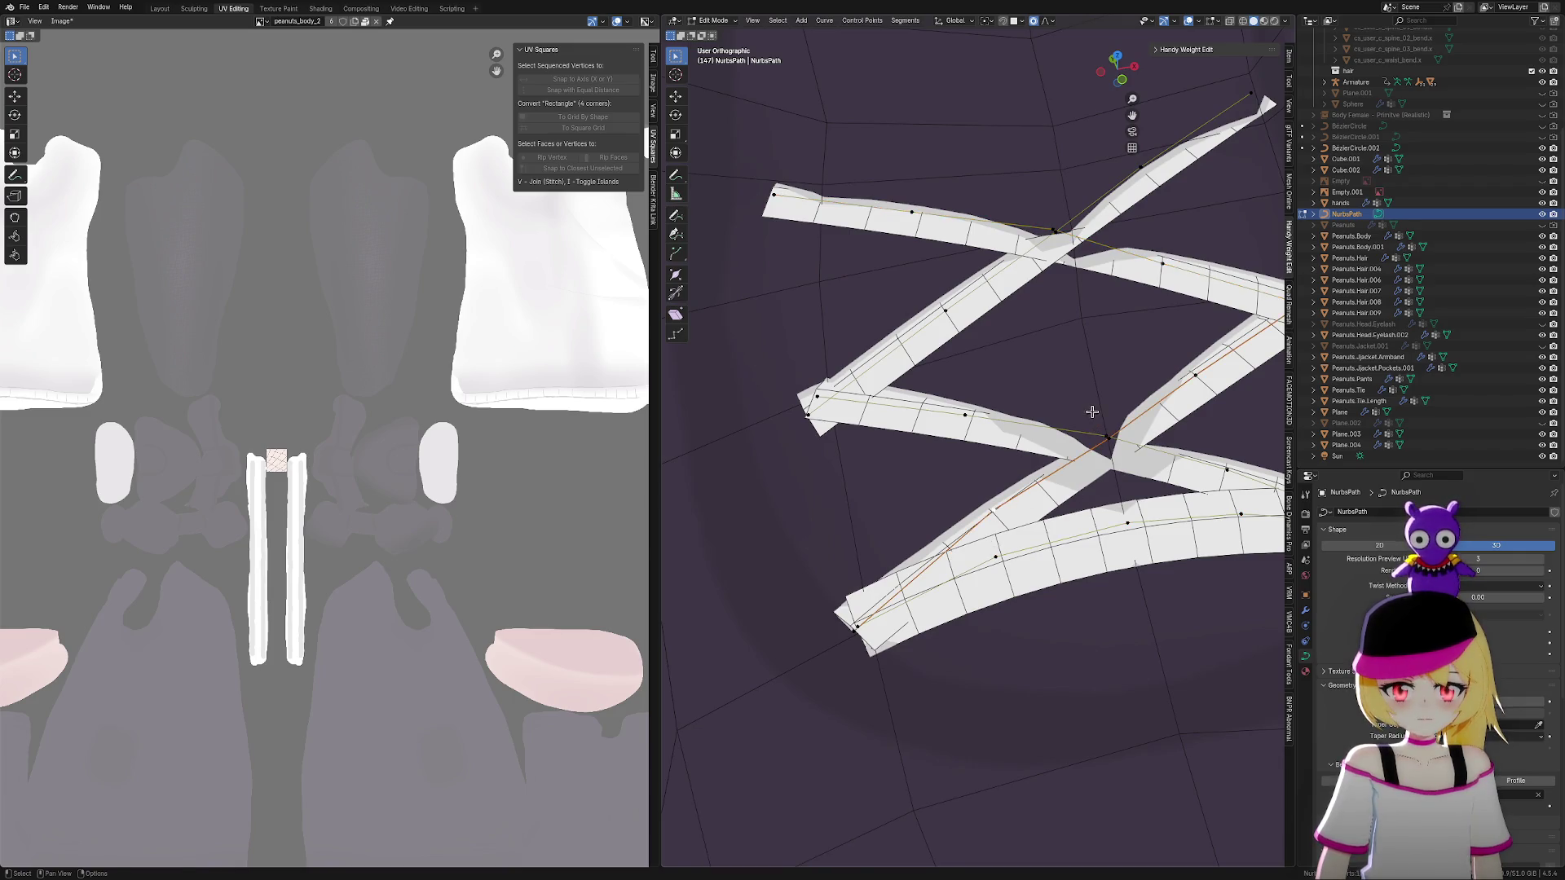
{"action": "middle_click_drag", "start_coordinate": [1108, 440], "coordinate": [1084, 447]}
{"action": "left_click", "coordinate": [1158, 435], "text": "shift"}
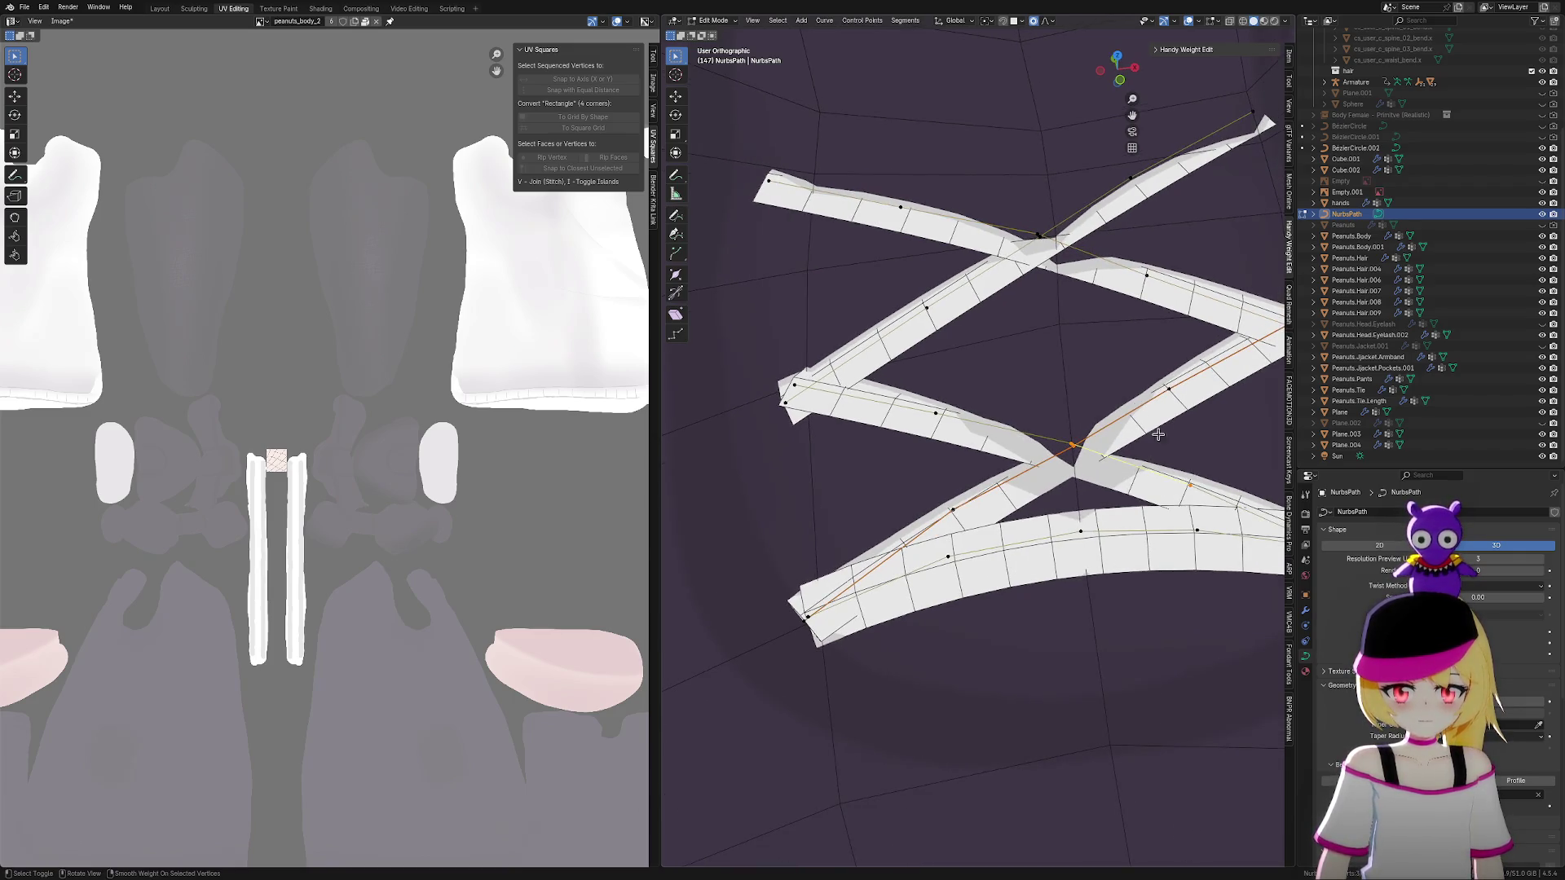
{"action": "left_click", "coordinate": [935, 413], "text": "shift"}
{"action": "left_click", "coordinate": [952, 508], "text": "shift"}
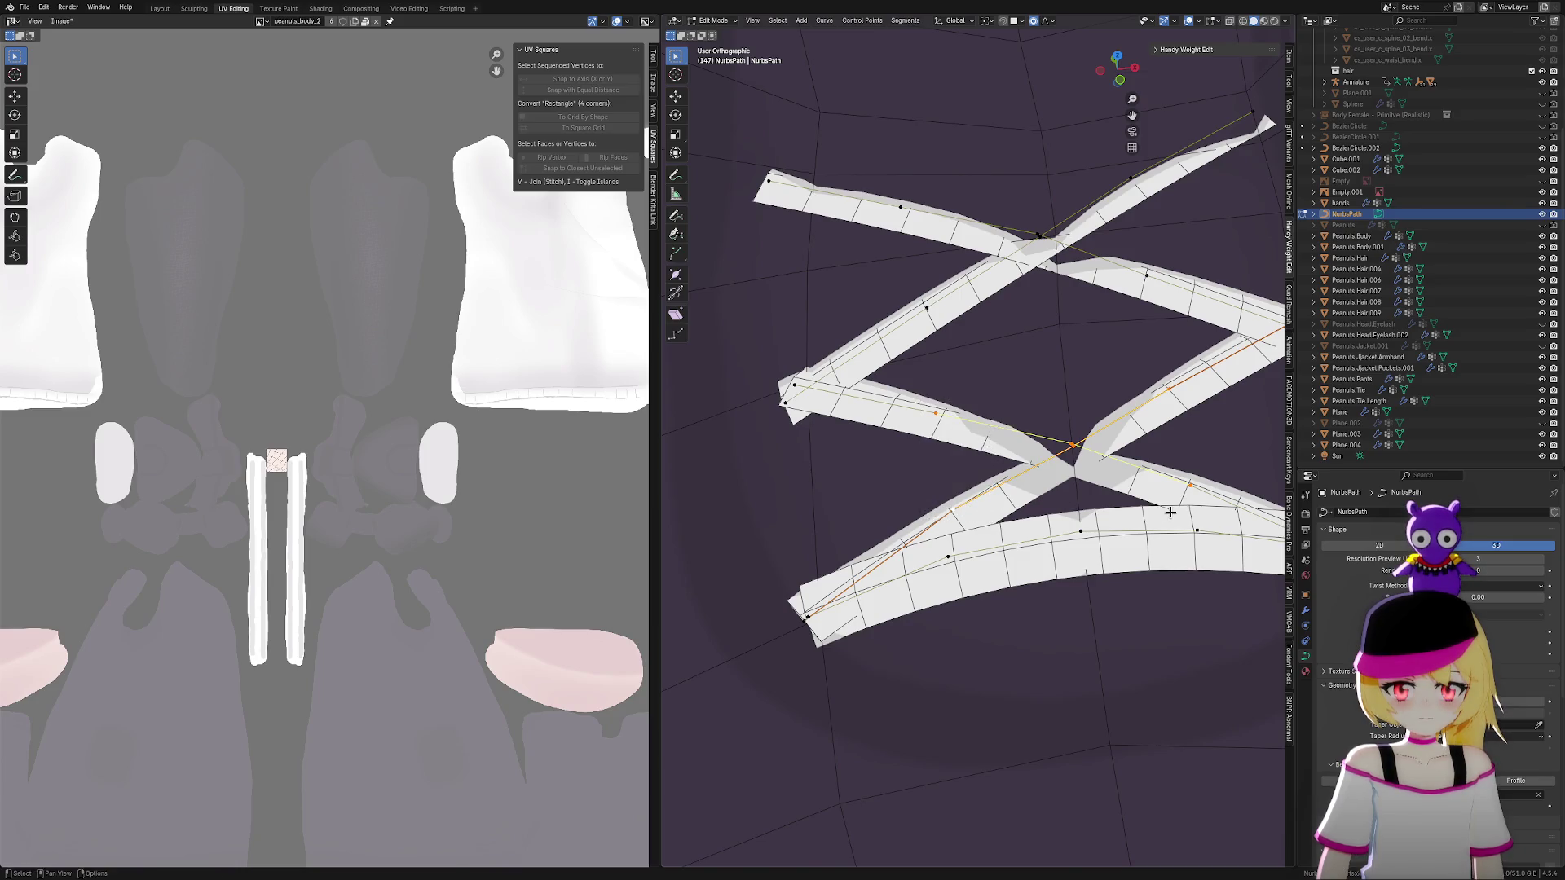
{"action": "key", "text": "g"}
{"action": "key", "text": "z"}
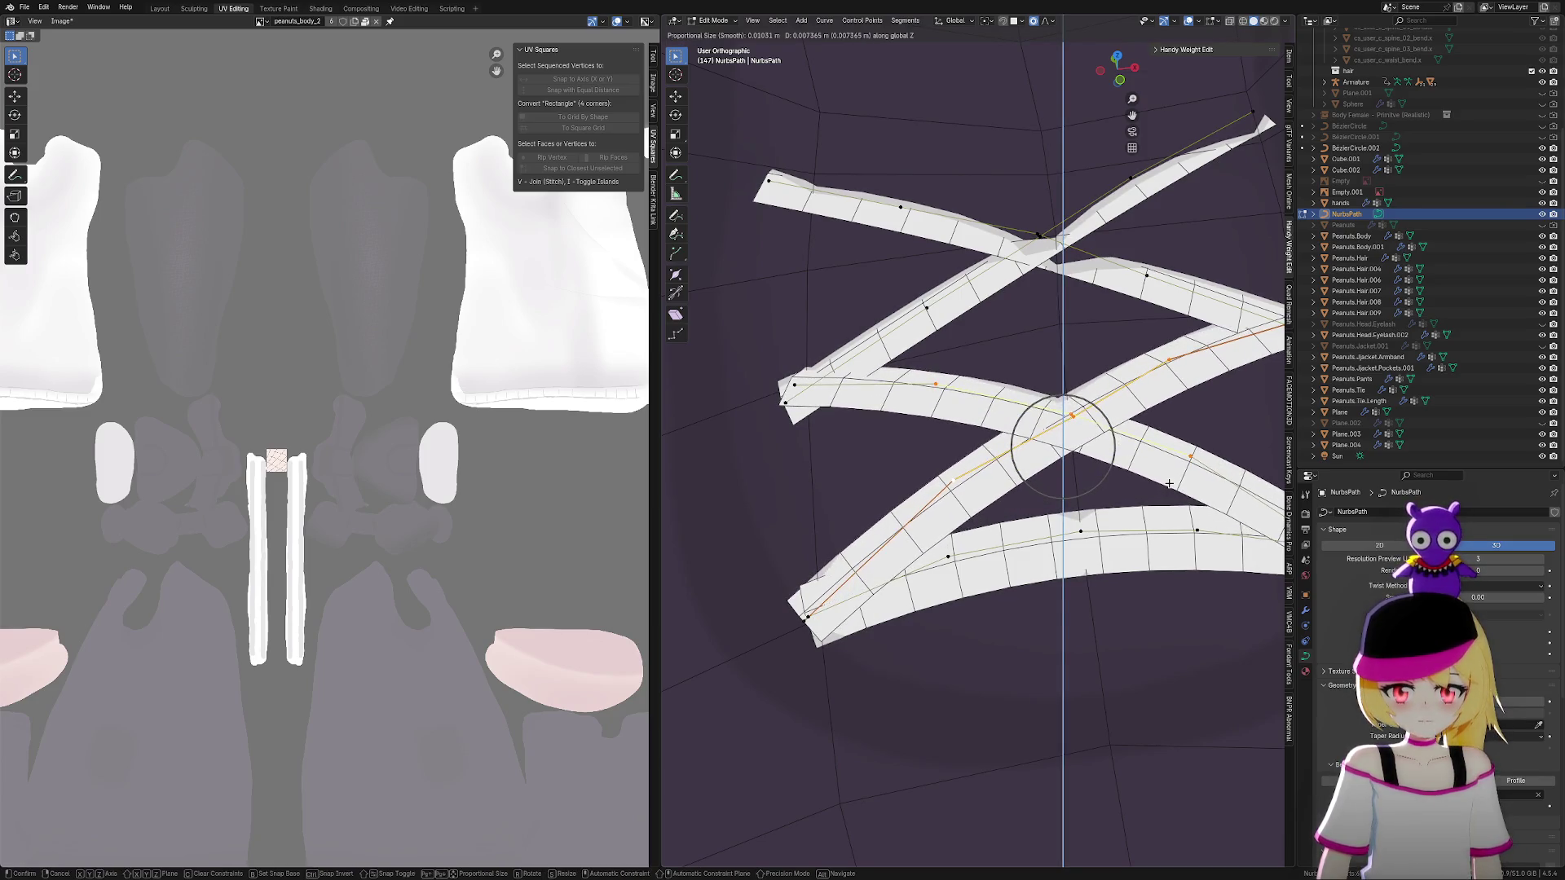
{"action": "left_click", "coordinate": [1092, 551]}
{"action": "scroll", "coordinate": [1092, 550], "scroll_direction": "down", "scroll_amount": 2}
{"action": "middle_click_drag", "start_coordinate": [1092, 550], "coordinate": [1155, 529]}
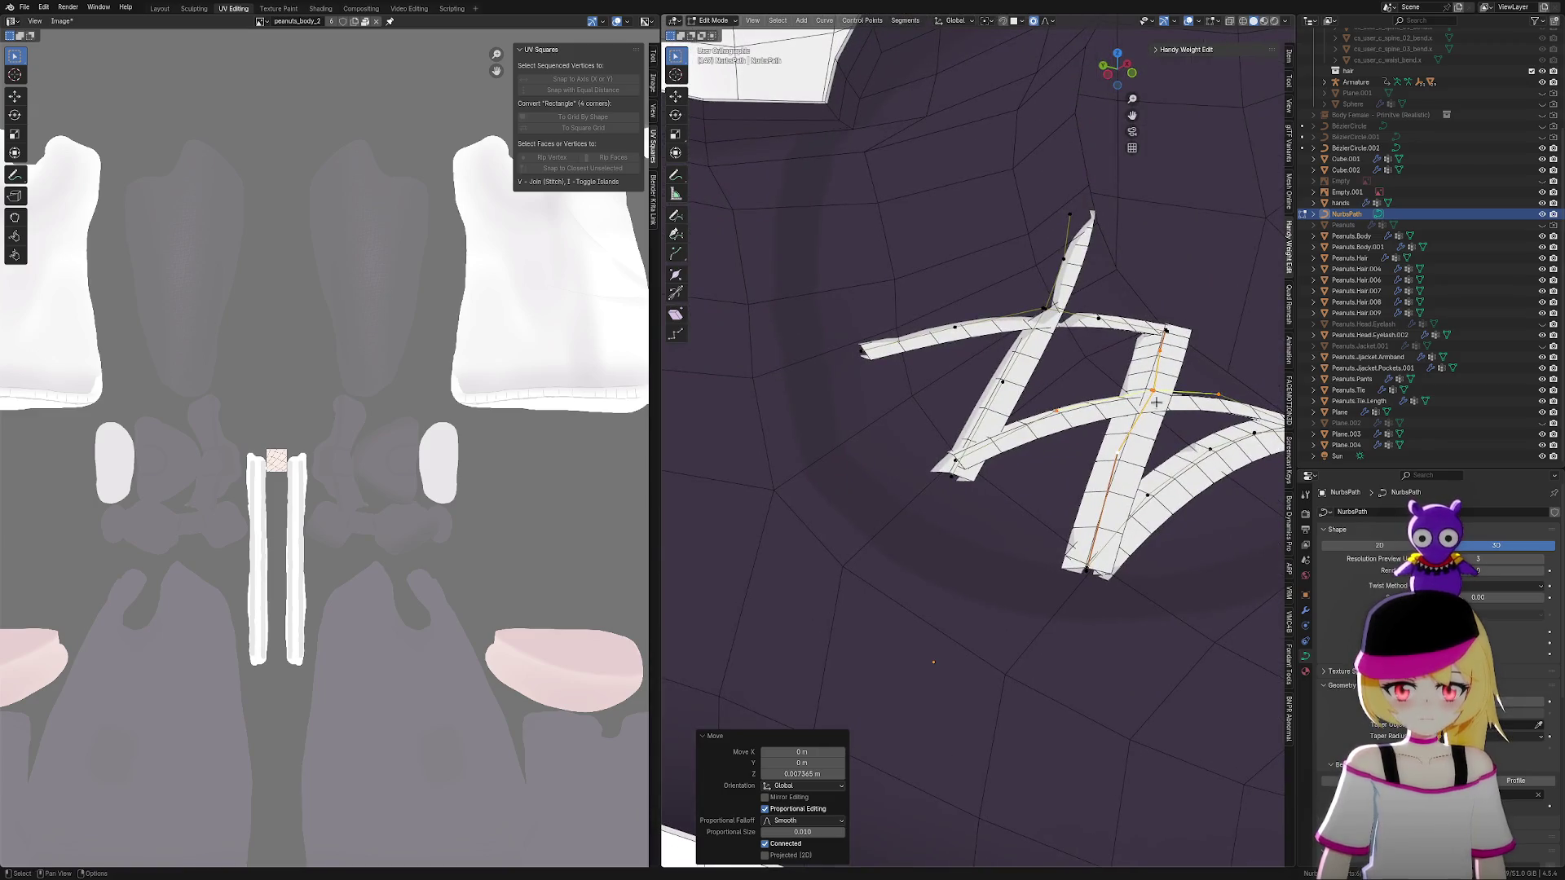
Nudge the selected point, then shift the whole vertical lace strip slightly right
{"action": "scroll", "coordinate": [1155, 402], "scroll_direction": "up", "scroll_amount": 3}
{"action": "mouse_move", "coordinate": [1156, 402]}
{"action": "middle_mouse_down", "text": "shift"}
{"action": "mouse_move", "coordinate": [1089, 407]}
{"action": "mouse_move", "coordinate": [1145, 422]}
{"action": "middle_mouse_up", "text": "shift"}
{"action": "key", "text": "g"}
{"action": "left_click", "coordinate": [1112, 419]}
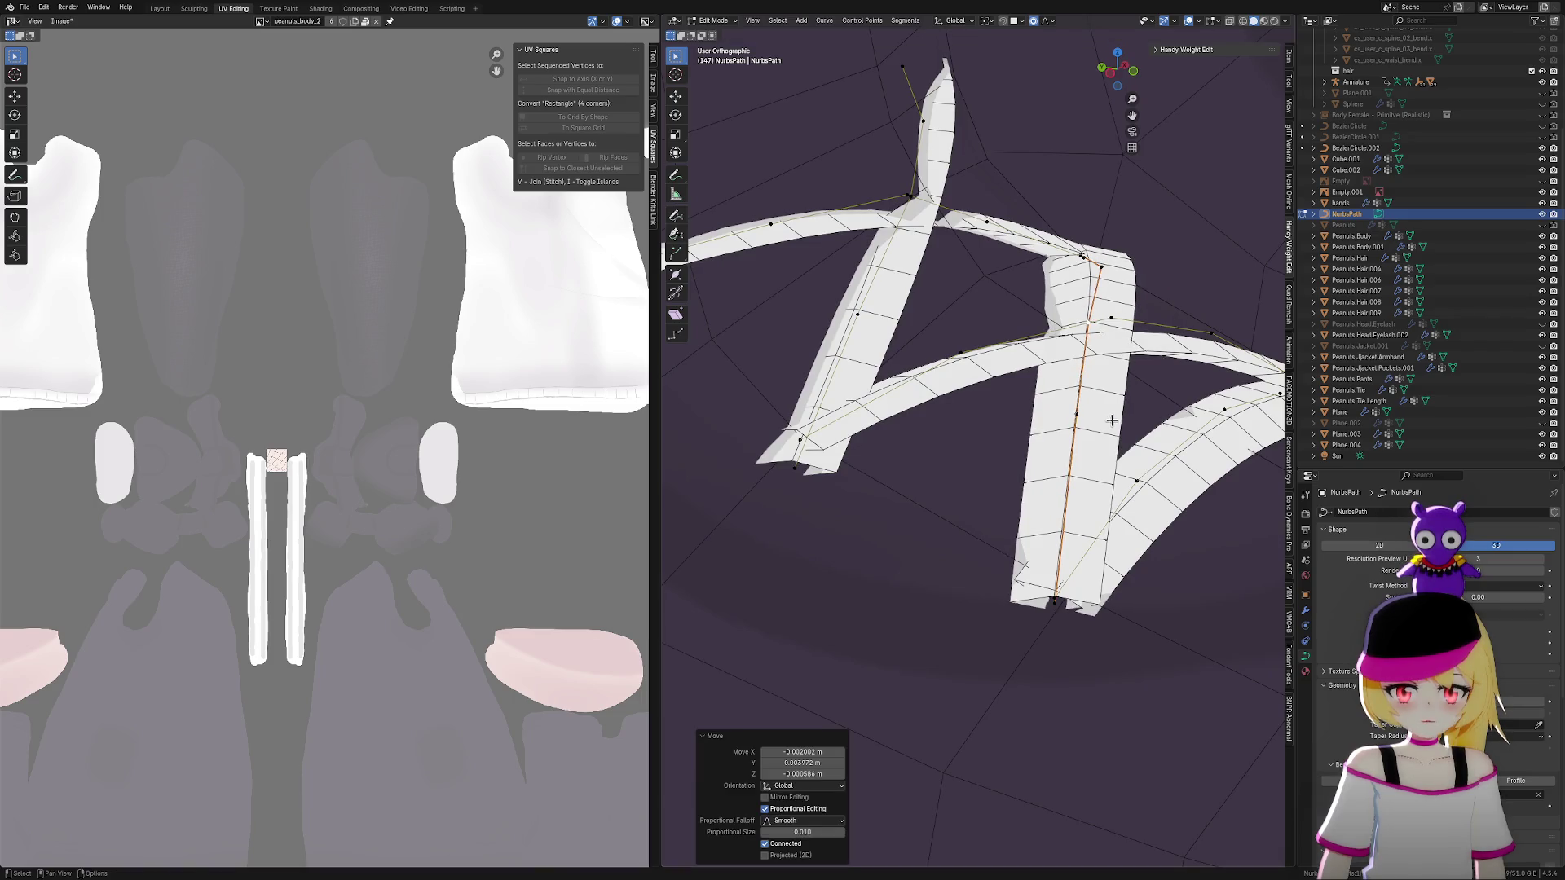
{"action": "key", "text": "ctrl+l"}
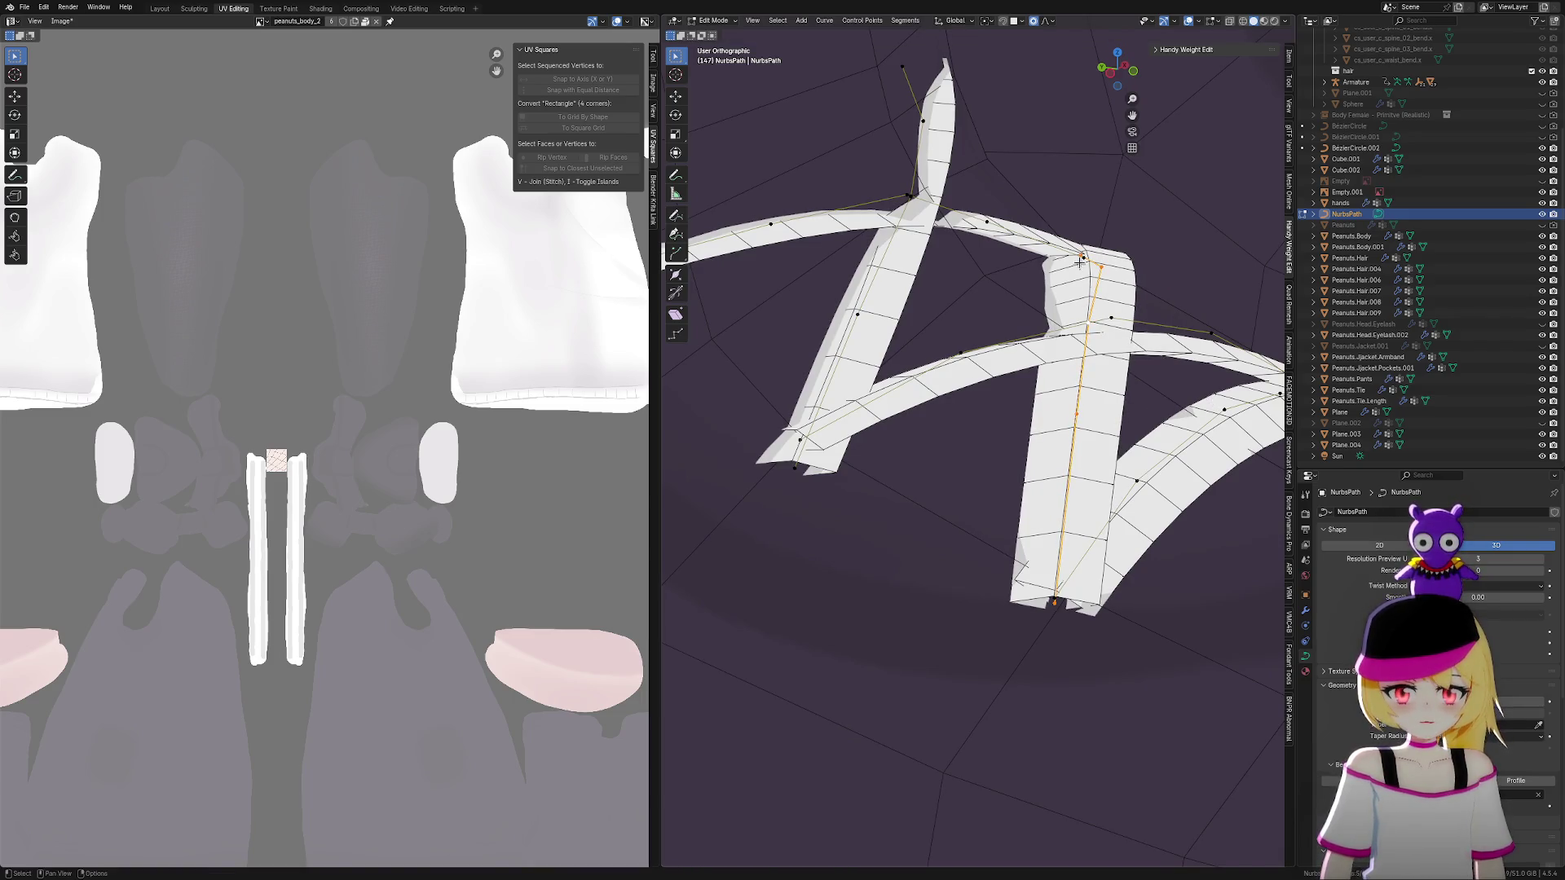
{"action": "key", "text": "g"}
{"action": "left_click", "coordinate": [1129, 283]}
{"action": "key", "text": "g"}
{"action": "left_click", "coordinate": [1085, 334]}
Tilt the entire vertical strip so its ribbon lies flatter on the boot
{"action": "key", "text": "ctrl+l"}
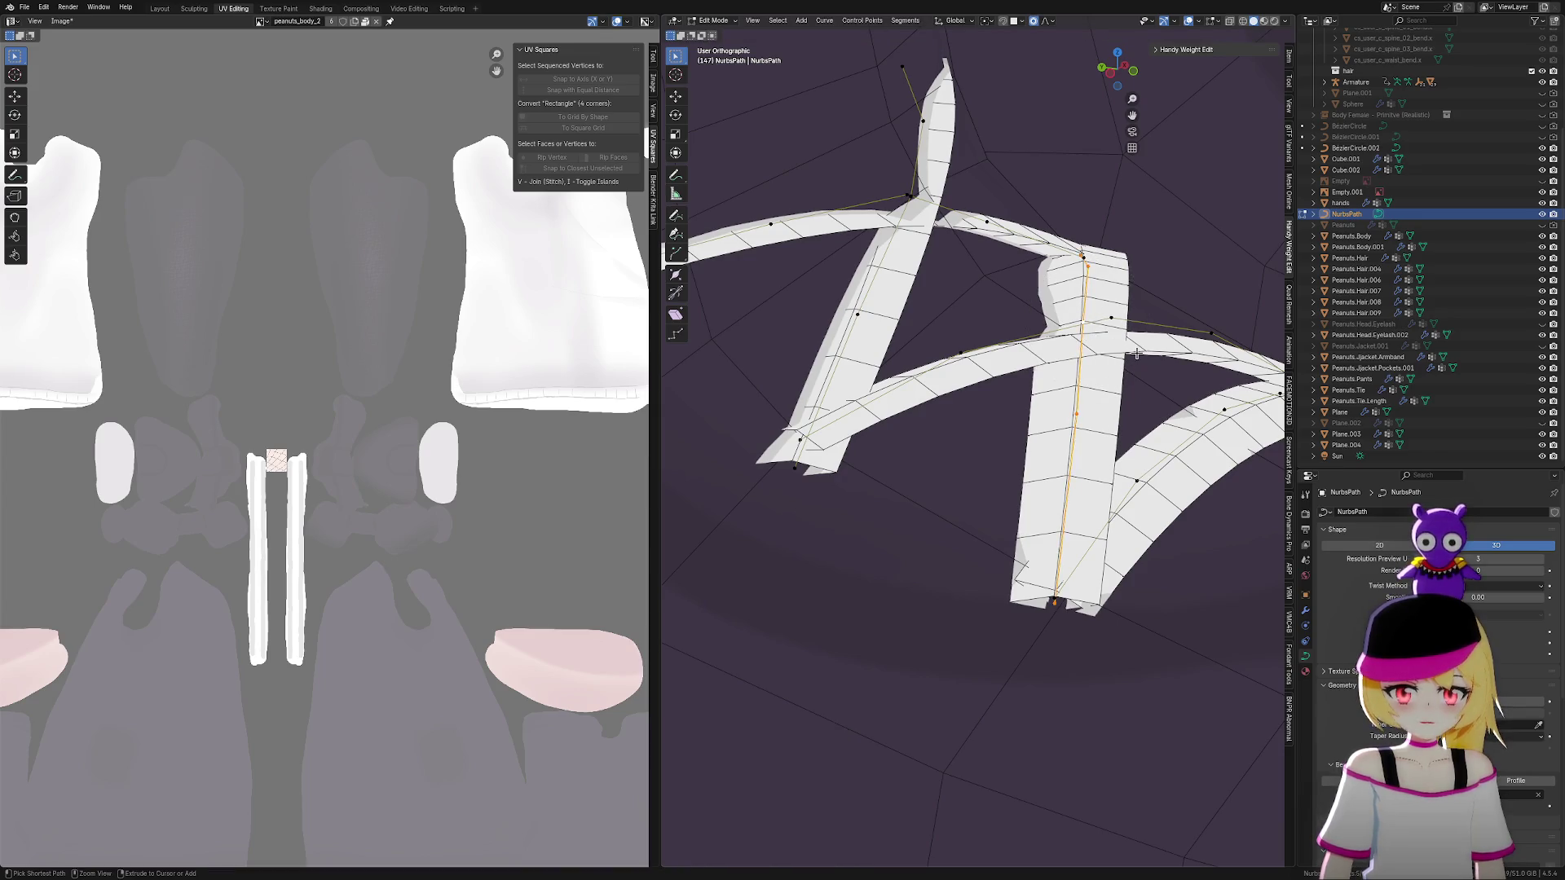
{"action": "key", "text": "ctrl+t"}
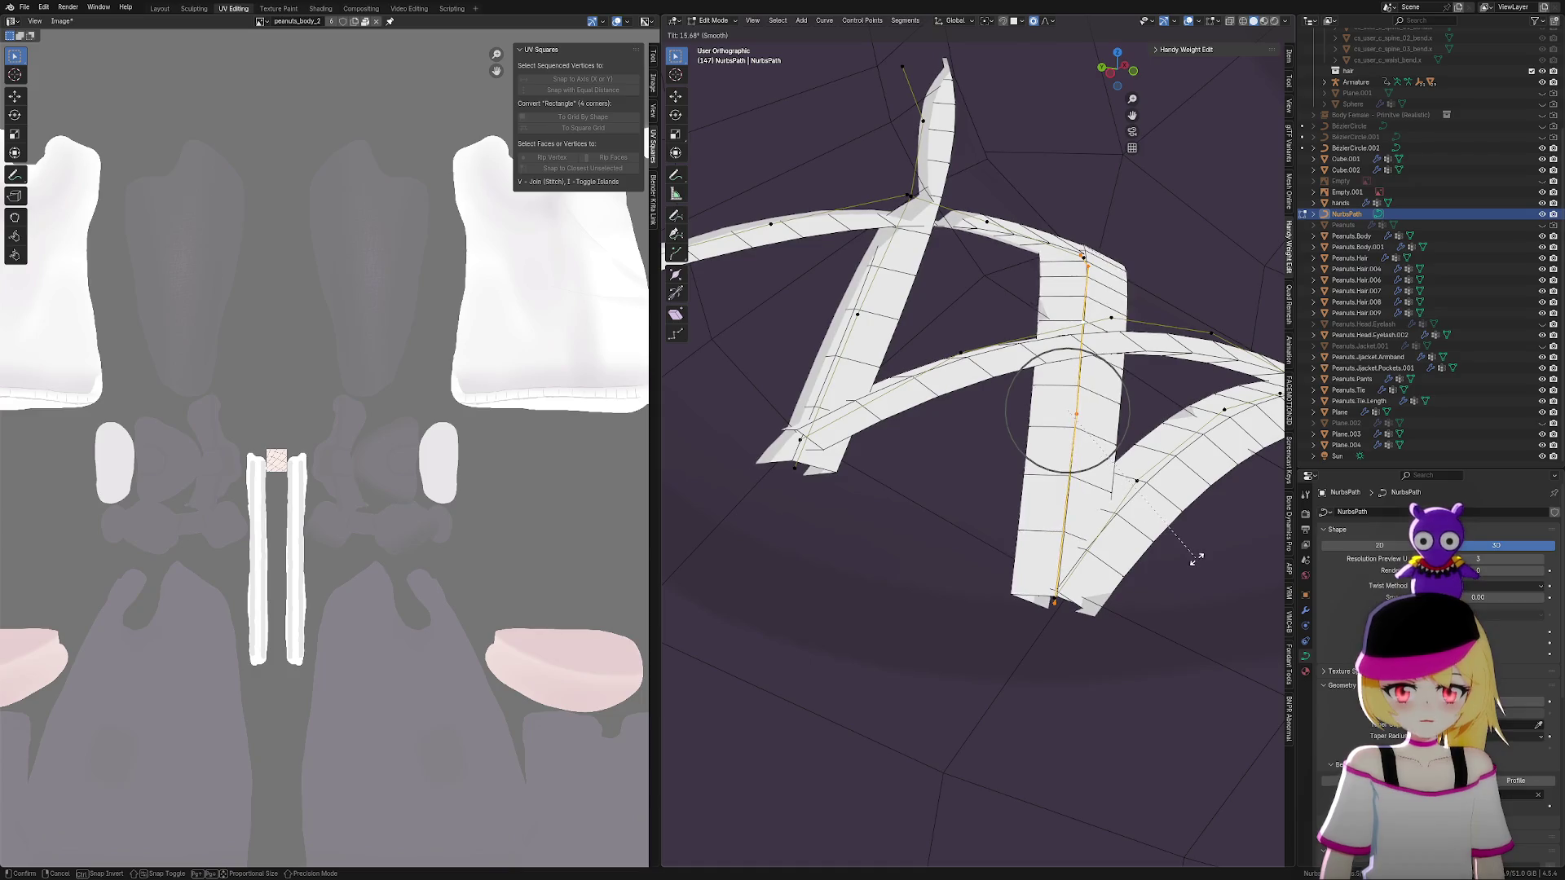
{"action": "left_click", "coordinate": [1201, 548]}
{"action": "mouse_move", "coordinate": [1202, 548]}
{"action": "middle_mouse_down"}
{"action": "mouse_move", "coordinate": [1163, 541]}
{"action": "mouse_move", "coordinate": [1128, 478]}
{"action": "mouse_move", "coordinate": [1135, 461]}
{"action": "mouse_move", "coordinate": [1004, 472]}
{"action": "mouse_move", "coordinate": [1212, 486]}
{"action": "middle_mouse_up"}
Select the whole horizontal strip and tilt it to 27.9°
{"action": "left_click", "coordinate": [1061, 459]}
{"action": "key", "text": "ctrl+l"}
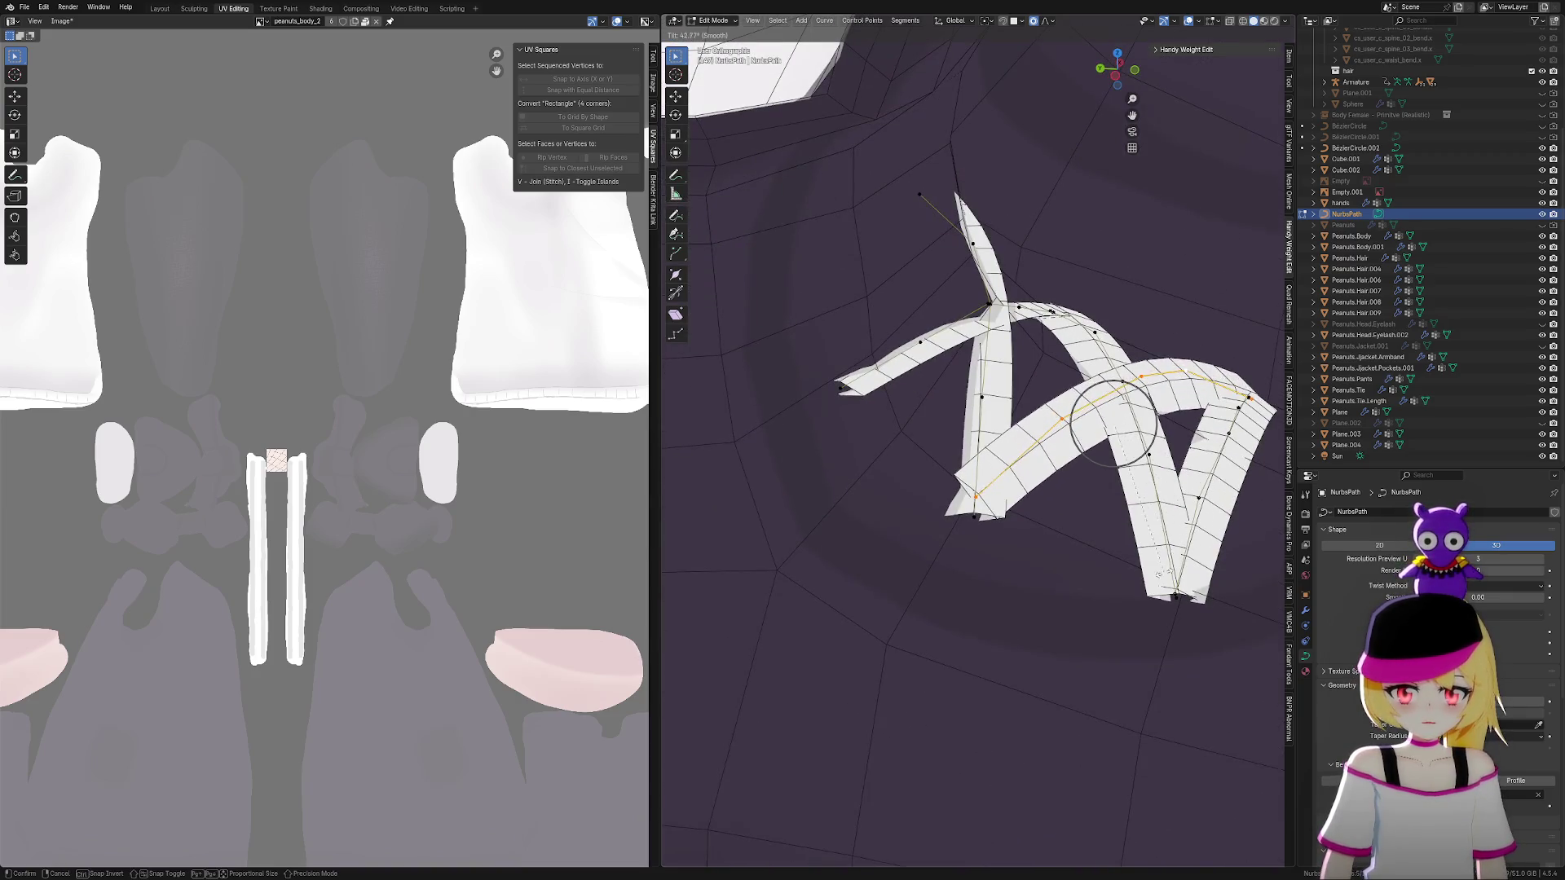
{"action": "left_click", "coordinate": [1212, 534]}
{"action": "middle_click_drag", "start_coordinate": [1211, 534], "coordinate": [1097, 570]}
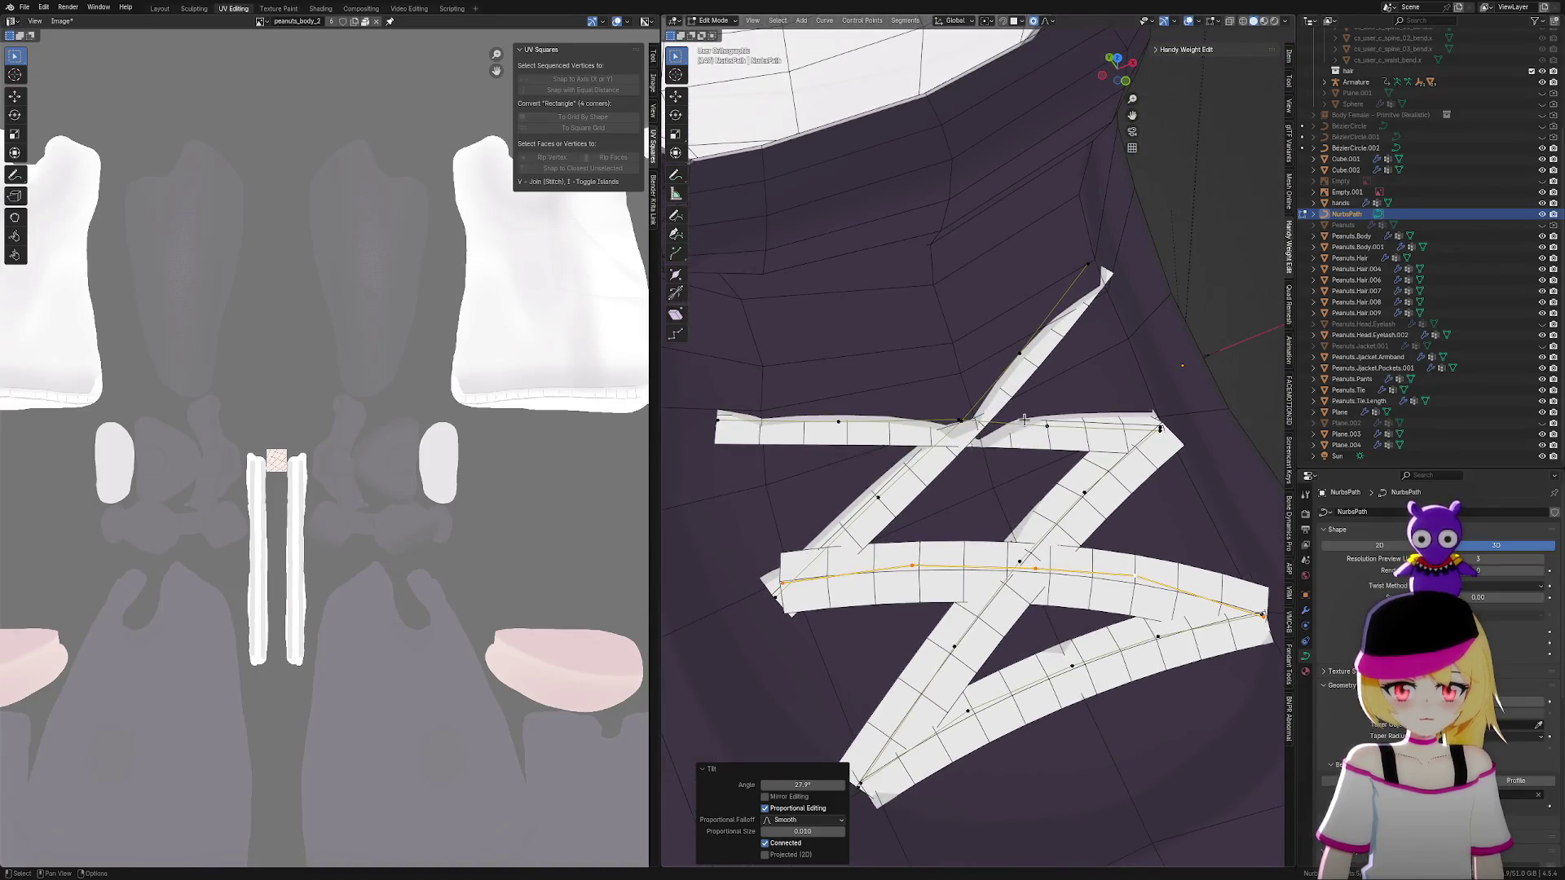
{"action": "mouse_move", "coordinate": [1083, 441]}
{"action": "middle_mouse_down"}
{"action": "mouse_move", "coordinate": [1194, 481]}
{"action": "mouse_move", "coordinate": [1154, 496]}
{"action": "middle_mouse_up"}
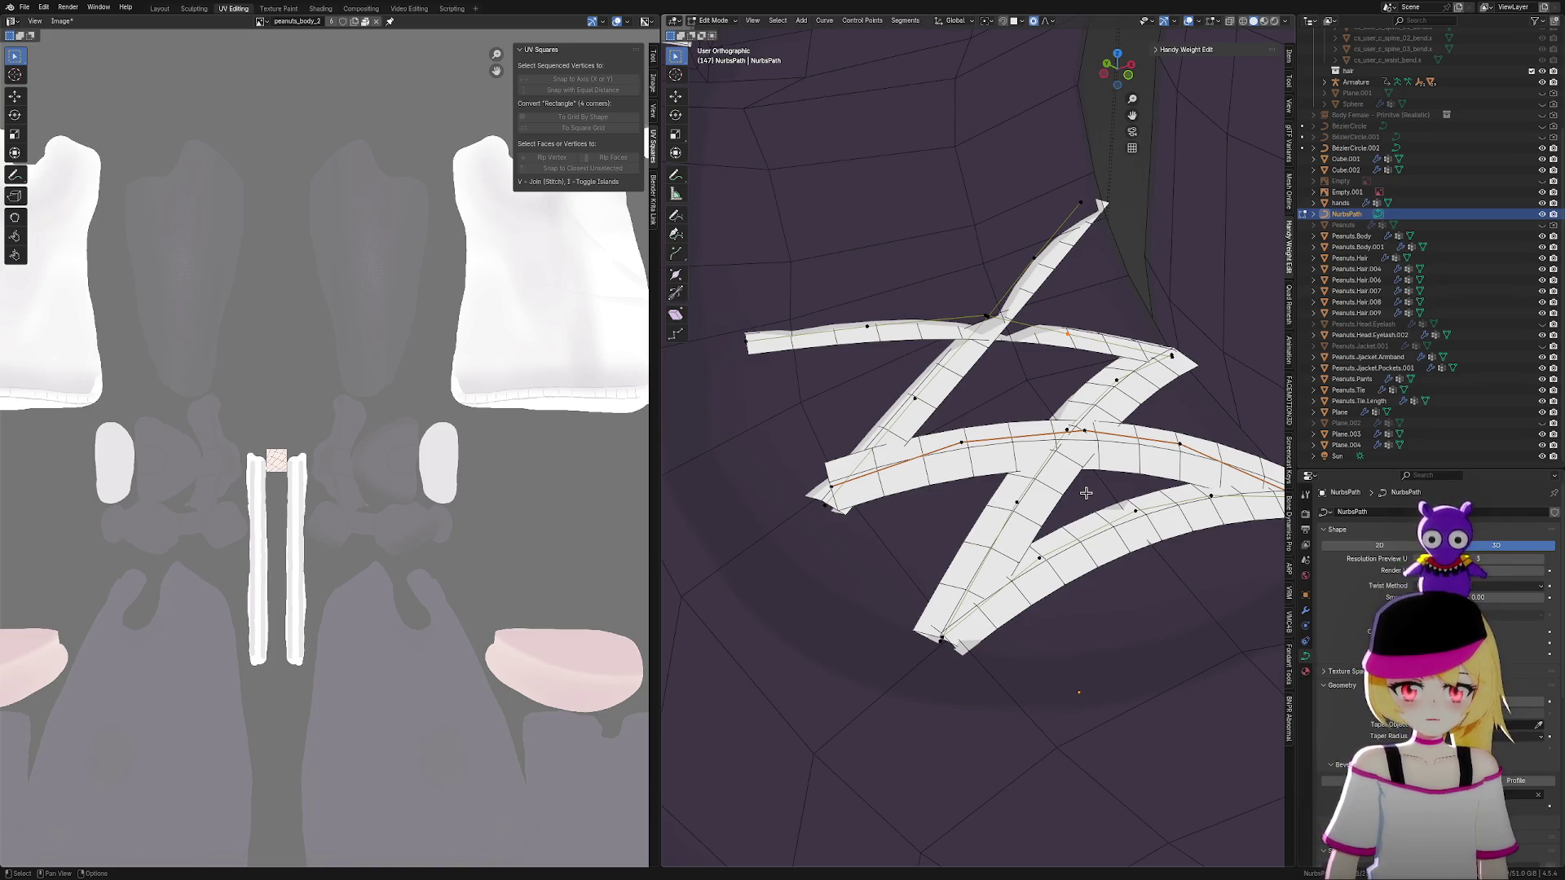
Raise a strip point along Z, then lift the upper crossing point and undo that lift
{"action": "middle_click_drag", "start_coordinate": [1086, 492], "coordinate": [1087, 405]}
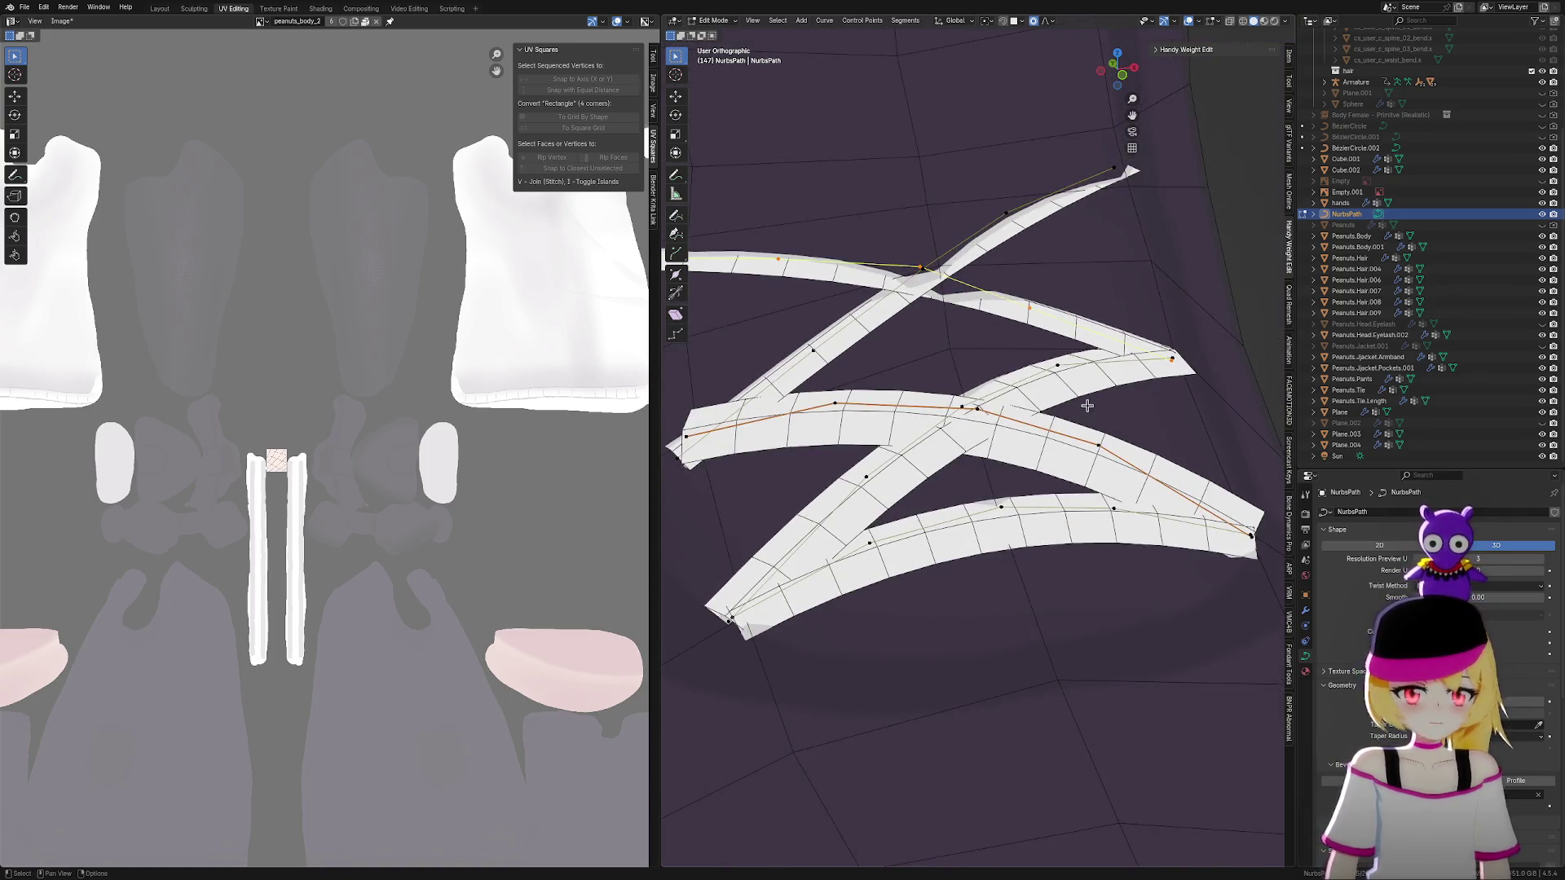
{"action": "scroll", "coordinate": [1074, 409], "scroll_direction": "up", "scroll_amount": 2}
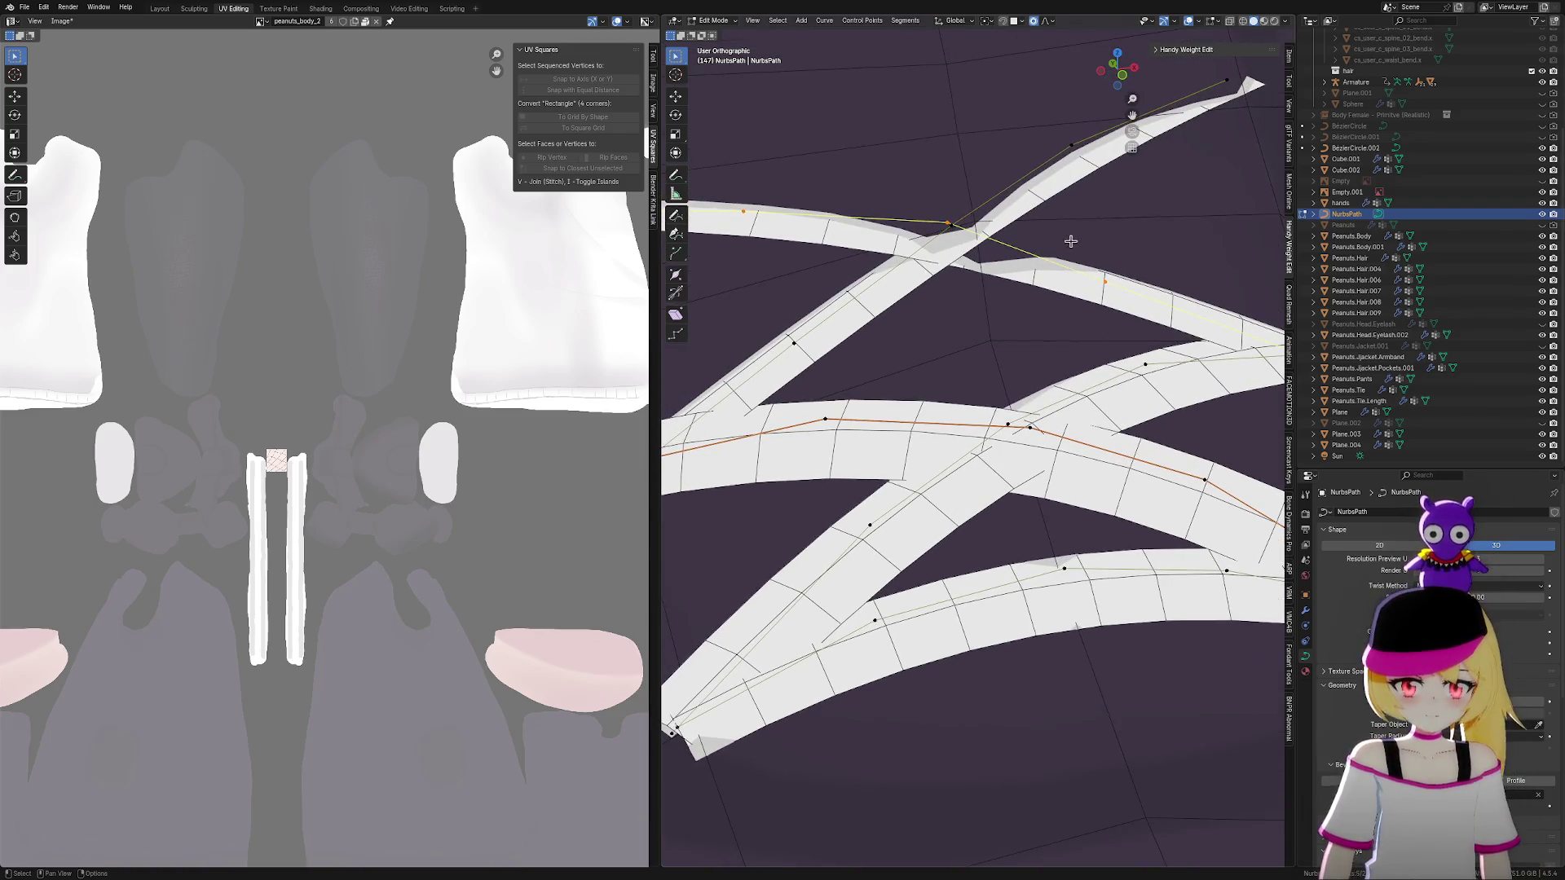
{"action": "key", "text": "g"}
{"action": "mouse_move", "coordinate": [1167, 327]}
{"action": "middle_mouse_down"}
{"action": "mouse_move", "coordinate": [1128, 355]}
{"action": "mouse_move", "coordinate": [1162, 376]}
{"action": "middle_mouse_up"}
{"action": "key", "text": "z"}
{"action": "left_click", "coordinate": [1105, 373]}
{"action": "left_click", "coordinate": [951, 295]}
{"action": "key", "text": "g"}
{"action": "key", "text": "z"}
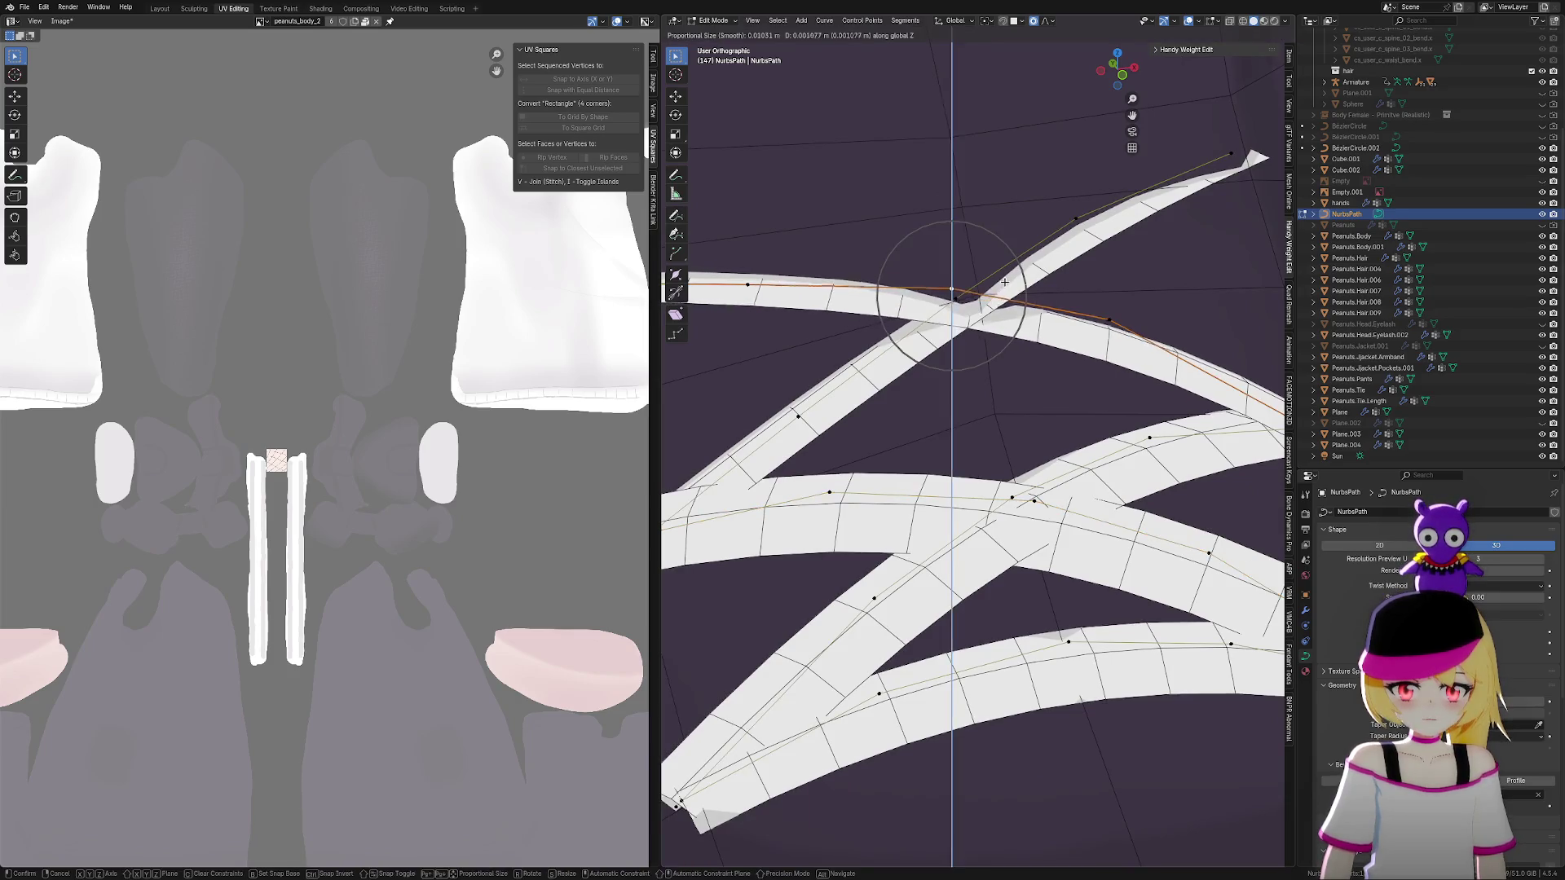
{"action": "left_click", "coordinate": [1002, 287]}
{"action": "scroll", "coordinate": [961, 335], "scroll_direction": "down", "scroll_amount": 2}
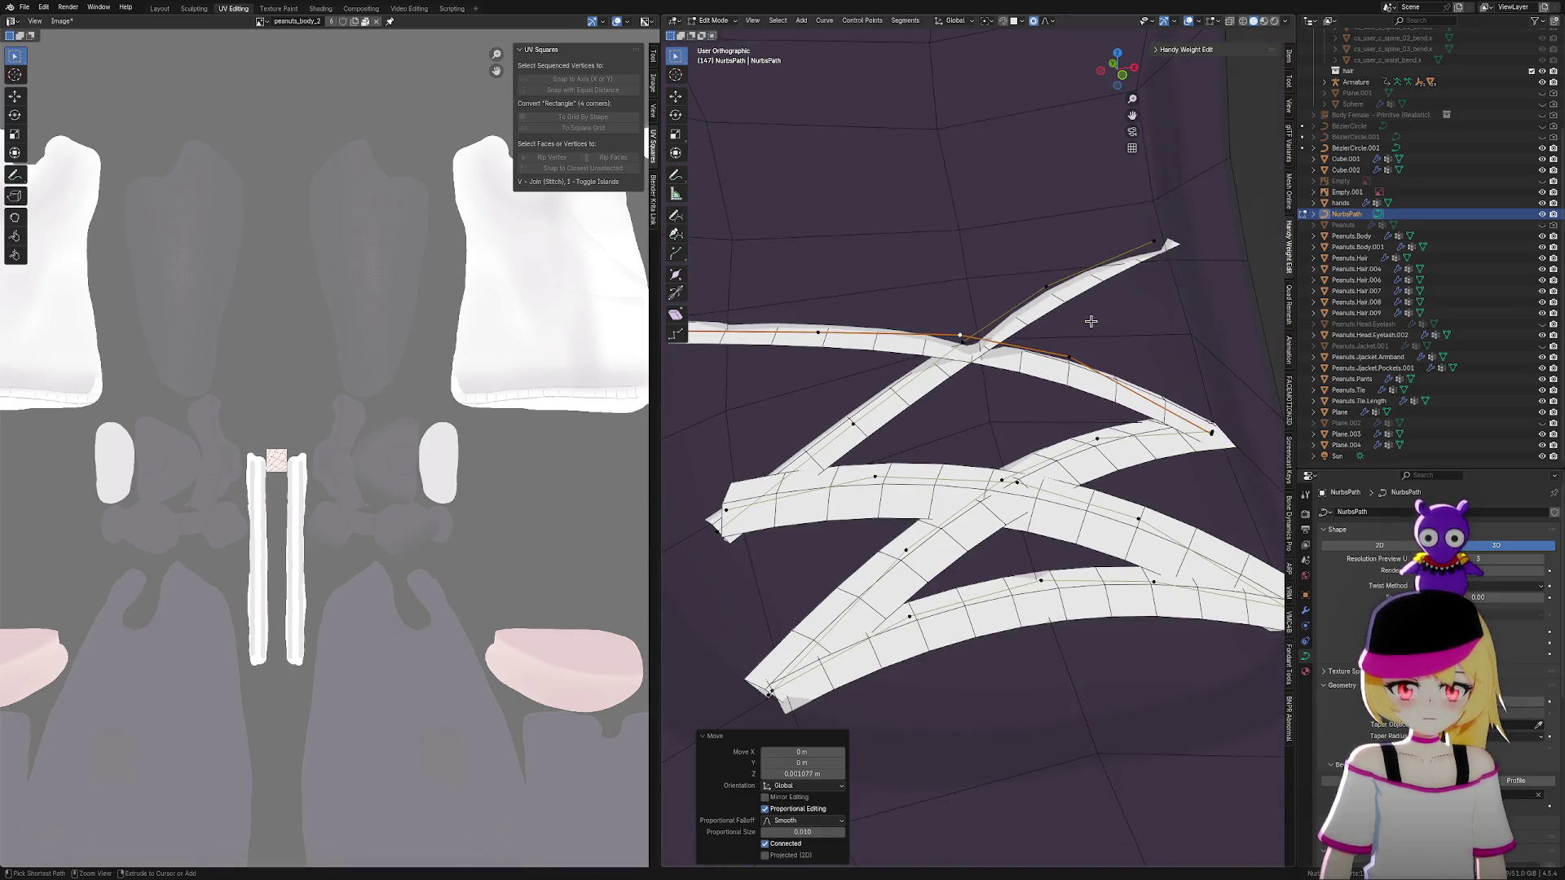
{"action": "key", "text": "ctrl+z"}
Twist the strip ribbon by 53.6°, then adjust it to 11.9°
{"action": "mouse_move", "coordinate": [1090, 322]}
{"action": "middle_mouse_down"}
{"action": "mouse_move", "coordinate": [1195, 401]}
{"action": "mouse_move", "coordinate": [1222, 448]}
{"action": "middle_mouse_up"}
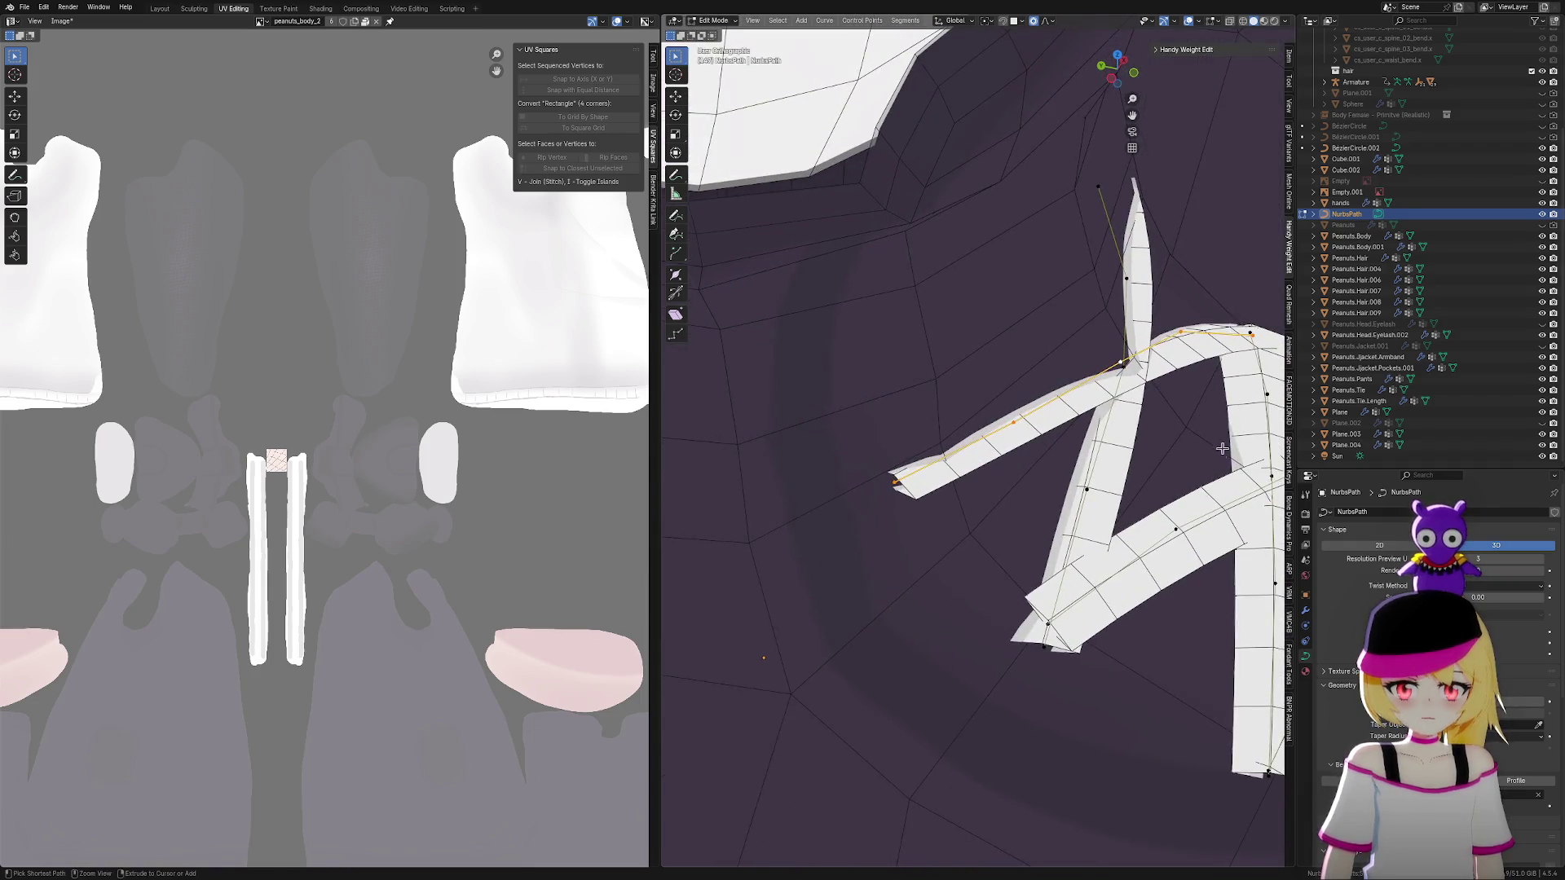
{"action": "key", "text": "ctrl+t"}
{"action": "left_click", "coordinate": [1101, 540]}
{"action": "mouse_move", "coordinate": [1101, 541]}
{"action": "middle_mouse_down"}
{"action": "mouse_move", "coordinate": [990, 484]}
{"action": "mouse_move", "coordinate": [1016, 451]}
{"action": "mouse_move", "coordinate": [982, 502]}
{"action": "middle_mouse_up"}
{"action": "key", "text": "ctrl+t"}
{"action": "left_click", "coordinate": [1093, 530]}
{"action": "scroll", "coordinate": [931, 382], "scroll_direction": "up", "scroll_amount": 3}
{"action": "mouse_move", "coordinate": [932, 382]}
{"action": "middle_mouse_down"}
{"action": "mouse_move", "coordinate": [1003, 464]}
{"action": "mouse_move", "coordinate": [1029, 469]}
{"action": "mouse_move", "coordinate": [1050, 296]}
{"action": "middle_mouse_up"}
Twist the horizontal strip at a selected point
{"action": "left_click", "coordinate": [1051, 296]}
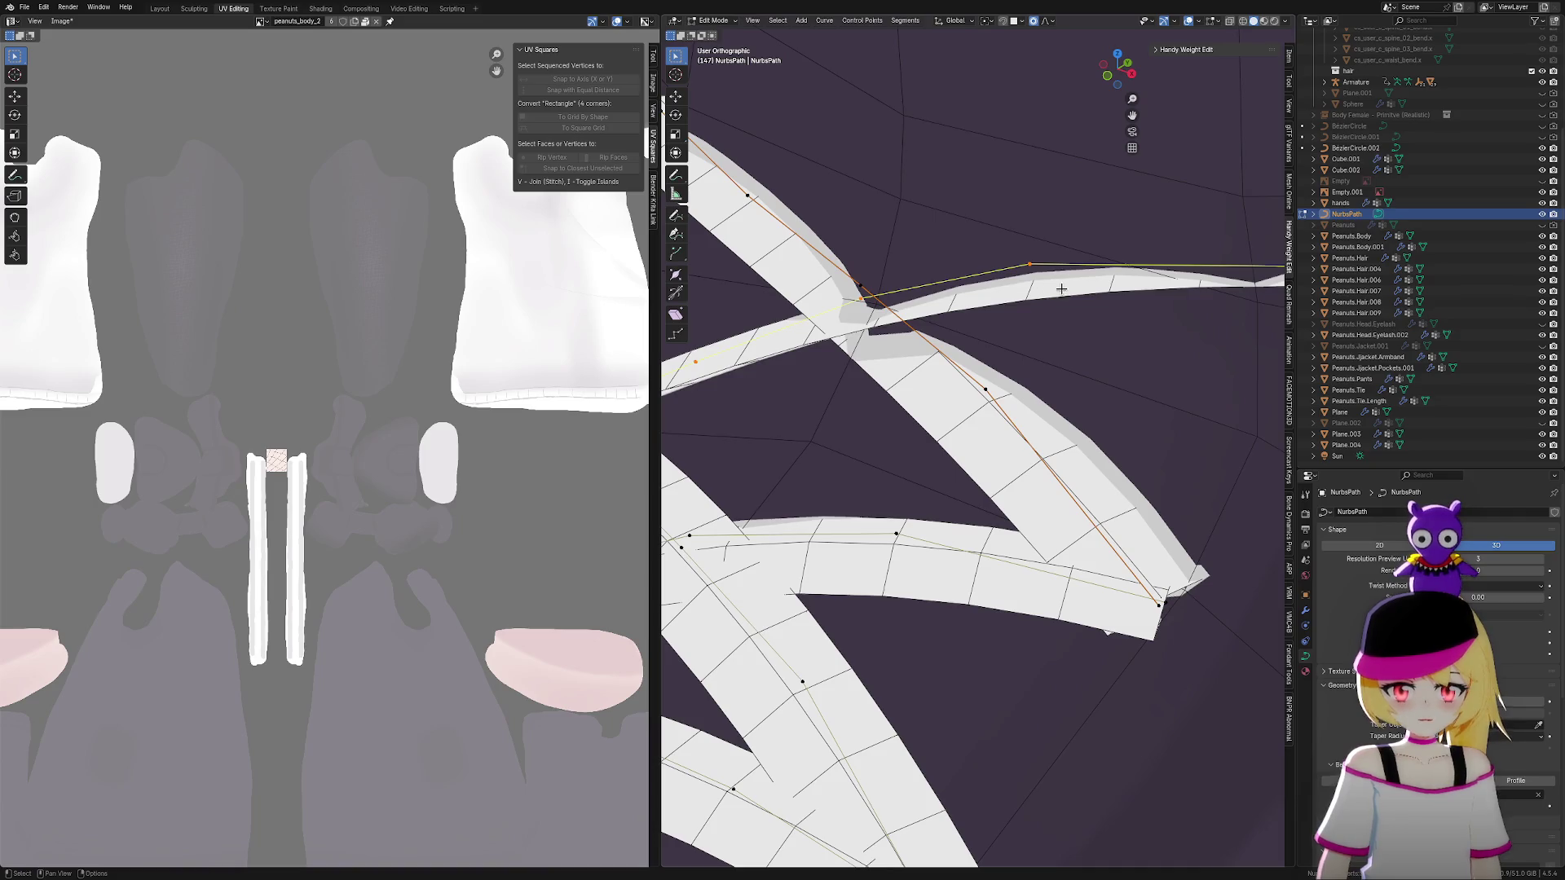
{"action": "scroll", "coordinate": [1061, 289], "scroll_direction": "down", "scroll_amount": 4}
{"action": "middle_click_drag", "start_coordinate": [1153, 349], "coordinate": [1153, 373]}
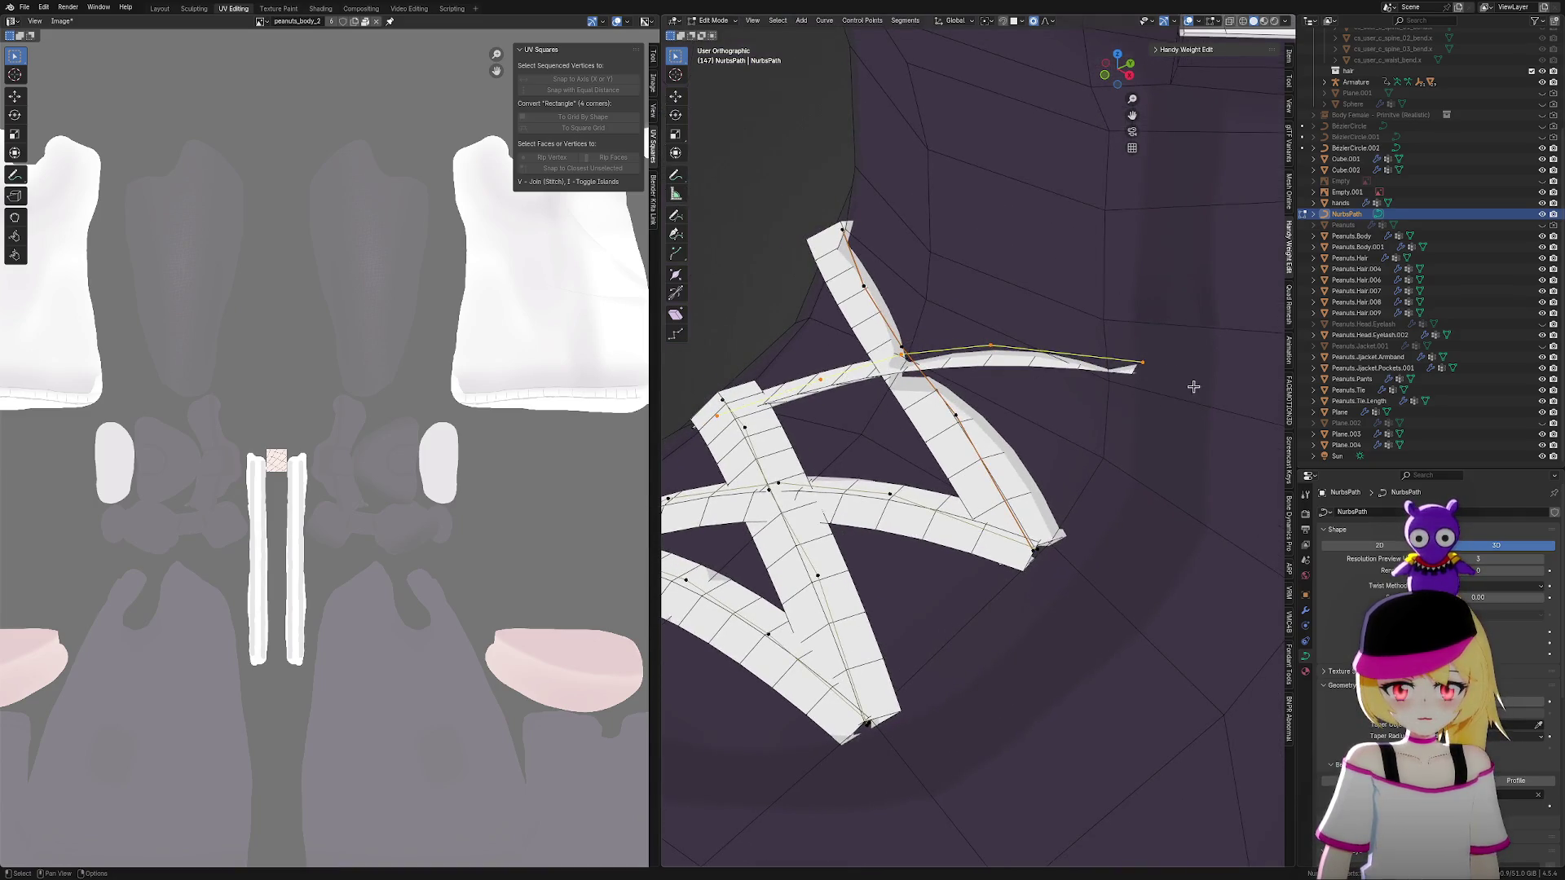
{"action": "key", "text": "ctrl+t"}
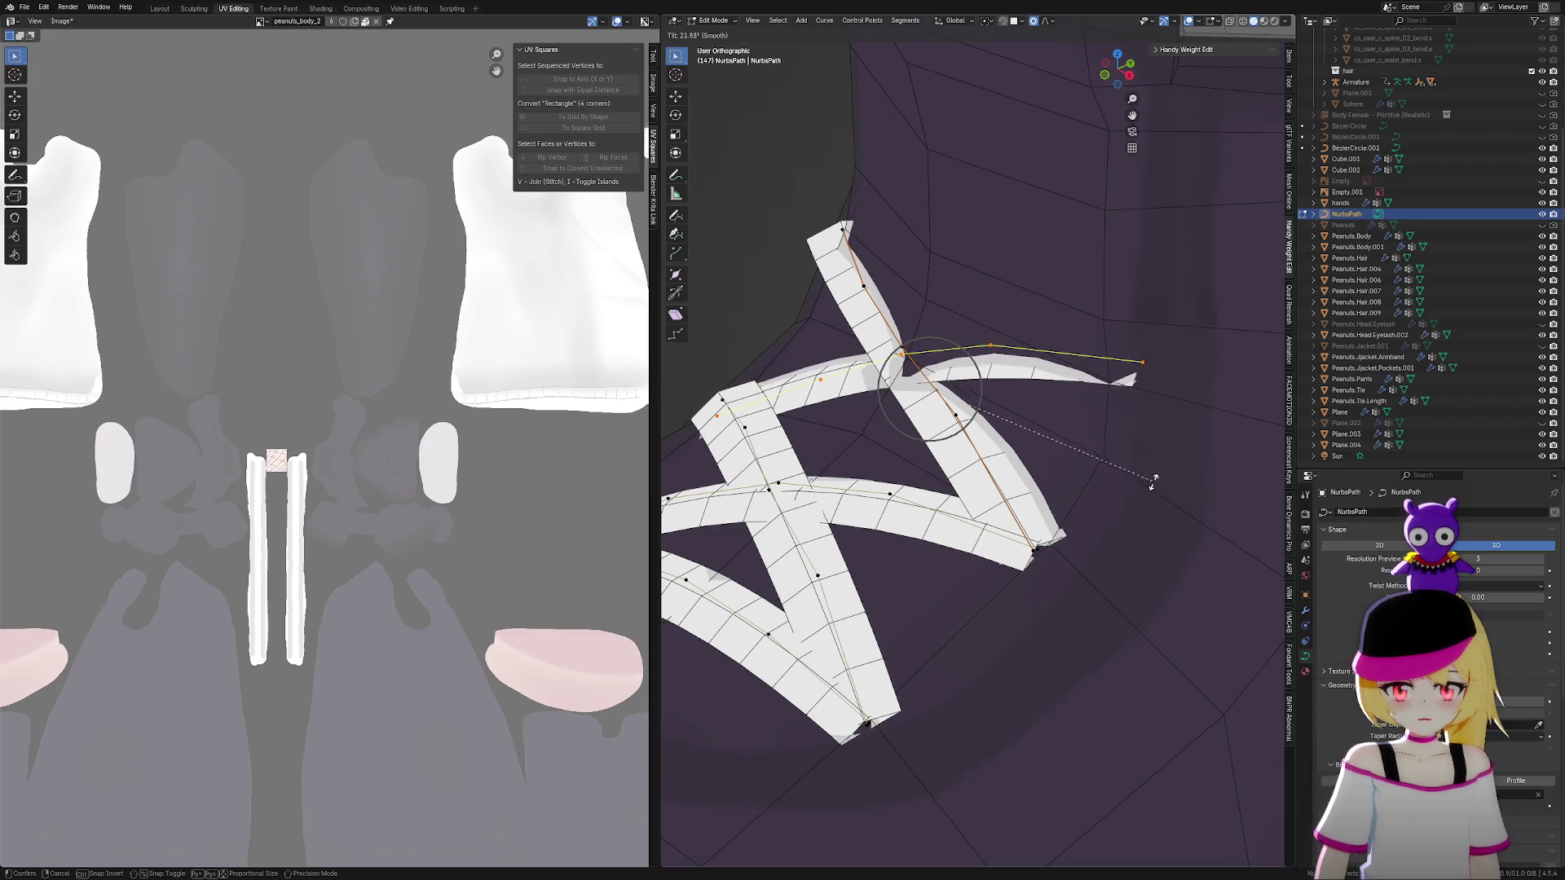
{"action": "left_click", "coordinate": [1151, 481]}
Tilt the short strip's end point to 30.1° and move it down along Y
{"action": "left_click_drag", "start_coordinate": [1077, 288], "coordinate": [1146, 366]}
{"action": "key", "text": "ctrl+t"}
{"action": "left_click", "coordinate": [1186, 493]}
{"action": "middle_click_drag", "start_coordinate": [1198, 492], "coordinate": [1181, 502]}
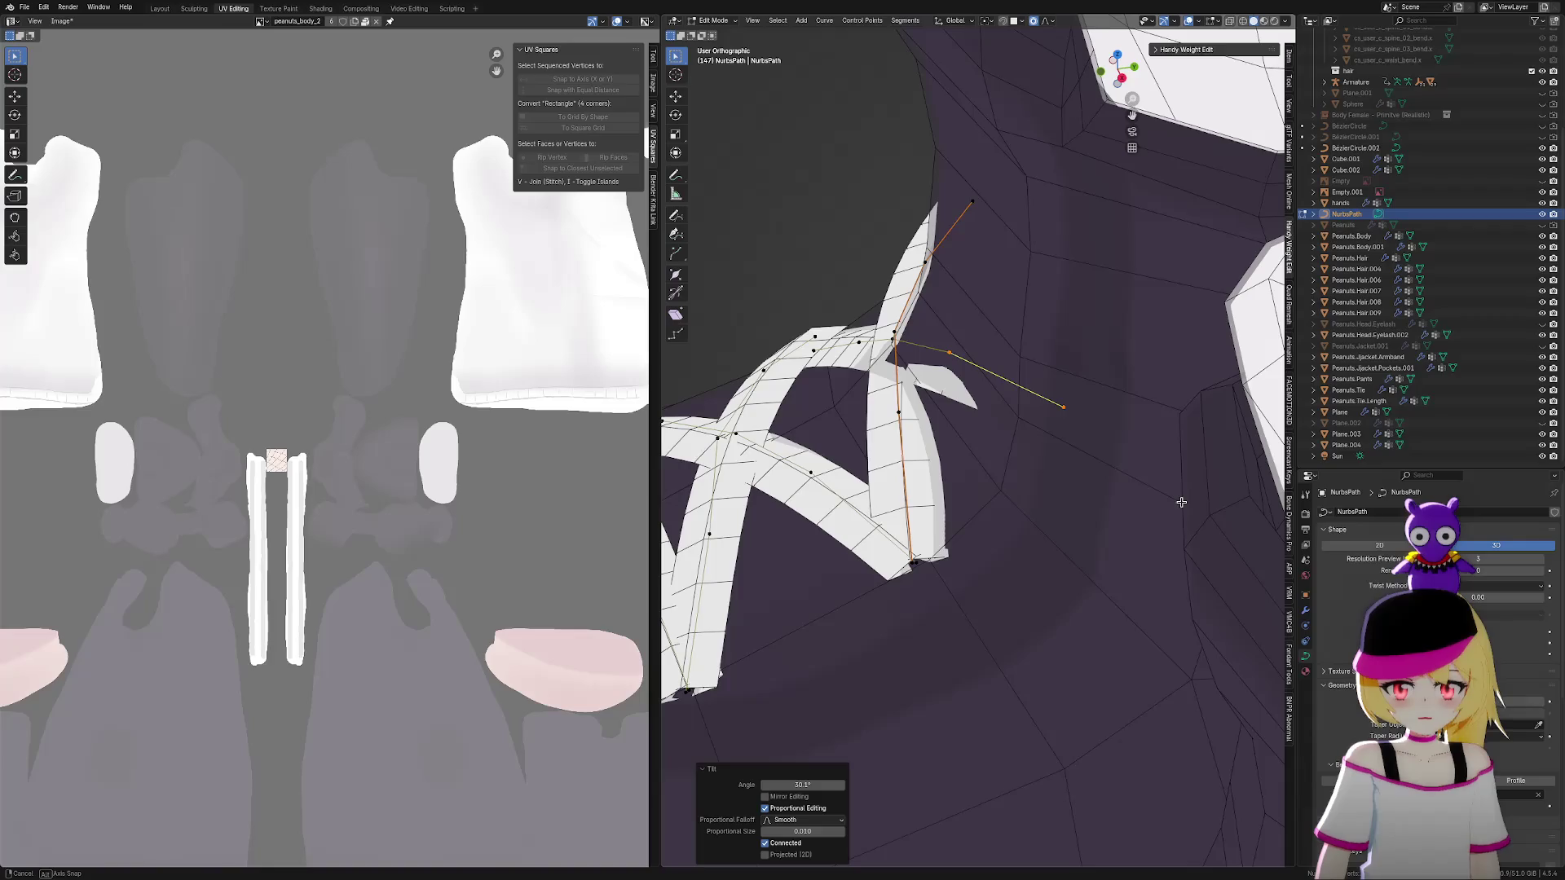
{"action": "key", "text": "g"}
{"action": "key", "text": "y"}
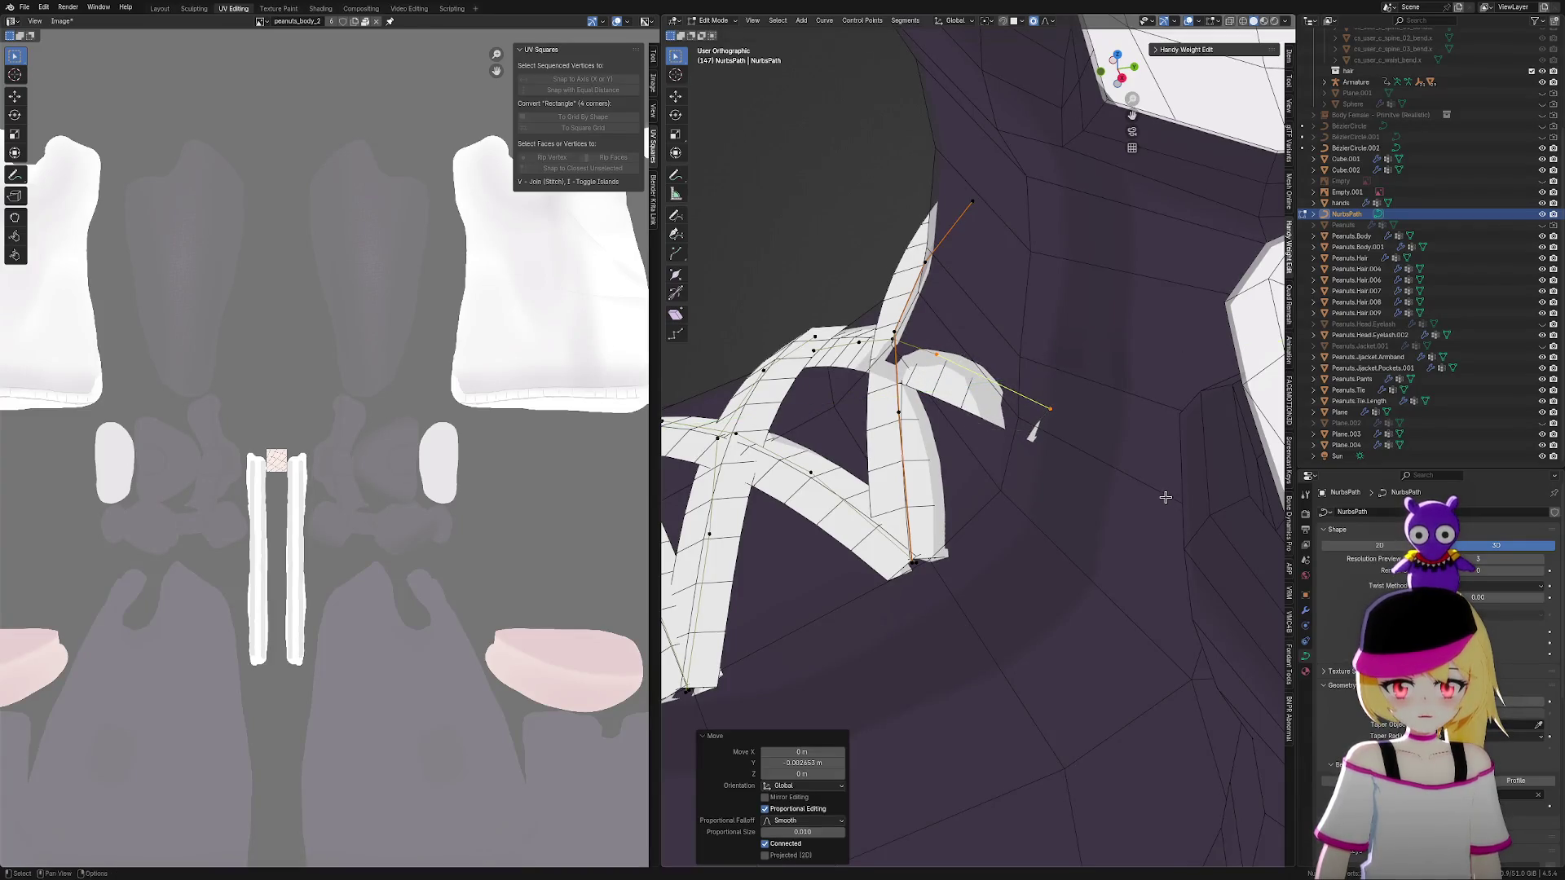
{"action": "left_click", "coordinate": [1092, 441]}
{"action": "key", "text": "ctrl+t"}
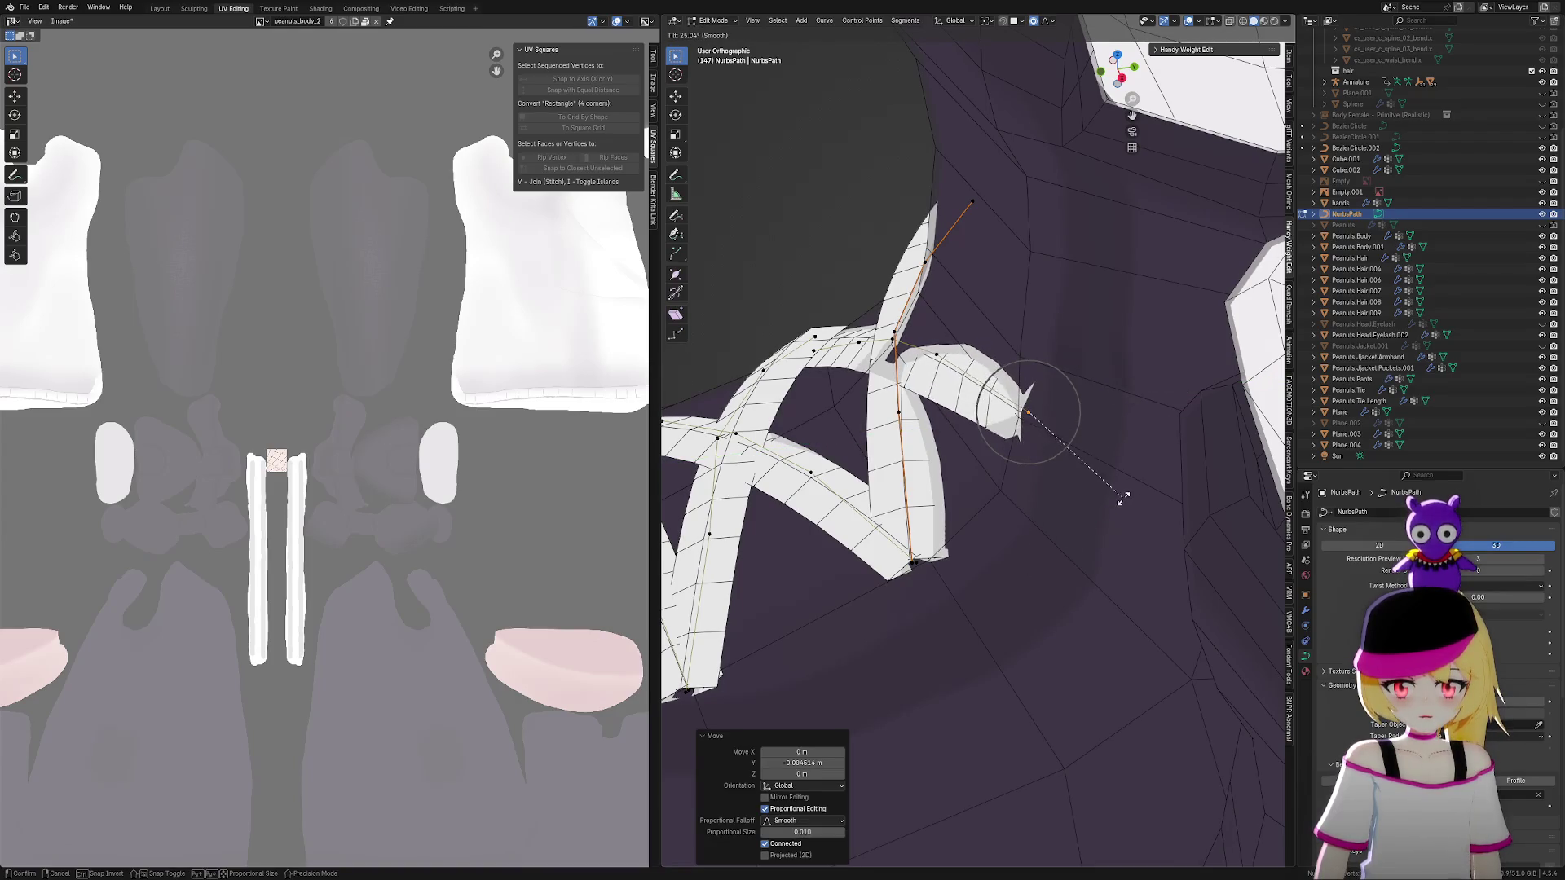
{"action": "left_click", "coordinate": [1112, 503]}
{"action": "mouse_move", "coordinate": [905, 347]}
{"action": "middle_mouse_down"}
{"action": "mouse_move", "coordinate": [1125, 391]}
{"action": "mouse_move", "coordinate": [1212, 429]}
{"action": "middle_mouse_up"}
{"action": "key", "text": "ctrl+t"}
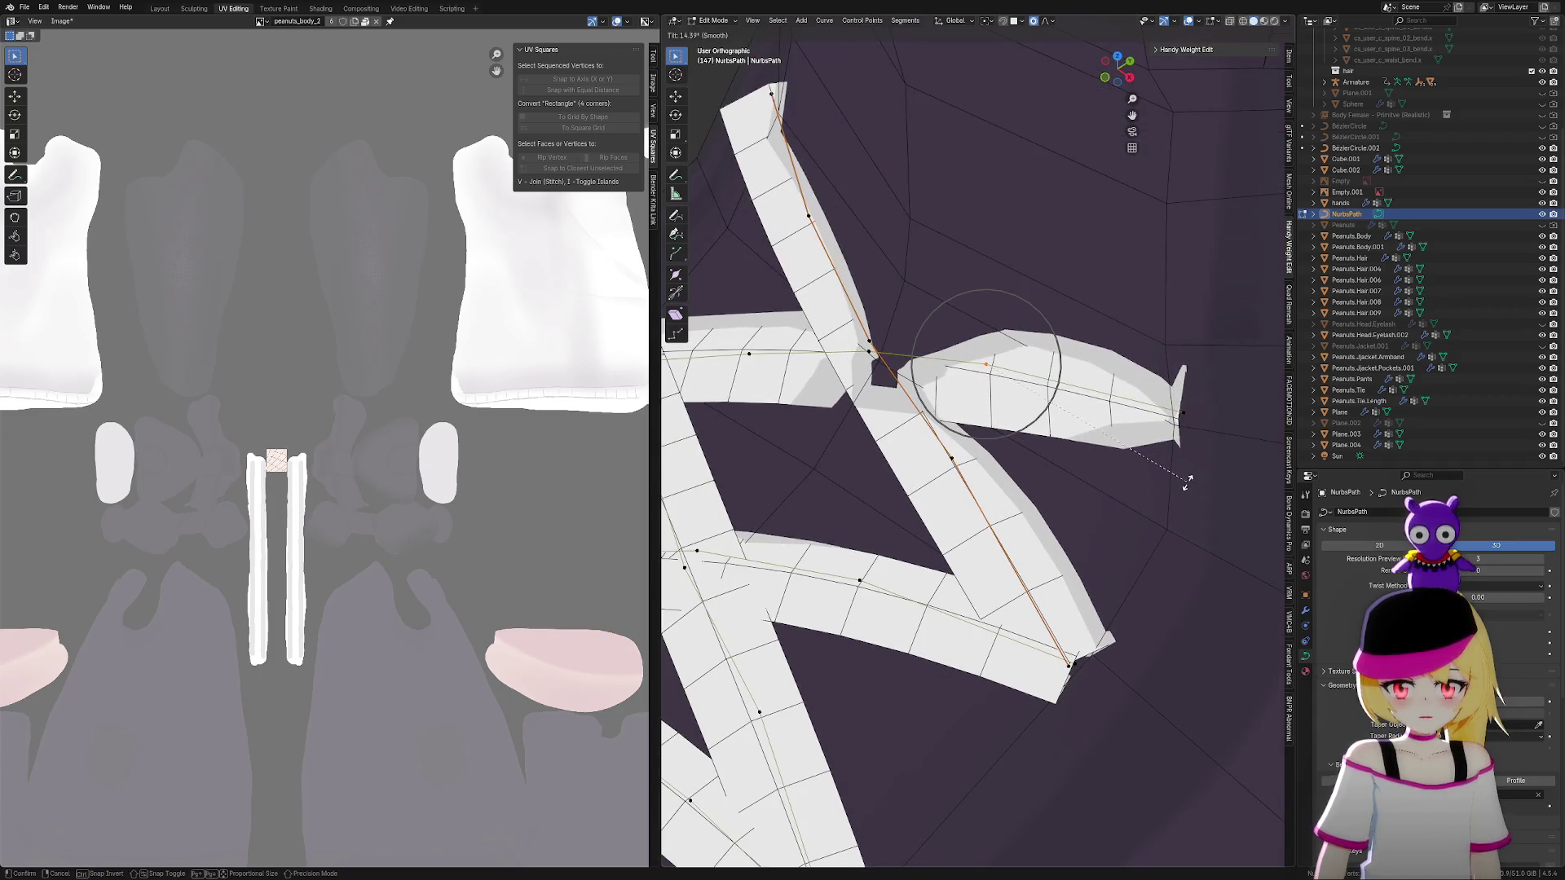